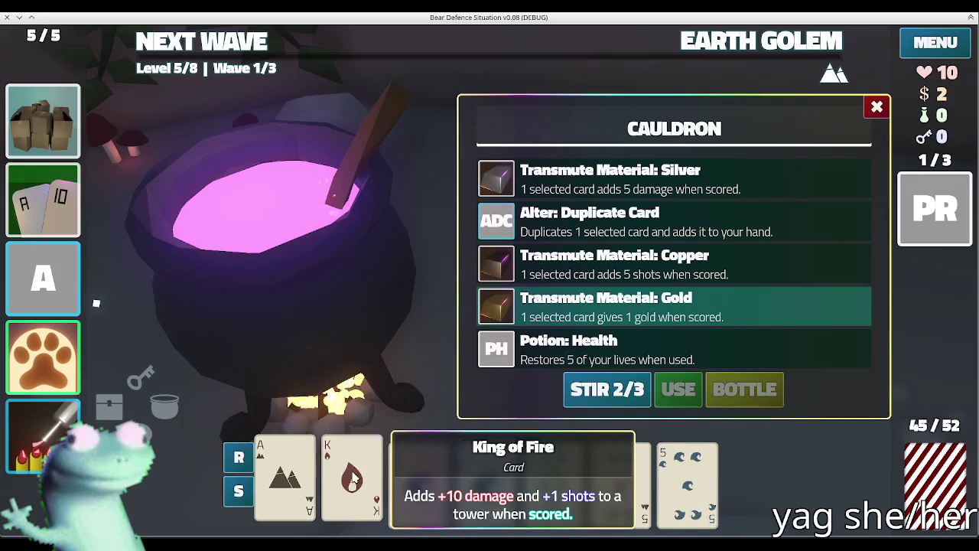
key(Right)
- Transmute the King of Water into a Sapphire card at the cauldron
click(634, 397)
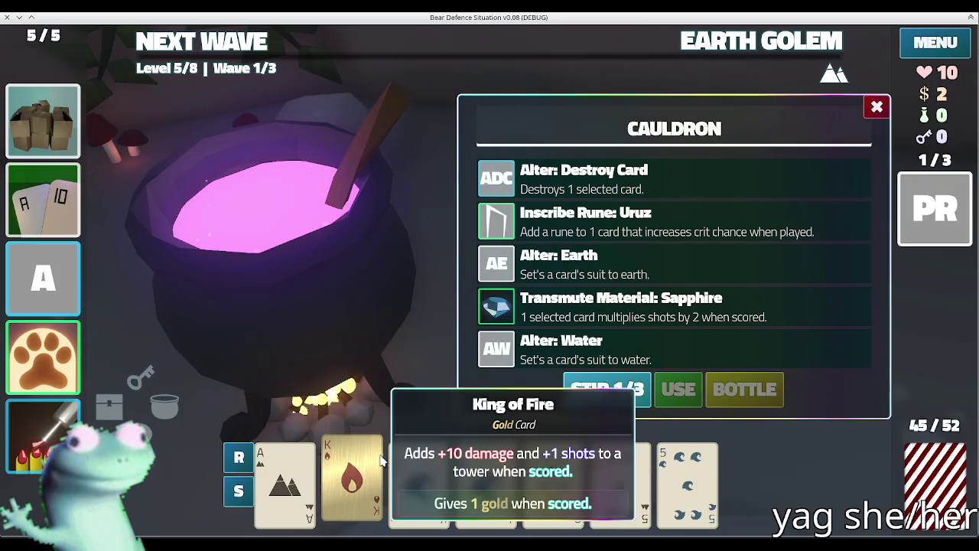
mouse_move(419, 474)
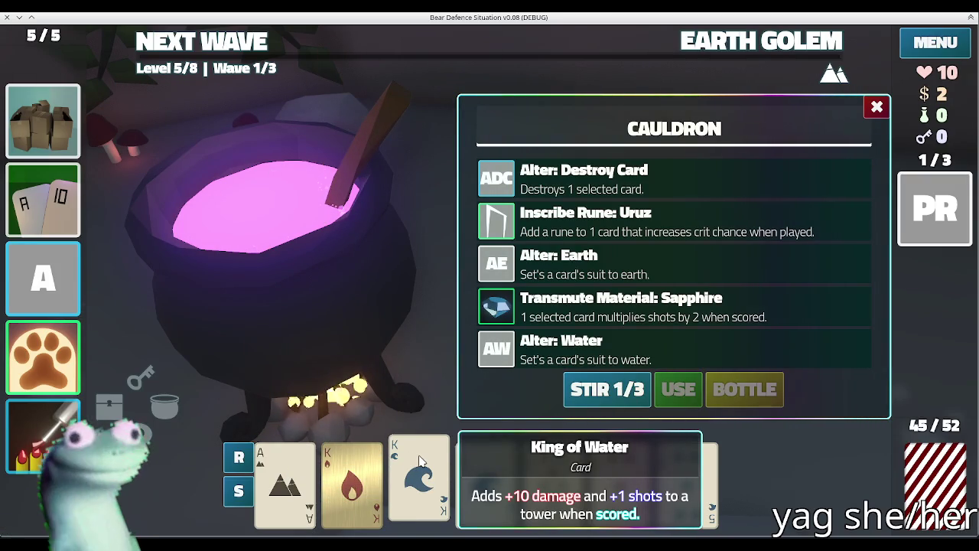
click(419, 462)
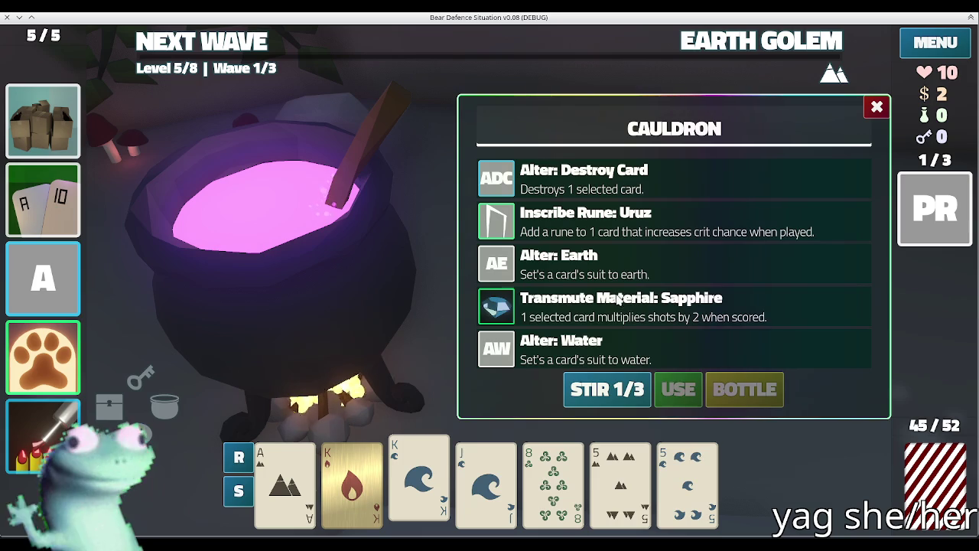
click(679, 391)
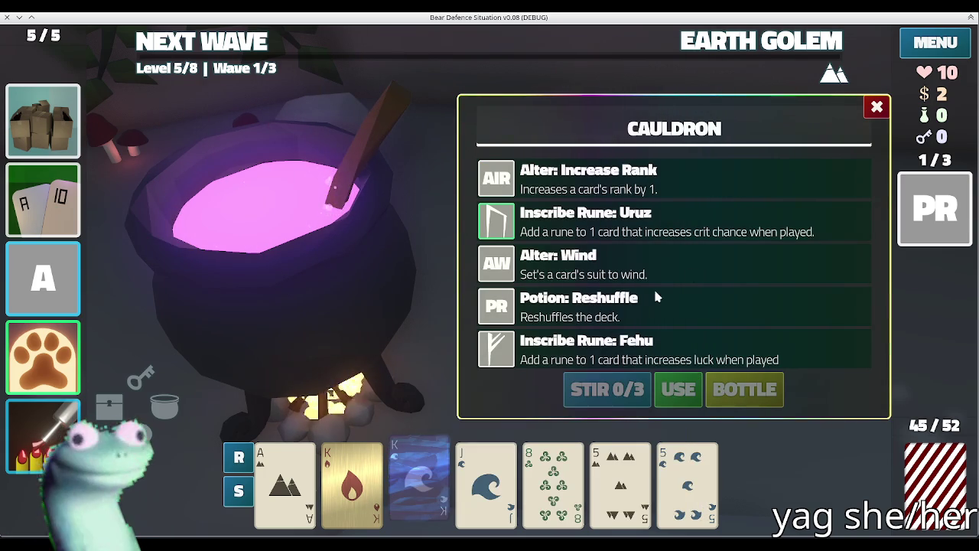
- Inscribe the Uruz rune on the King of Water and leave the cauldron
click(713, 231)
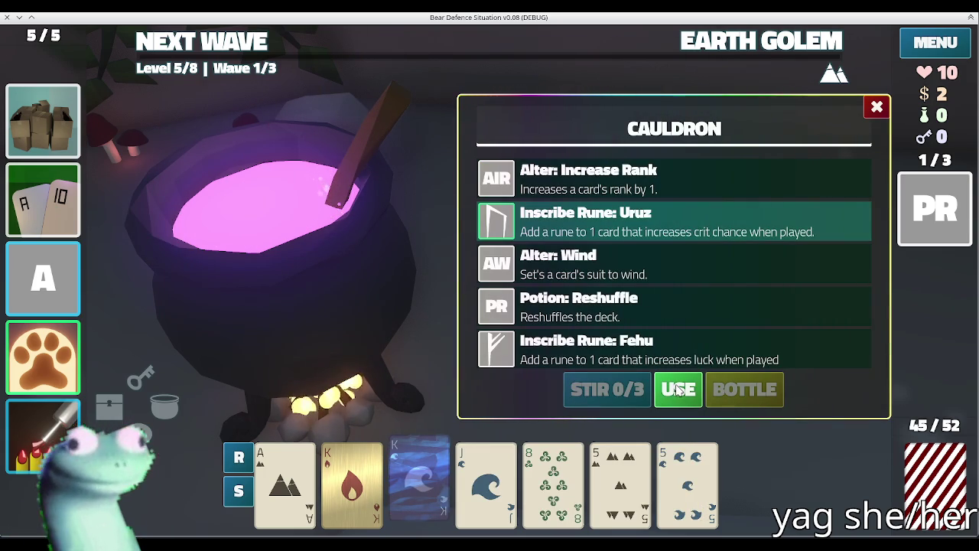
click(678, 390)
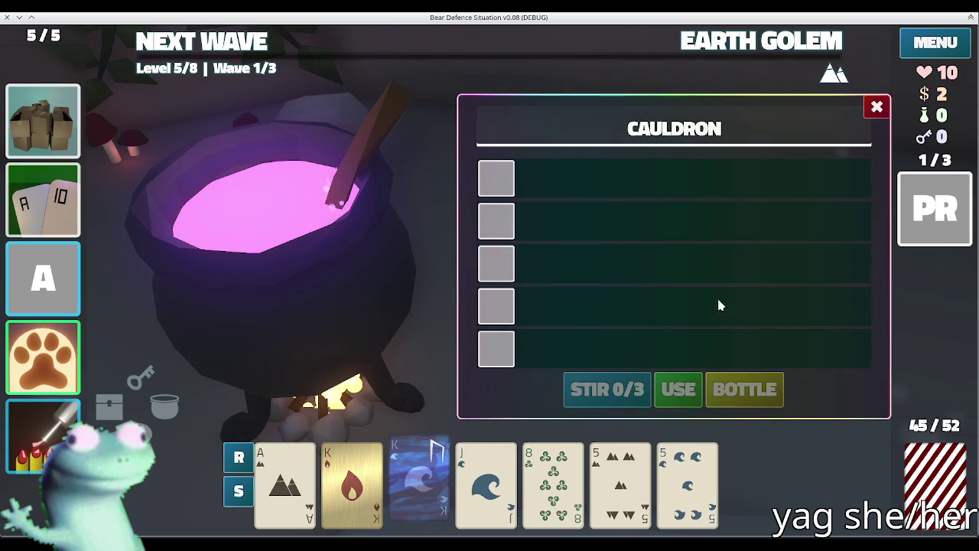
click(877, 106)
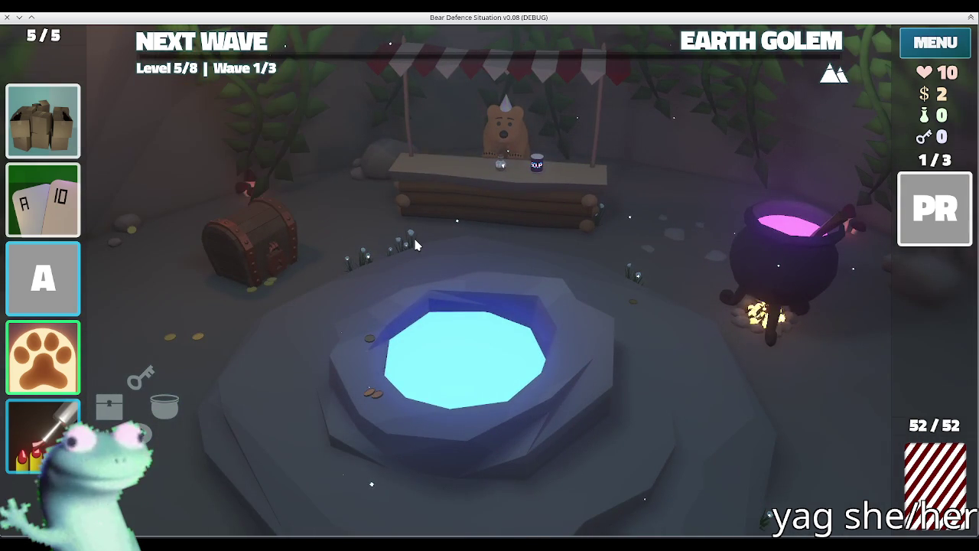
- Review the Earth Golem wave details, then advance to the Level 5 battle board
click(739, 57)
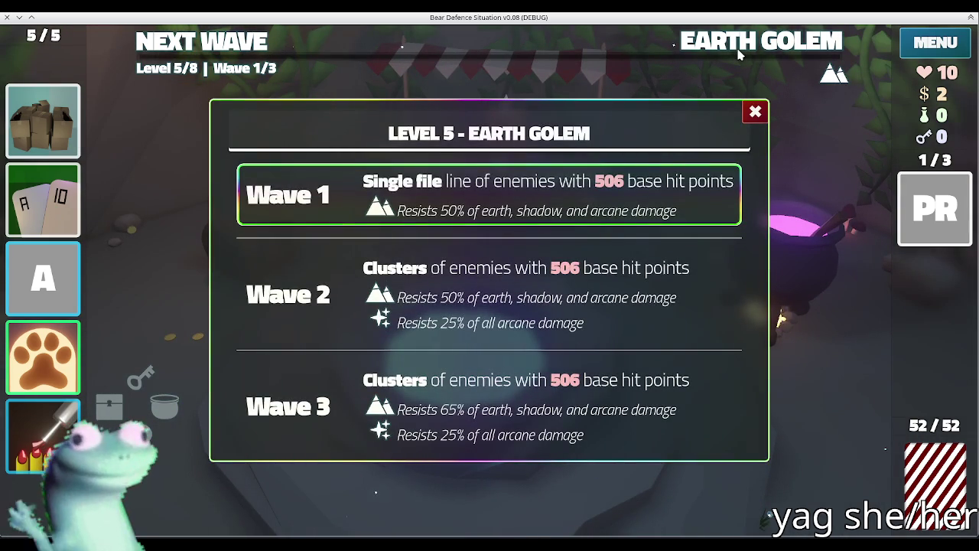
click(739, 53)
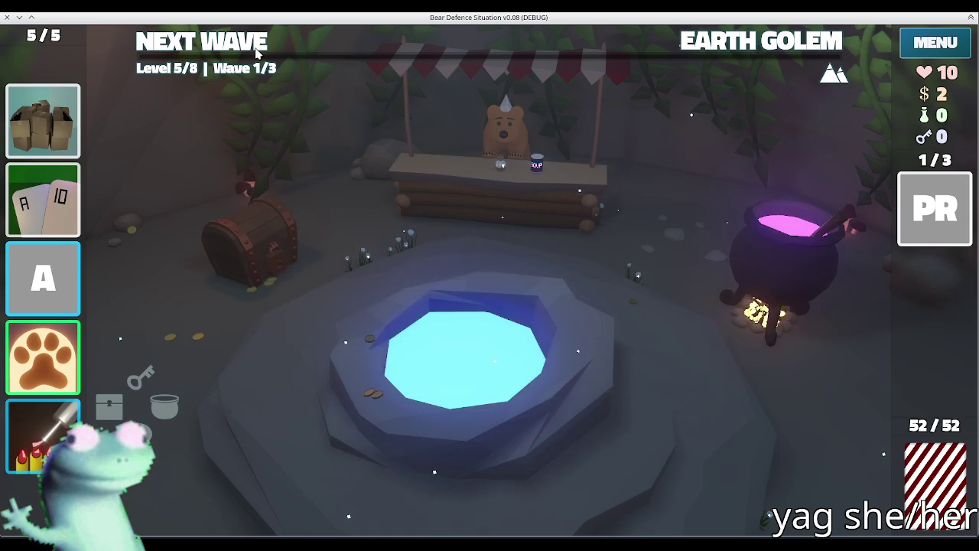
click(257, 52)
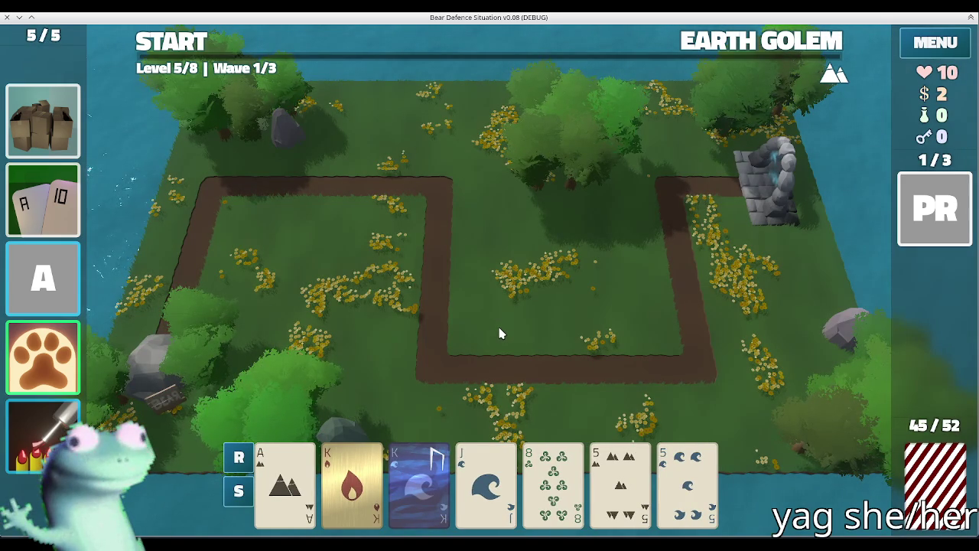
- Try a pair of Kings, comparing Ballista and Lightning towers against the wave details
click(352, 482)
click(420, 482)
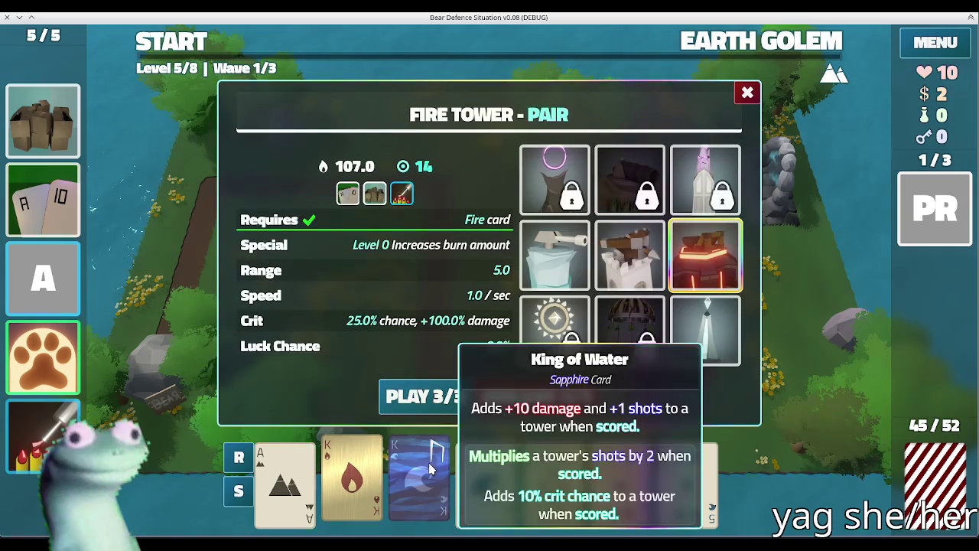
click(616, 272)
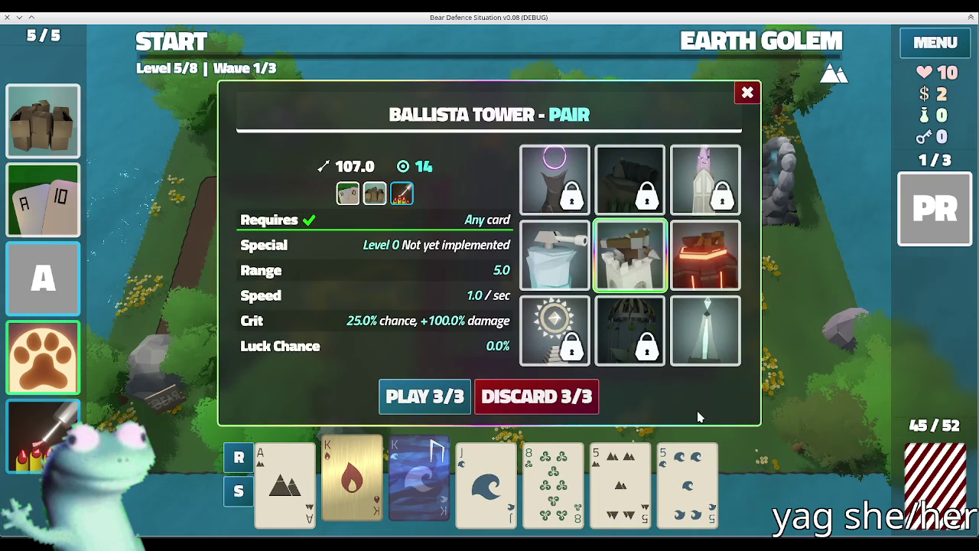
click(704, 361)
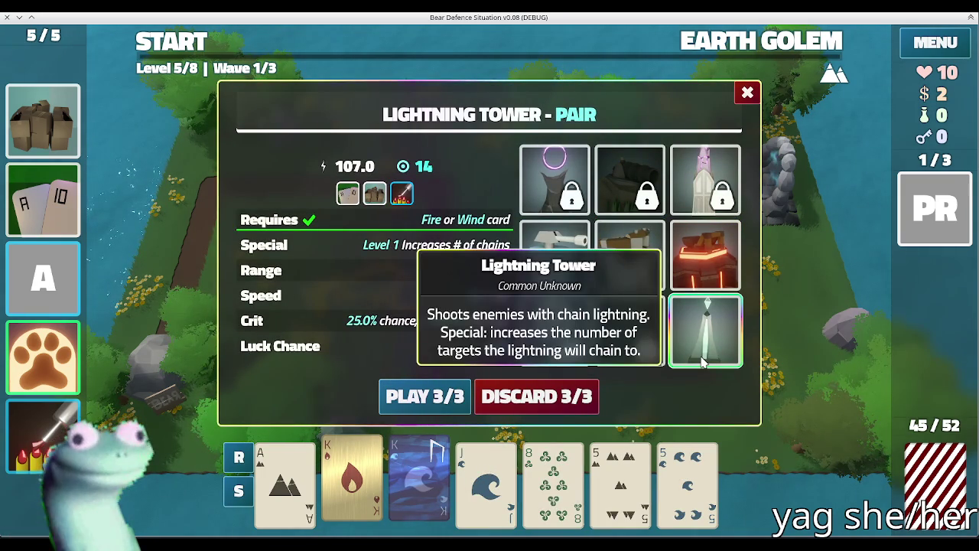
key(Tab)
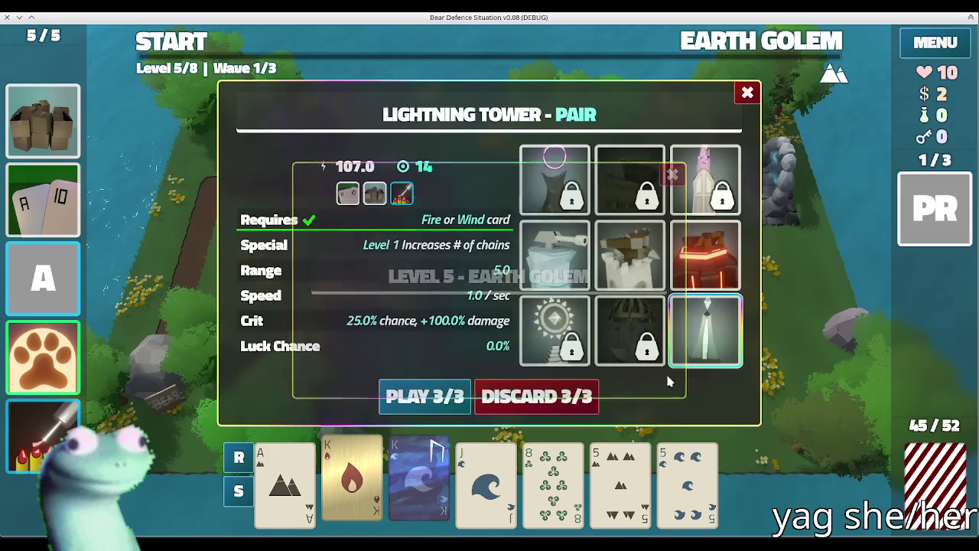
click(626, 284)
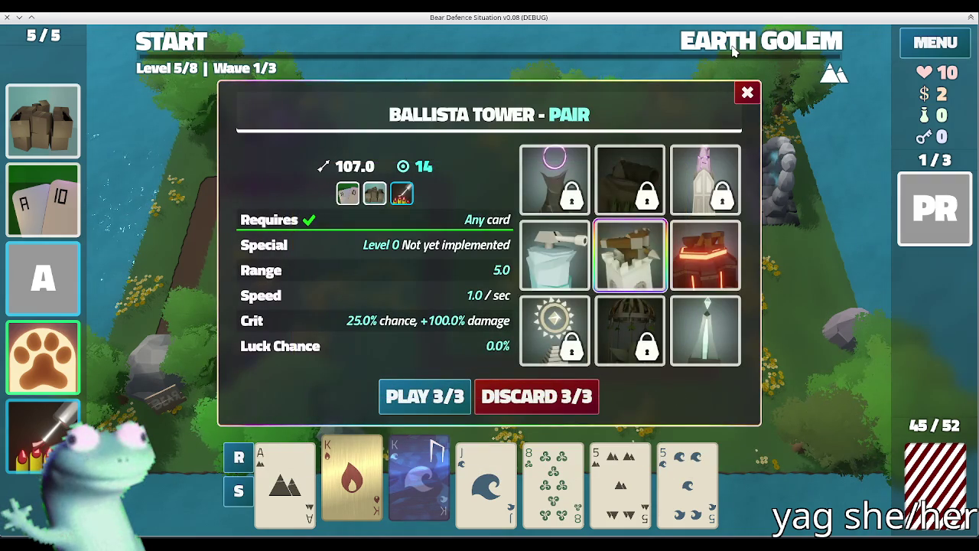
key(Tab)
click(420, 478)
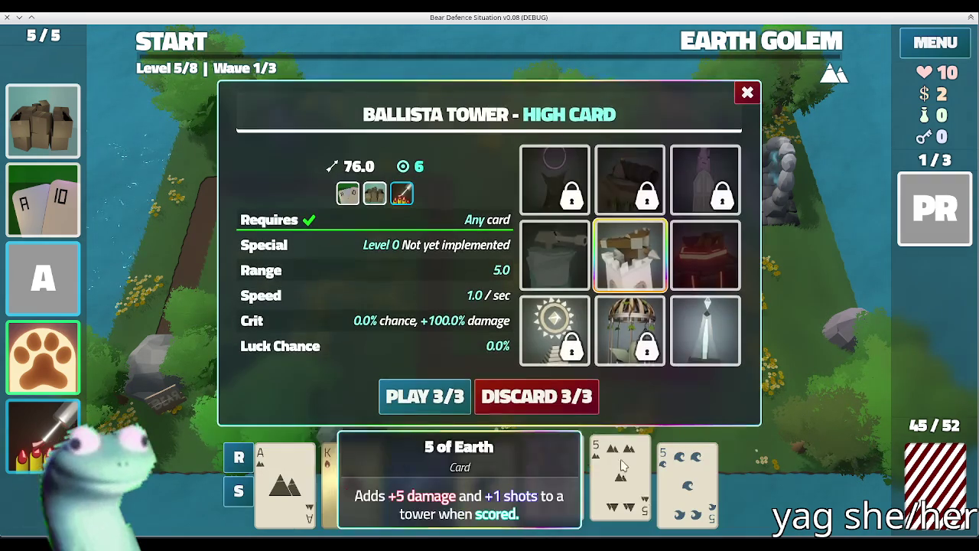
- Weigh a two-pair Ballista or Lightning option, then discard three cards for fresh draws
click(623, 466)
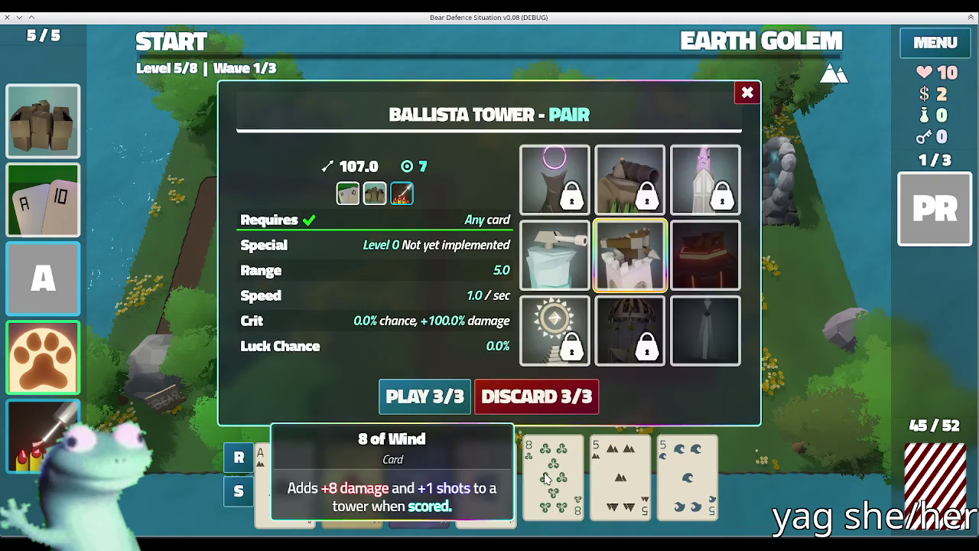
click(359, 478)
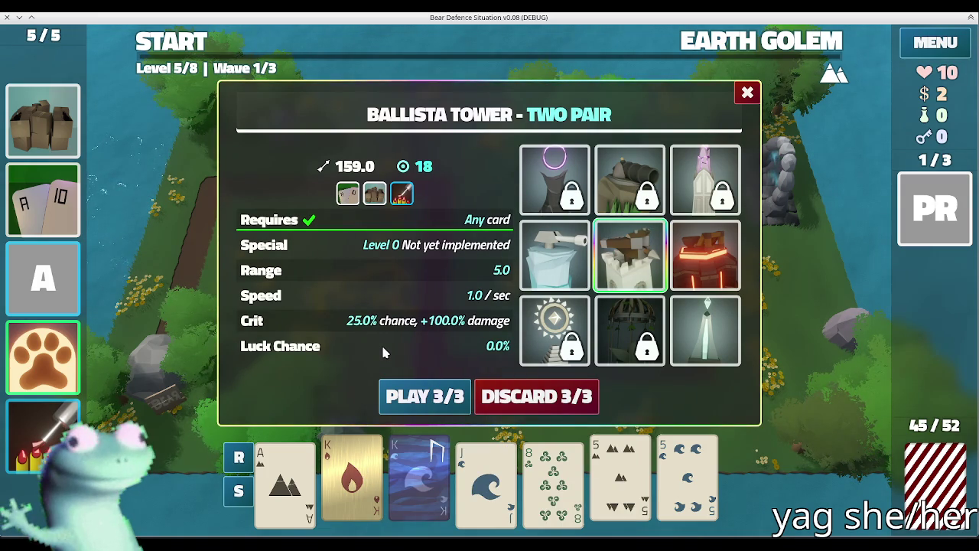
click(725, 50)
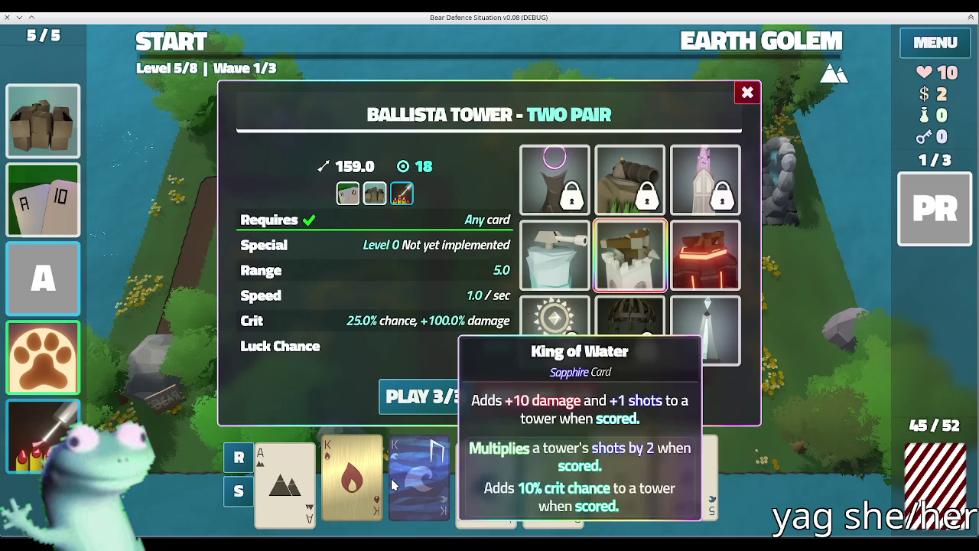
click(705, 330)
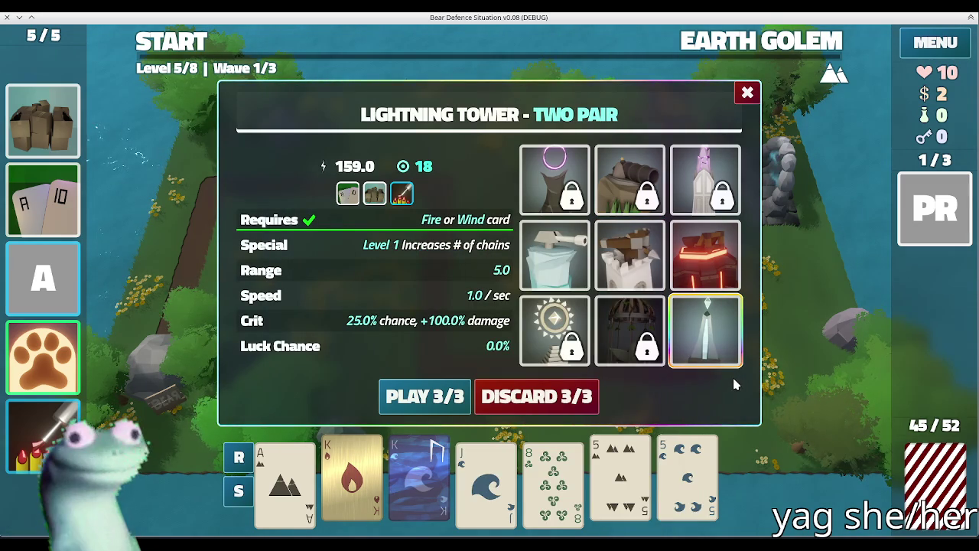
click(630, 255)
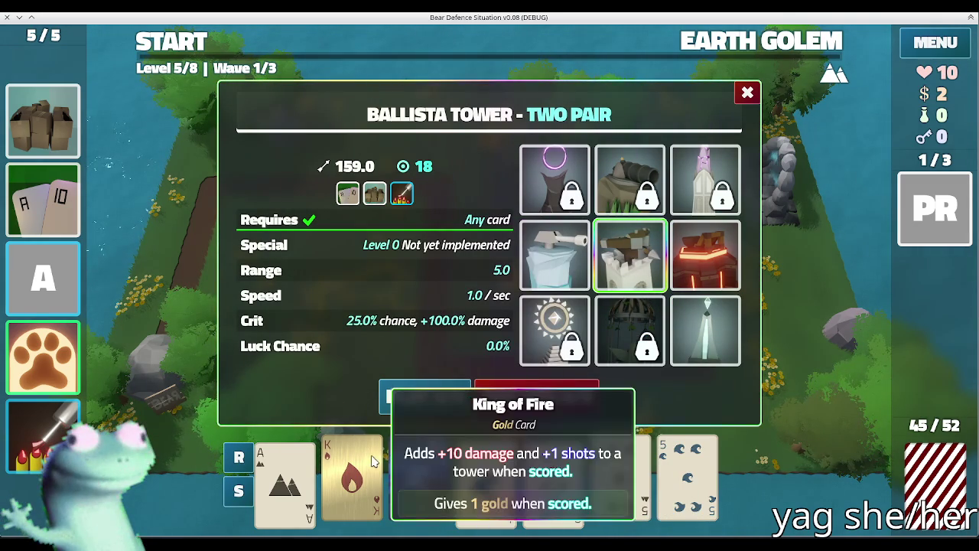
click(612, 452)
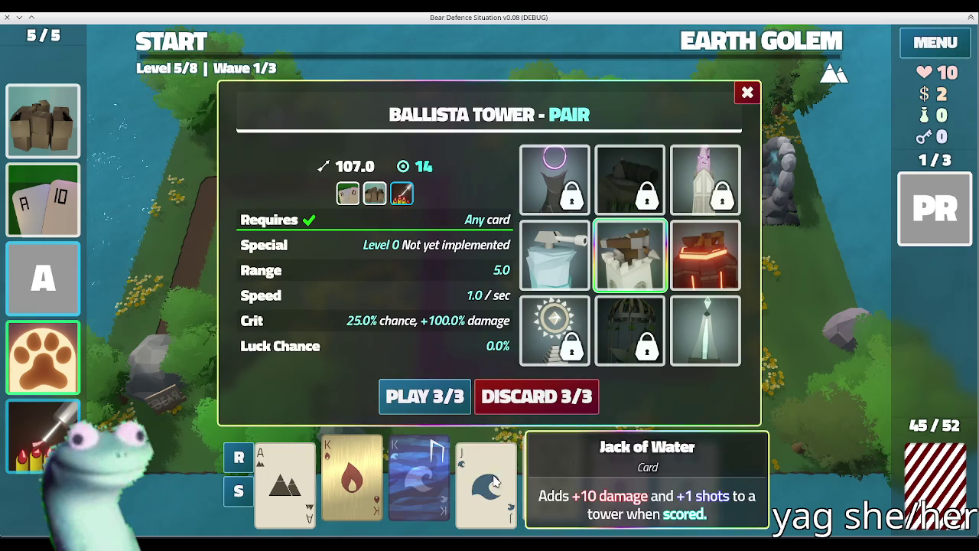
click(305, 470)
click(508, 397)
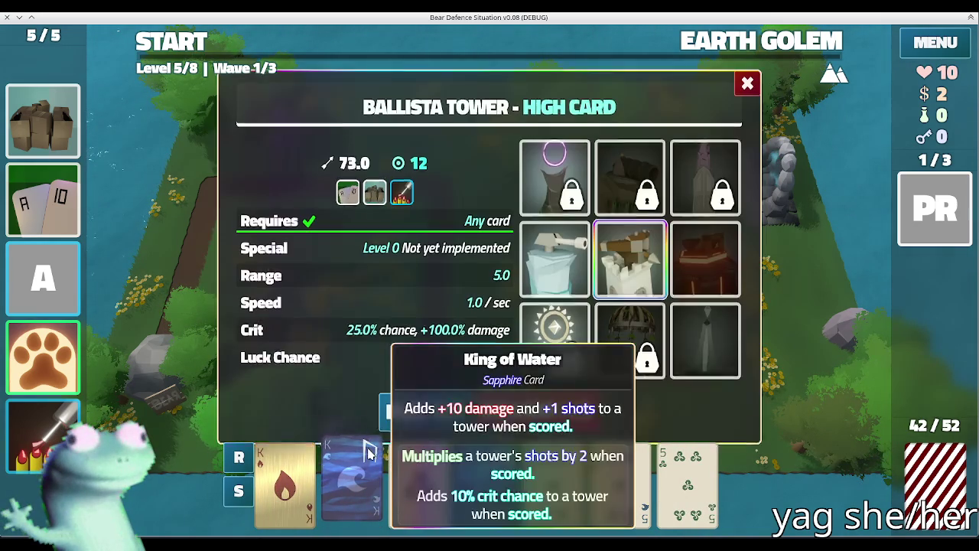
- Select a full house of 5s and Kings and choose Lightning Tower over Ballista
click(352, 478)
click(547, 470)
click(616, 459)
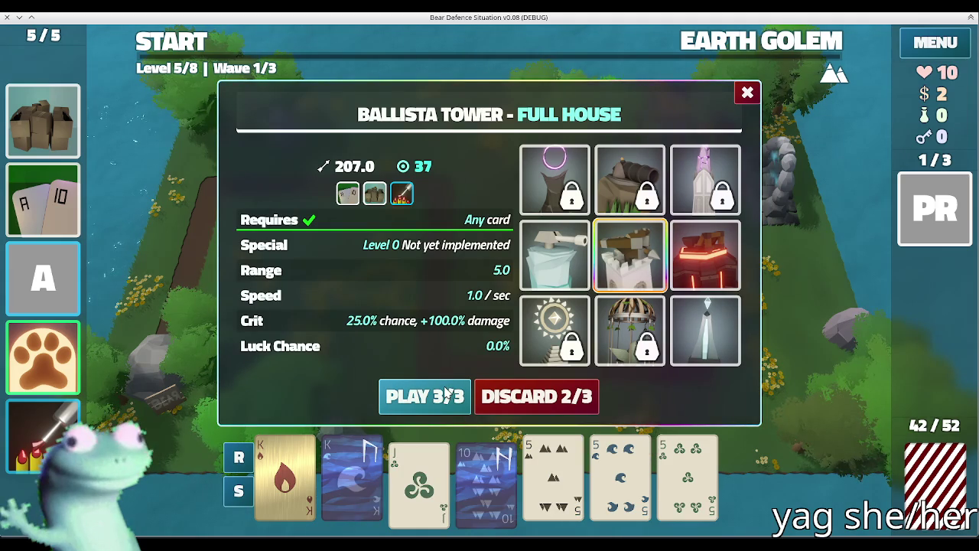
click(695, 334)
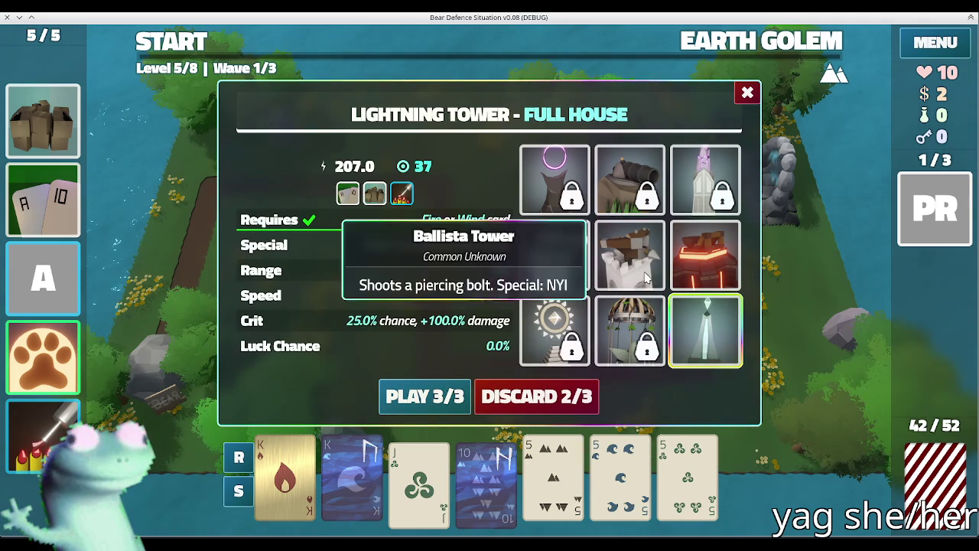
click(629, 256)
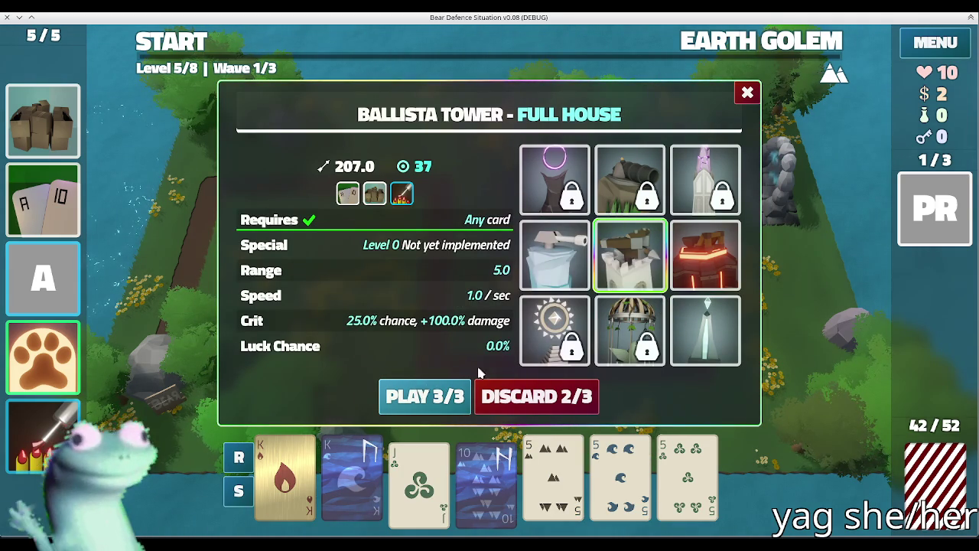
click(699, 333)
click(629, 256)
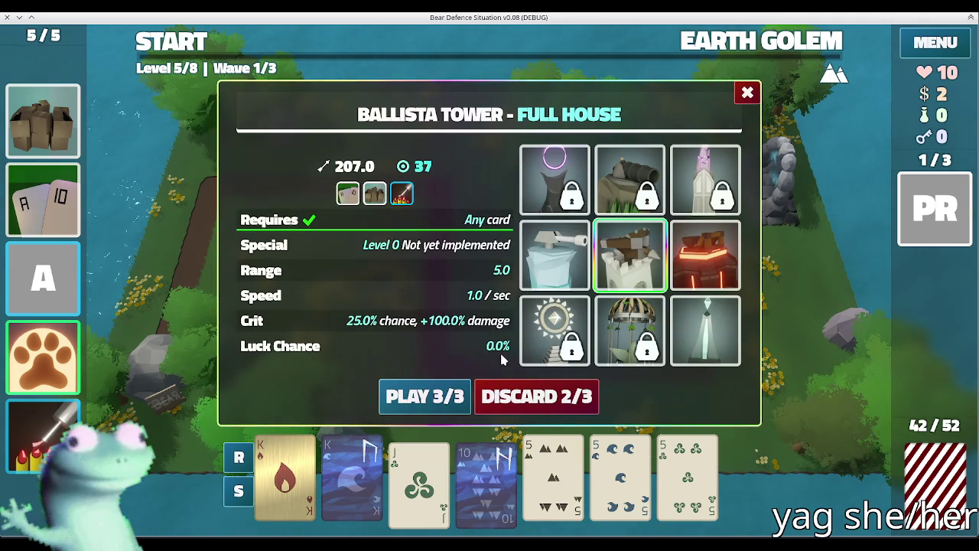
click(704, 331)
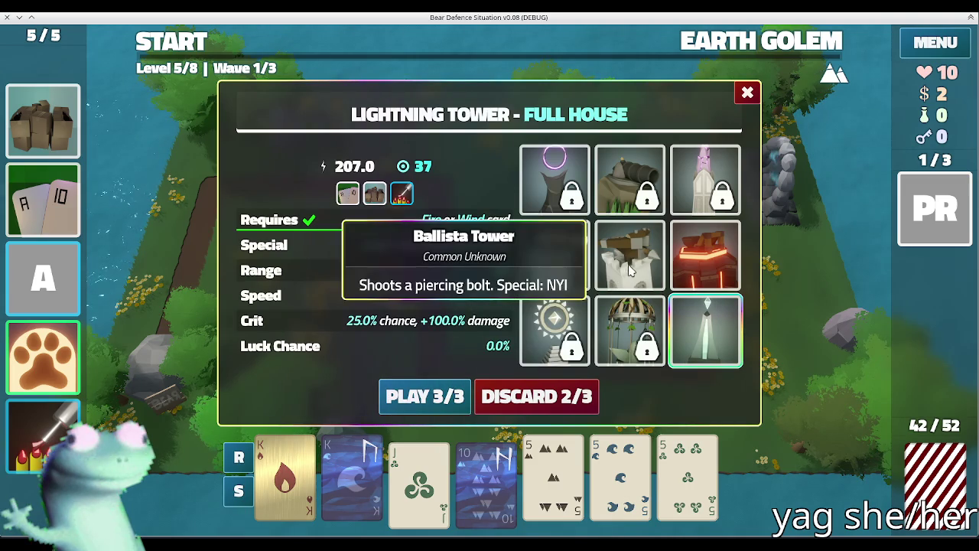
- Place the full-house Lightning Tower near the top-centre path, then discard a high-card hand
click(440, 390)
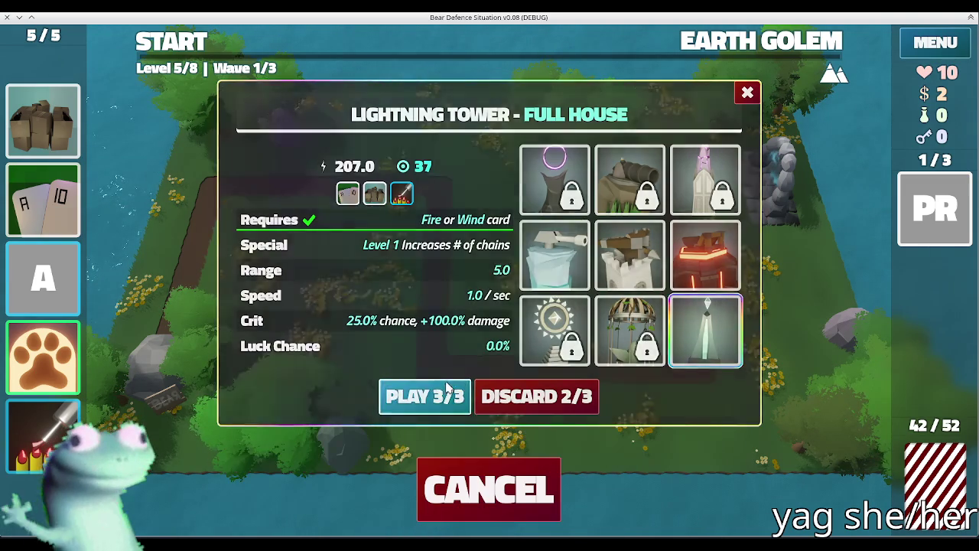
click(618, 206)
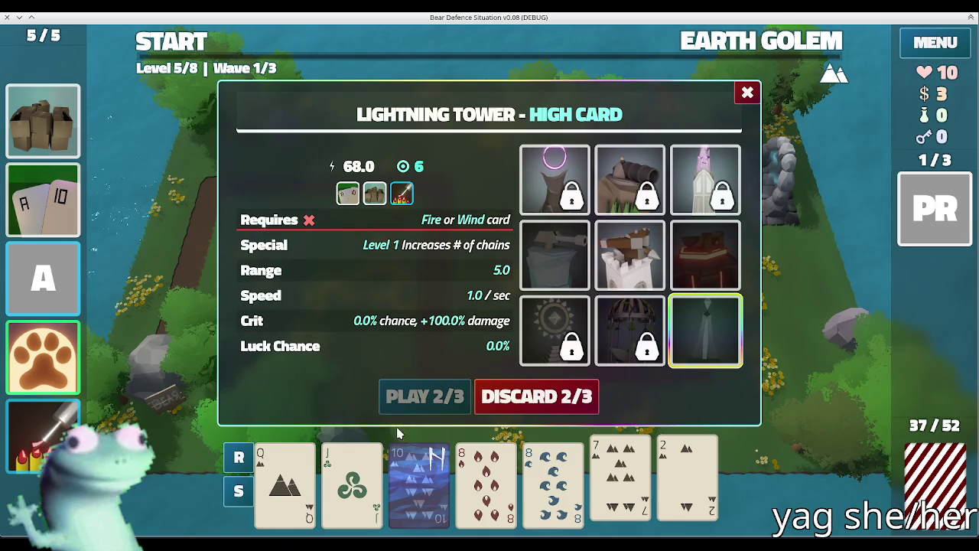
click(542, 405)
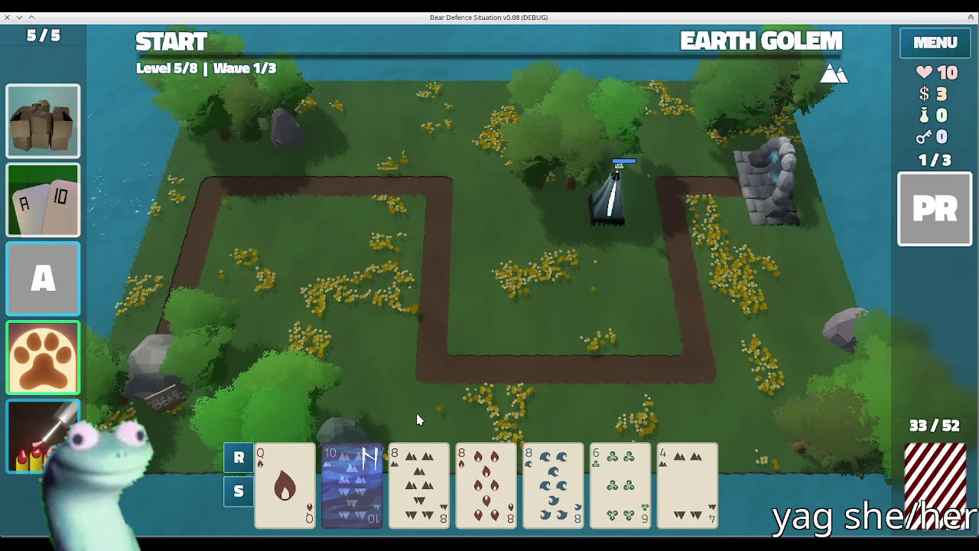
- Play three 8s as a Ballista Tower beside the right-hand ruins after one cancelled placement
click(421, 470)
click(474, 468)
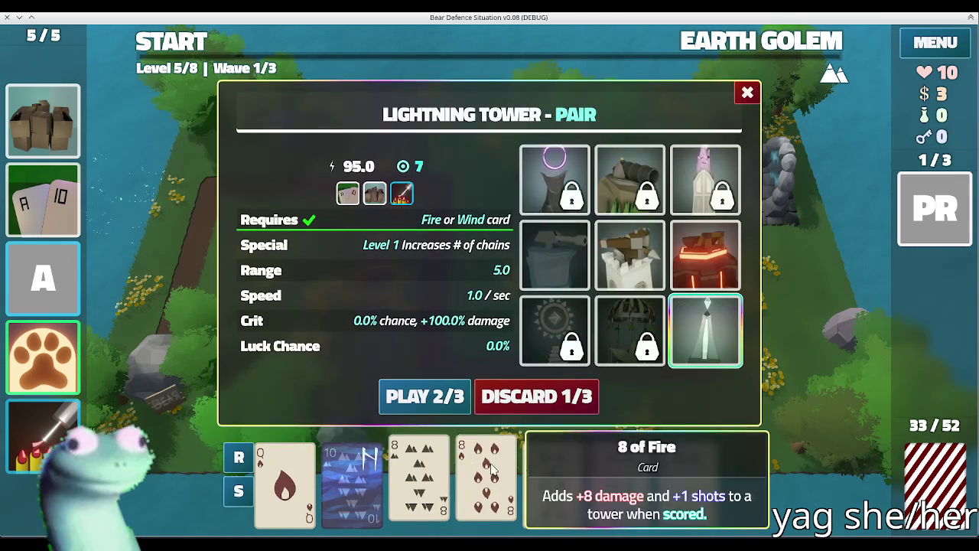
click(551, 470)
click(623, 257)
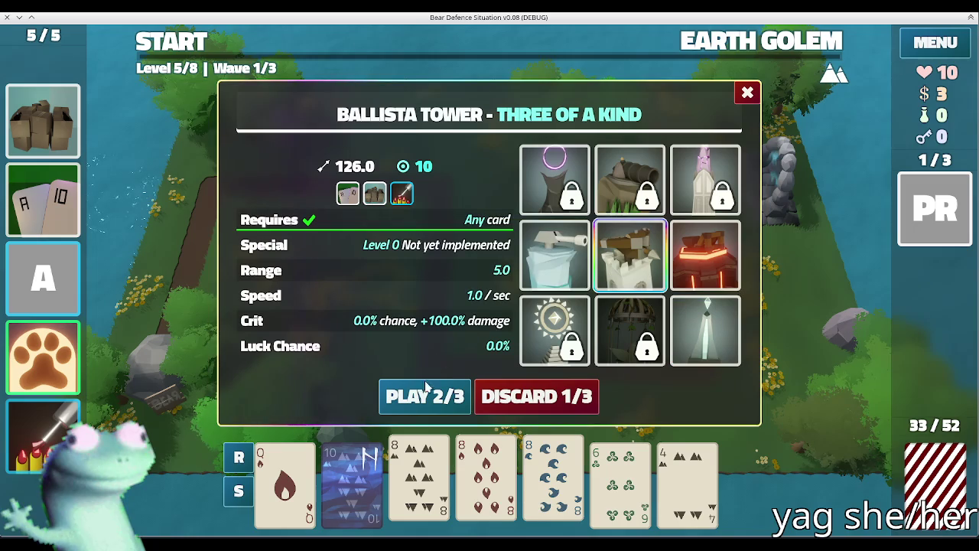
click(425, 395)
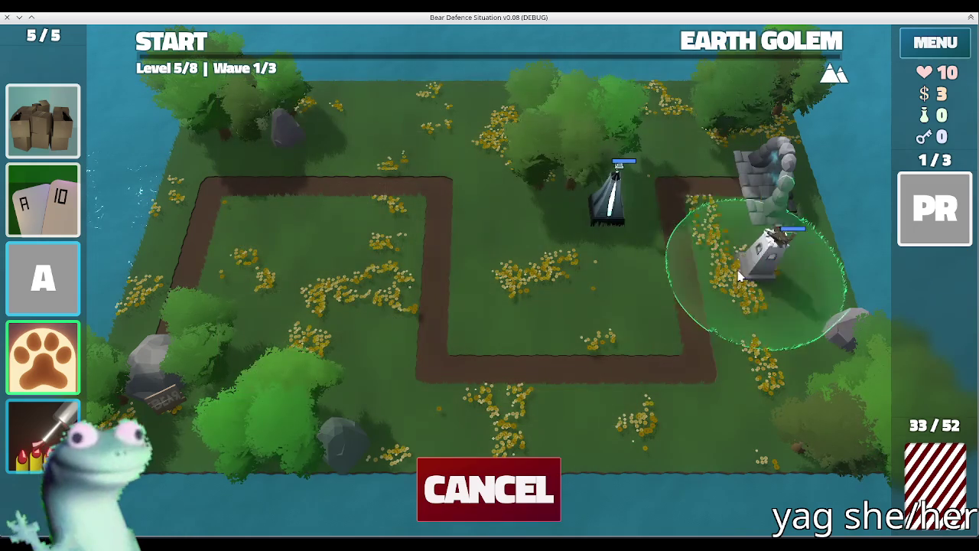
click(517, 495)
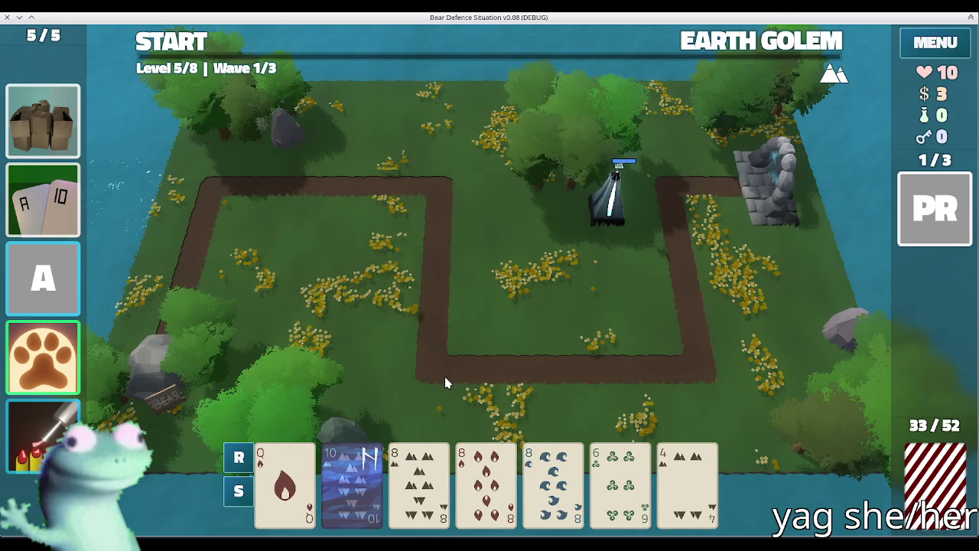
click(419, 478)
click(535, 474)
click(538, 476)
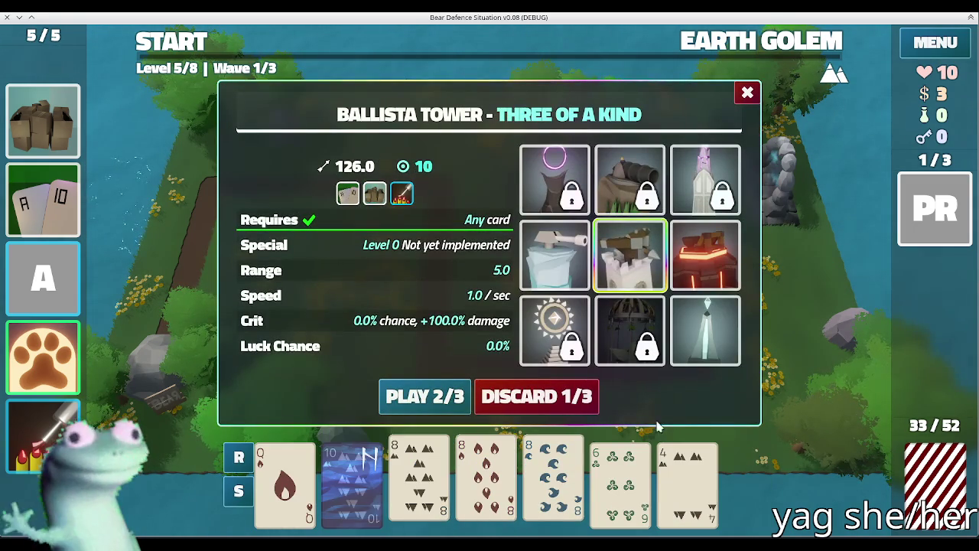
click(412, 395)
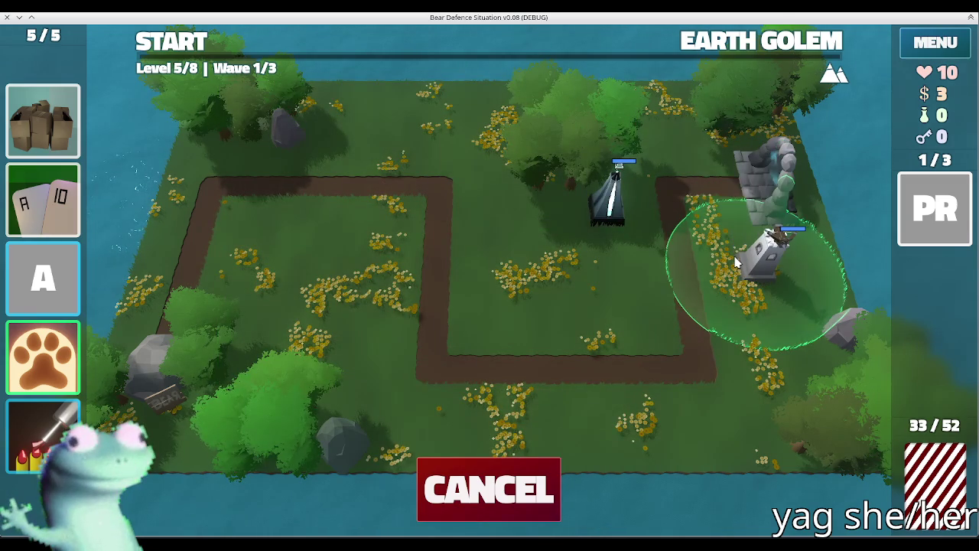
click(734, 254)
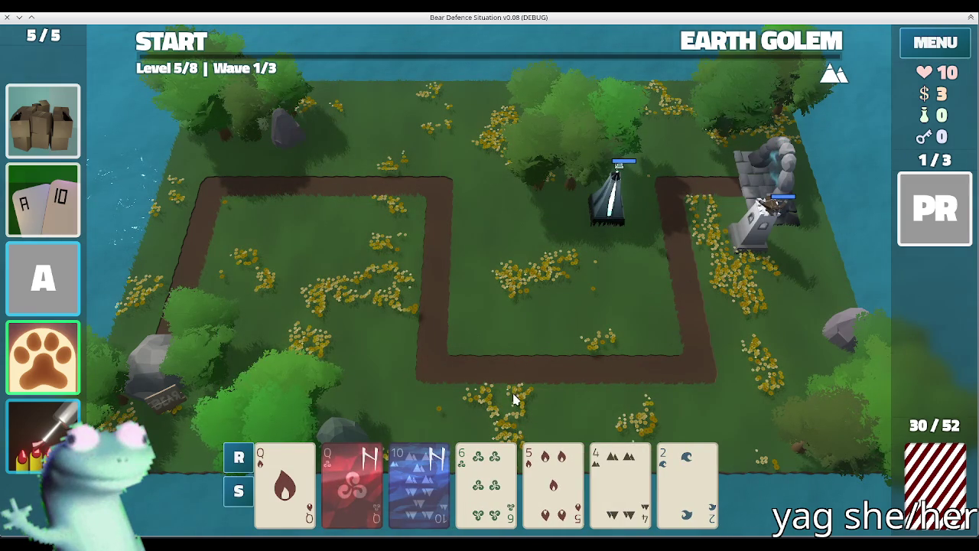
- Clear Level 5's first wave and review the Lightning and Ballista tower stats
click(184, 49)
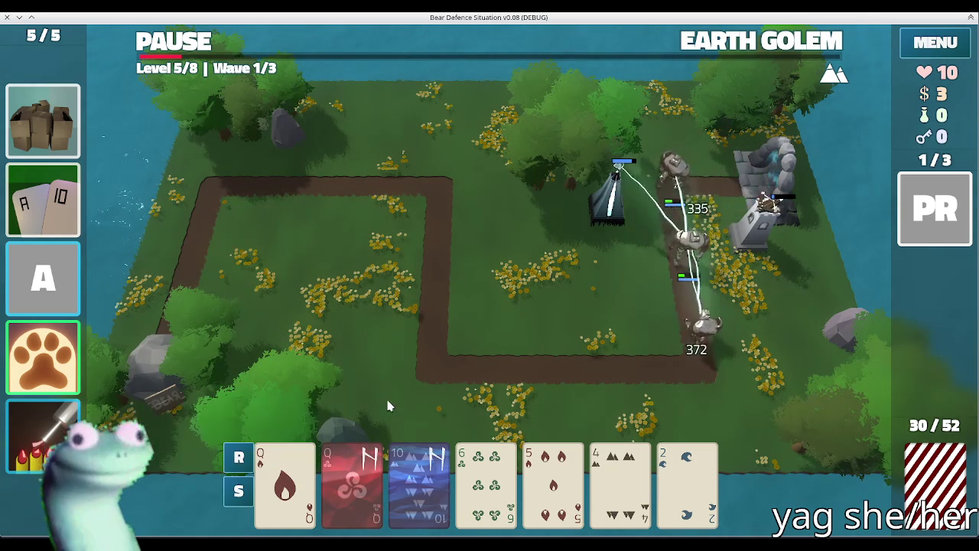
click(494, 371)
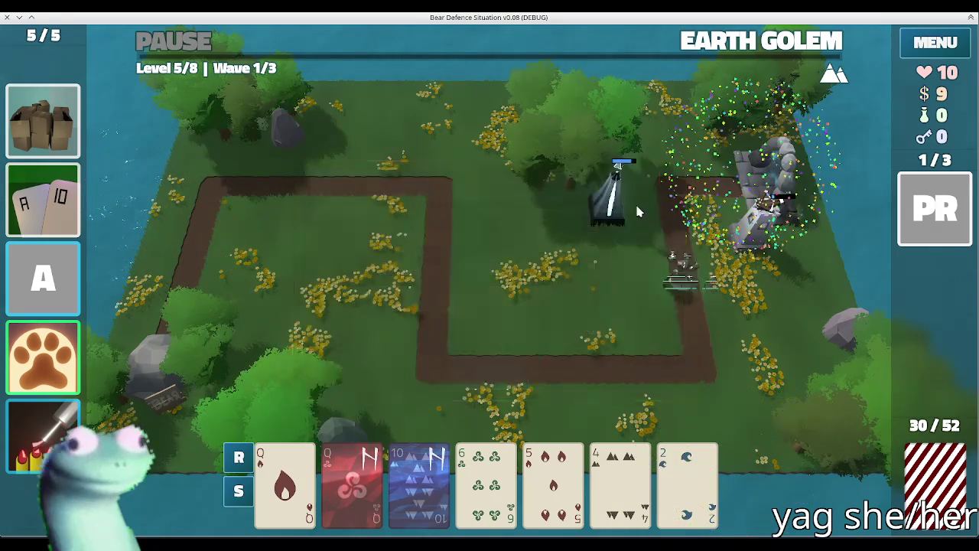
click(608, 210)
click(670, 160)
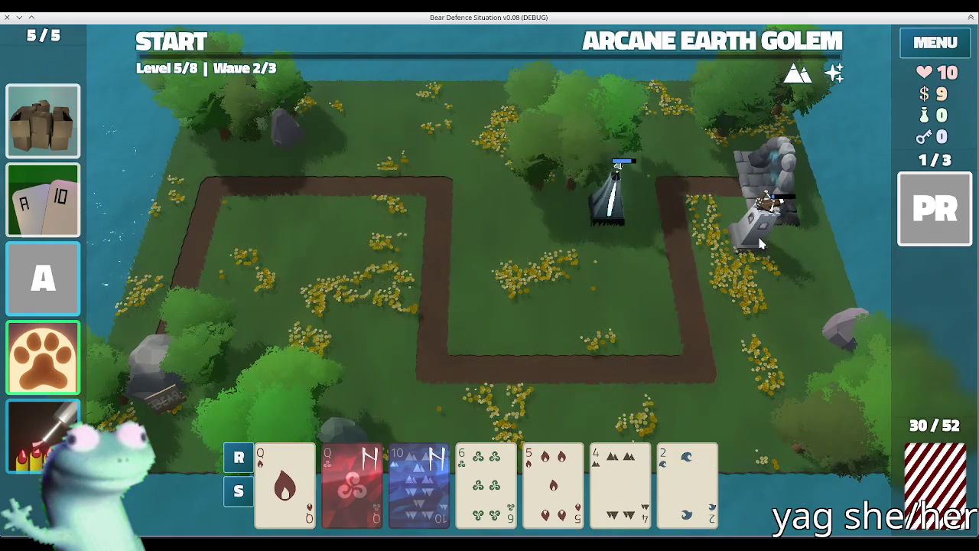
click(758, 218)
click(672, 157)
click(481, 310)
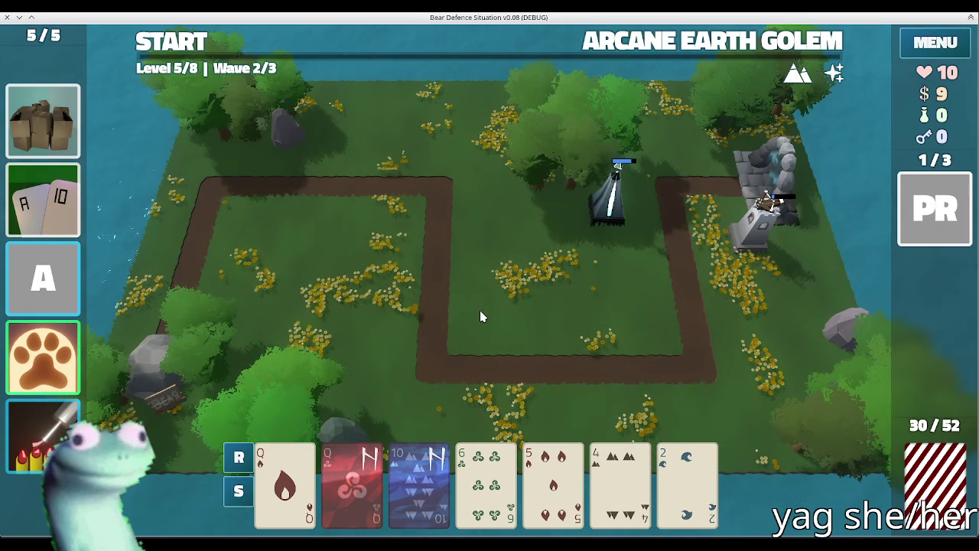
click(746, 243)
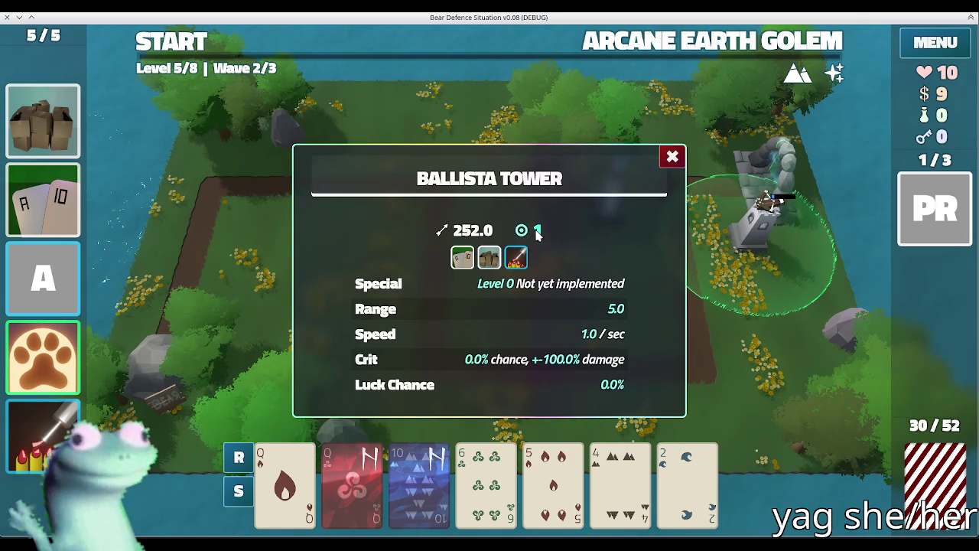
click(673, 157)
click(622, 207)
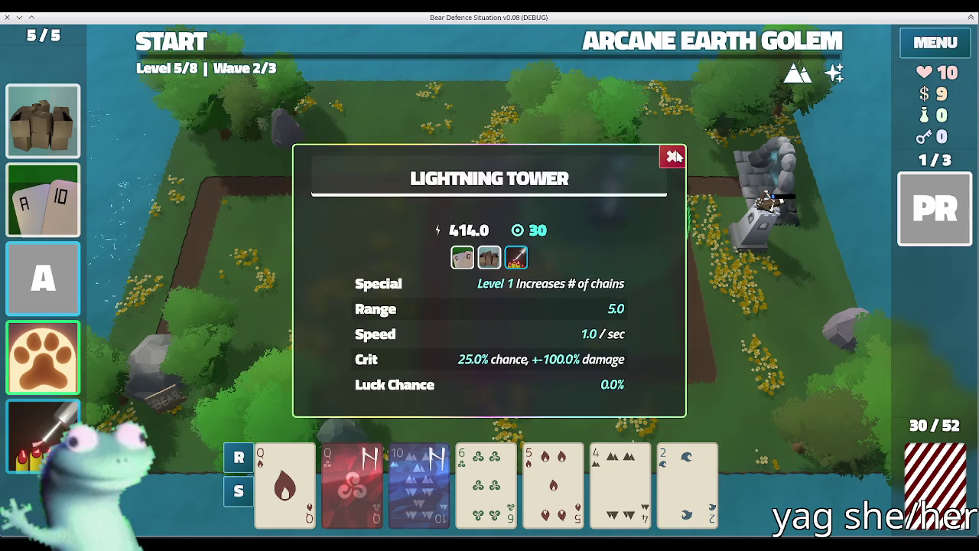
click(673, 157)
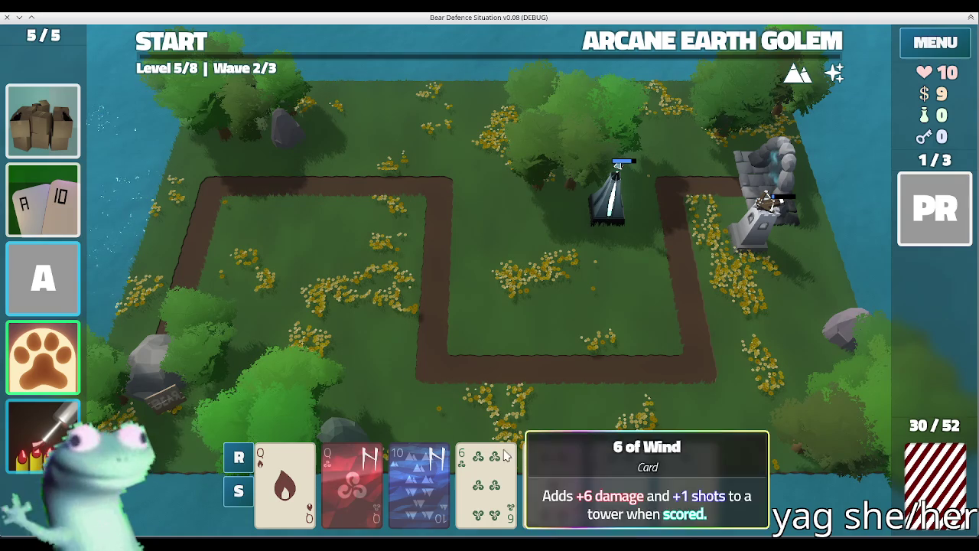
- Discard once, then build a two-pair Fire Tower near the top-right trees
click(493, 423)
click(574, 397)
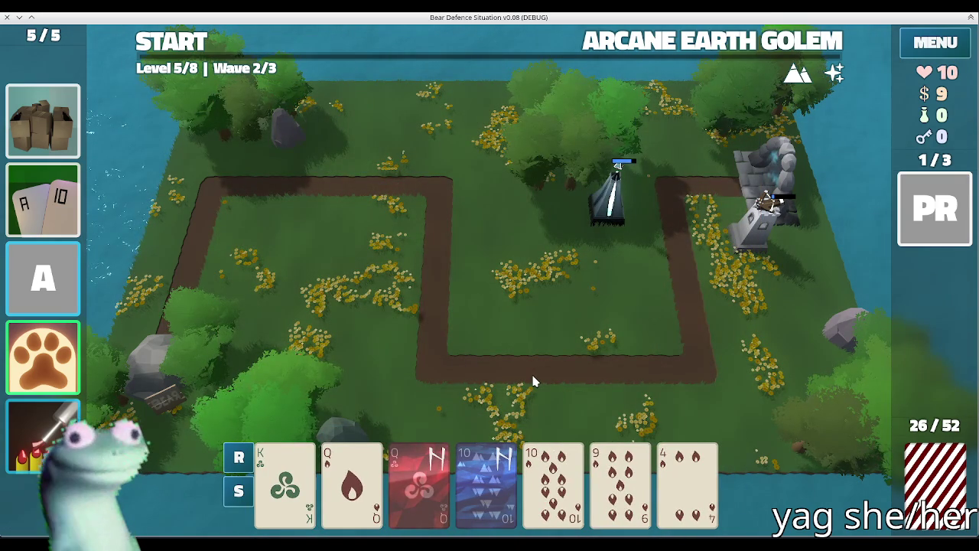
click(387, 479)
click(486, 482)
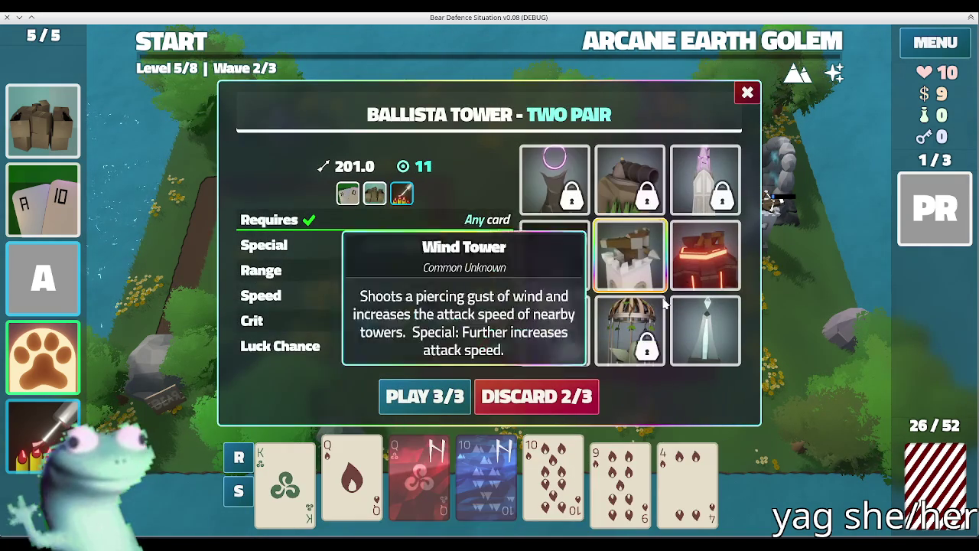
mouse_move(630, 179)
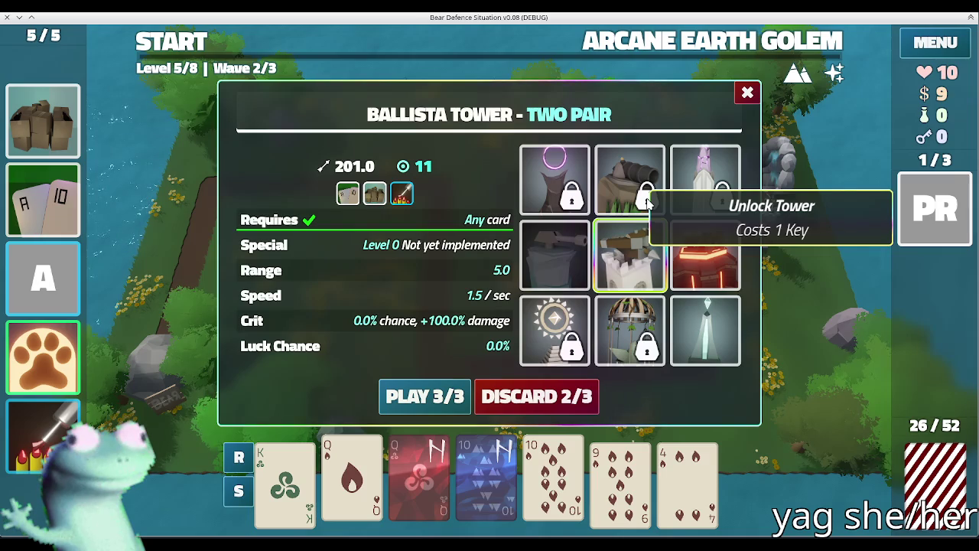
click(702, 256)
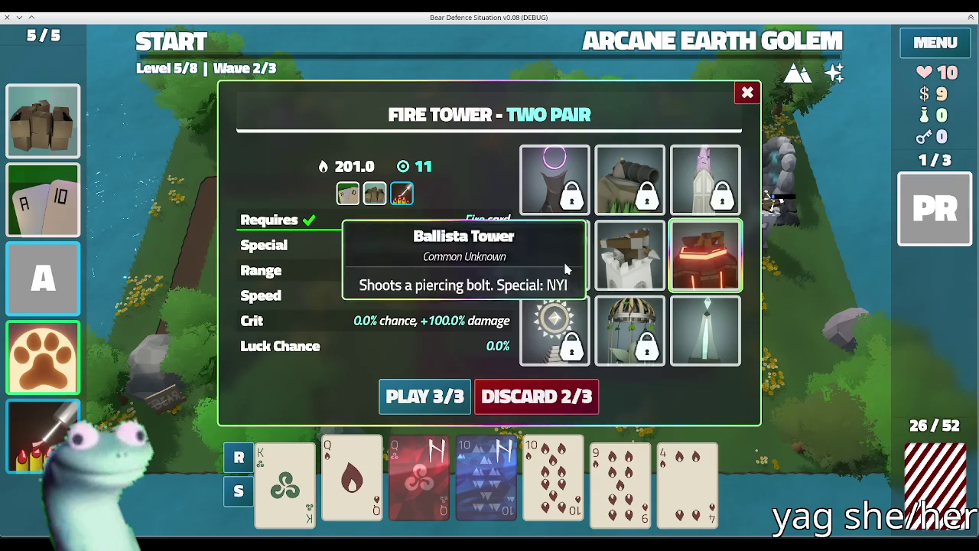
click(404, 390)
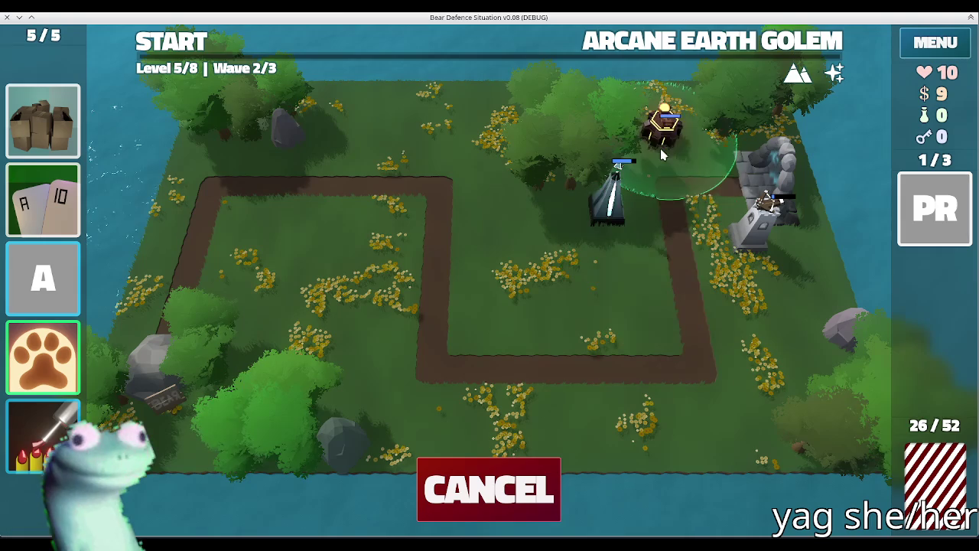
click(674, 137)
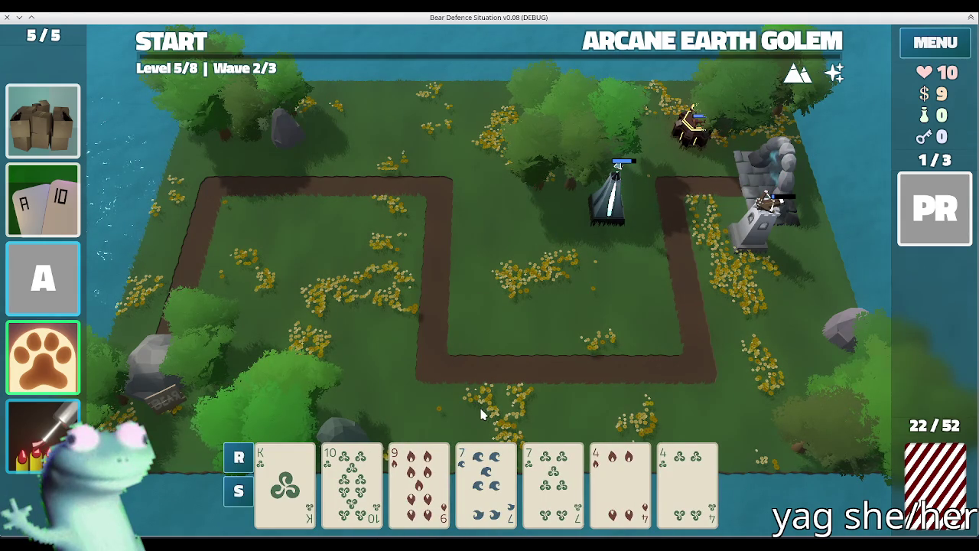
click(442, 452)
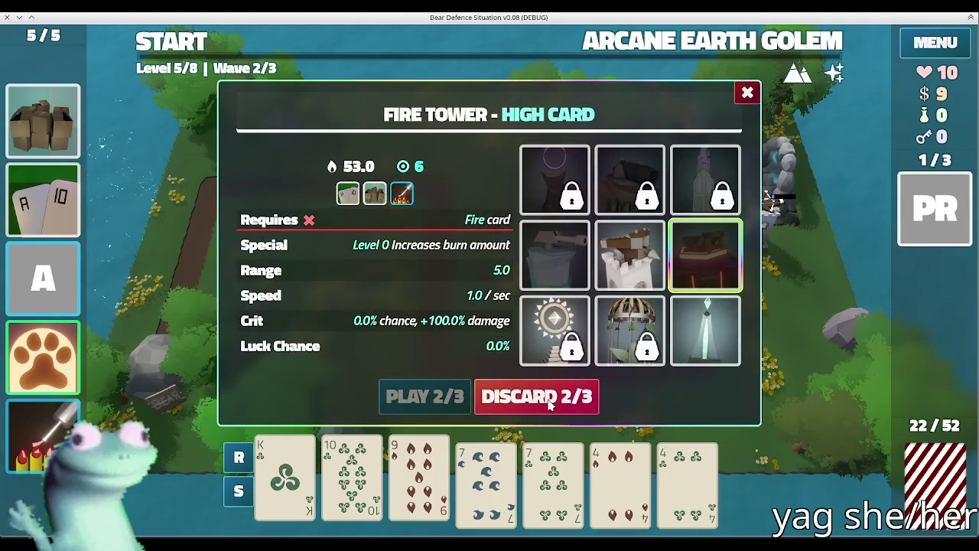
- Discard, then place a two-pair Ballista Tower below the first one right of the path
click(549, 404)
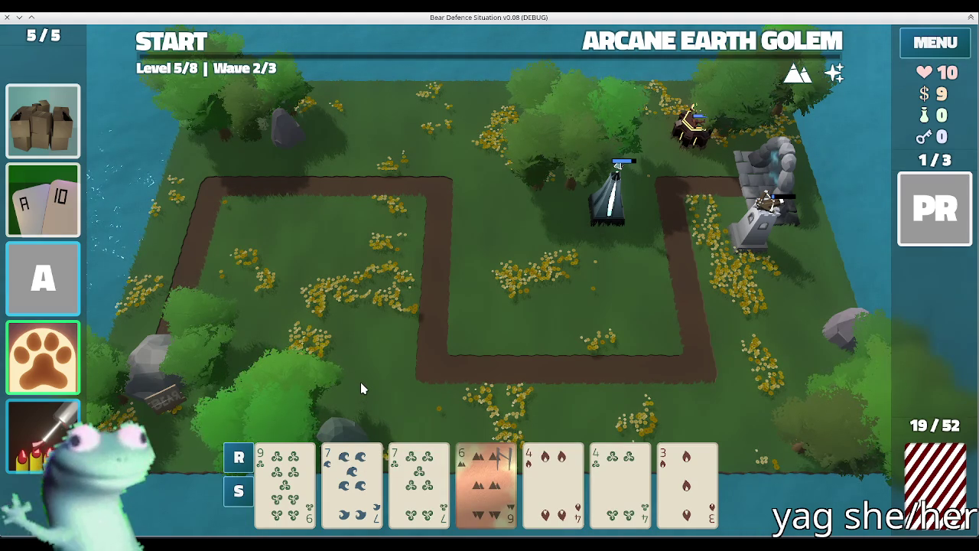
click(353, 423)
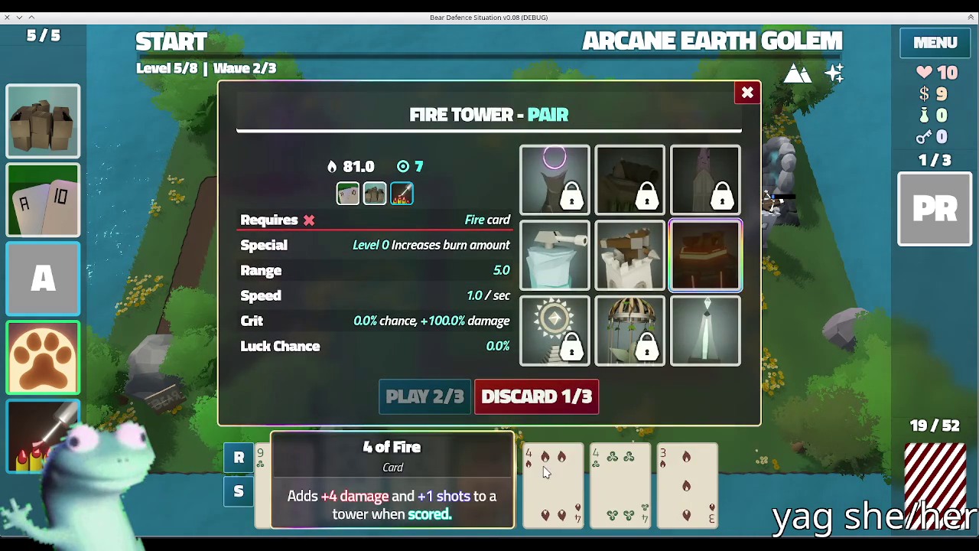
click(621, 479)
click(629, 255)
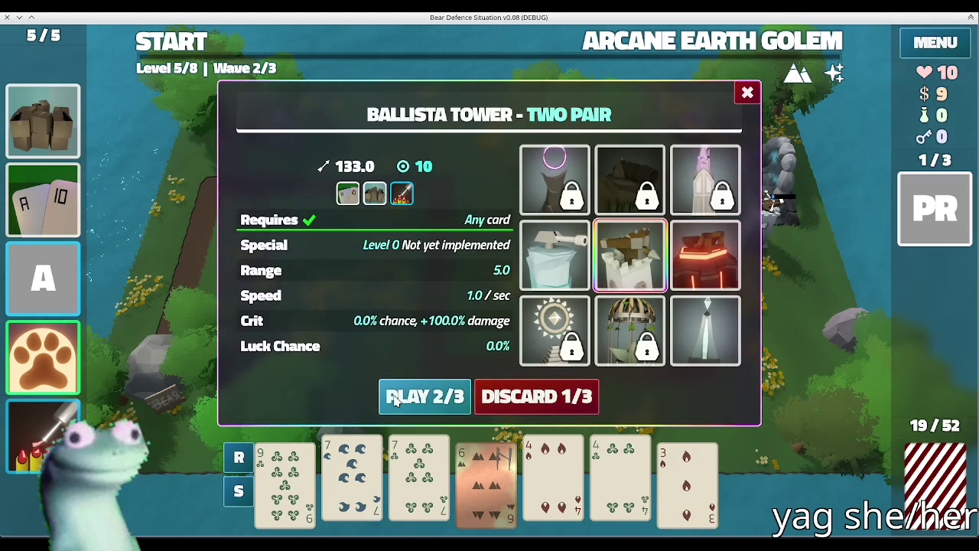
click(395, 402)
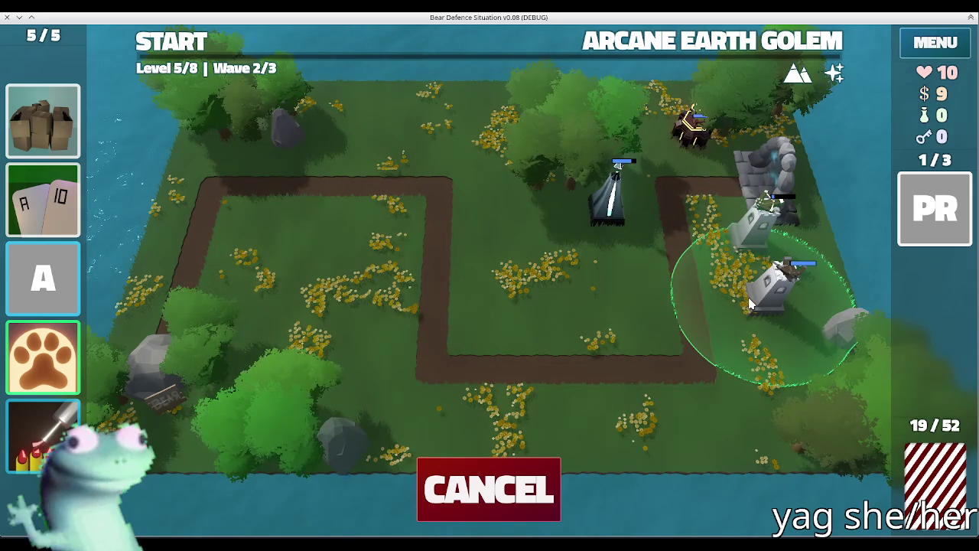
click(750, 304)
- Clear Level 5's second and final waves and advance to Level 6
click(172, 44)
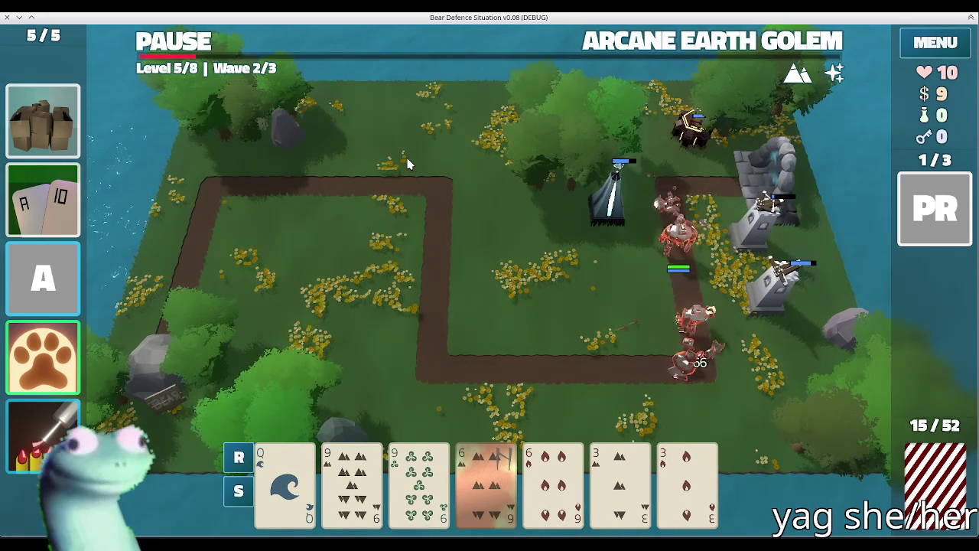
click(490, 369)
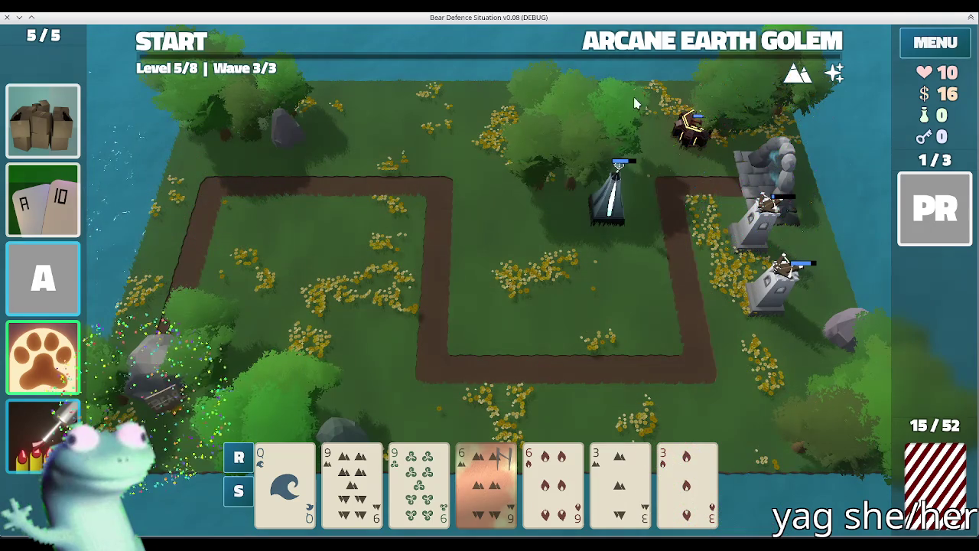
click(634, 56)
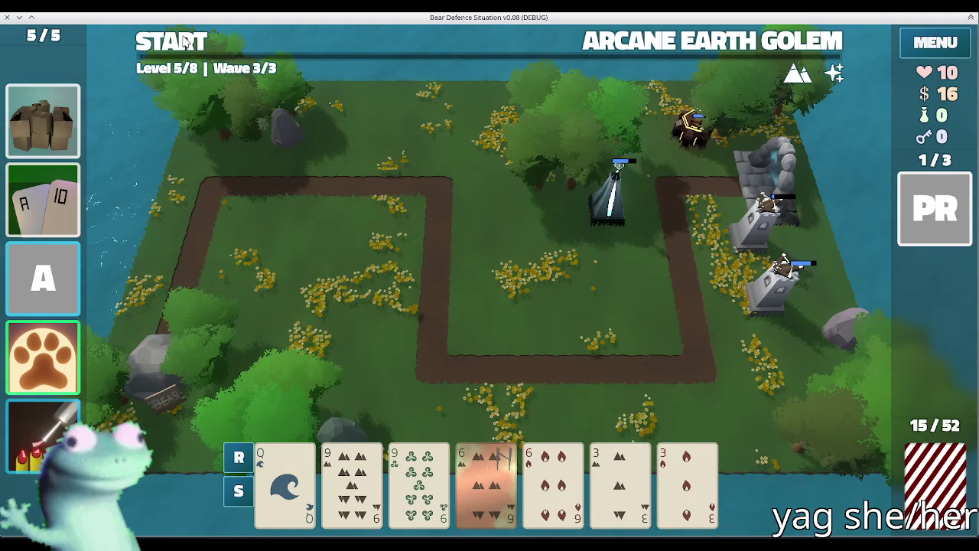
click(186, 43)
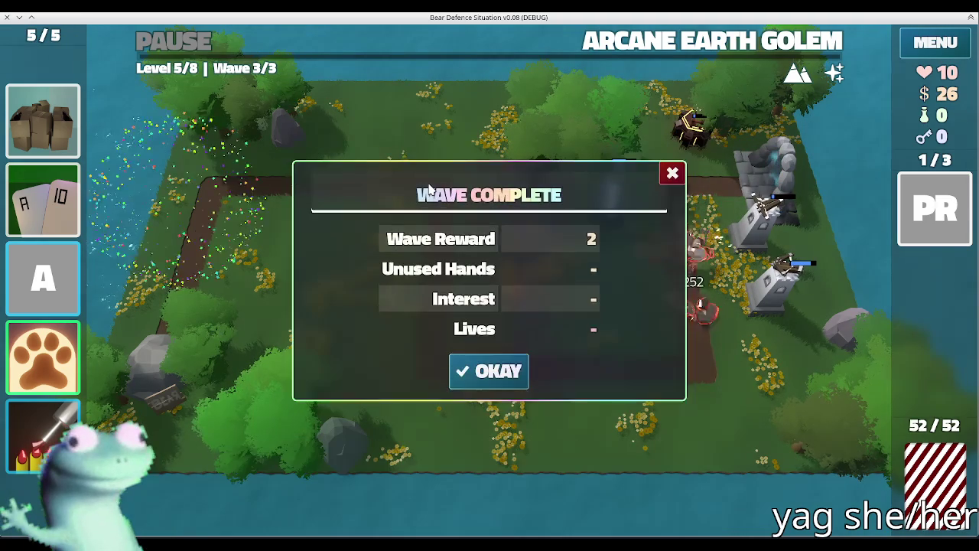
click(494, 372)
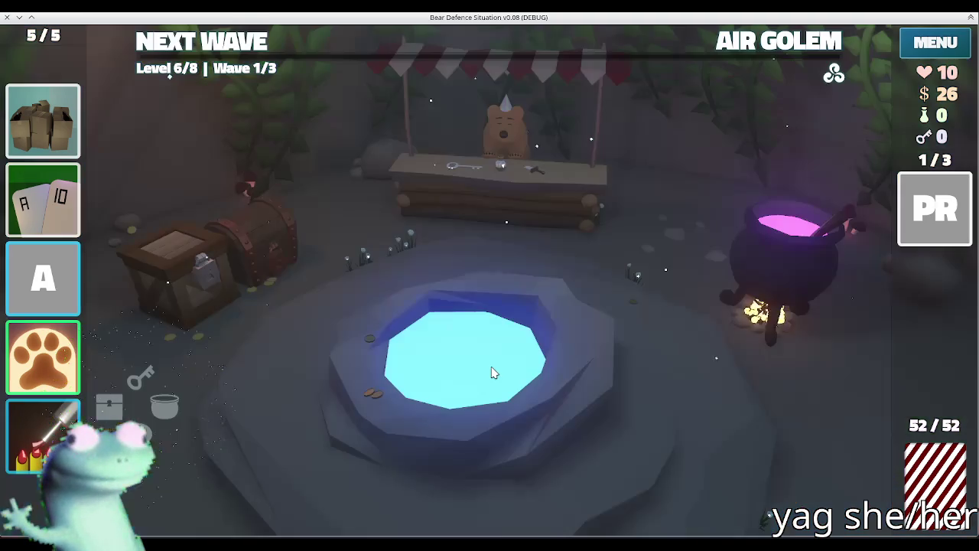
- Check the Level 6 Air Golem wave, then buy the Broken Sword and a key
click(753, 43)
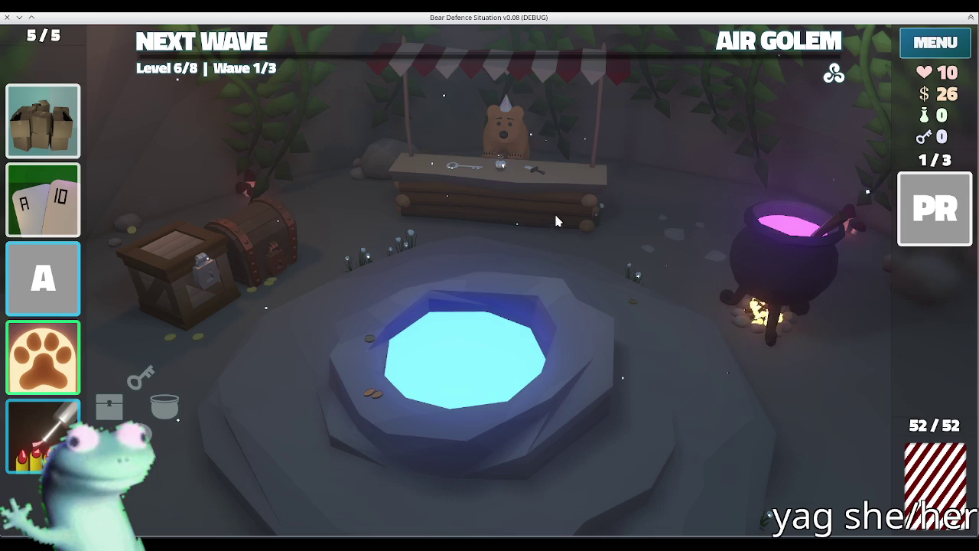
click(535, 166)
mouse_move(547, 372)
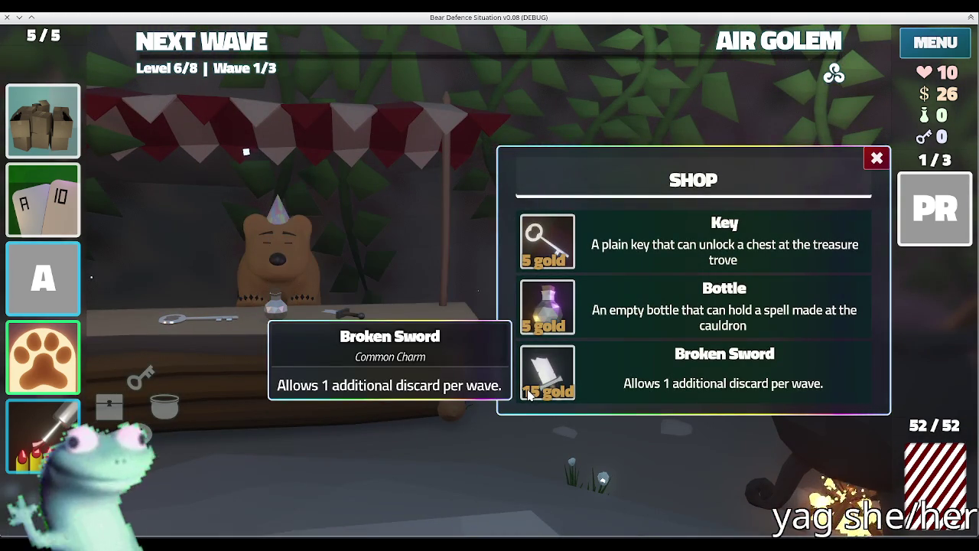
click(548, 372)
click(548, 242)
click(877, 158)
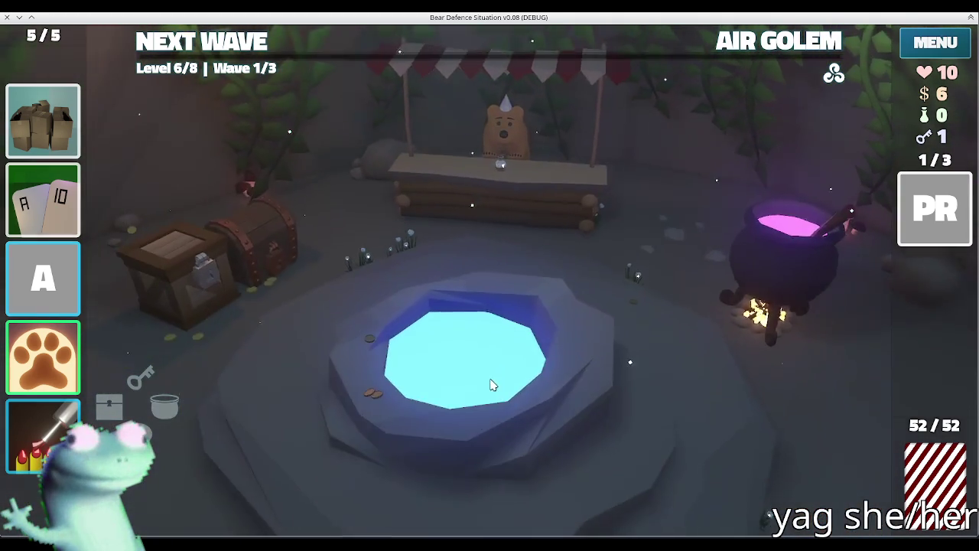
- Throw gold into the wishing well for three wishes, leaving $1
click(491, 385)
click(673, 369)
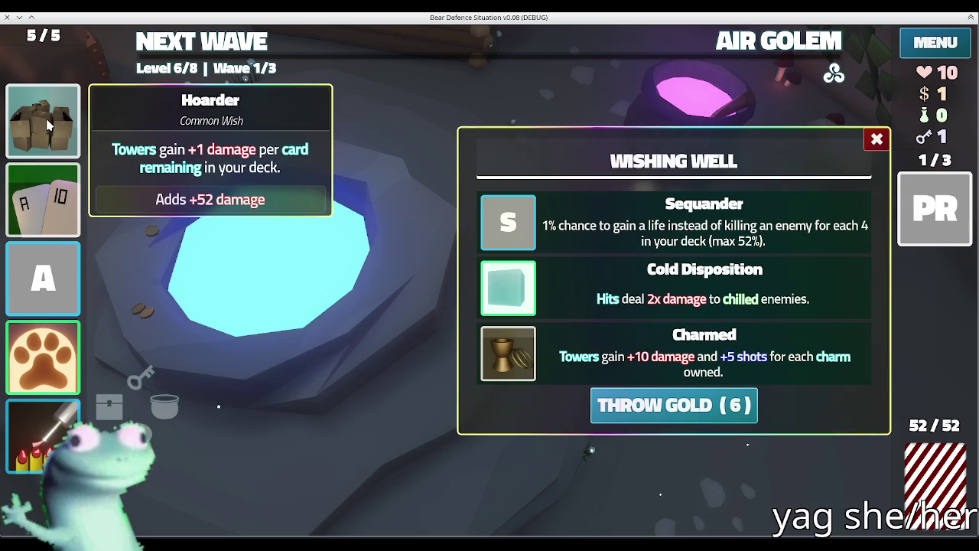
click(741, 48)
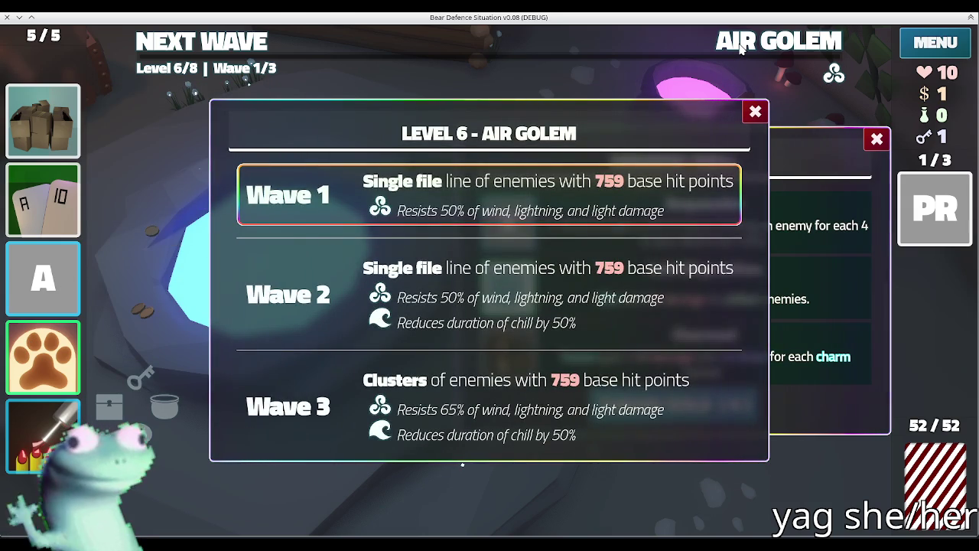
- Remove the box card from the deck, take Cold Disposition, and close the Wishing Well
click(740, 48)
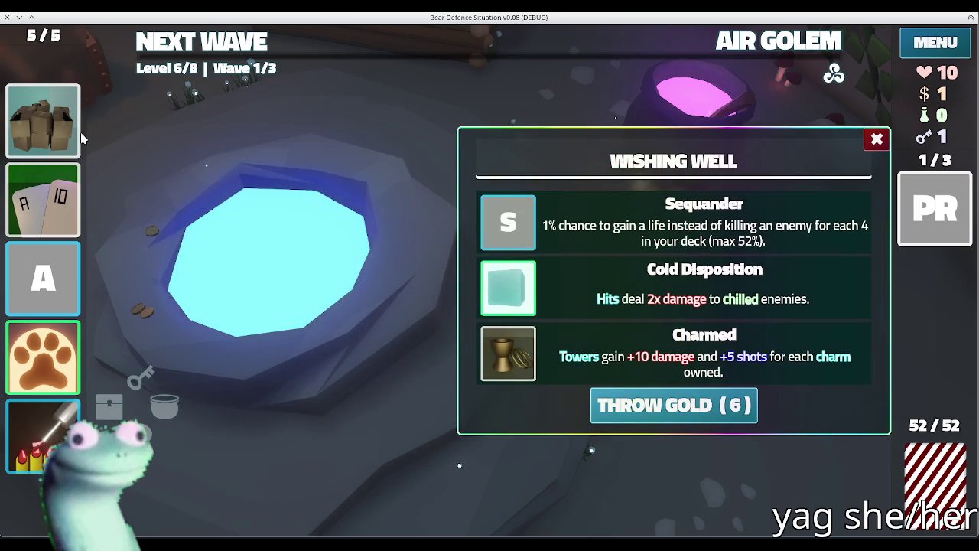
click(44, 136)
click(112, 122)
click(479, 284)
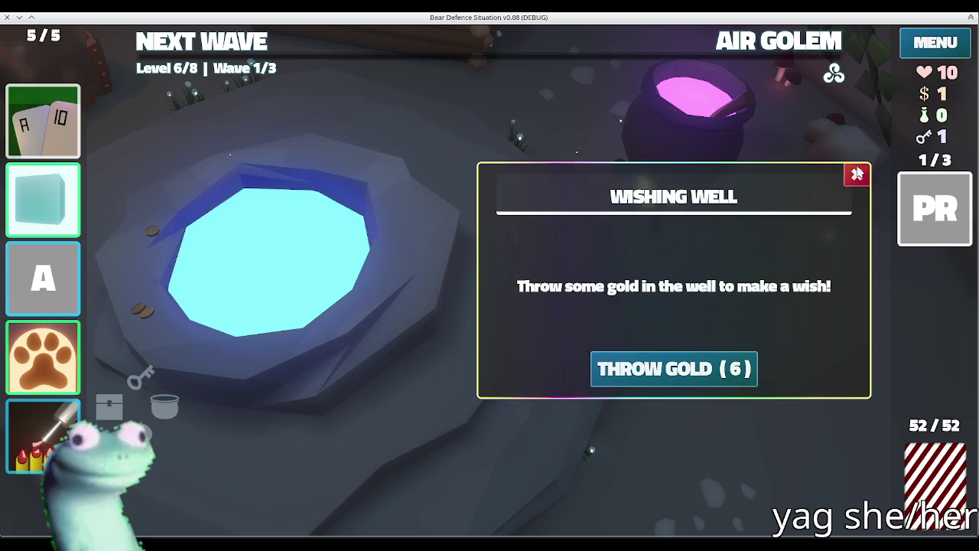
click(857, 175)
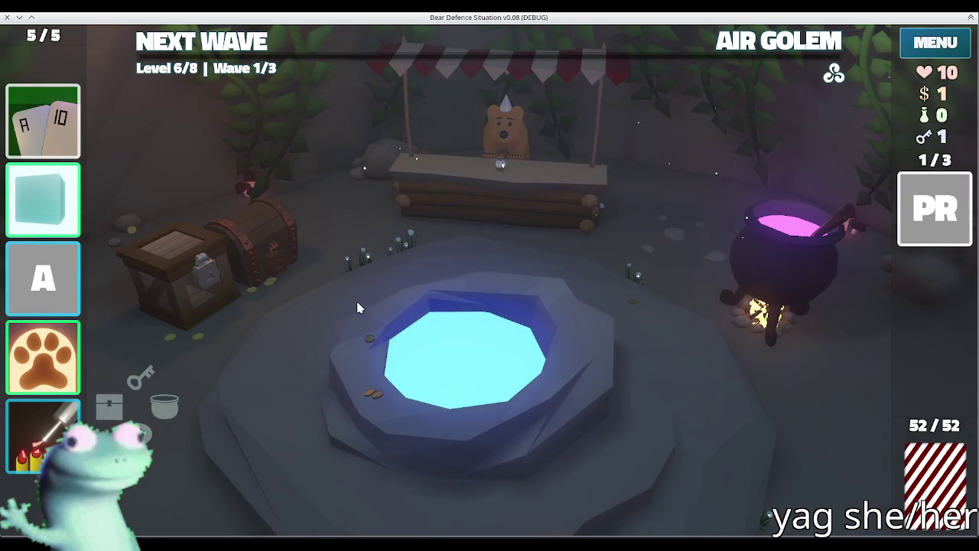
- View the hoard's crate and chest, then stir the cauldron once for recipes
click(164, 280)
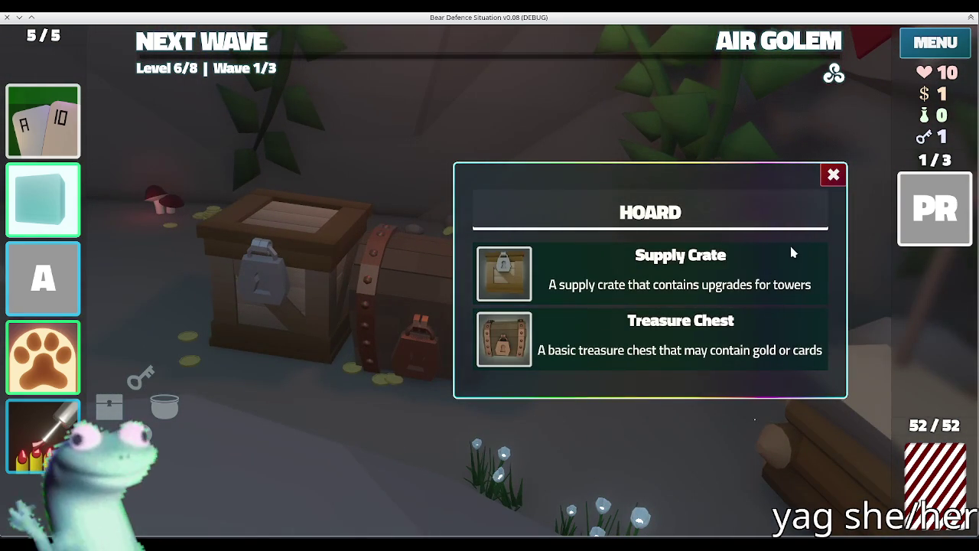
click(834, 176)
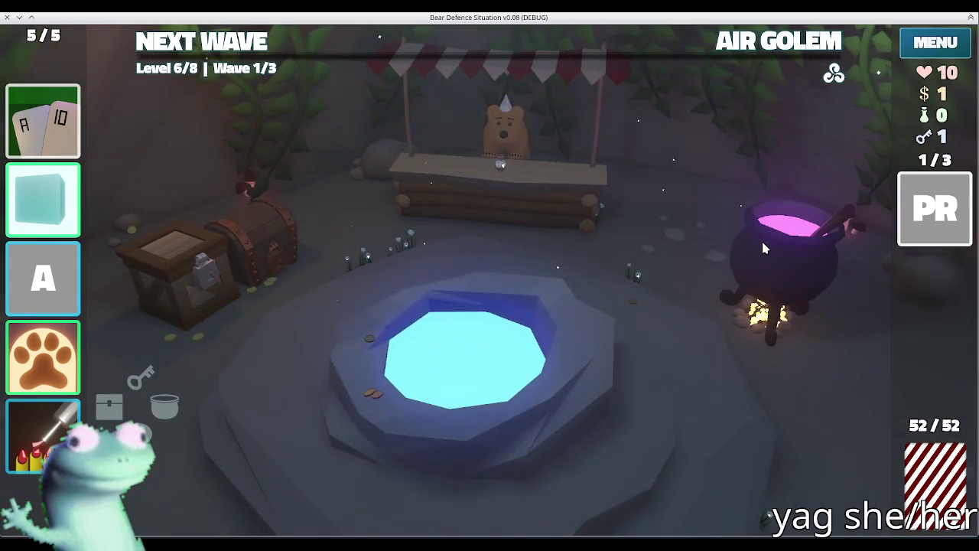
click(762, 306)
click(572, 391)
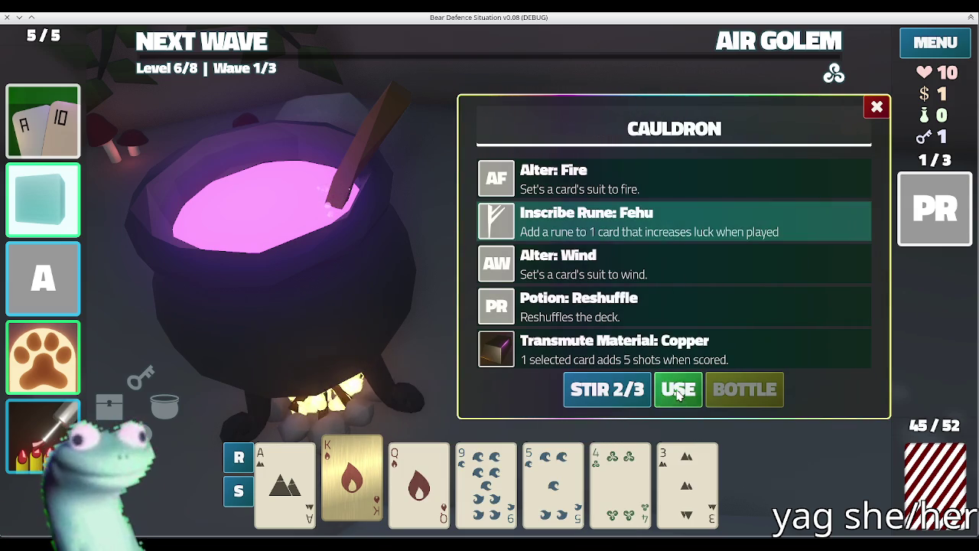
- Reroll the recipes and inscribe the Ehwaz range rune on the Queen of Fire
click(607, 388)
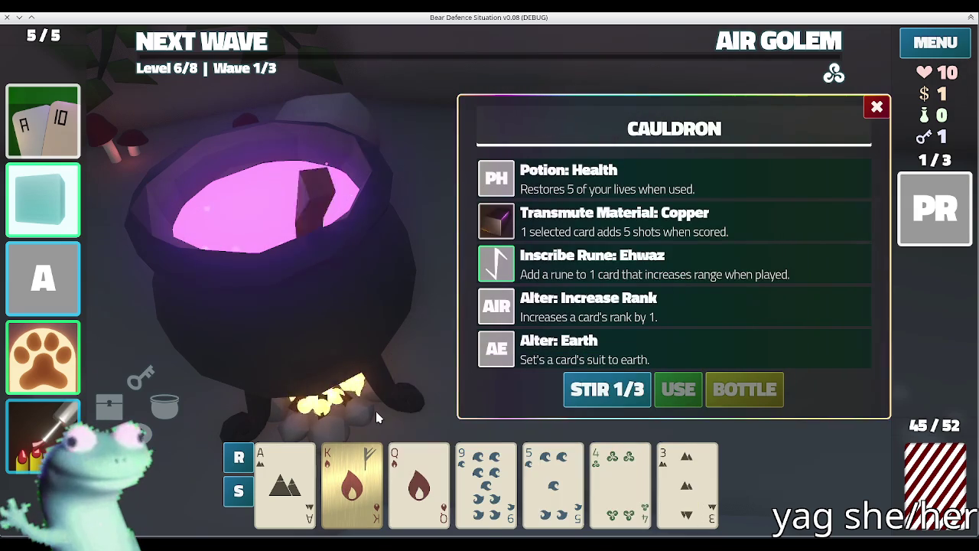
click(352, 478)
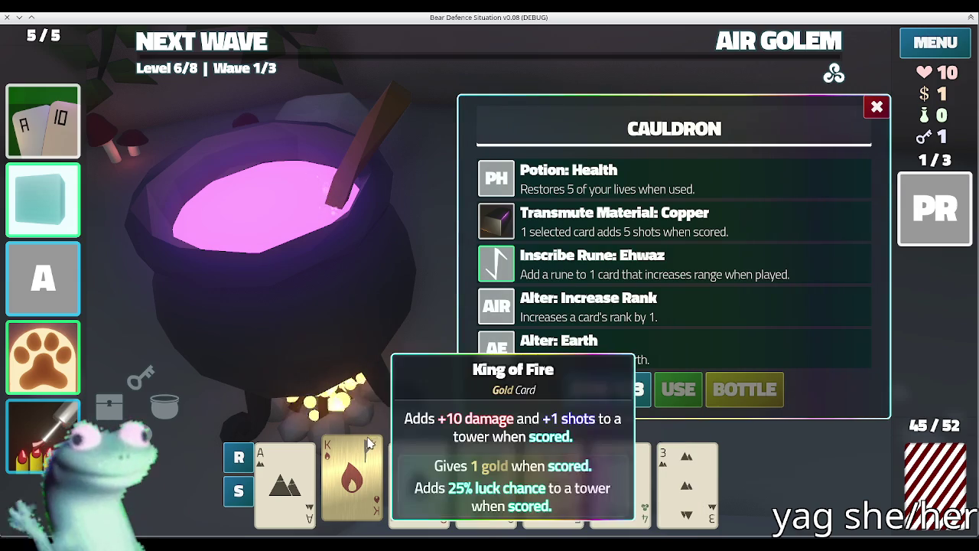
click(419, 479)
click(647, 285)
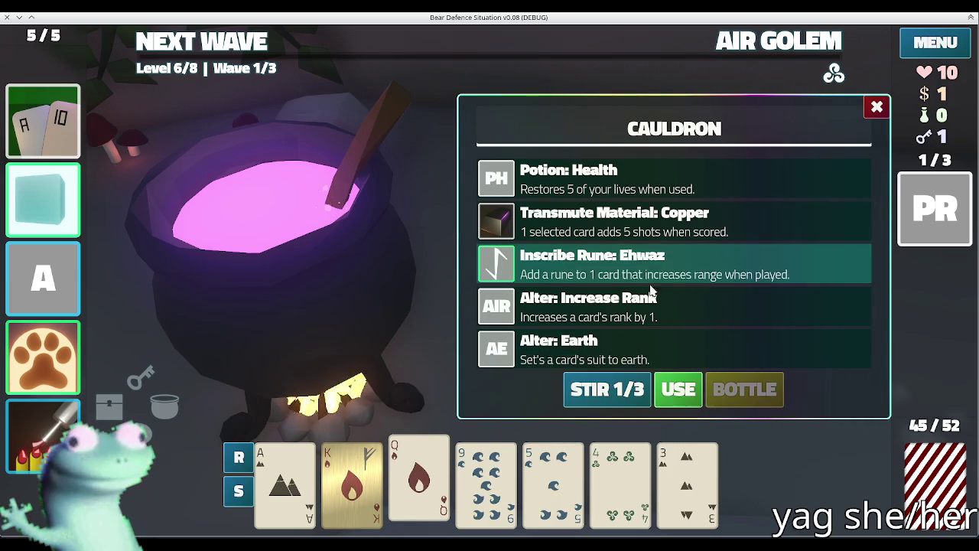
click(647, 394)
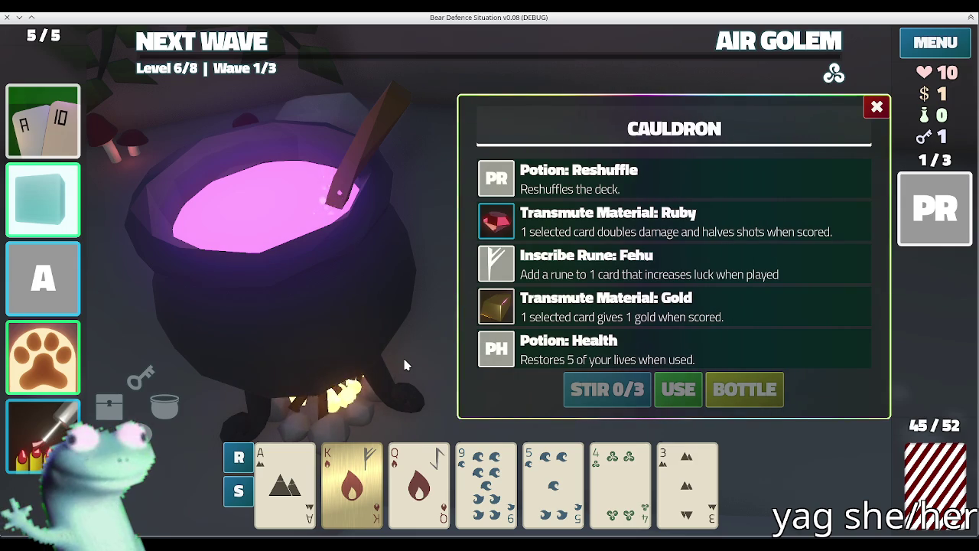
- Transmute the Ace of Earth to Gold and leave the cauldron
click(284, 478)
click(635, 228)
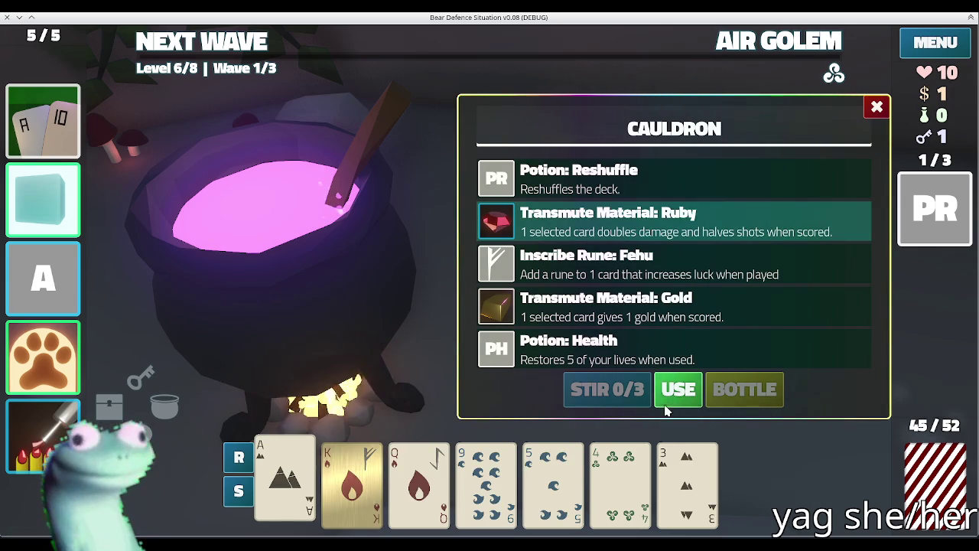
click(673, 390)
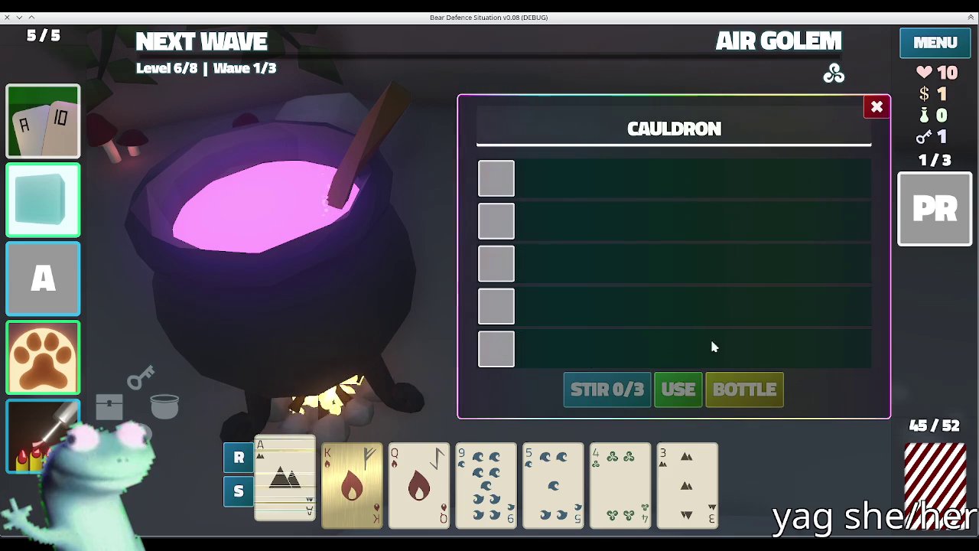
click(876, 107)
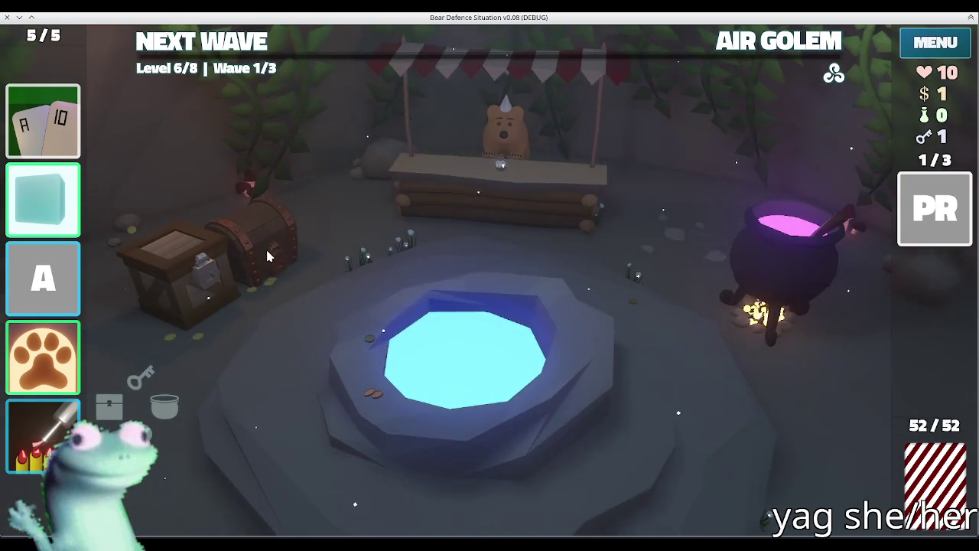
- Unlock the supply crate with a key and apply a Speed Upgrade to the lightning tower
click(268, 246)
click(505, 273)
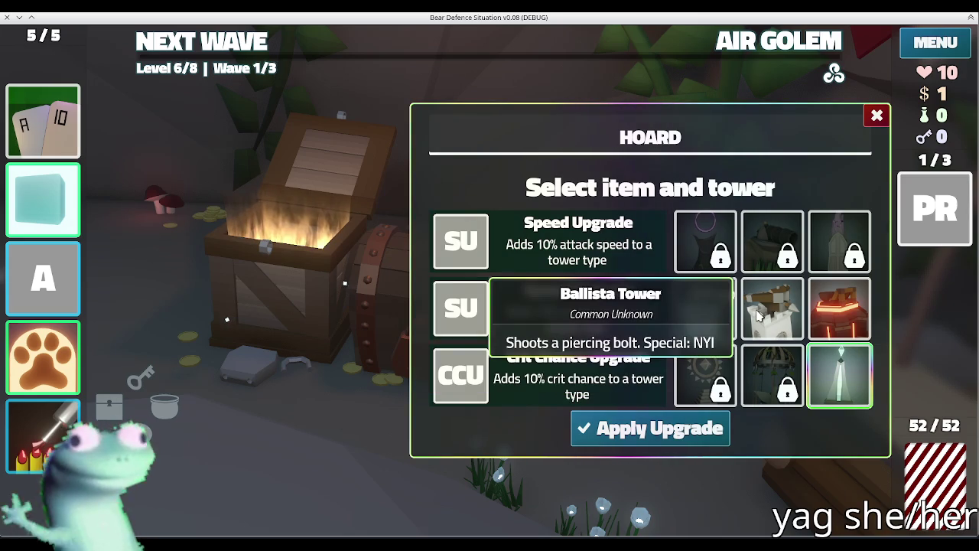
click(750, 318)
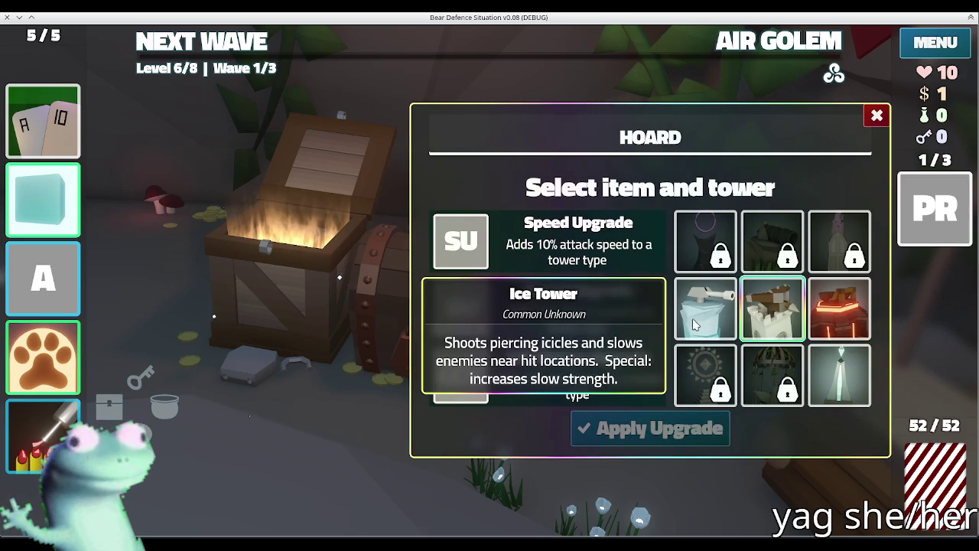
click(839, 375)
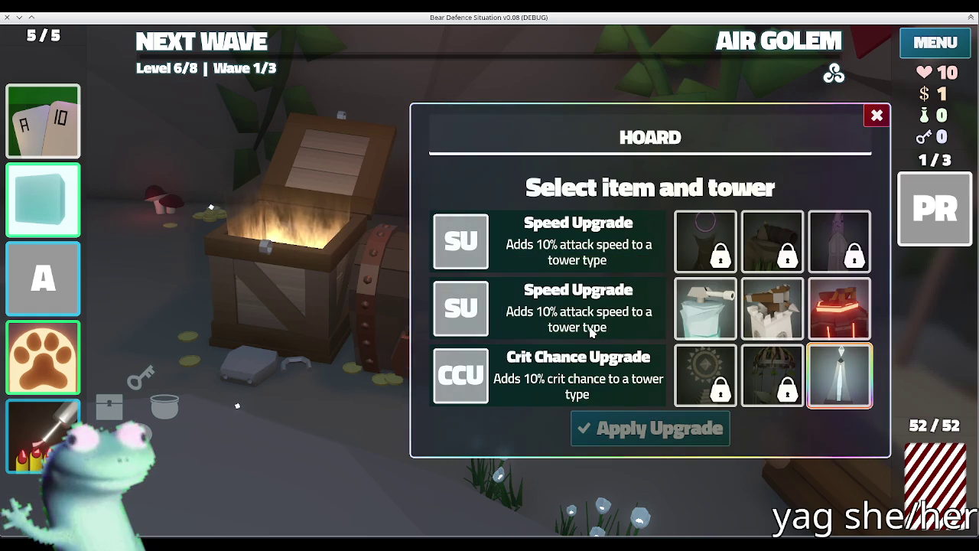
click(511, 320)
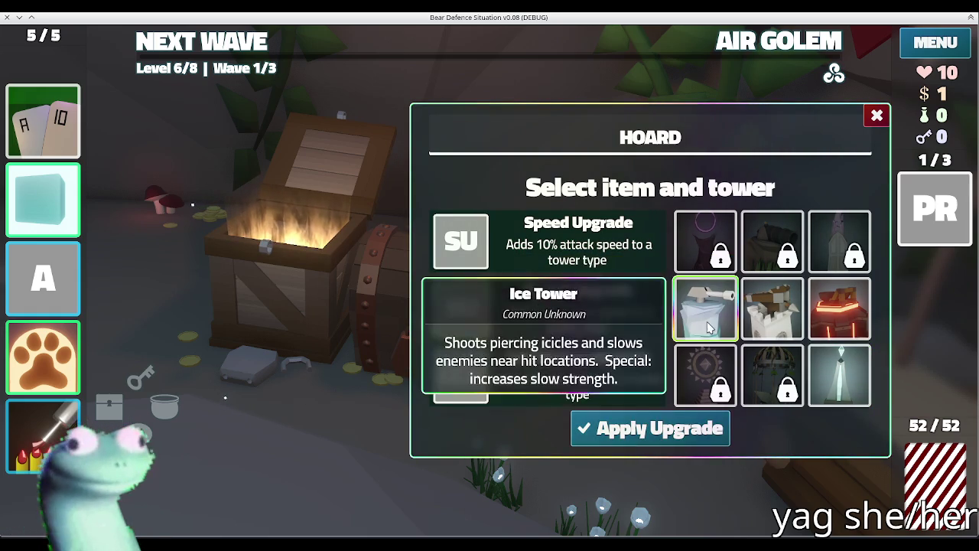
click(681, 428)
click(833, 176)
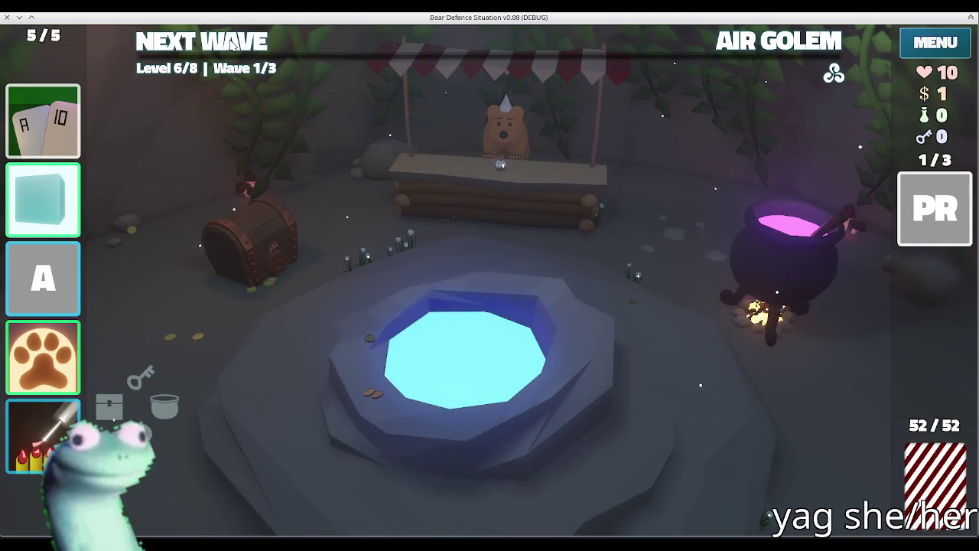
- Go to the Level 6 Air Golem battle, review its waves, and select the Ace
click(233, 46)
click(745, 48)
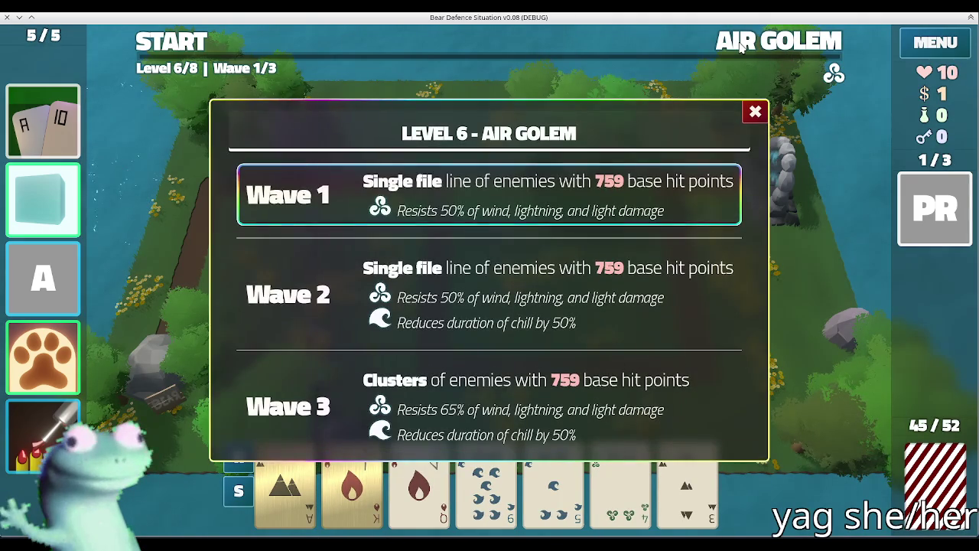
click(740, 47)
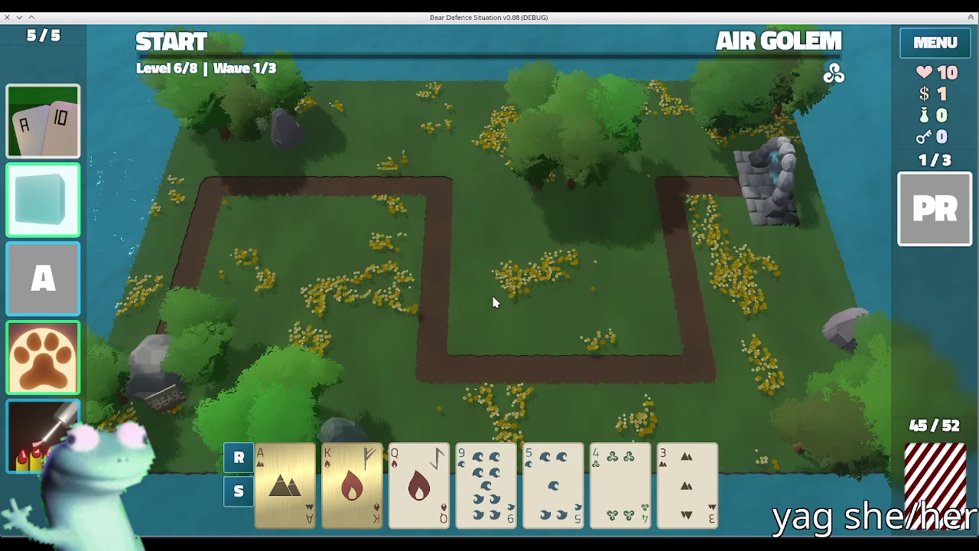
click(284, 478)
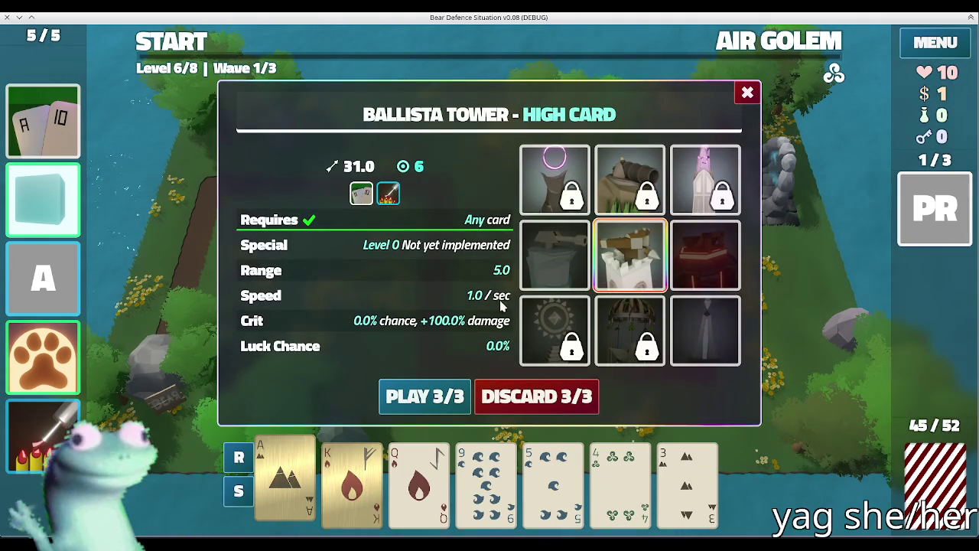
- Discard the 5, 4 and 3, then place a pair-of-2s Ice Tower near the top-right path end
click(285, 480)
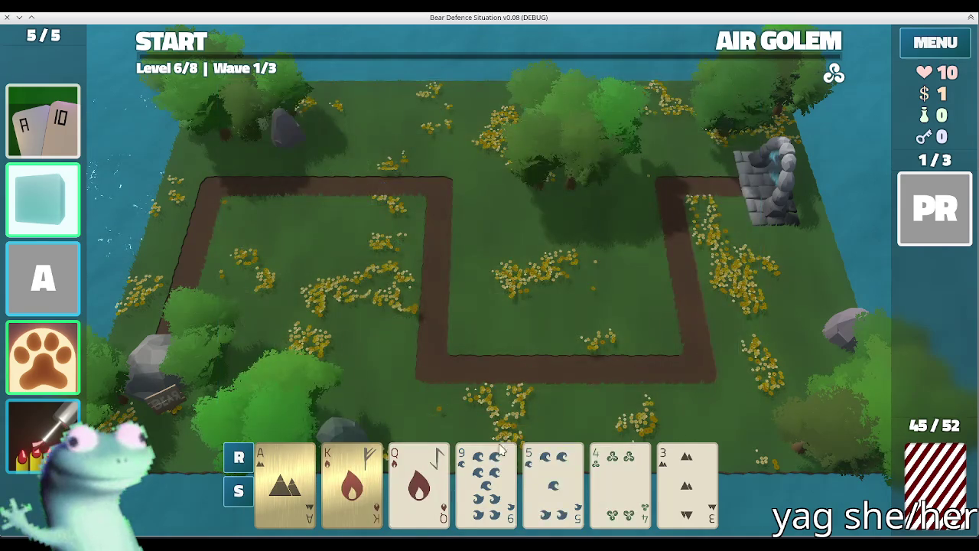
click(500, 447)
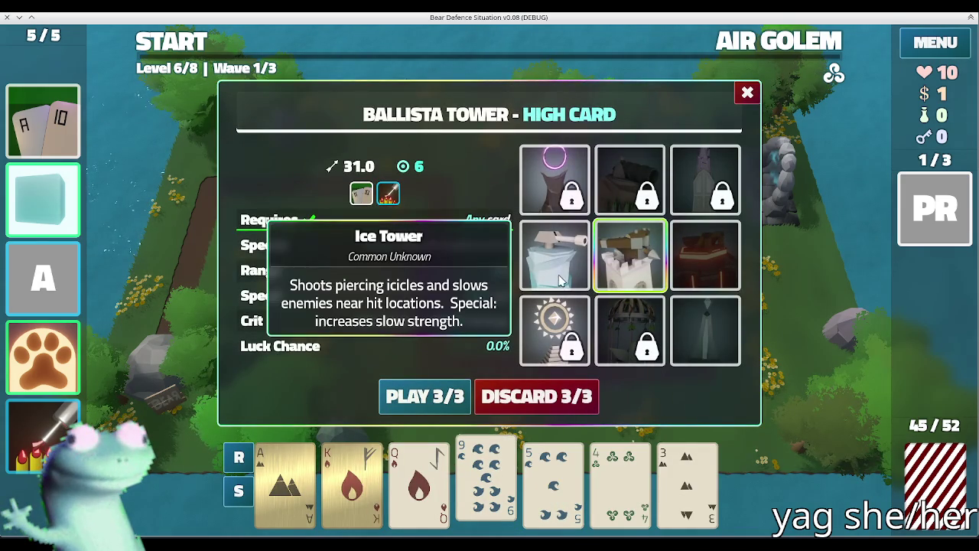
click(555, 254)
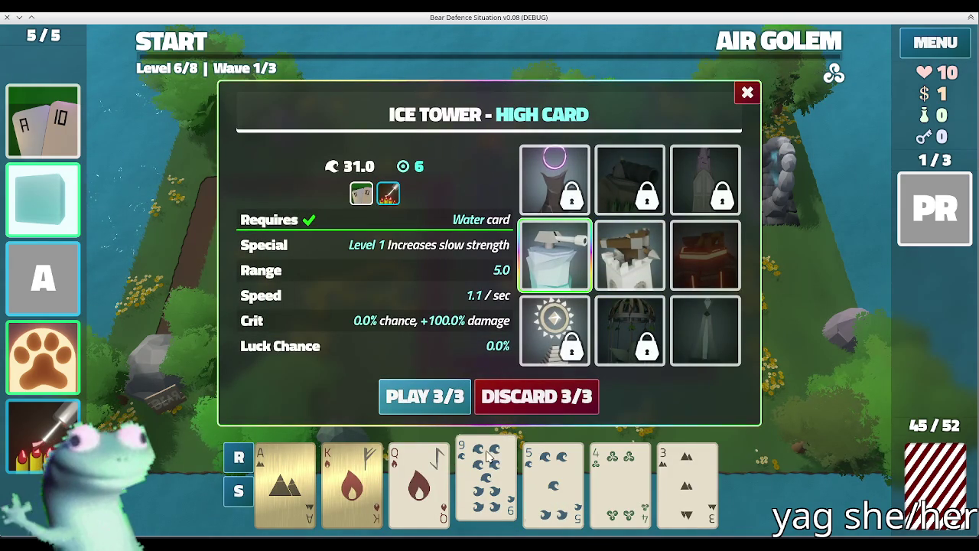
click(488, 459)
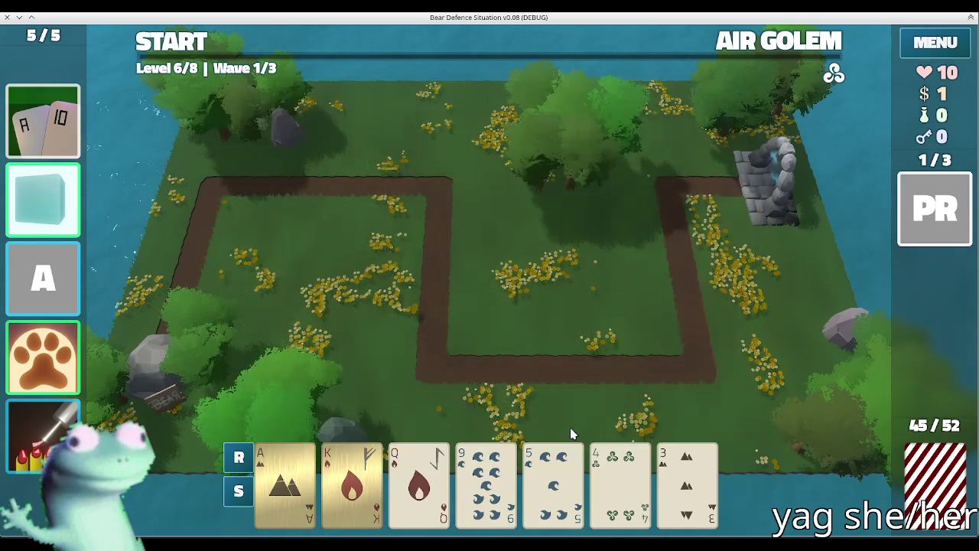
click(483, 459)
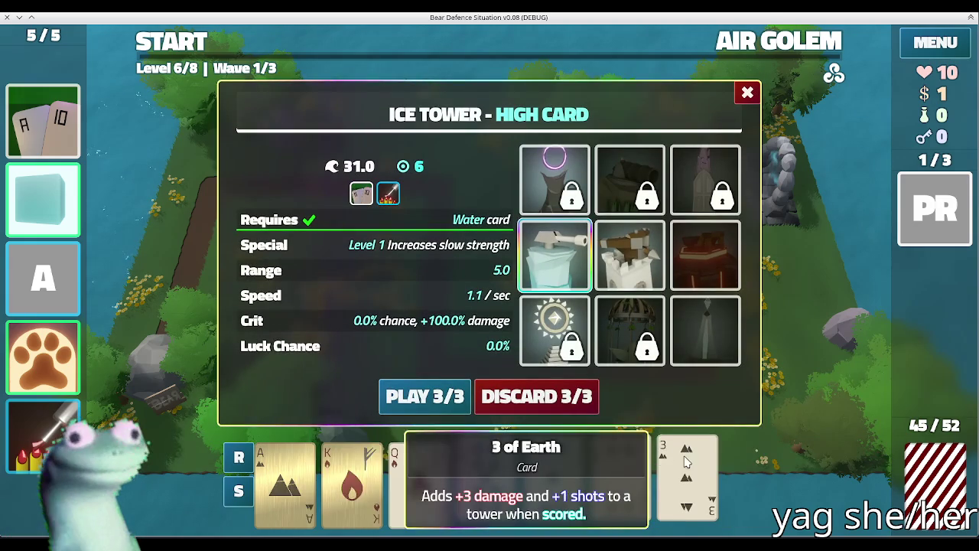
click(591, 393)
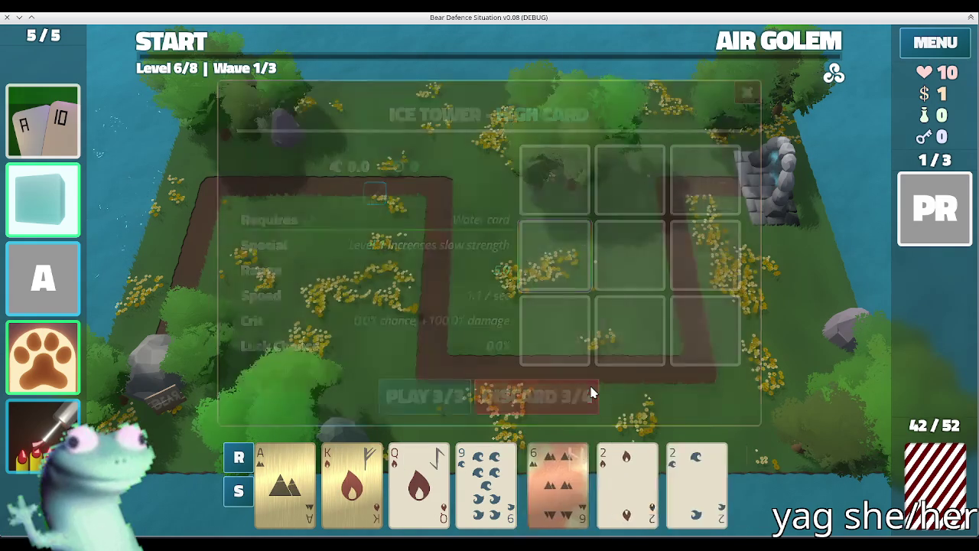
click(635, 467)
click(689, 468)
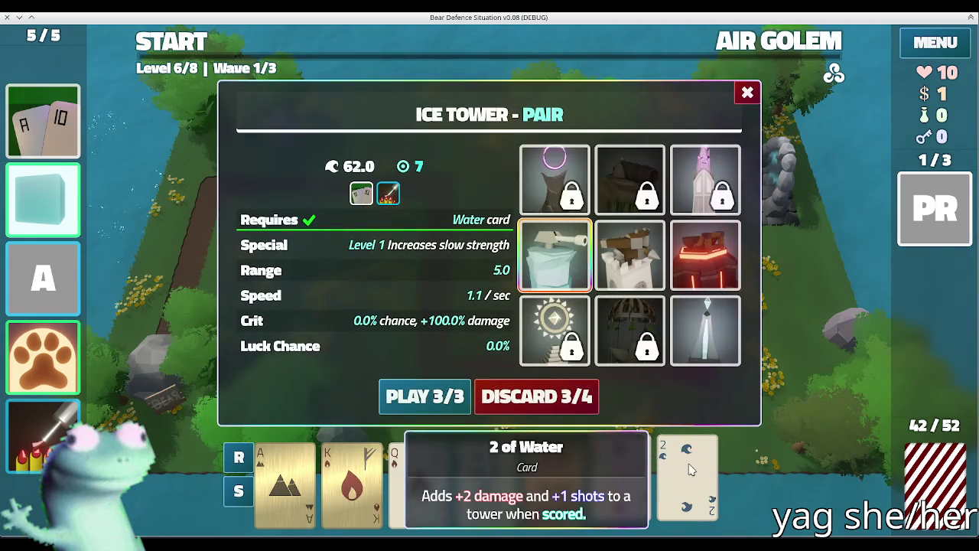
click(434, 392)
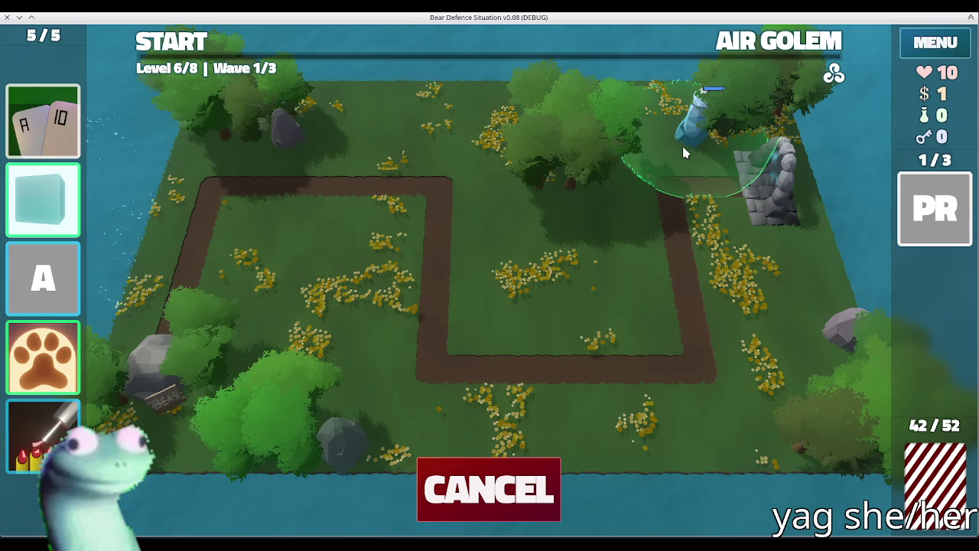
click(685, 153)
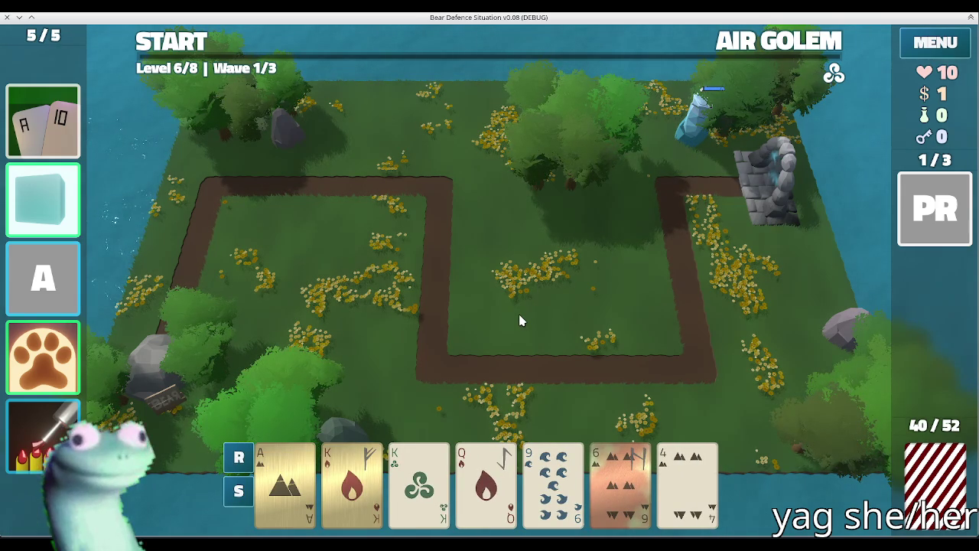
- Discard the unwanted cards from the hand to draw replacements
click(351, 482)
click(419, 482)
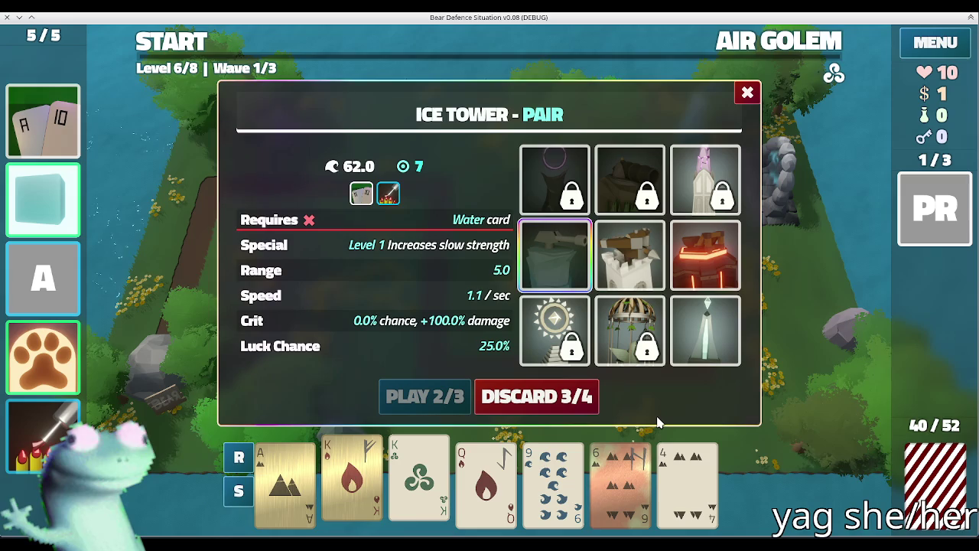
click(419, 478)
click(352, 478)
click(486, 482)
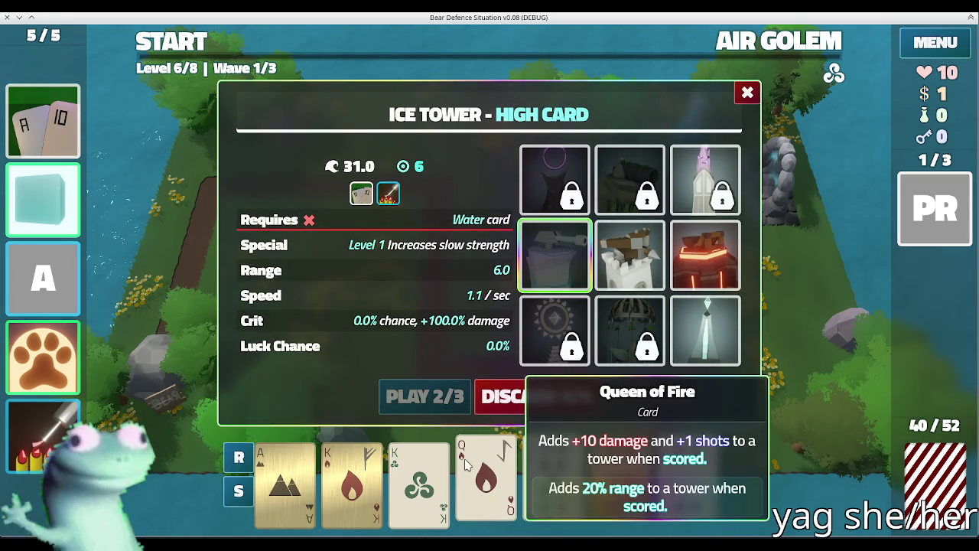
click(468, 467)
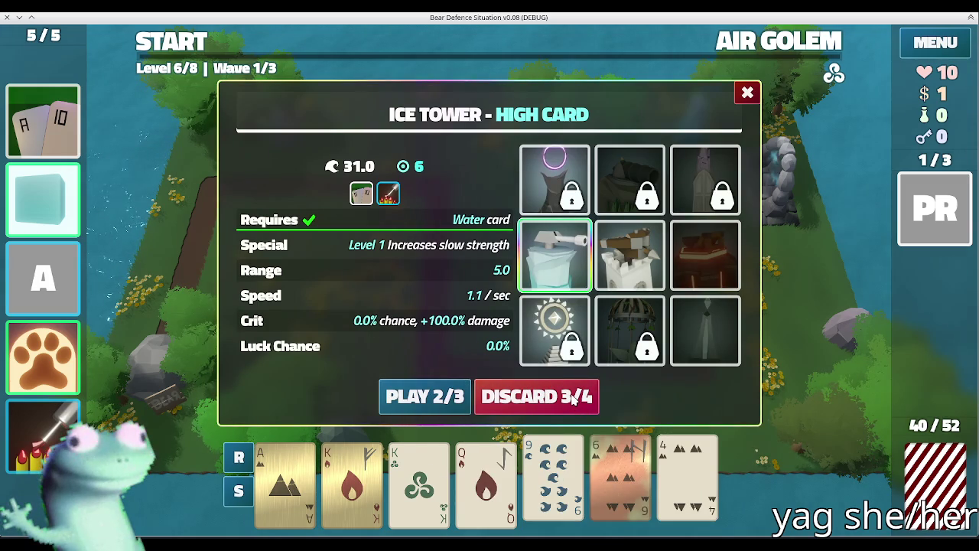
click(574, 399)
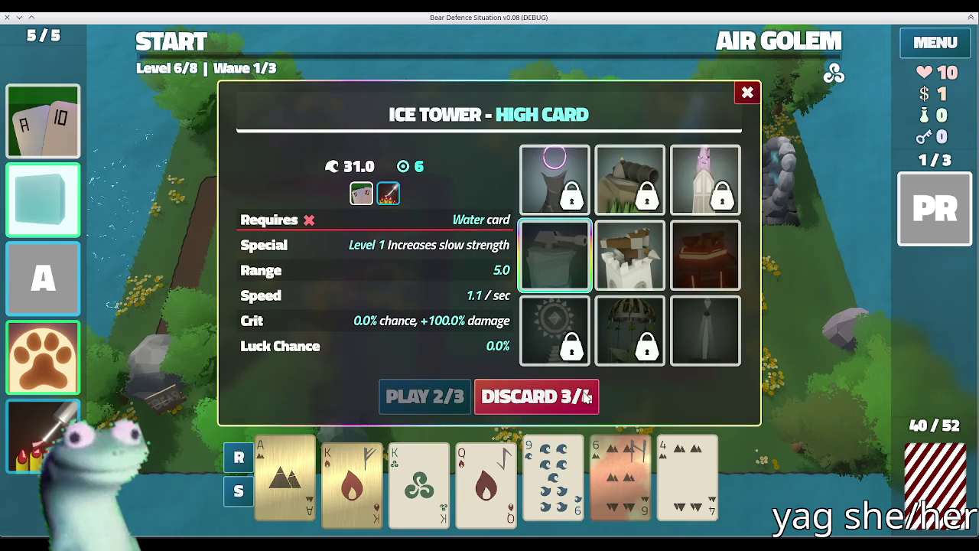
click(587, 396)
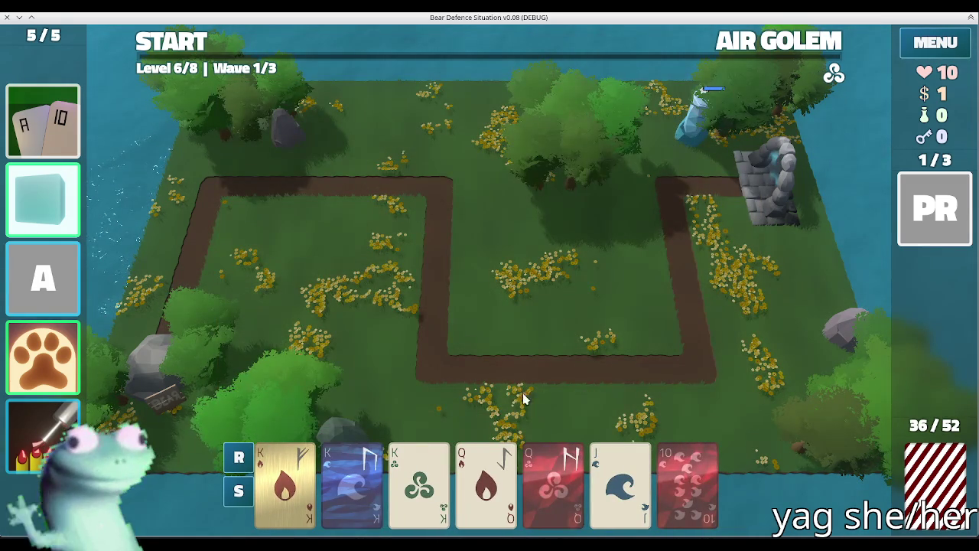
- Play three Kings and two Queens as a full-house Ballista Tower near the top path
mouse_move(304, 446)
mouse_down()
mouse_move(352, 482)
mouse_move(553, 482)
mouse_up()
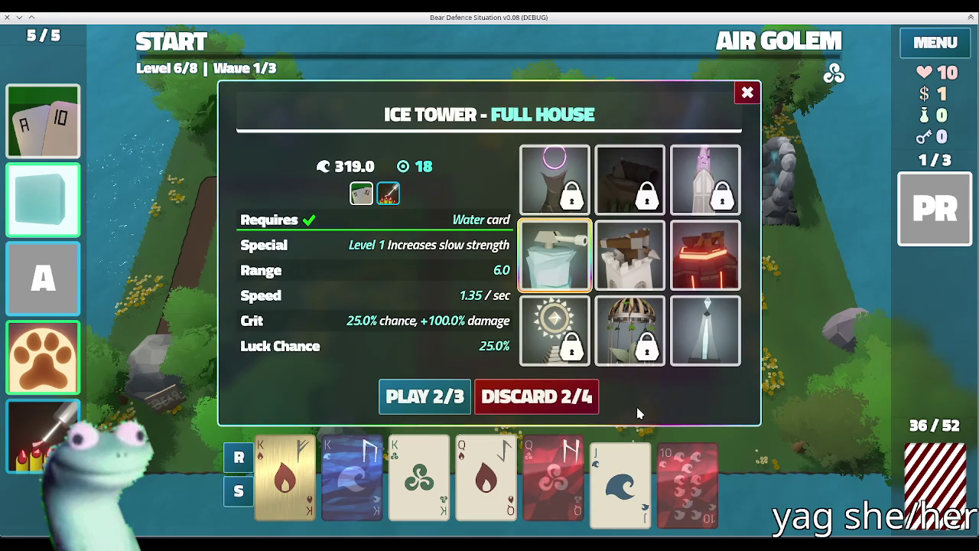
click(649, 277)
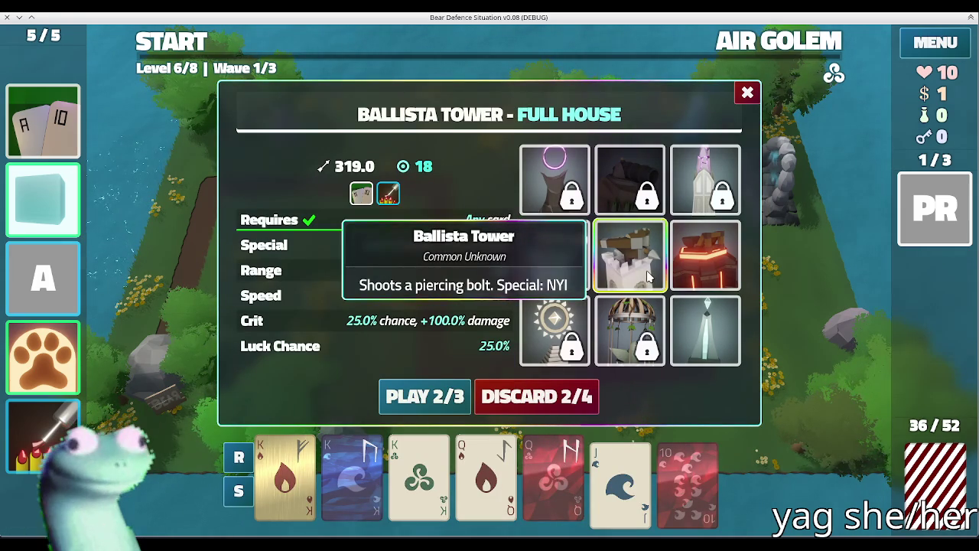
click(444, 395)
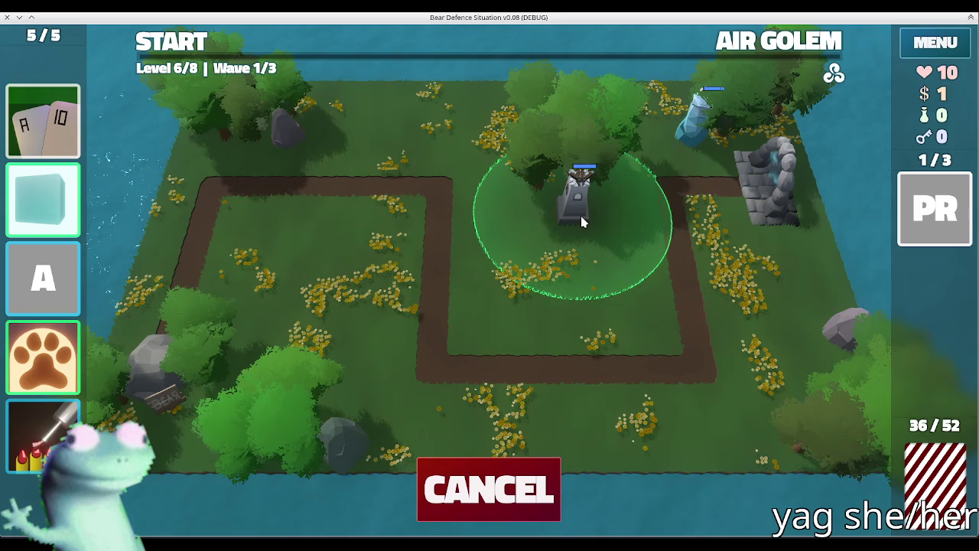
click(589, 218)
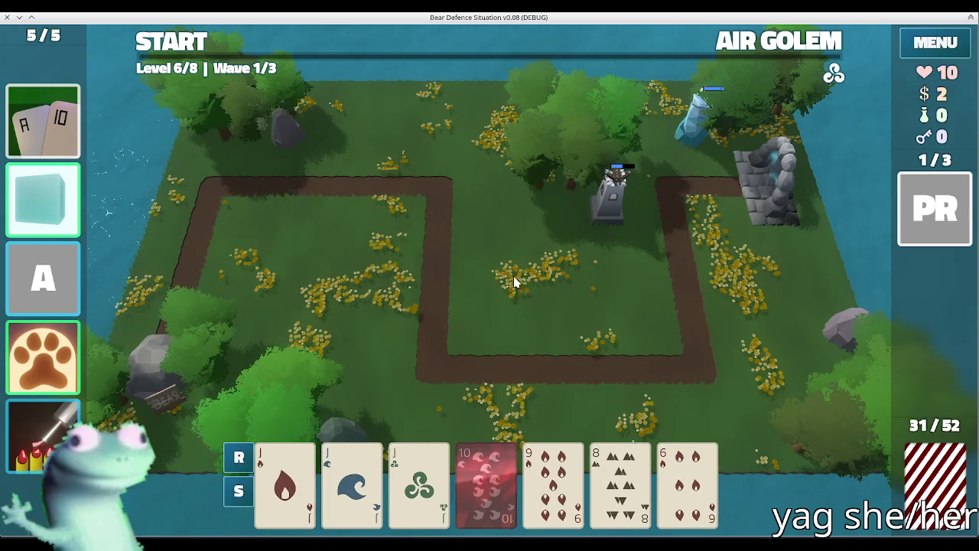
- Check the Ballista Tower's stats, start wave 1, then pause it
click(616, 207)
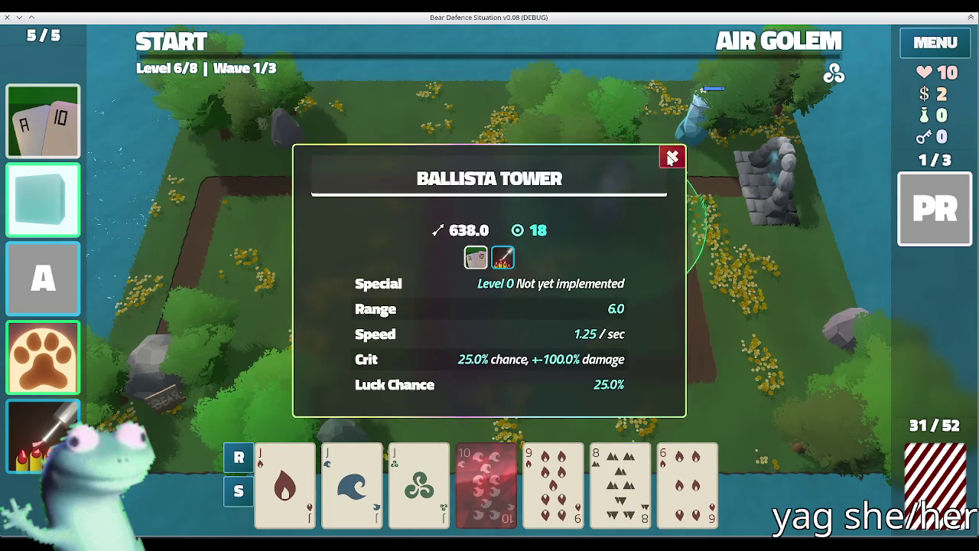
click(671, 158)
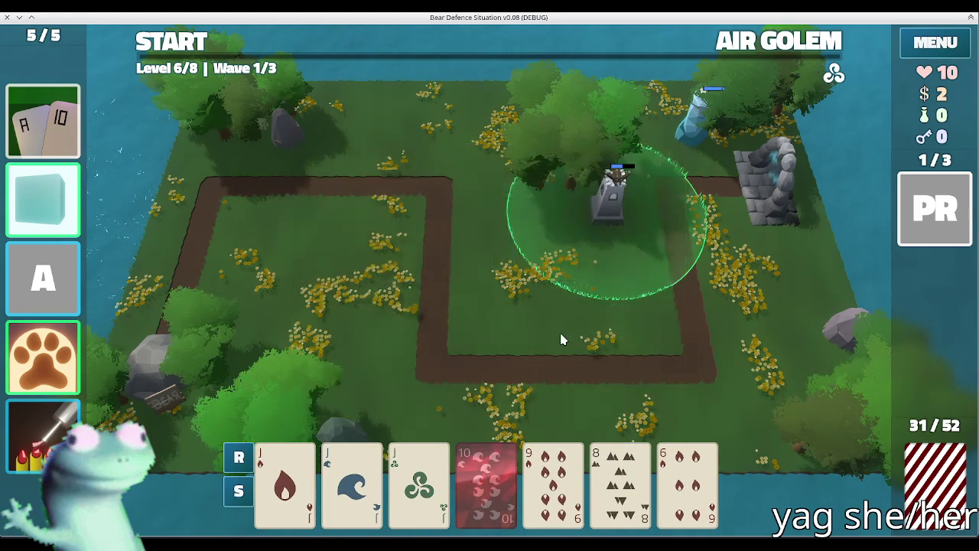
click(198, 48)
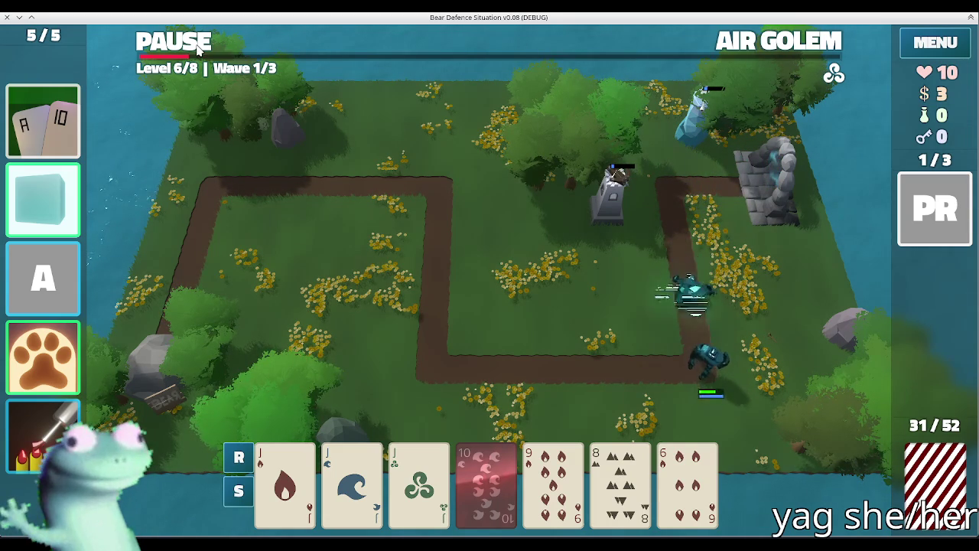
click(198, 47)
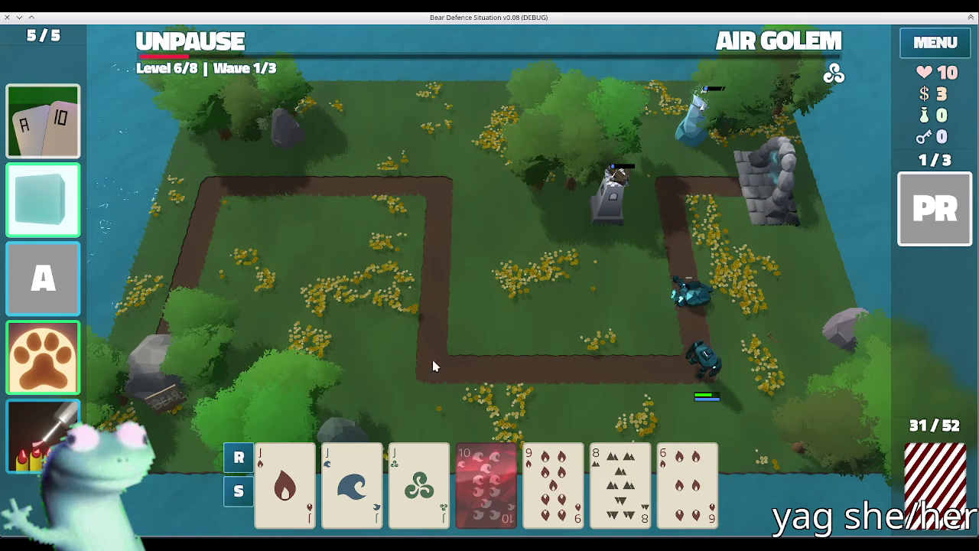
- Place a three-Jack Ballista Tower in the middle of the field and resume the wave
click(419, 482)
click(352, 482)
click(284, 482)
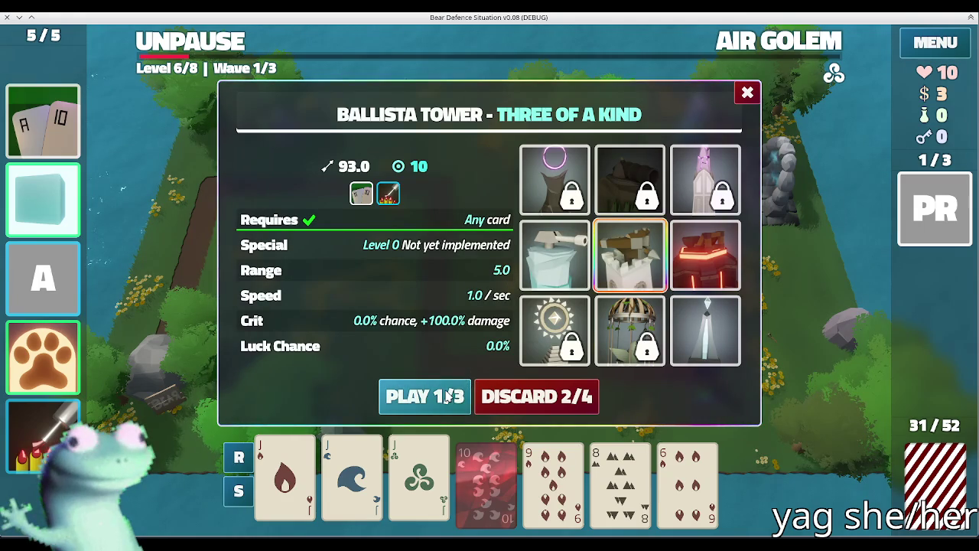
click(448, 395)
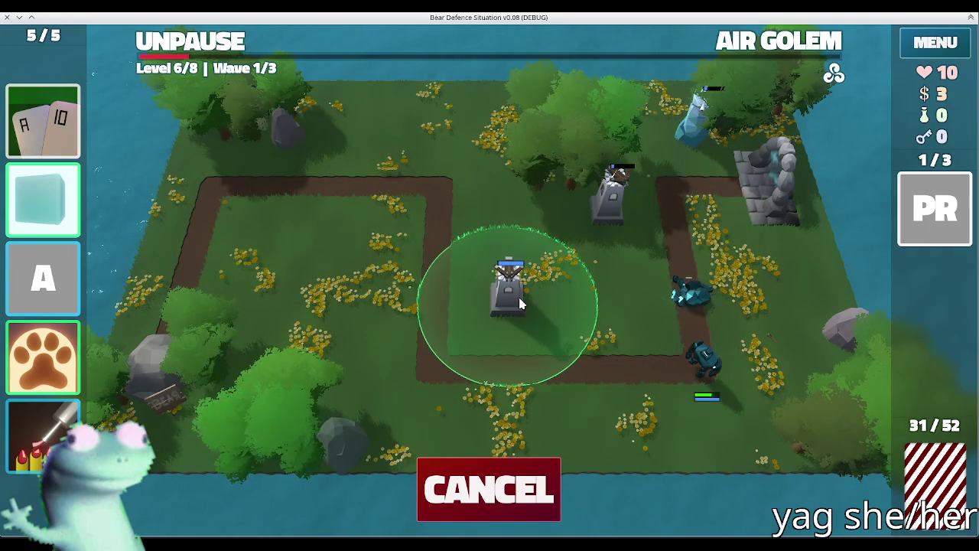
click(520, 304)
click(215, 47)
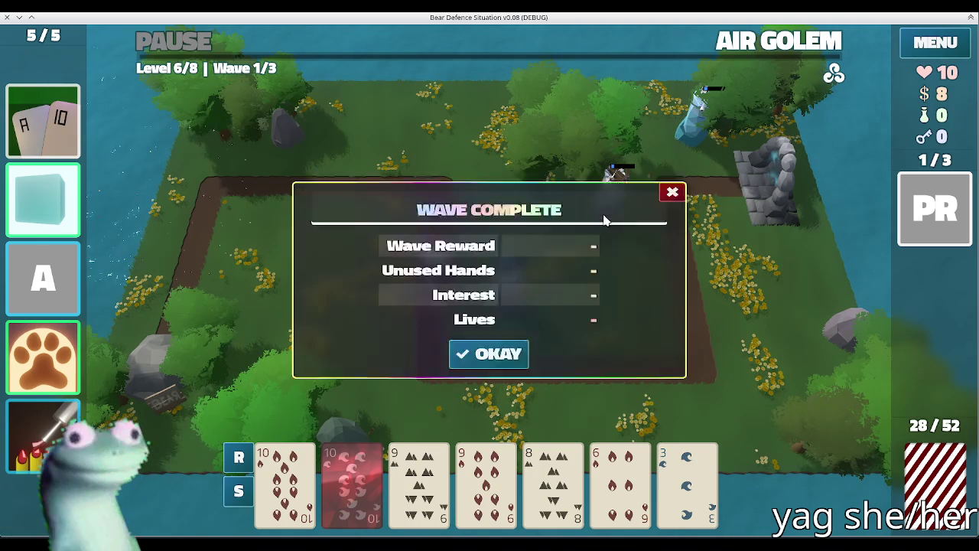
- Accept the Wave 1 rewards, review the Air Golem wave list, and select a 10
click(489, 362)
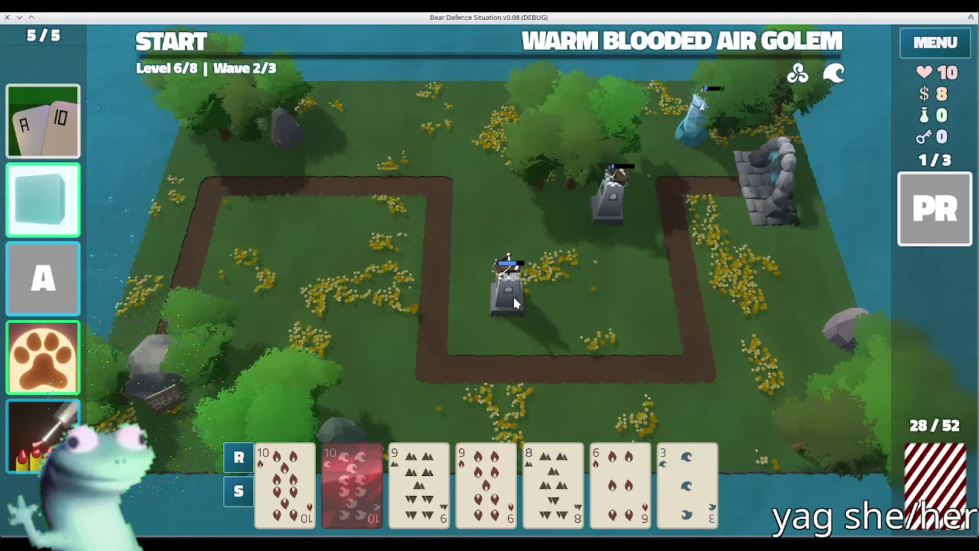
click(758, 49)
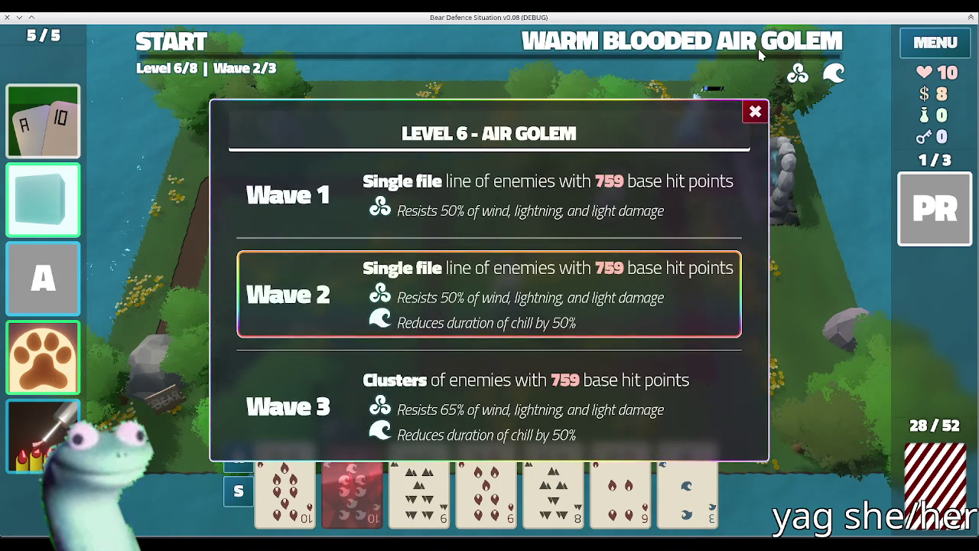
click(755, 112)
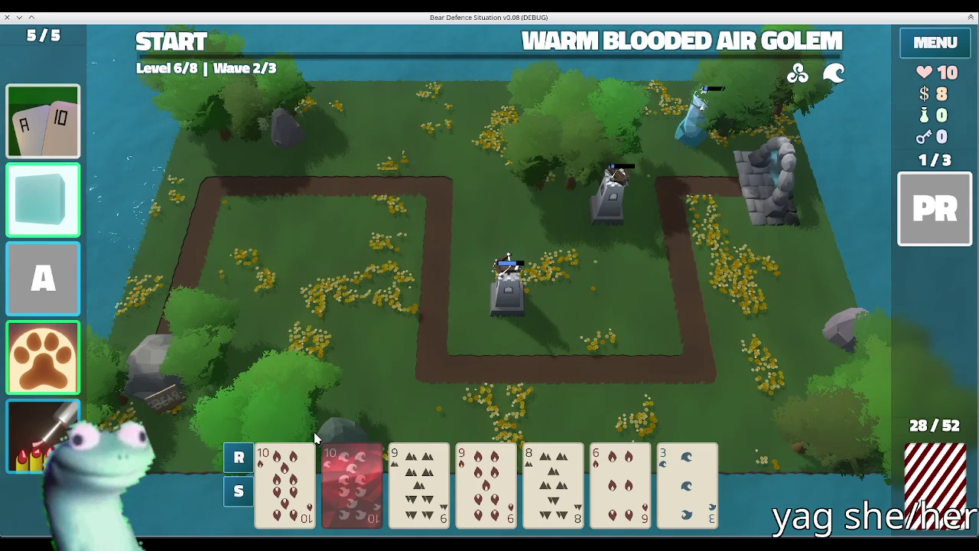
click(310, 453)
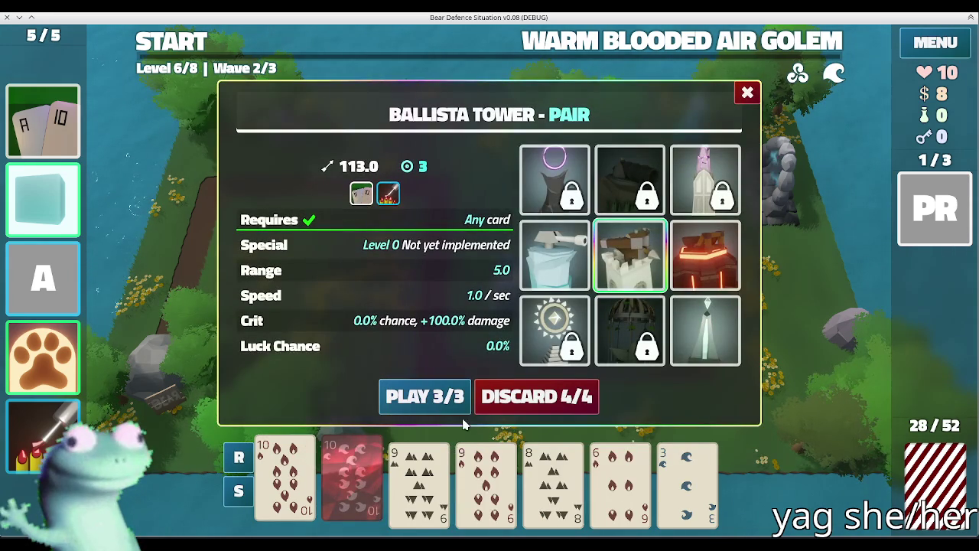
- Play a two-pair Lightning Tower beside the stone gate
click(439, 465)
click(494, 468)
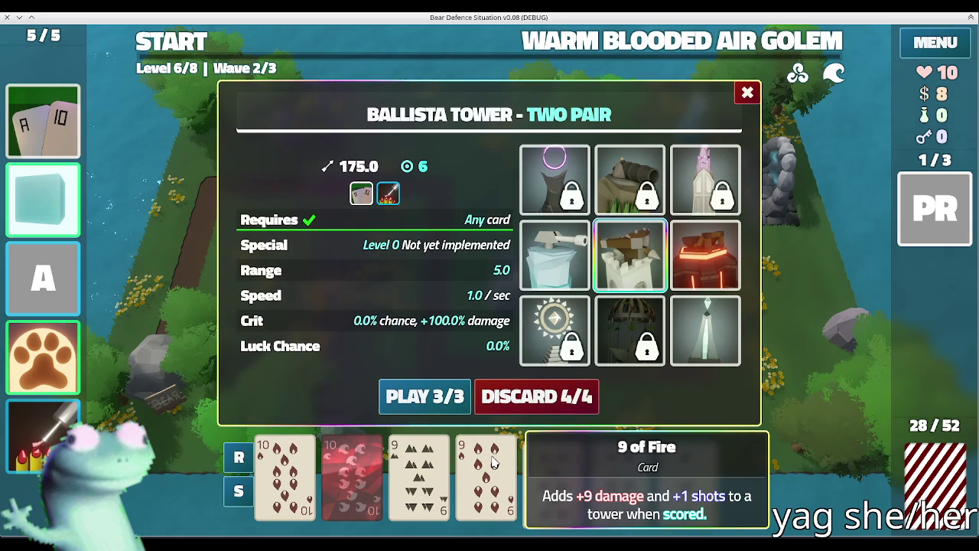
click(705, 254)
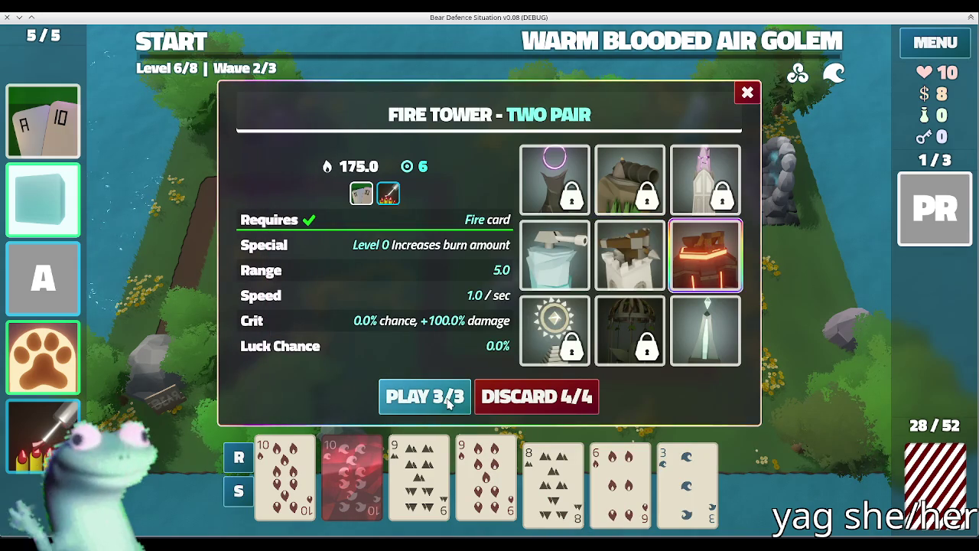
click(693, 331)
click(425, 396)
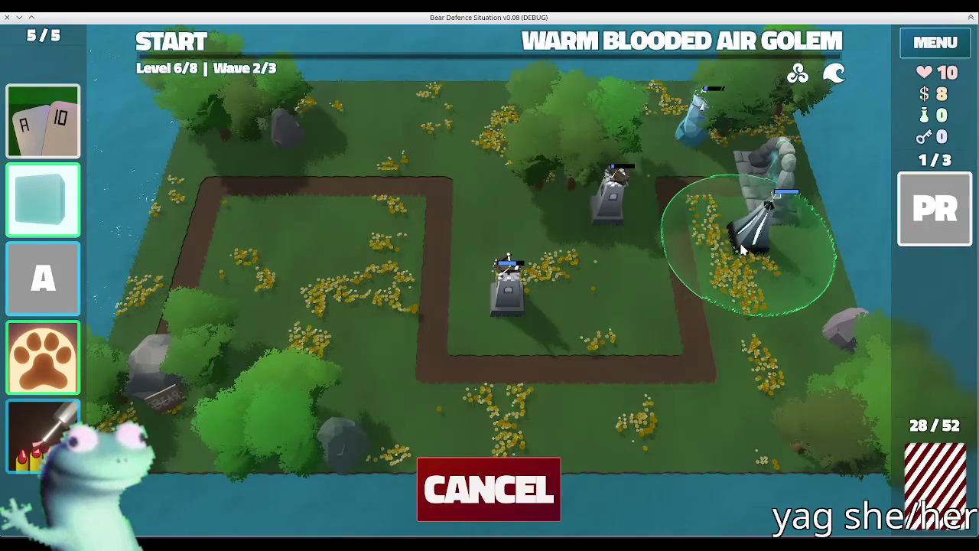
click(750, 257)
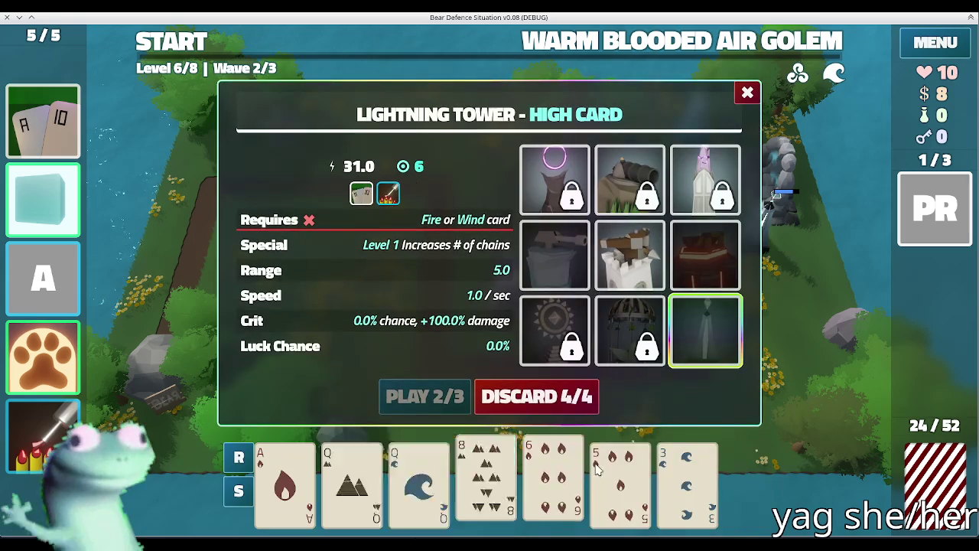
- Discard weak cards, including a King, to draw a better hand
click(545, 396)
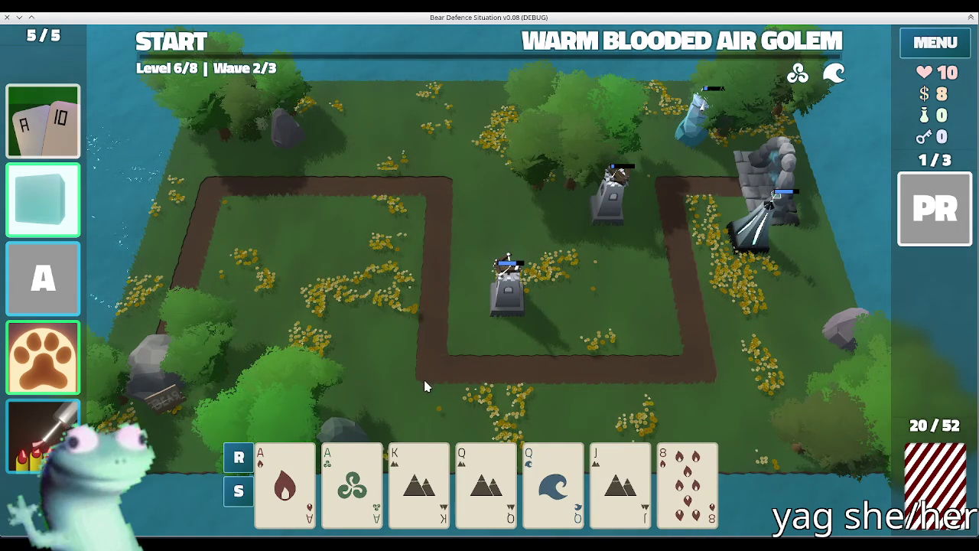
click(352, 482)
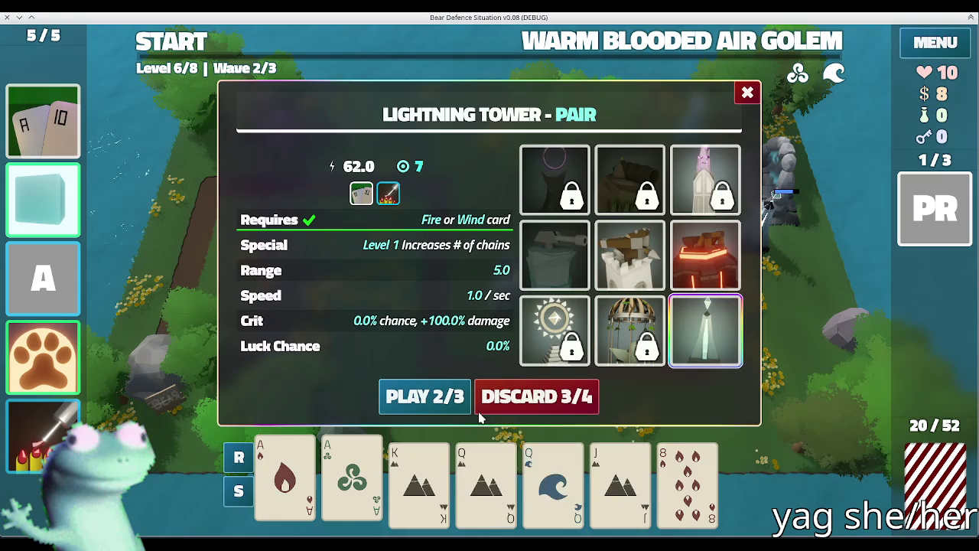
click(539, 454)
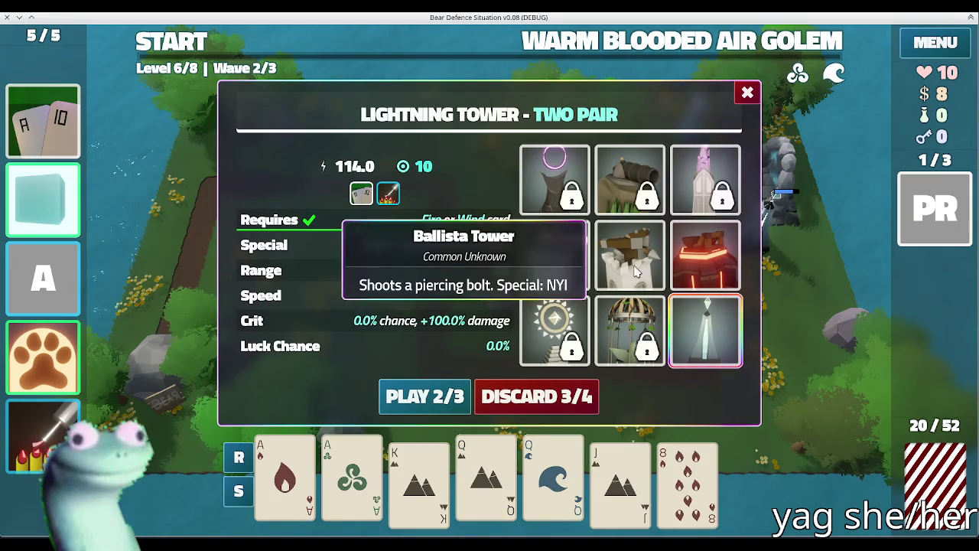
click(643, 256)
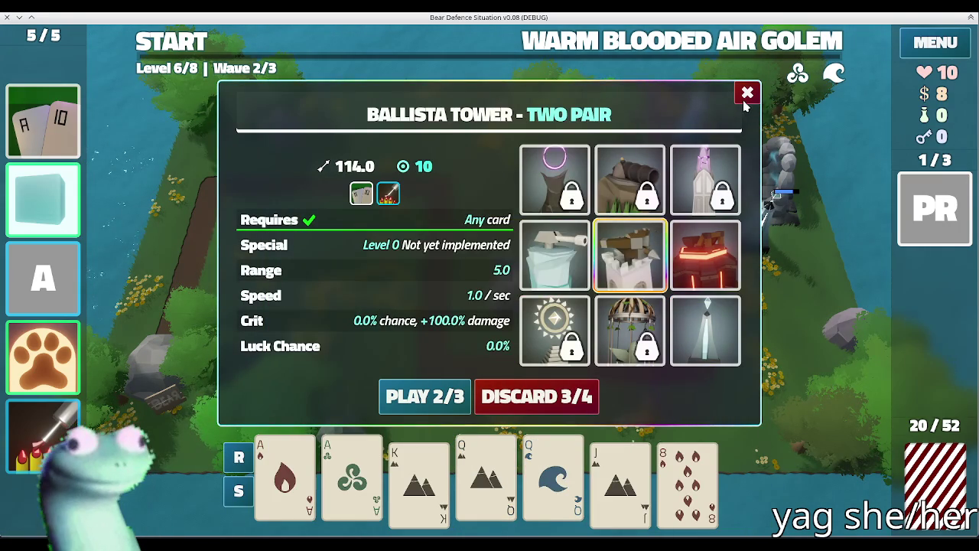
click(748, 92)
mouse_move(419, 482)
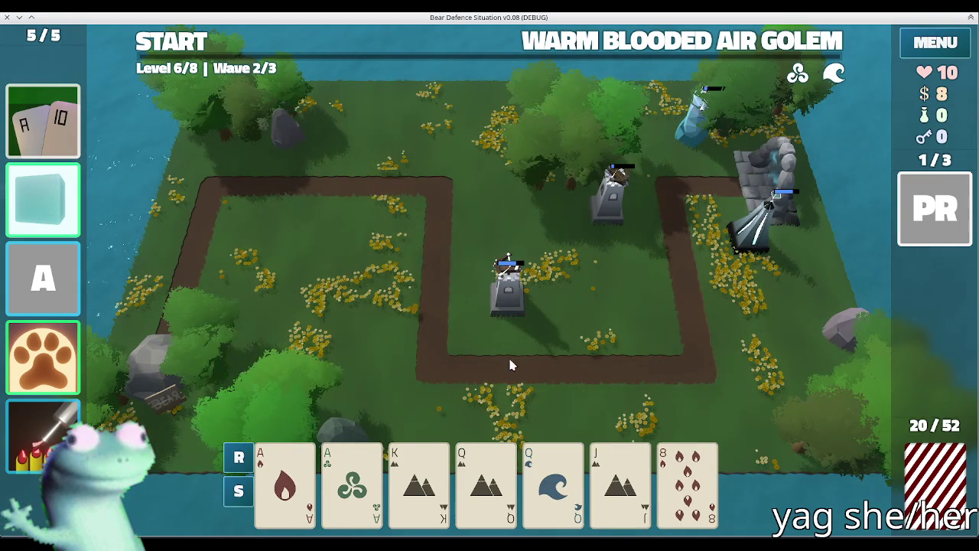
click(419, 482)
click(556, 397)
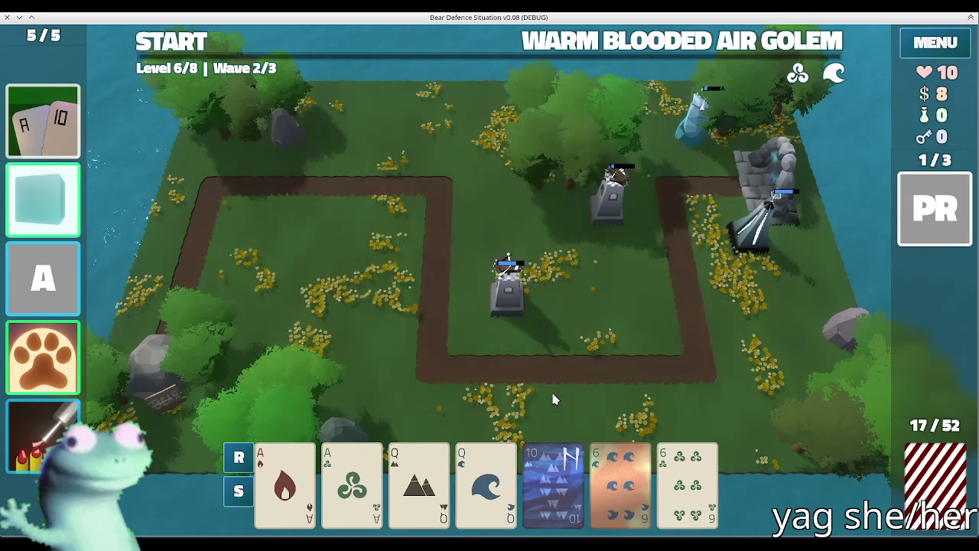
- Play two Aces and two Queens as a Fire Tower at the lower right
click(285, 482)
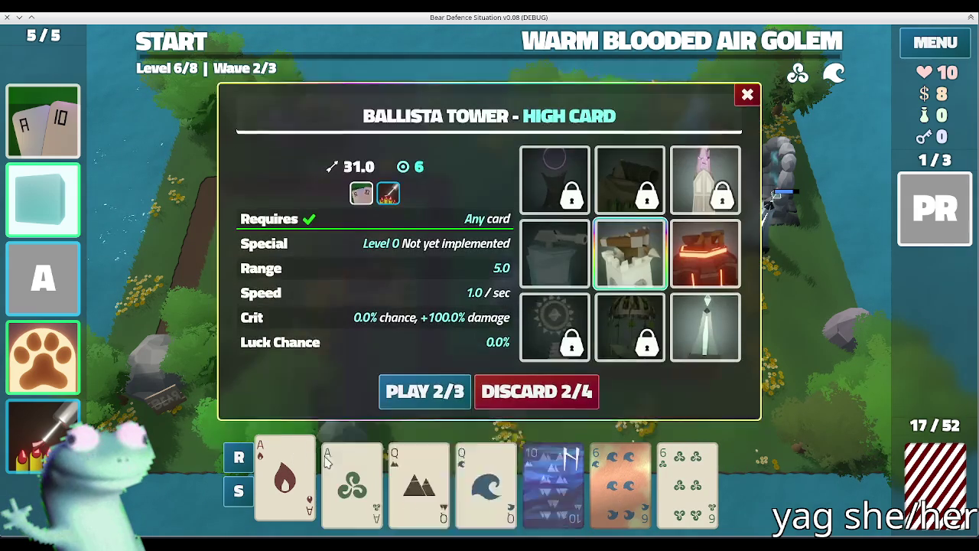
click(352, 482)
click(419, 482)
click(485, 482)
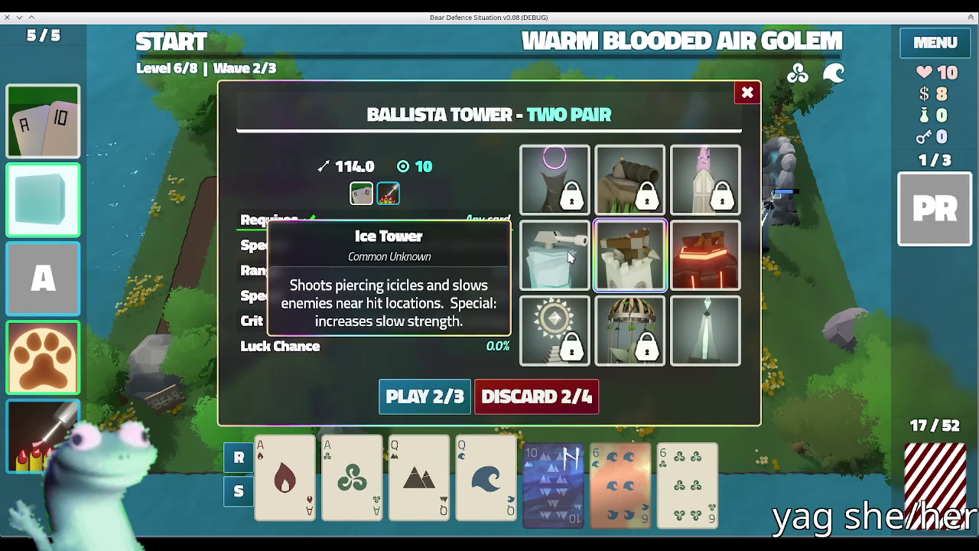
click(705, 255)
click(443, 396)
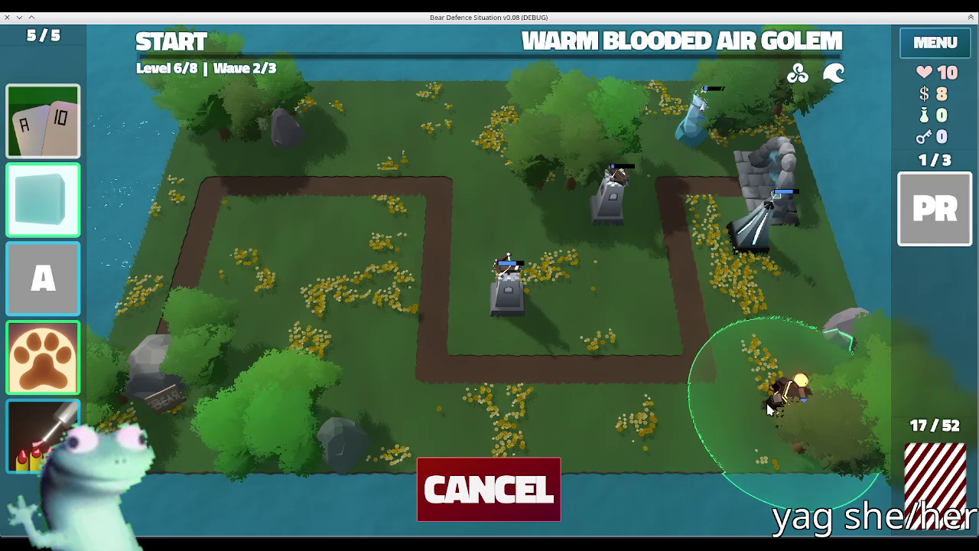
click(776, 410)
- Run wave 2, dismiss its summary, and launch wave 3
click(181, 45)
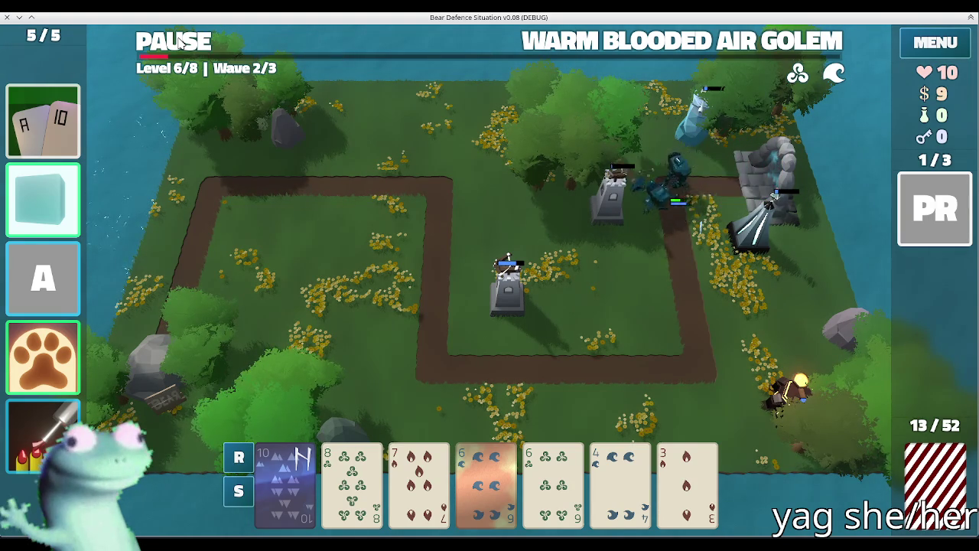
click(489, 369)
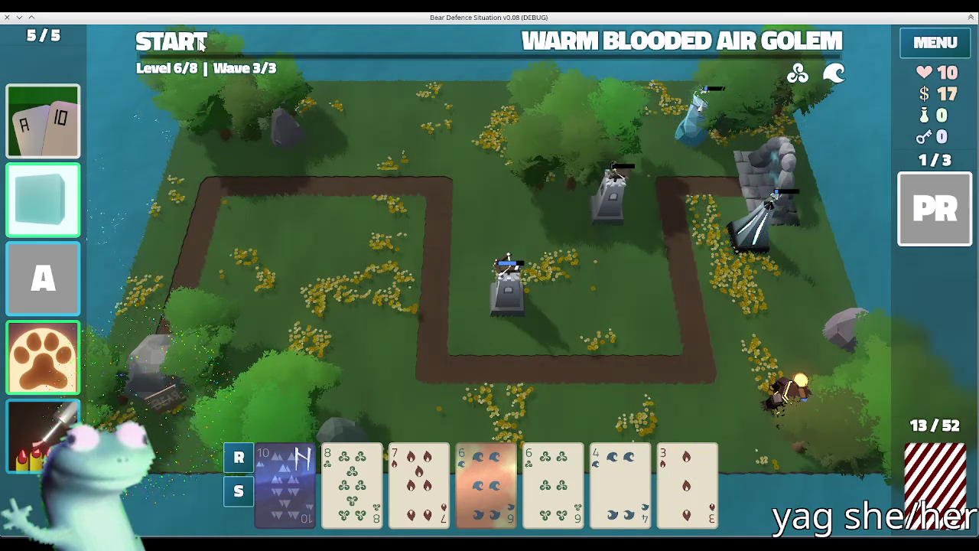
click(201, 44)
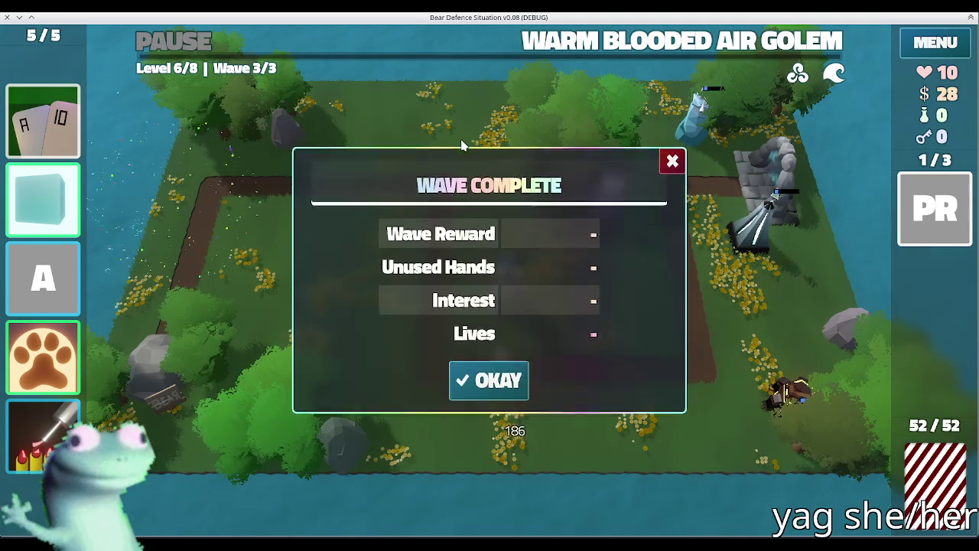
- Move to level 7 and buy the Colony for 15 gold and a Key for 5
click(469, 373)
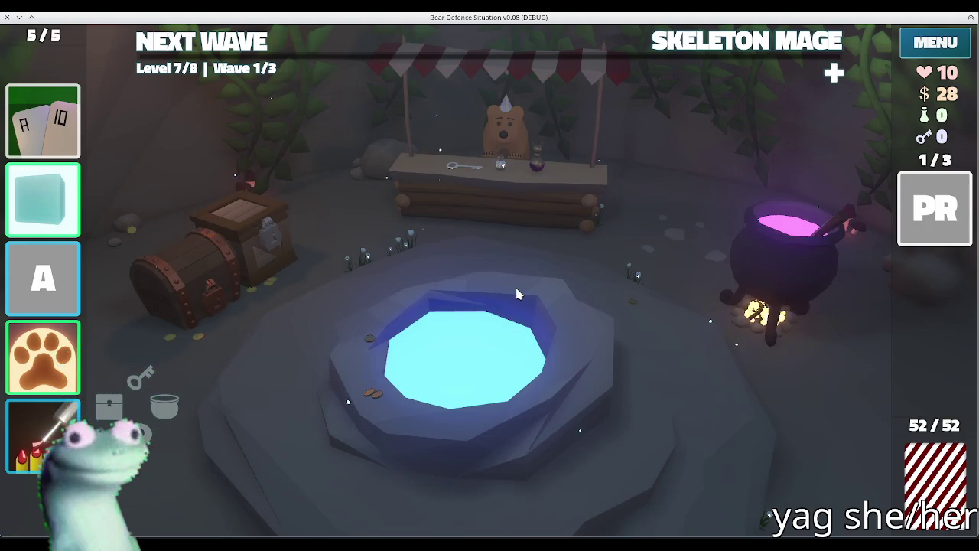
click(533, 162)
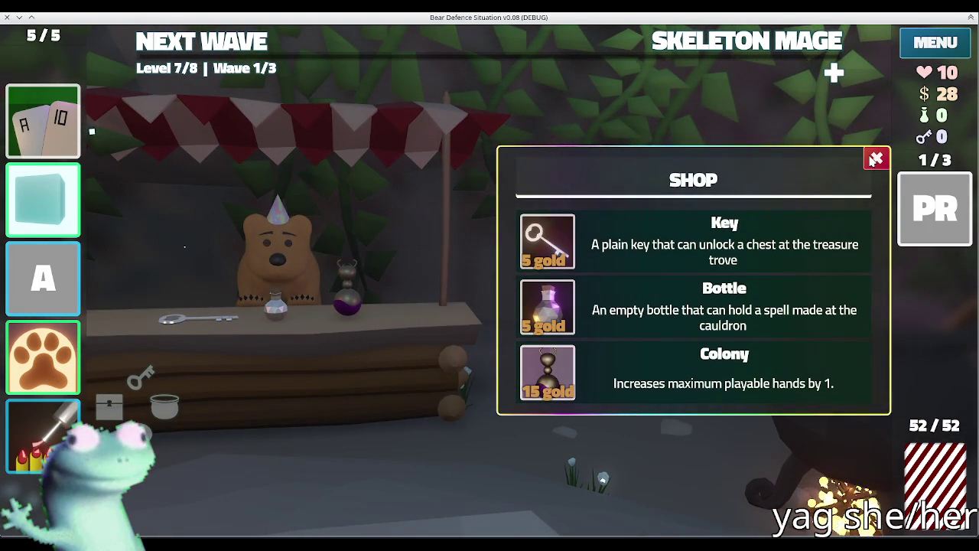
click(547, 372)
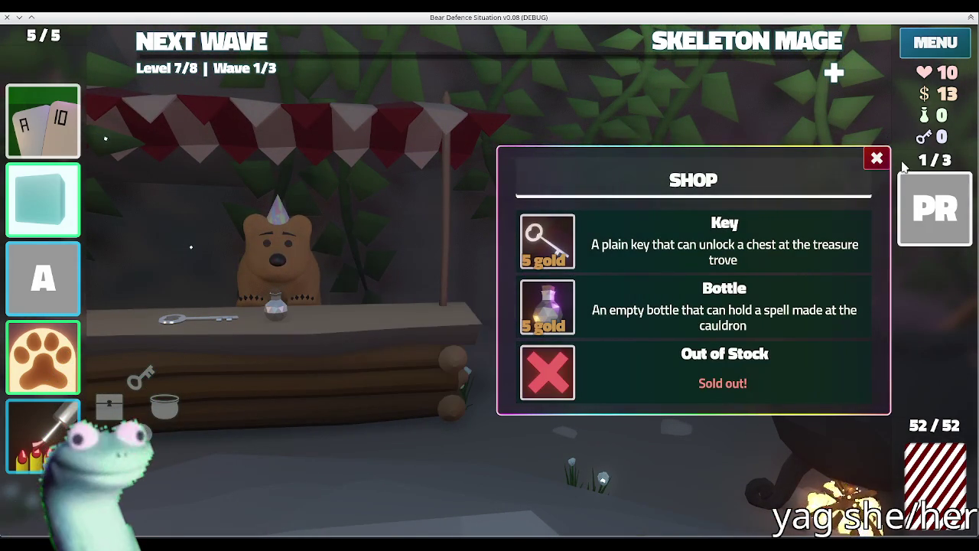
click(878, 160)
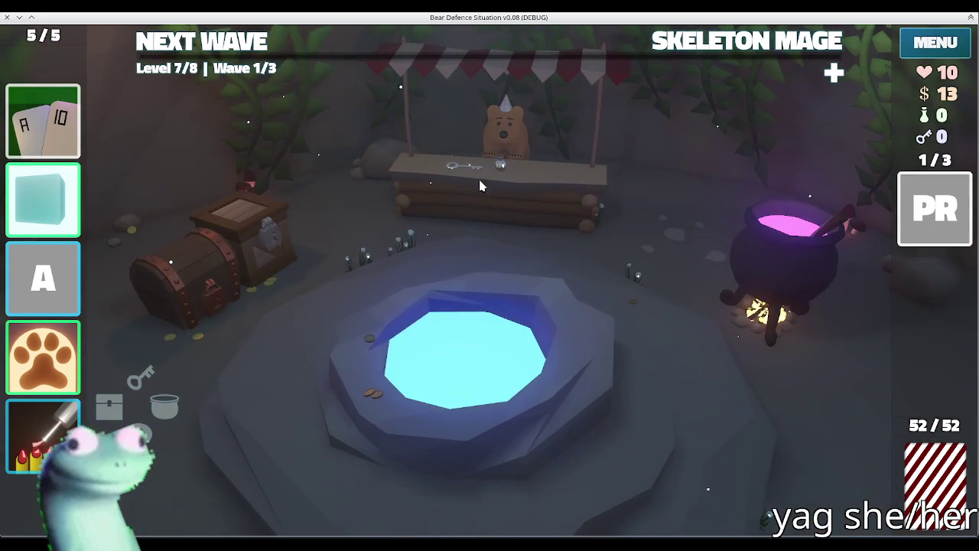
click(731, 49)
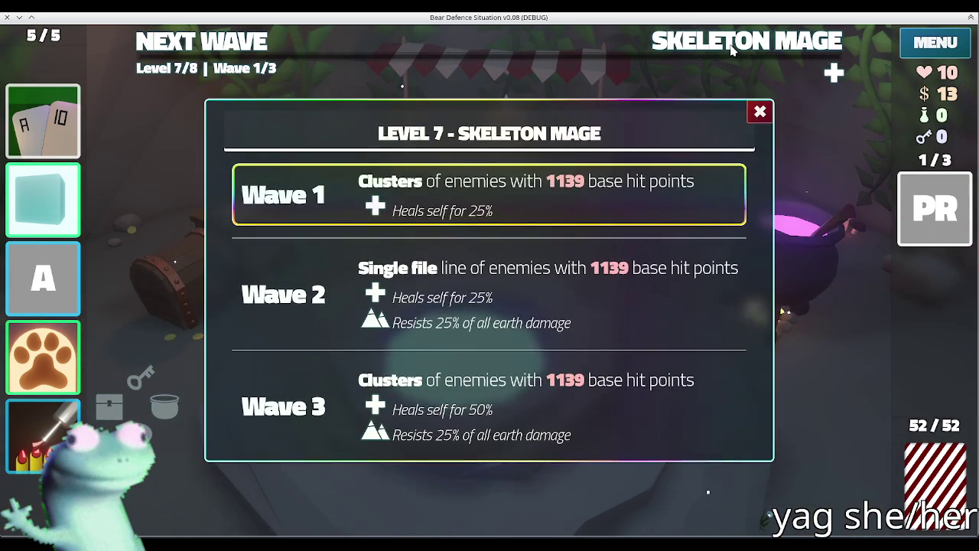
click(760, 111)
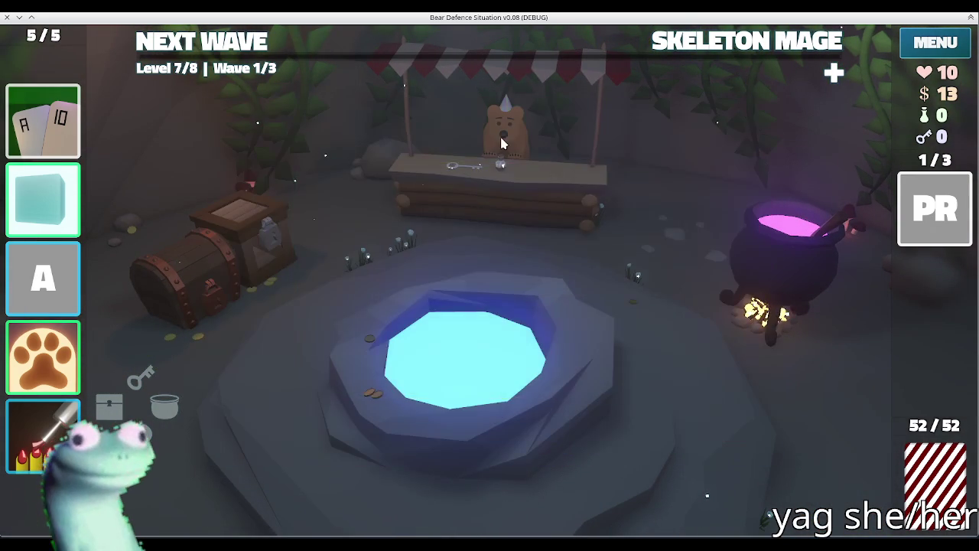
click(501, 138)
click(547, 241)
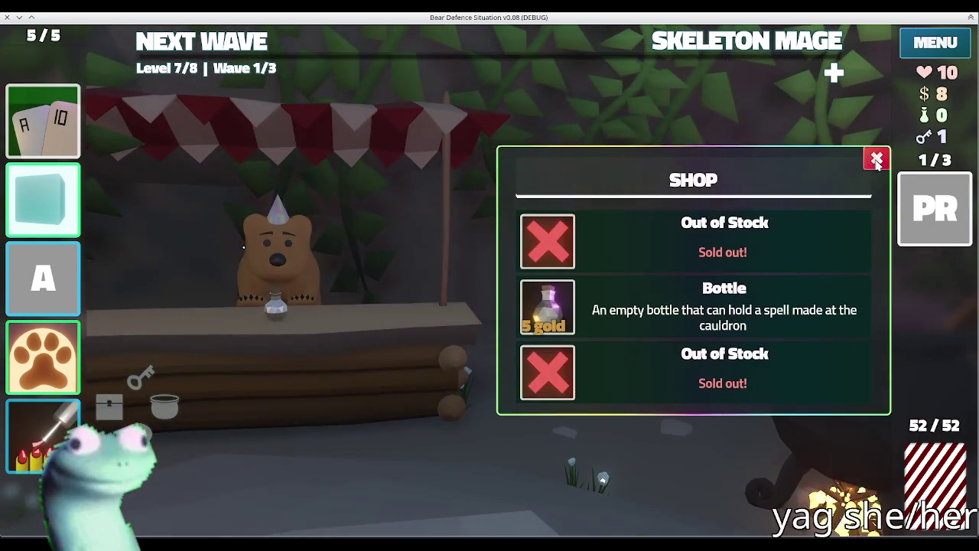
click(877, 160)
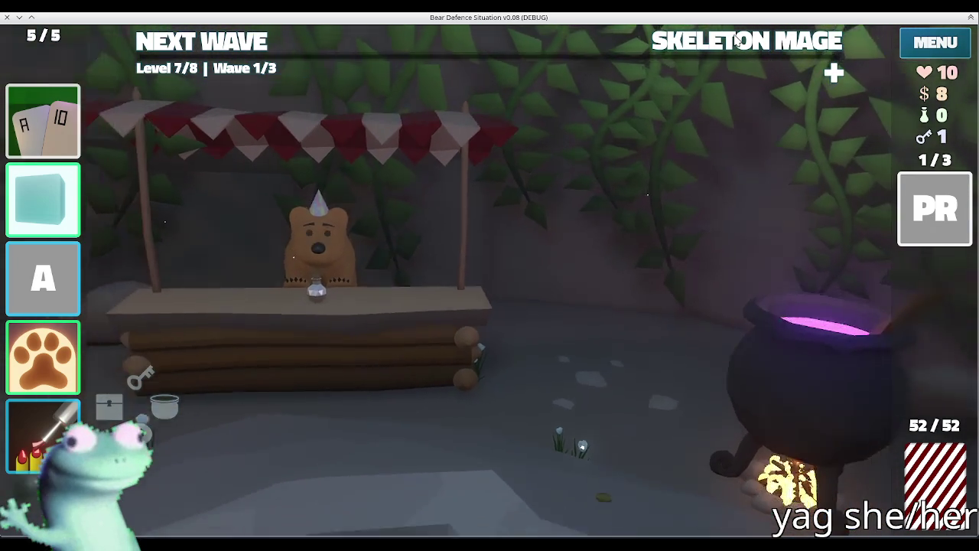
- Review the Skeleton Mage waves and throw gold into the wishing well
click(735, 42)
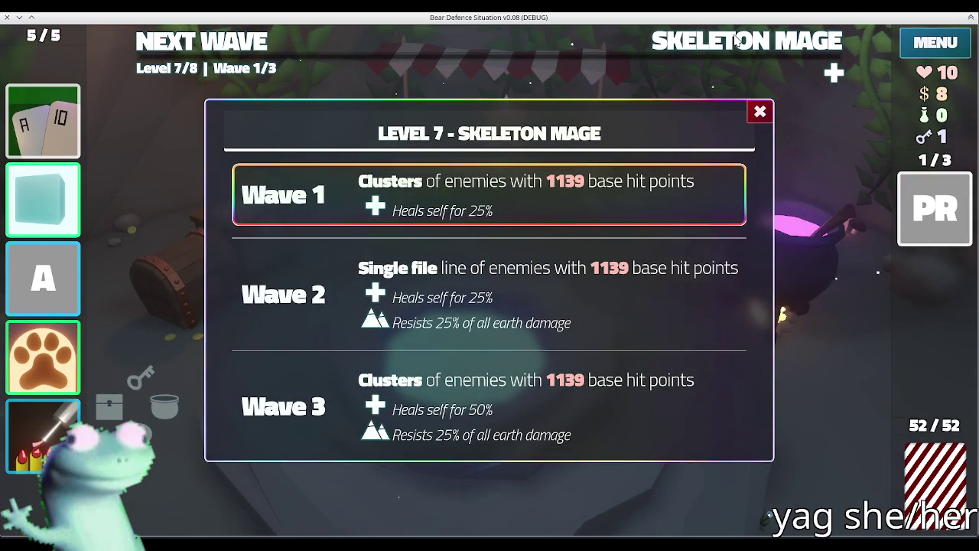
click(737, 42)
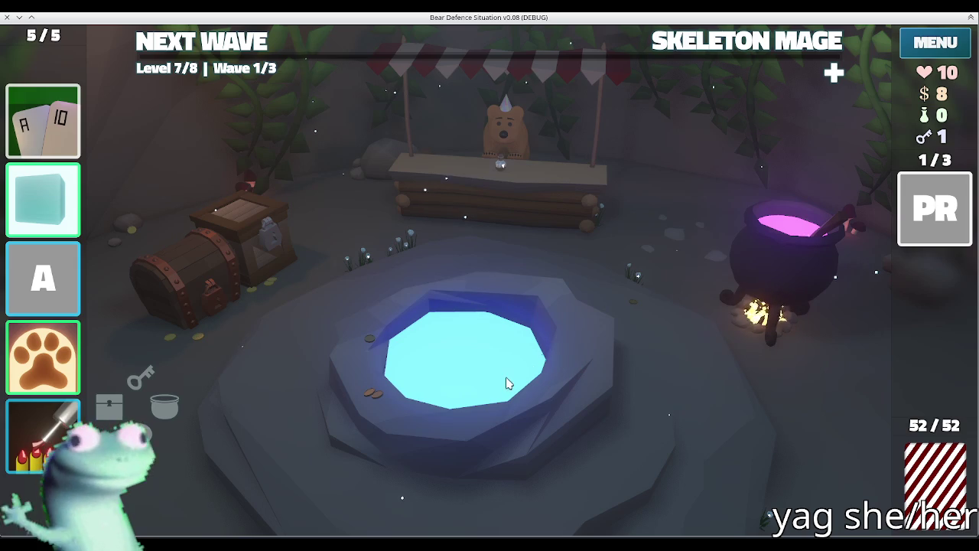
click(519, 376)
click(707, 371)
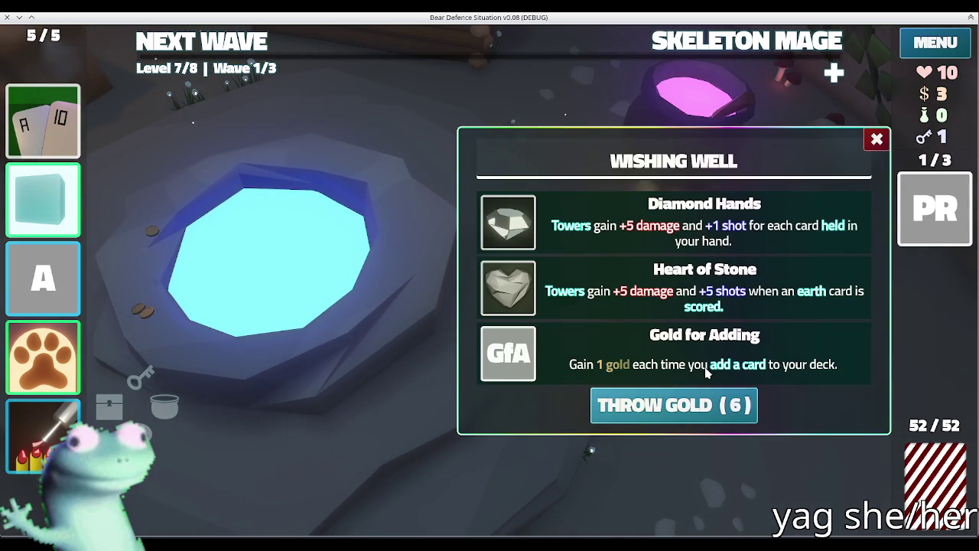
- Close the wishing well and duplicate the King card at the cauldron
click(877, 138)
click(716, 166)
click(604, 390)
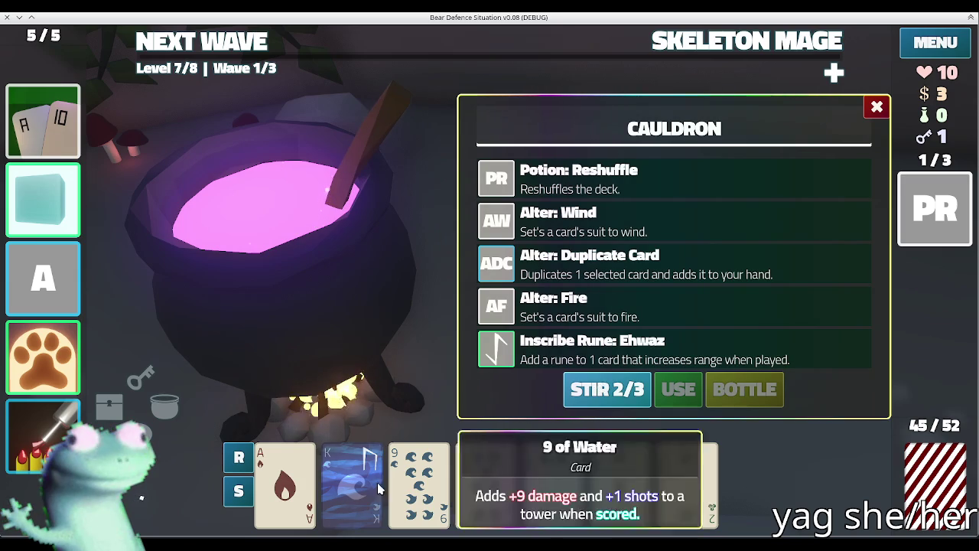
click(658, 264)
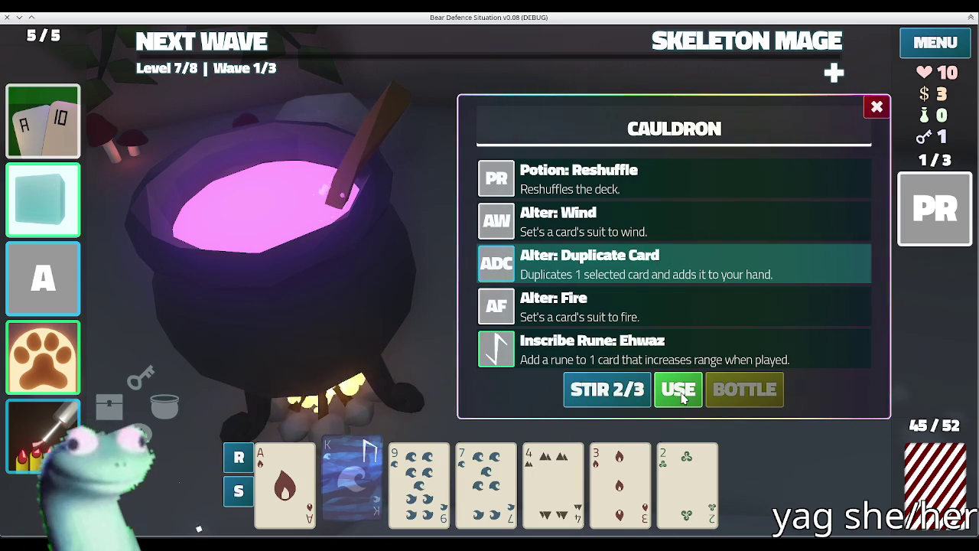
click(681, 392)
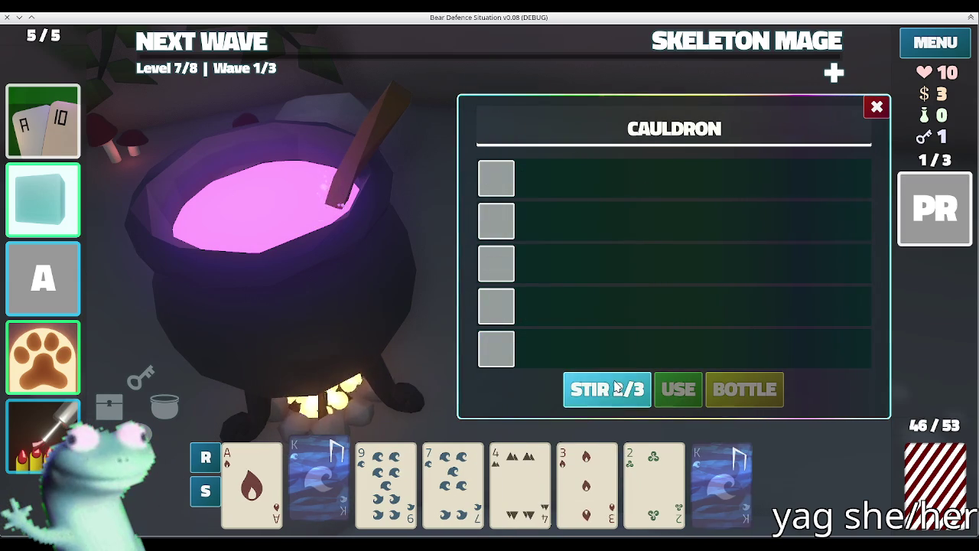
- Stir for new recipes, inscribe an Ehwaz rune, and leave the cauldron
click(617, 388)
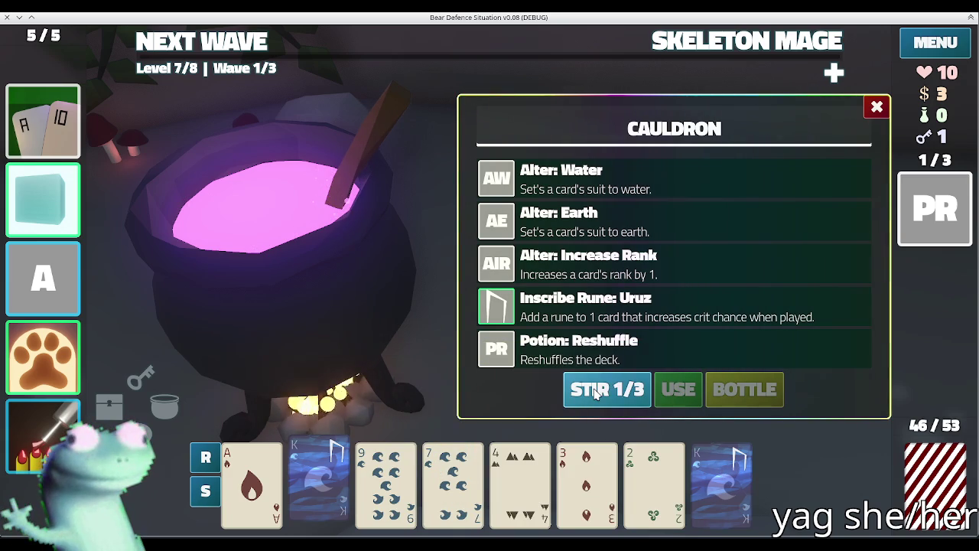
click(658, 264)
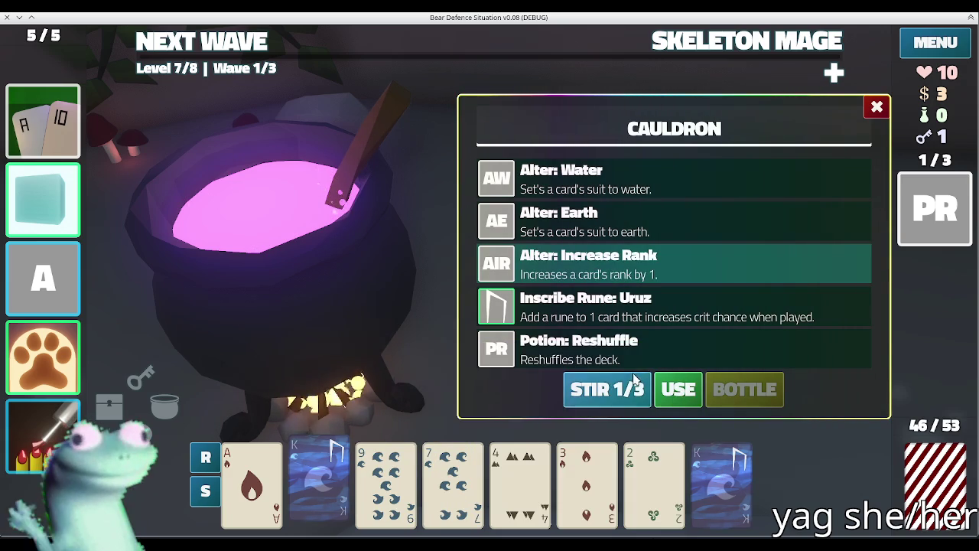
click(600, 392)
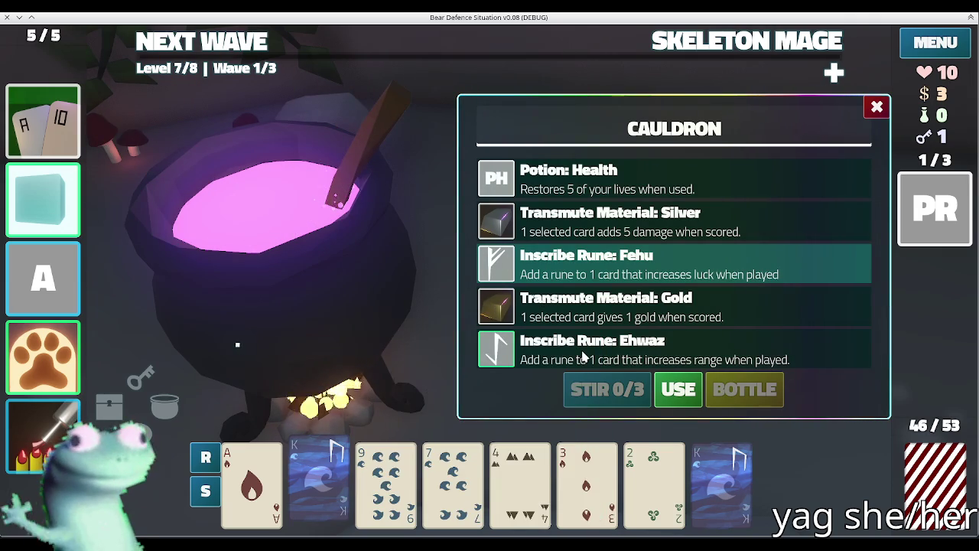
click(581, 350)
click(664, 388)
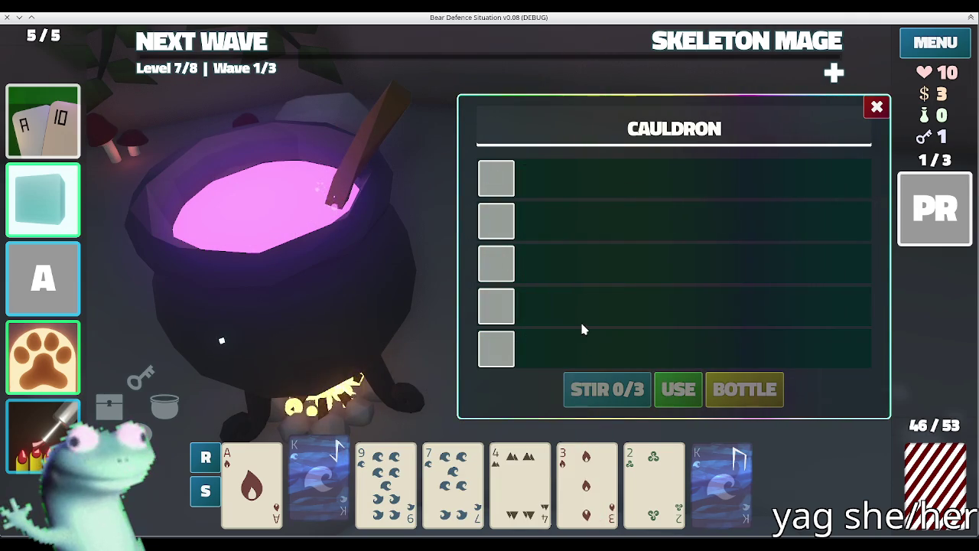
click(880, 109)
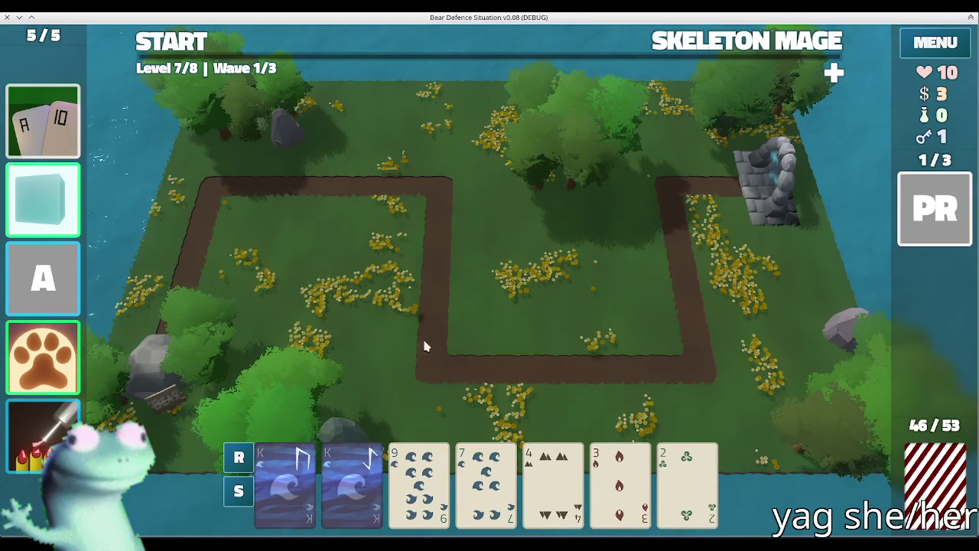
- Review the Skeleton Mage wave details and discard a card for a fresh draw
click(683, 52)
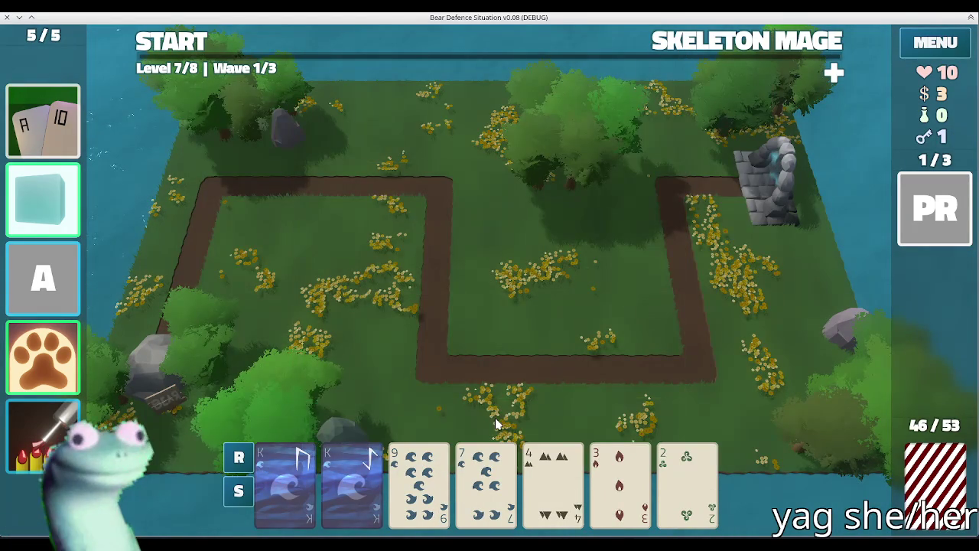
click(673, 44)
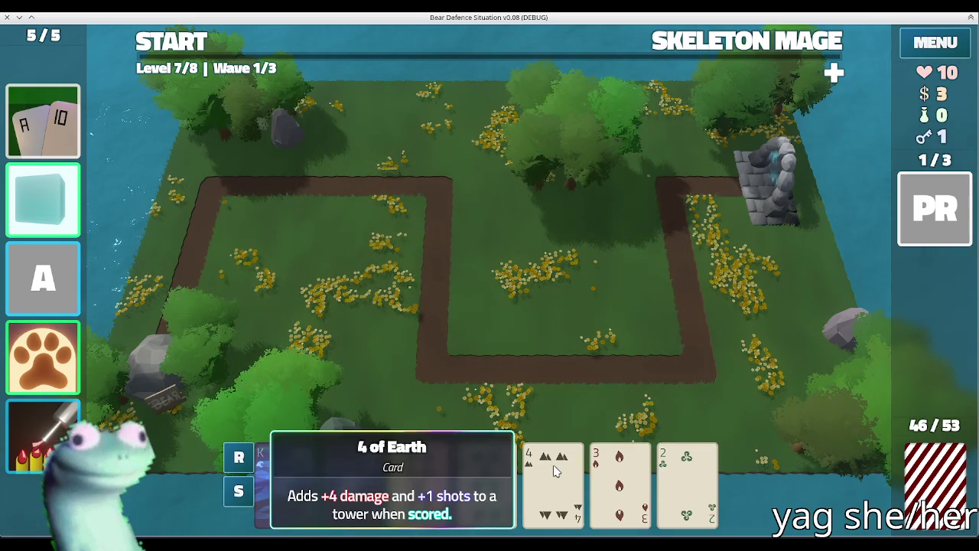
click(680, 459)
click(576, 393)
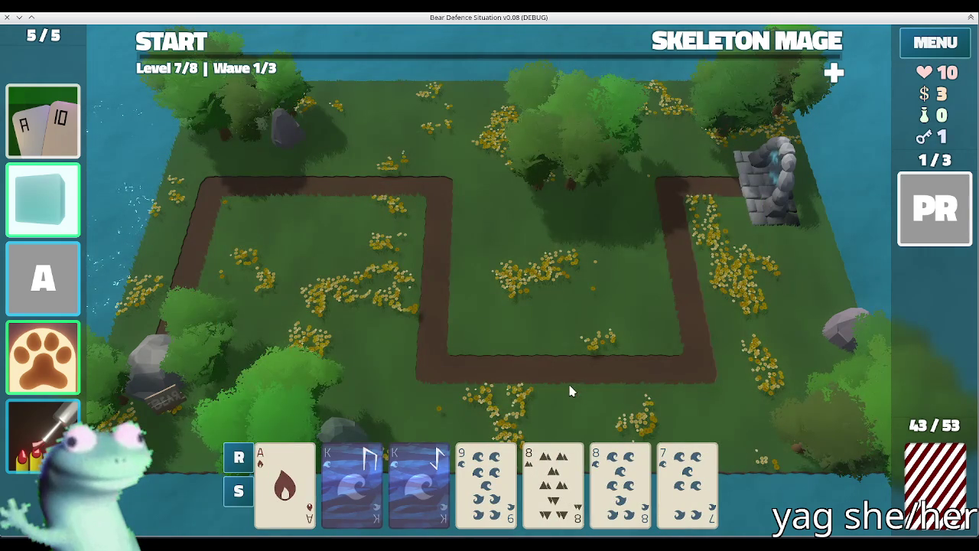
- Play the Water flush (two Kings, 9, 8, 7) as an Ice Tower by the top-right gate
click(352, 482)
click(419, 482)
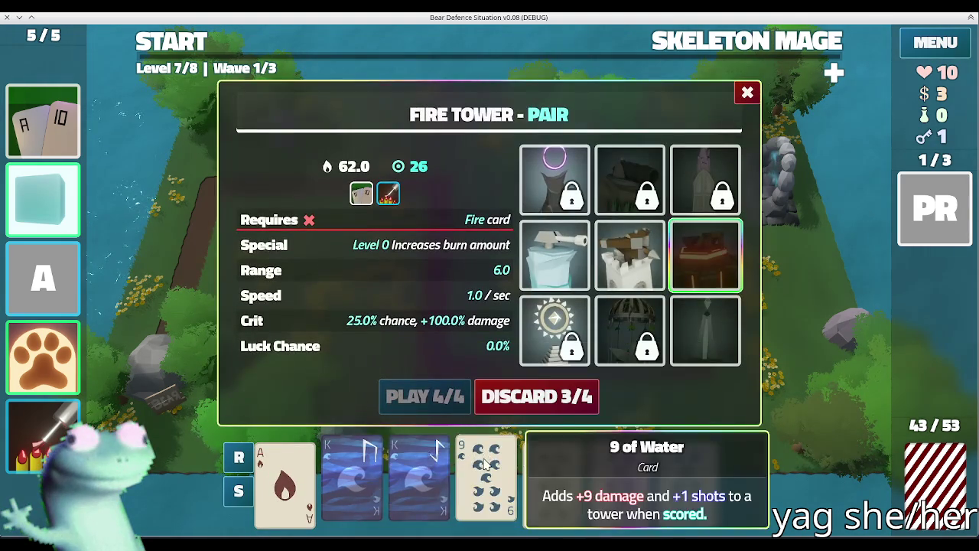
click(486, 482)
click(620, 481)
click(677, 459)
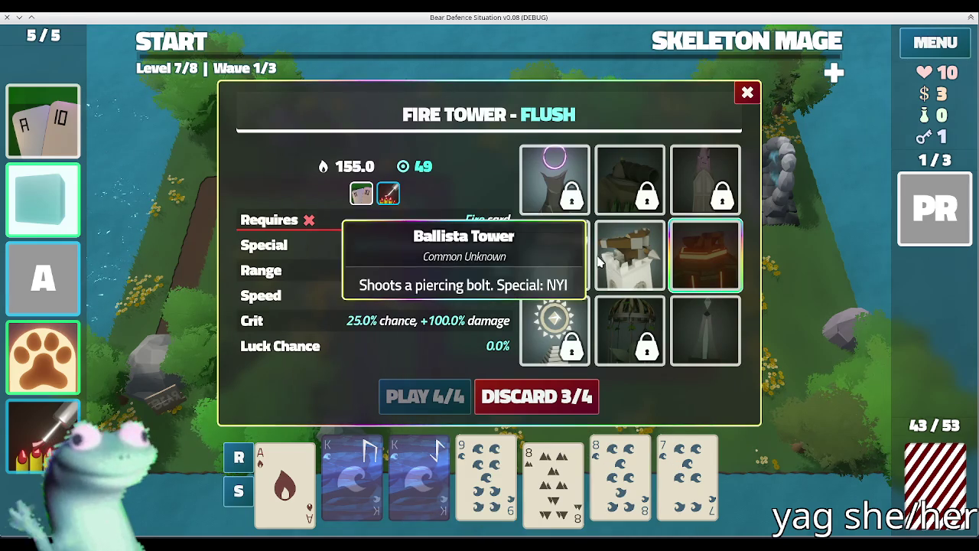
click(554, 255)
click(423, 394)
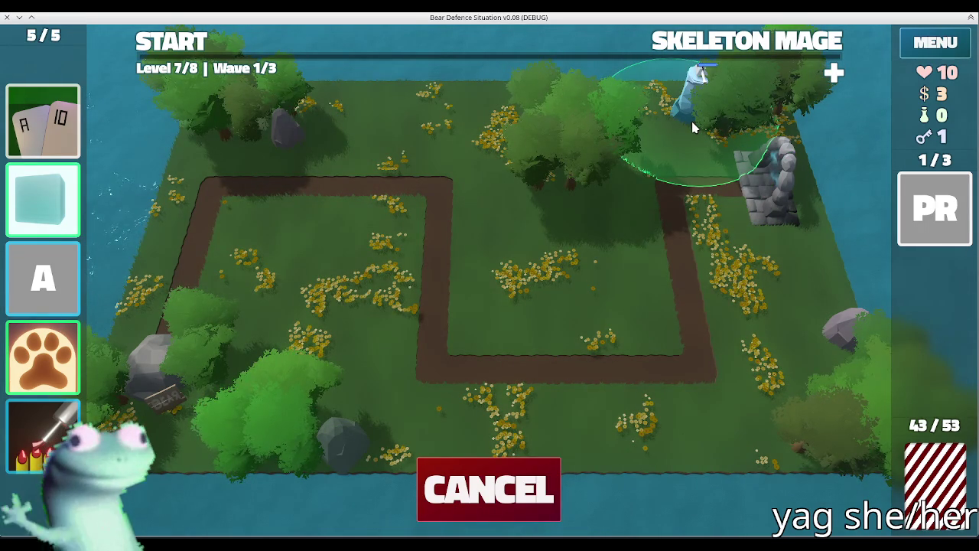
click(692, 128)
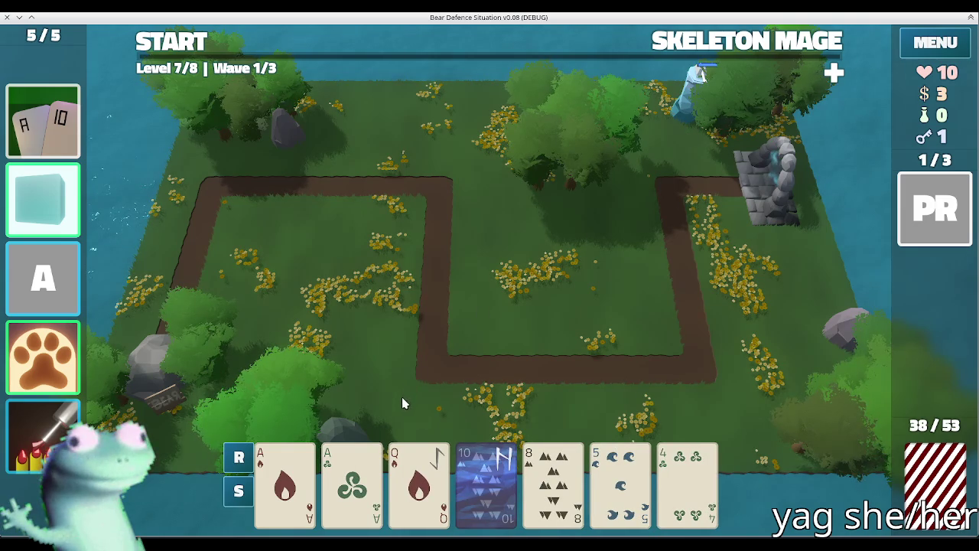
- Check the new Ice Tower's stats and the wave details
click(678, 124)
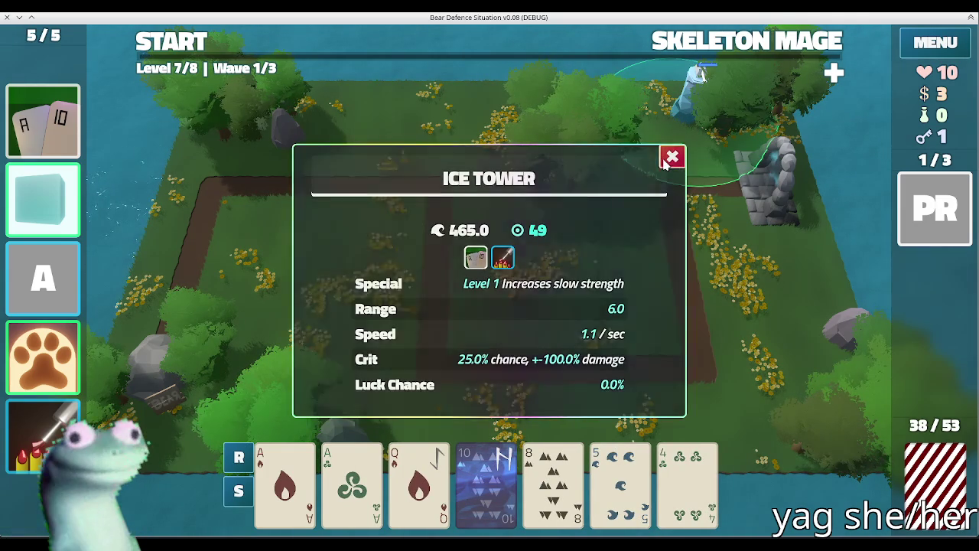
click(666, 160)
click(733, 55)
click(736, 58)
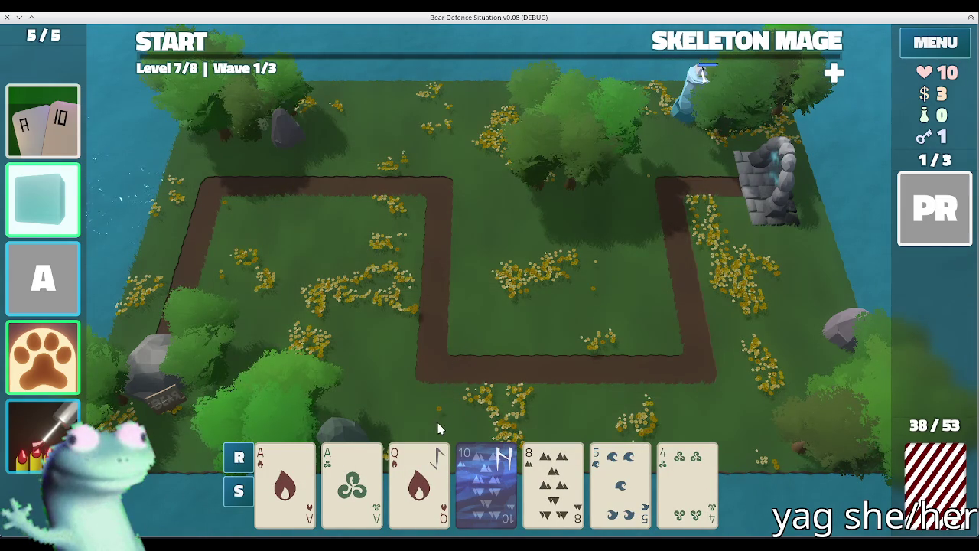
- Discard the Queen of Fire and 10 of Earth for fresh cards
click(414, 505)
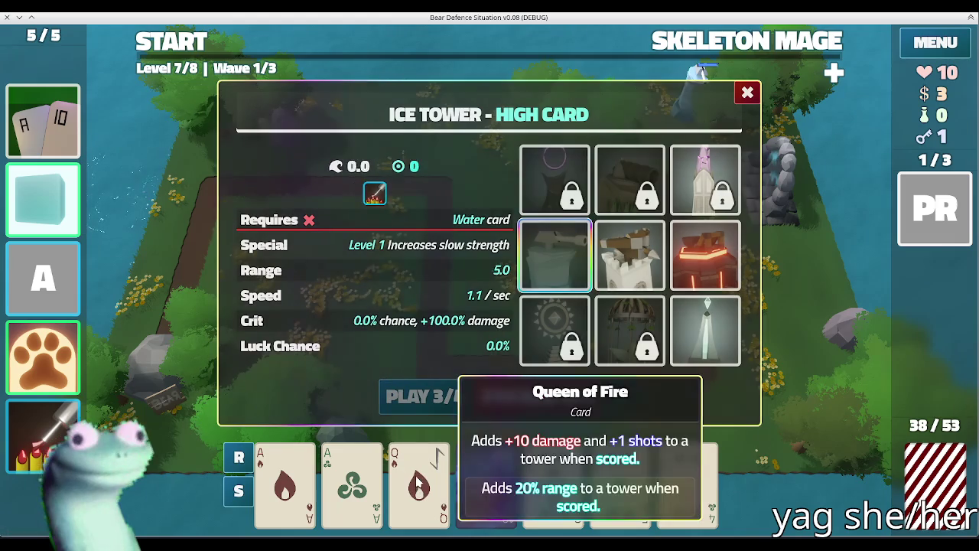
click(419, 471)
click(430, 462)
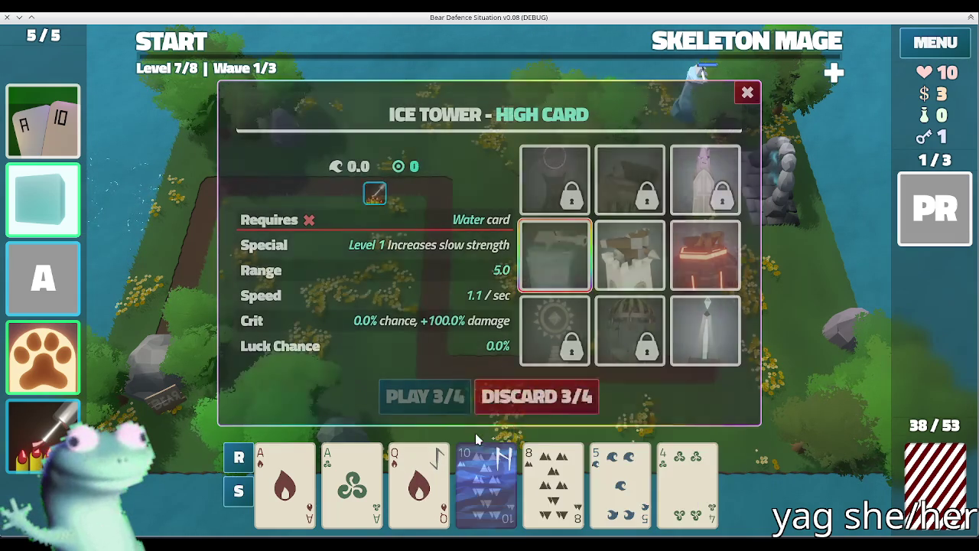
click(484, 459)
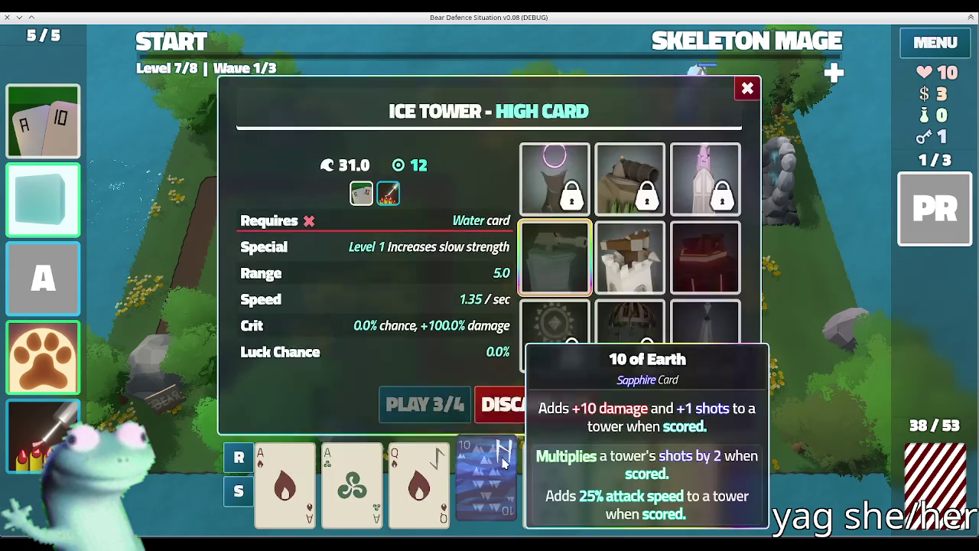
click(595, 394)
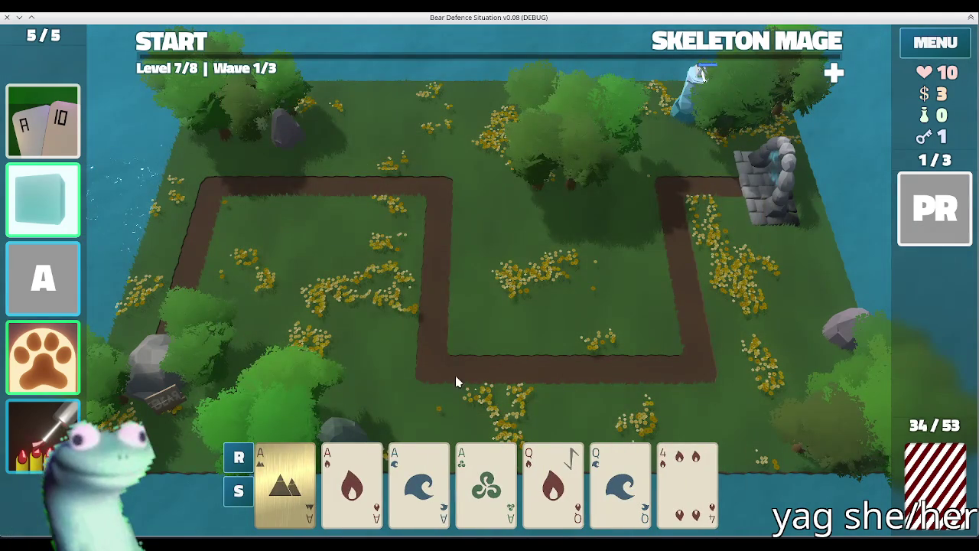
- Build a four-Aces Lightning Tower inside the path's middle bend and check its details
click(298, 447)
click(352, 482)
click(420, 482)
click(486, 482)
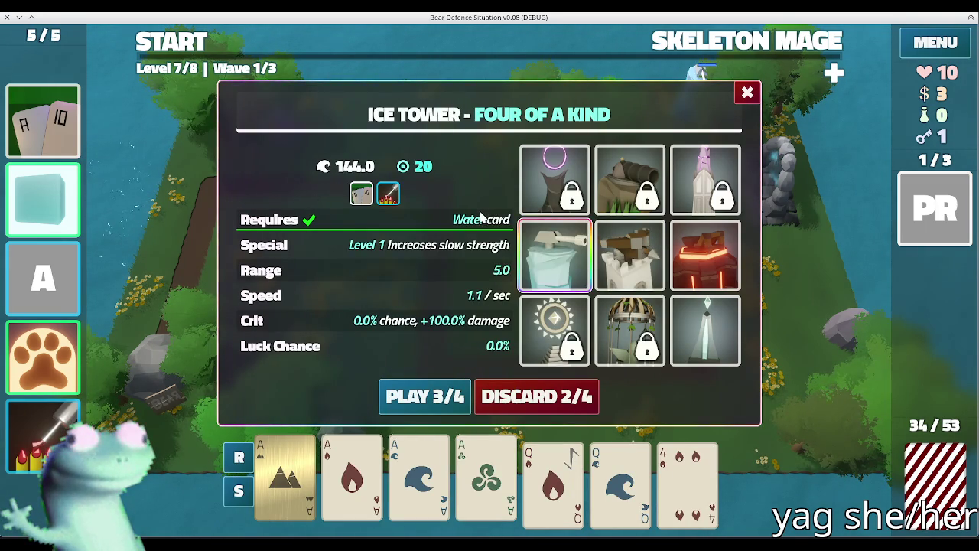
click(704, 331)
click(403, 394)
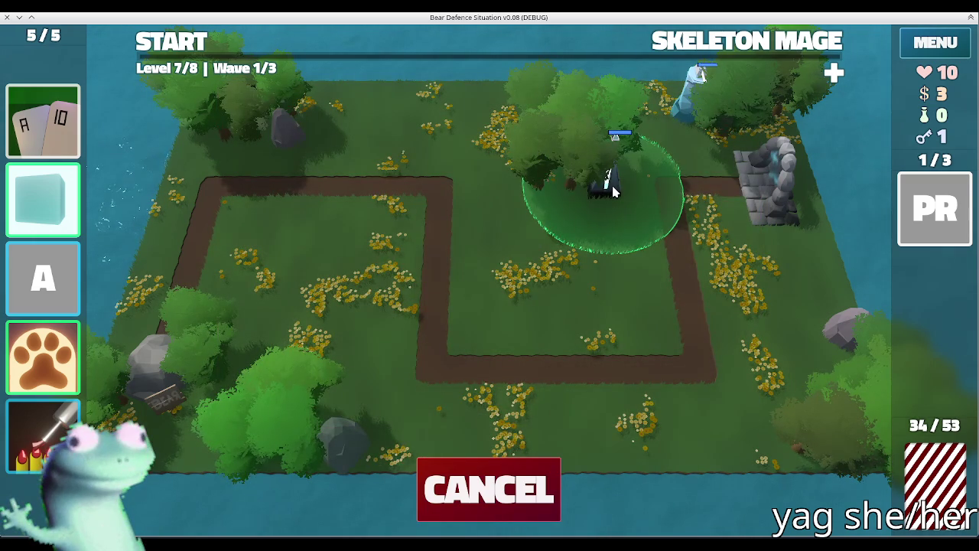
click(612, 191)
click(604, 193)
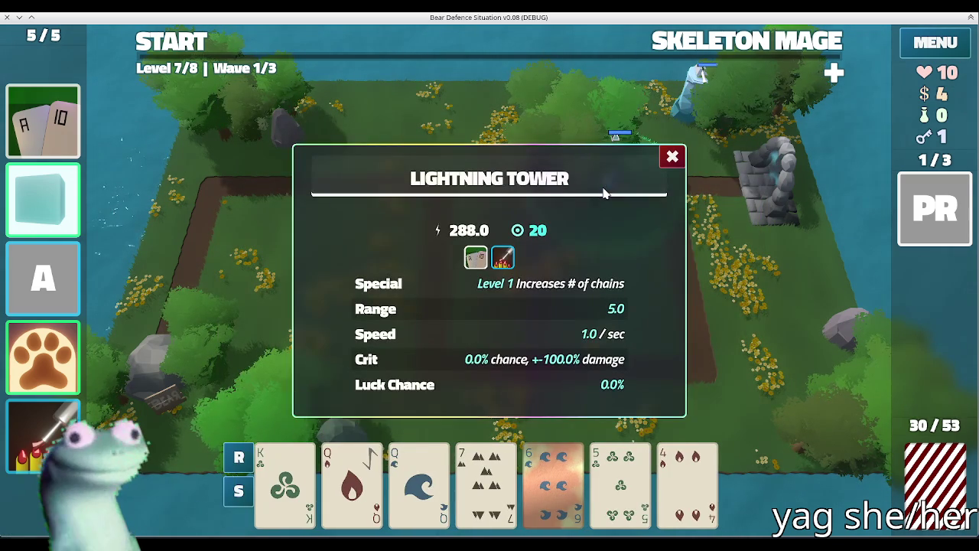
click(670, 162)
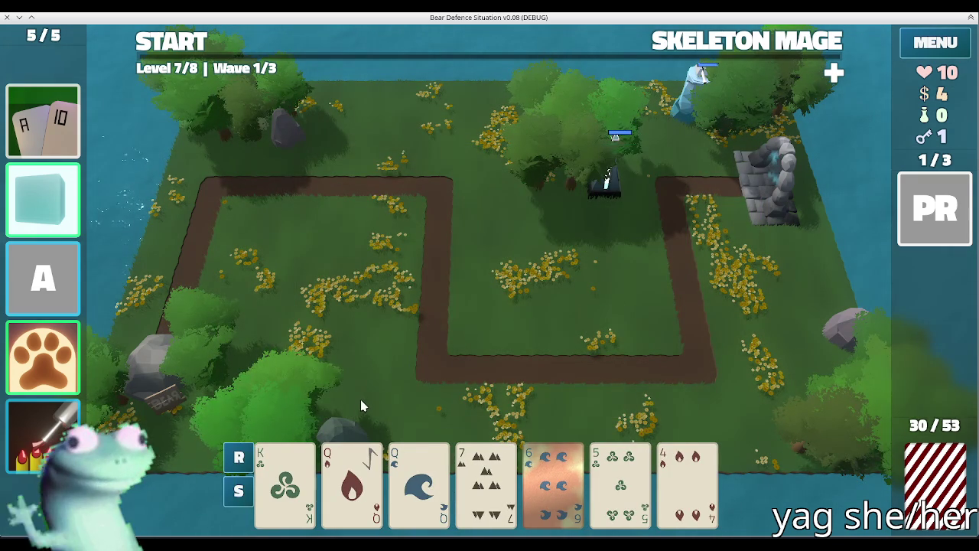
- Redraw, place a Queens-and-3s two-pair Fire Tower beside the stone ruin, and start the wave
click(489, 470)
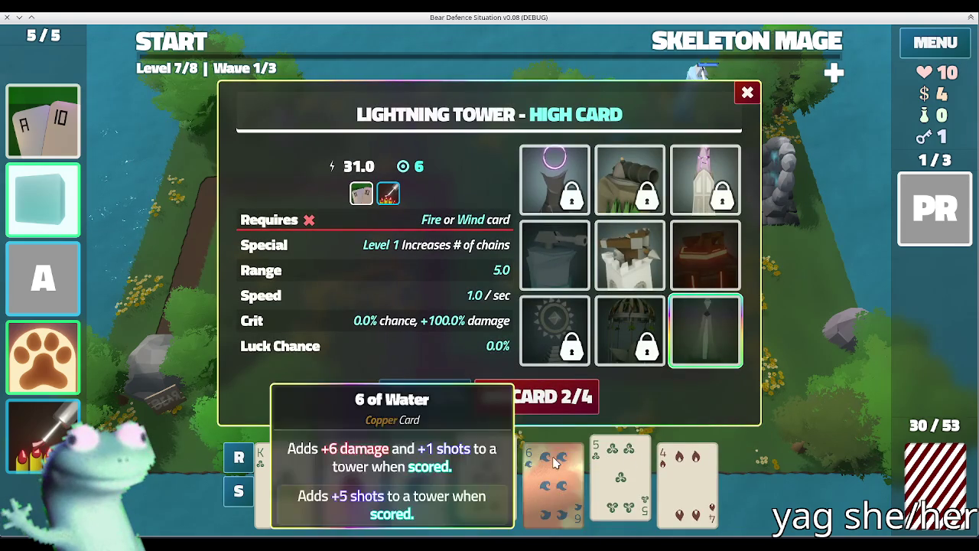
click(538, 394)
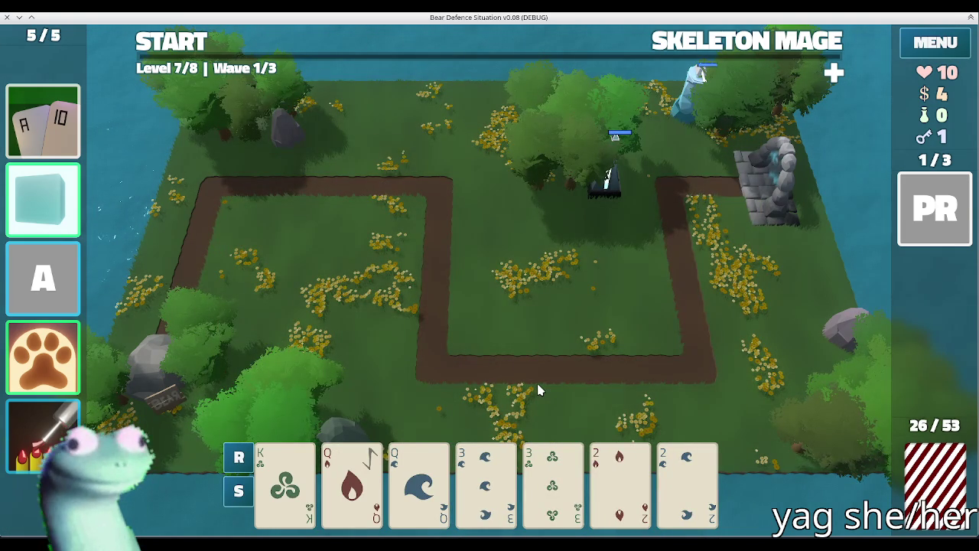
click(352, 482)
click(420, 482)
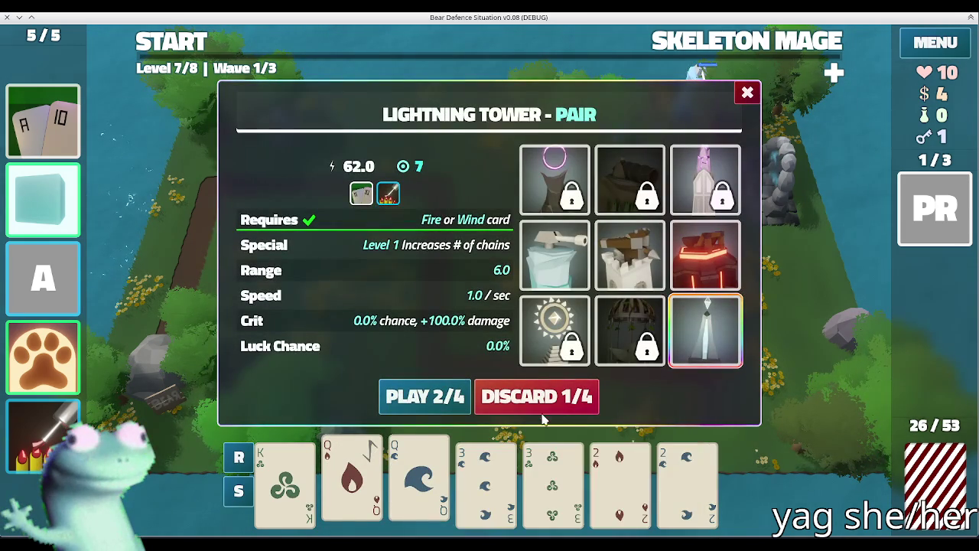
click(486, 482)
click(545, 467)
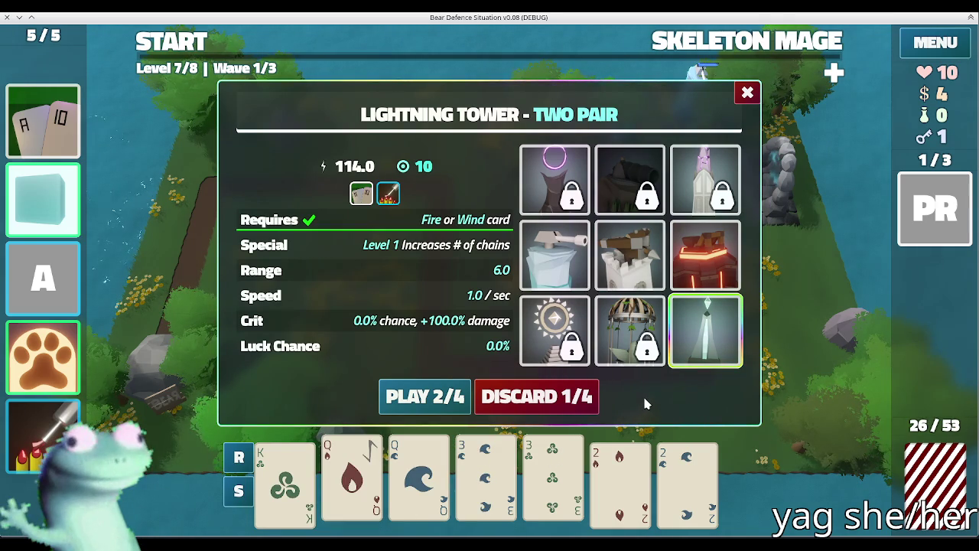
click(694, 238)
click(417, 396)
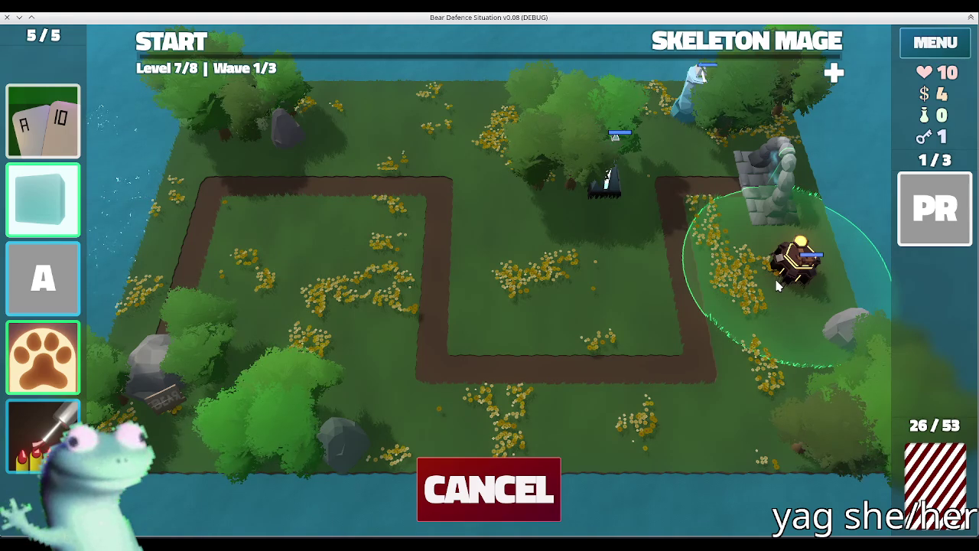
click(777, 285)
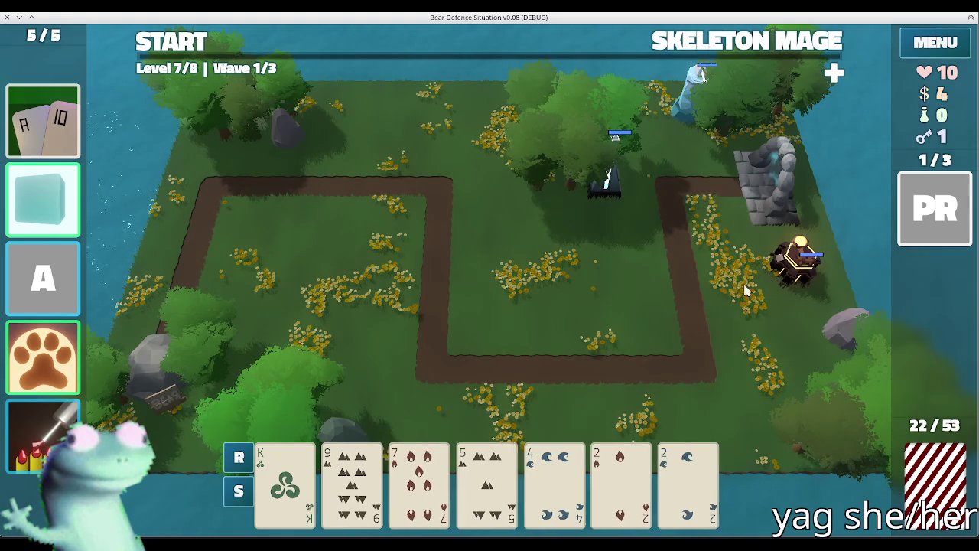
click(197, 43)
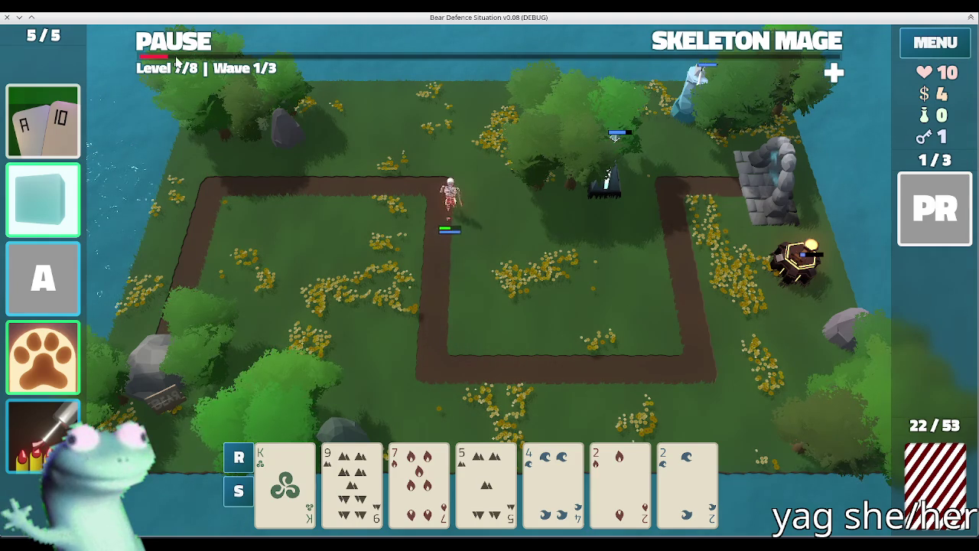
- Pause, redraw, place a pair-of-Kings Ballista Tower in the left loop, then finish the wave
key(space)
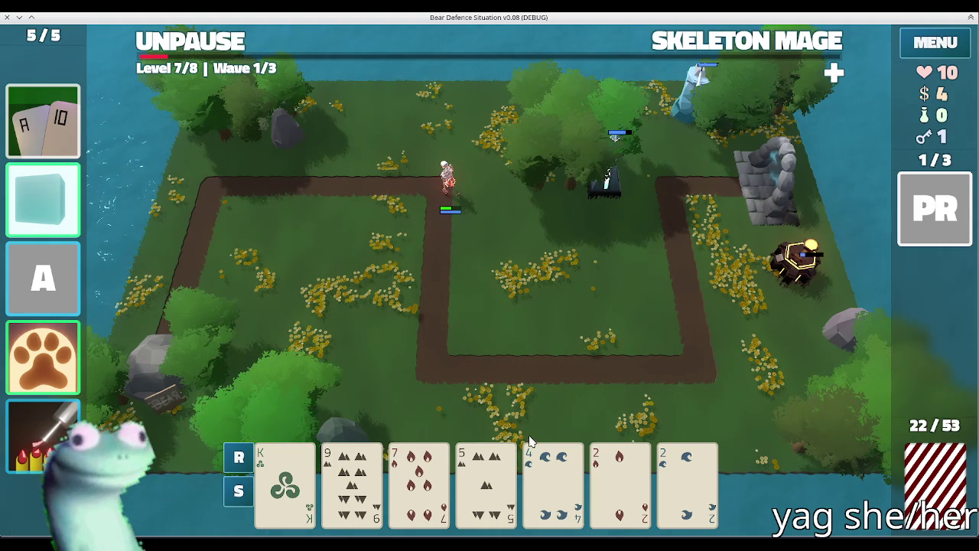
click(427, 466)
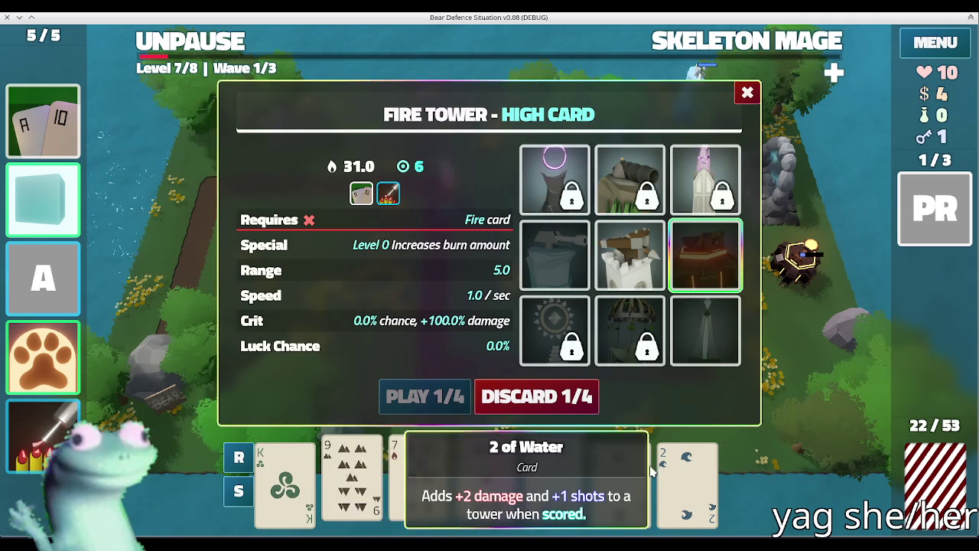
click(594, 395)
click(264, 463)
click(260, 459)
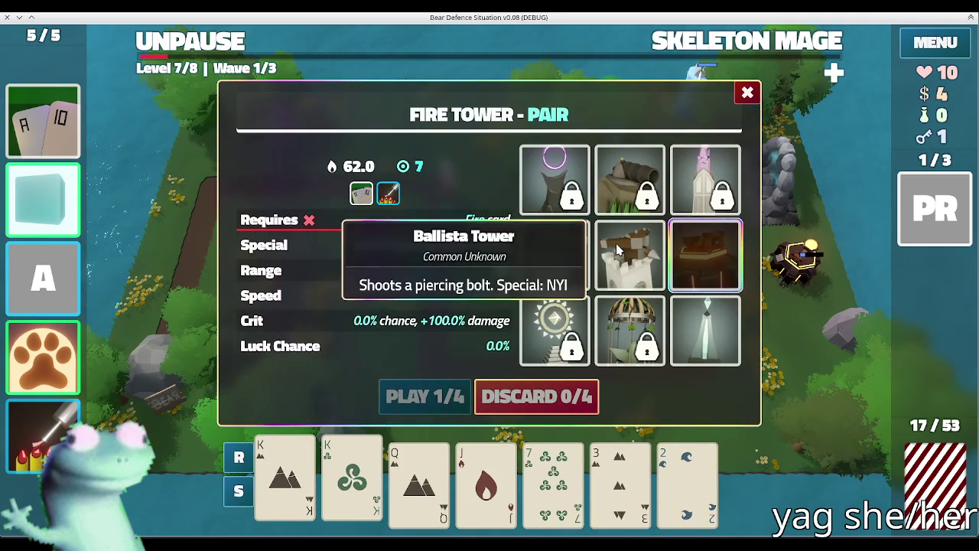
click(555, 255)
click(425, 396)
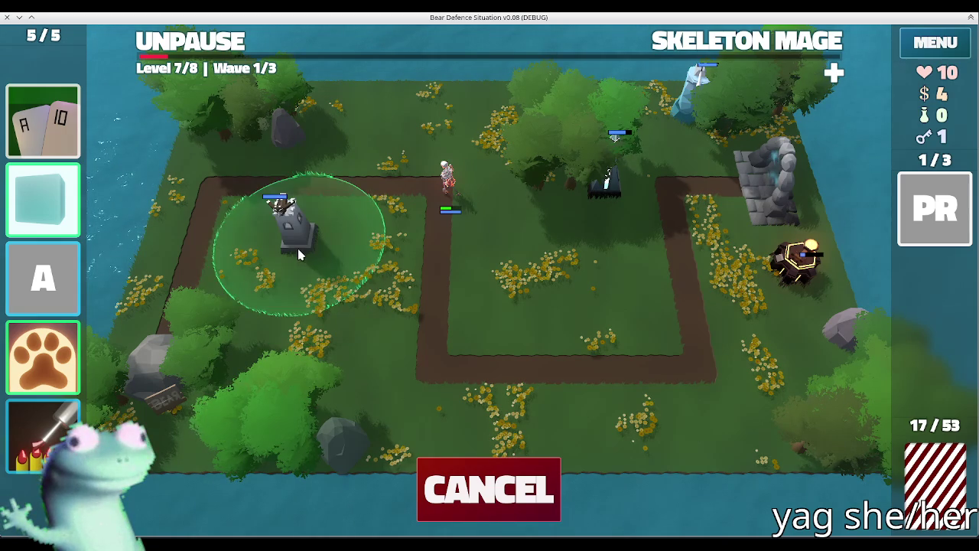
click(294, 231)
click(170, 44)
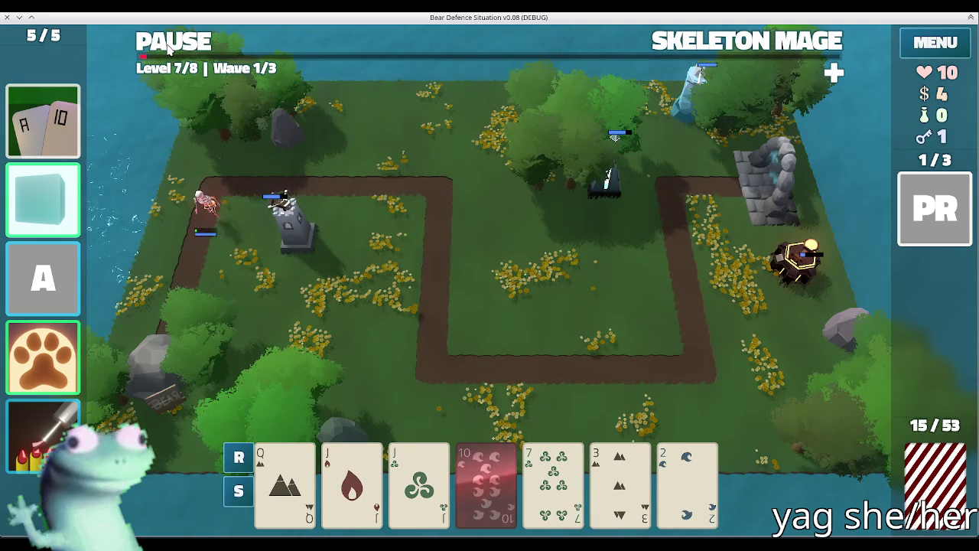
click(495, 371)
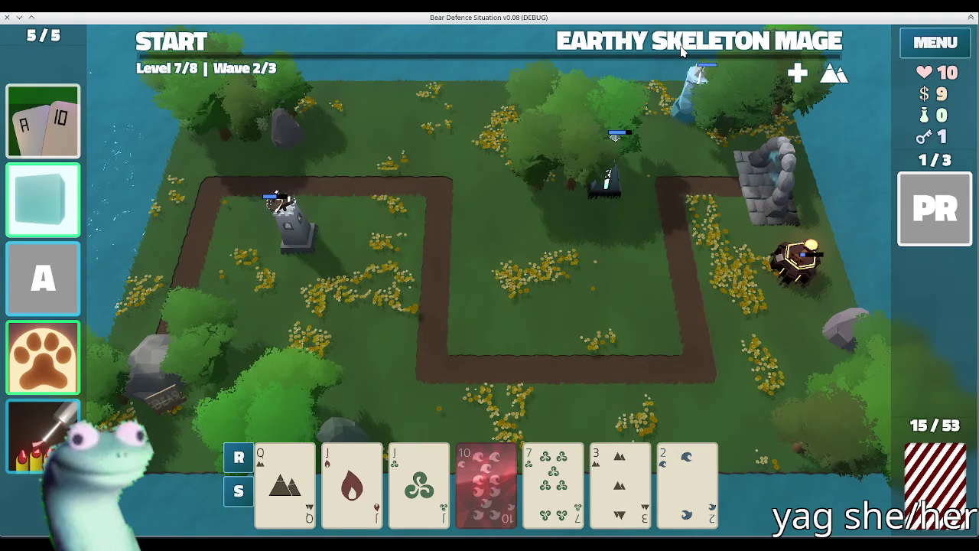
- Check the upcoming wave's enemies and unlock the locked Earth Tower with the key
click(683, 50)
click(522, 368)
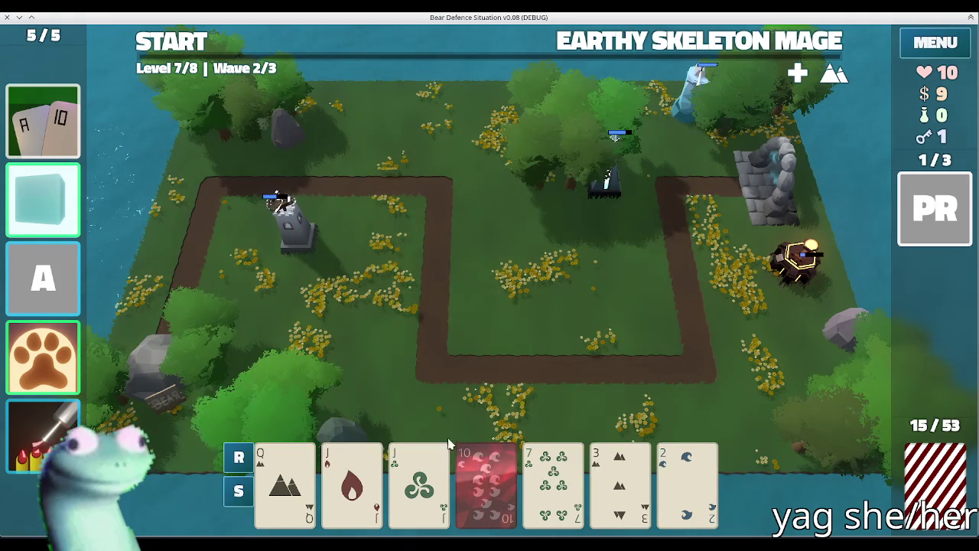
click(421, 469)
click(646, 191)
click(419, 482)
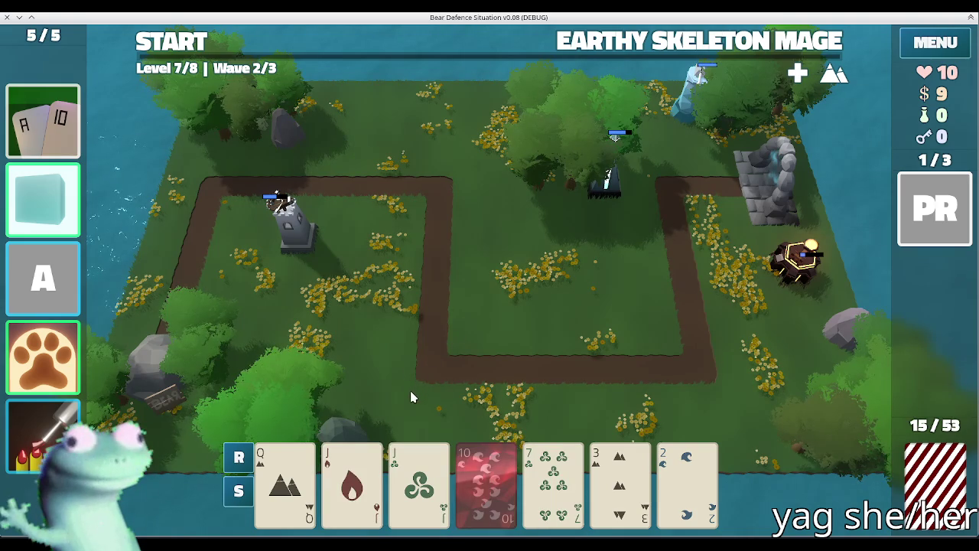
click(496, 457)
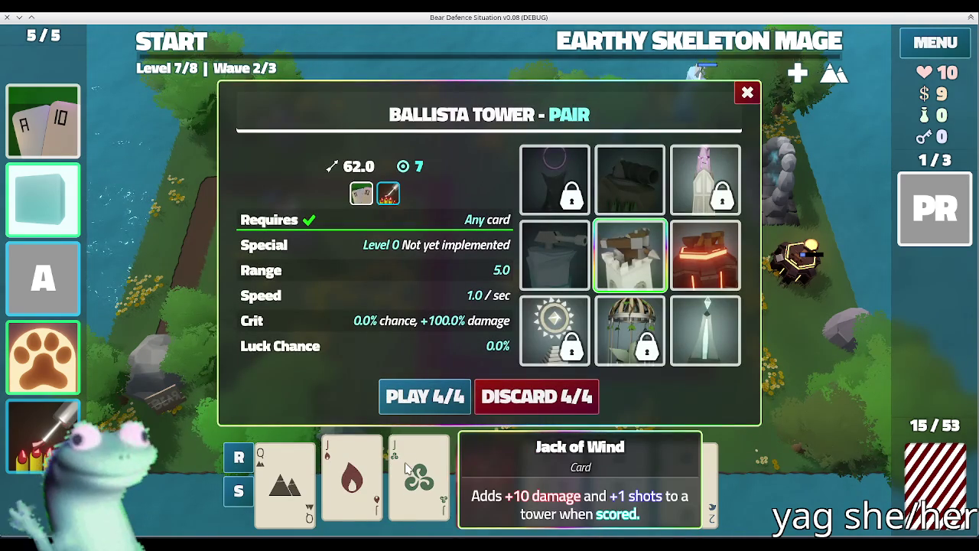
click(501, 456)
- Discard the 7, 3 and 2 and remove the paw-print bonus card
click(505, 452)
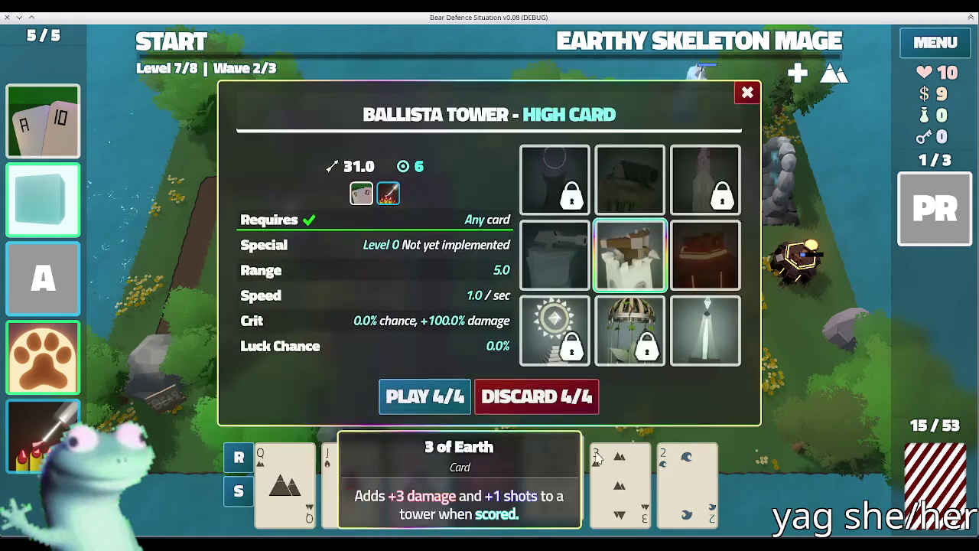
click(587, 396)
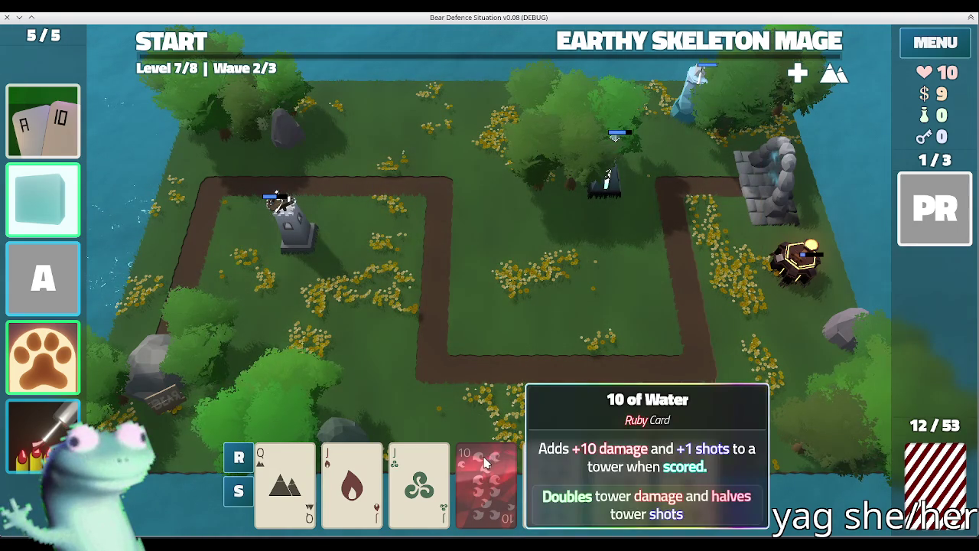
click(372, 467)
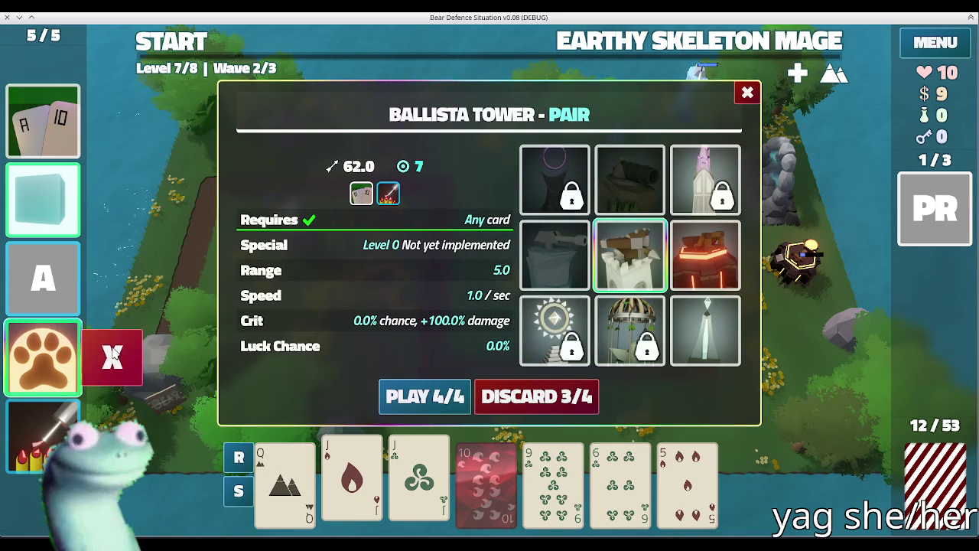
click(109, 354)
click(705, 255)
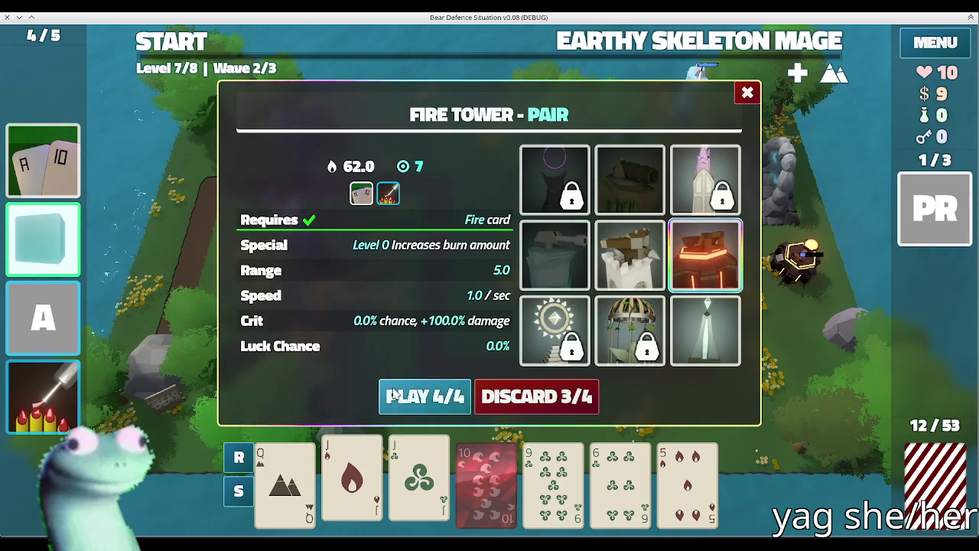
click(424, 396)
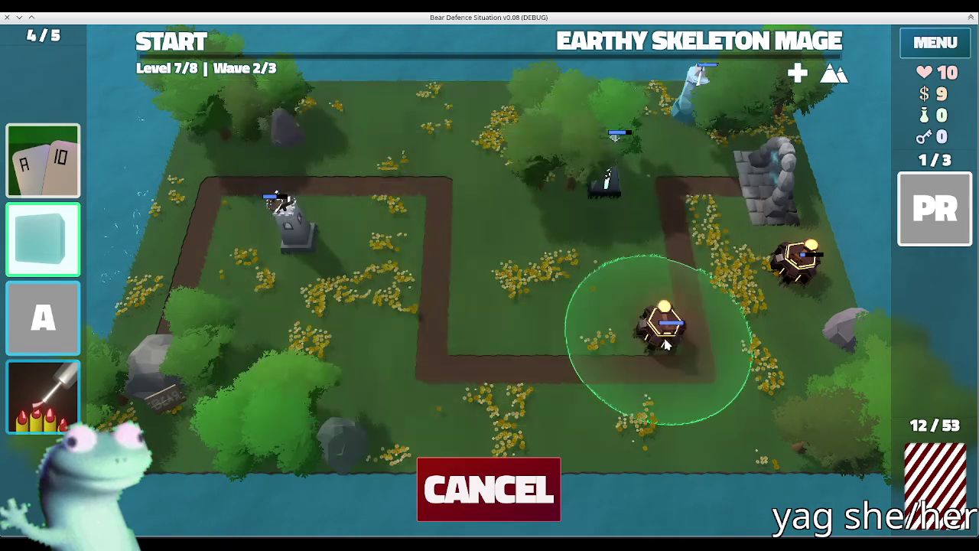
click(469, 495)
- Discard the unwanted cards again to draw four Jacks into the hand
click(410, 467)
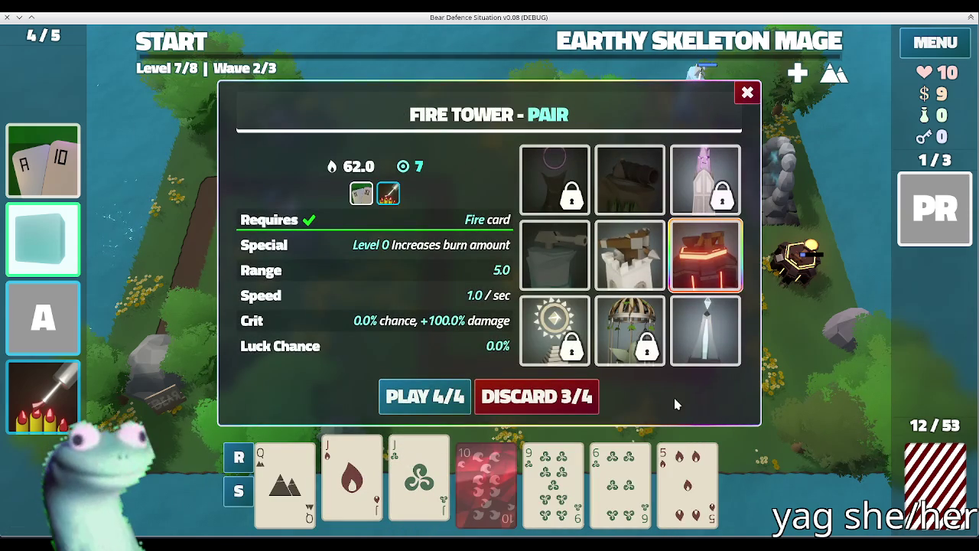
click(629, 254)
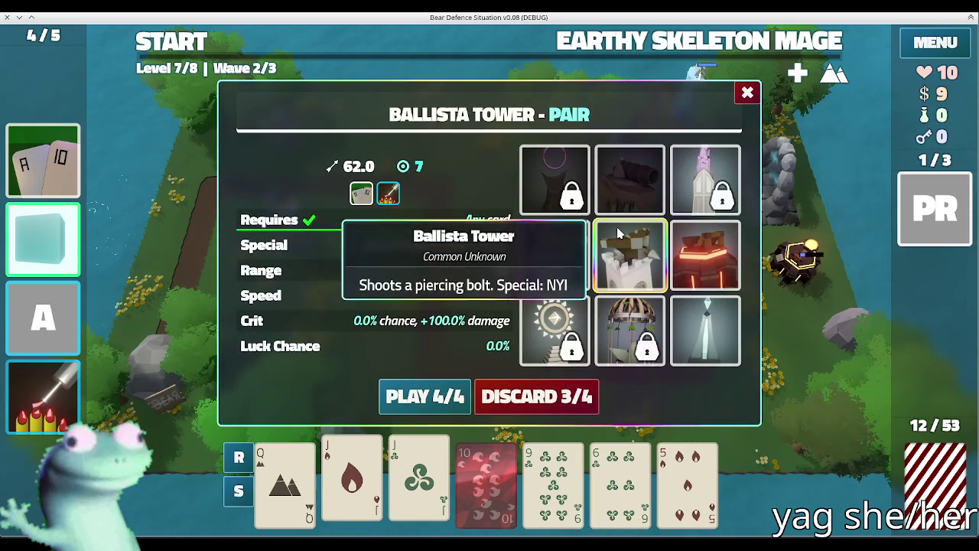
click(426, 482)
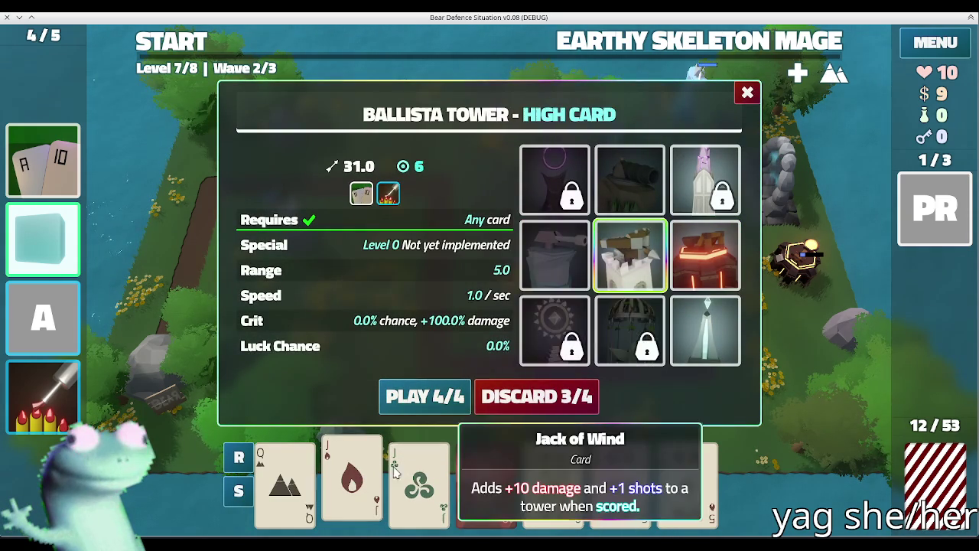
key(Escape)
click(542, 461)
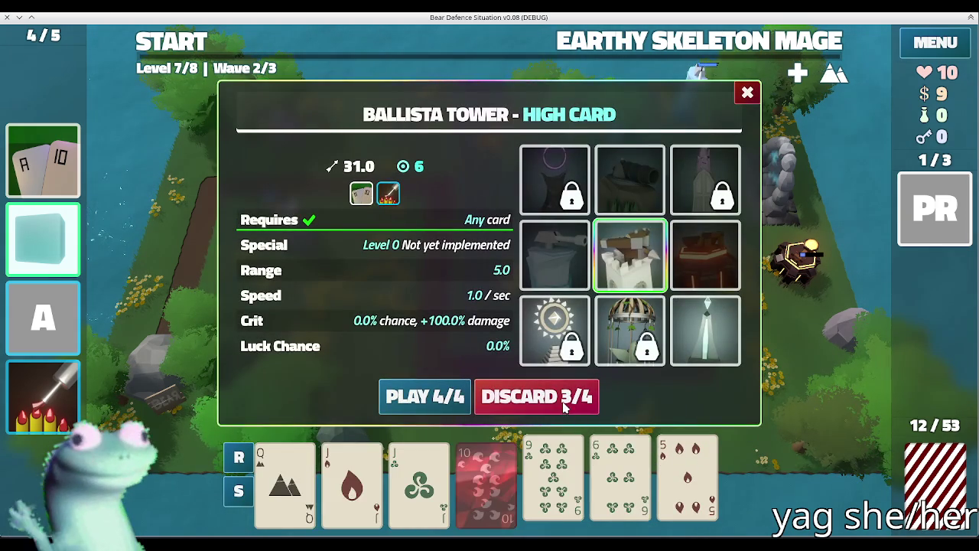
click(536, 397)
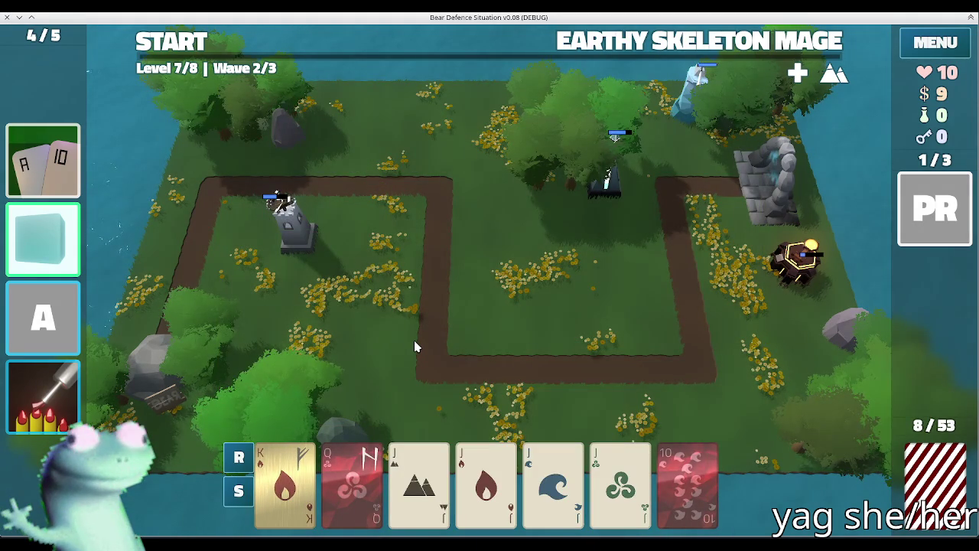
- Build a four-Jacks Earth Tower on the map and inspect its stats
click(433, 451)
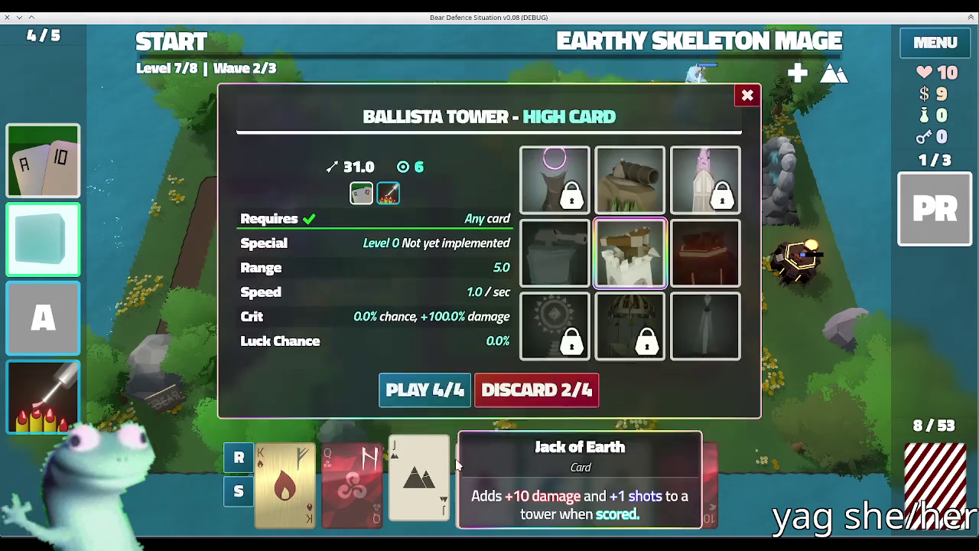
click(629, 180)
click(417, 398)
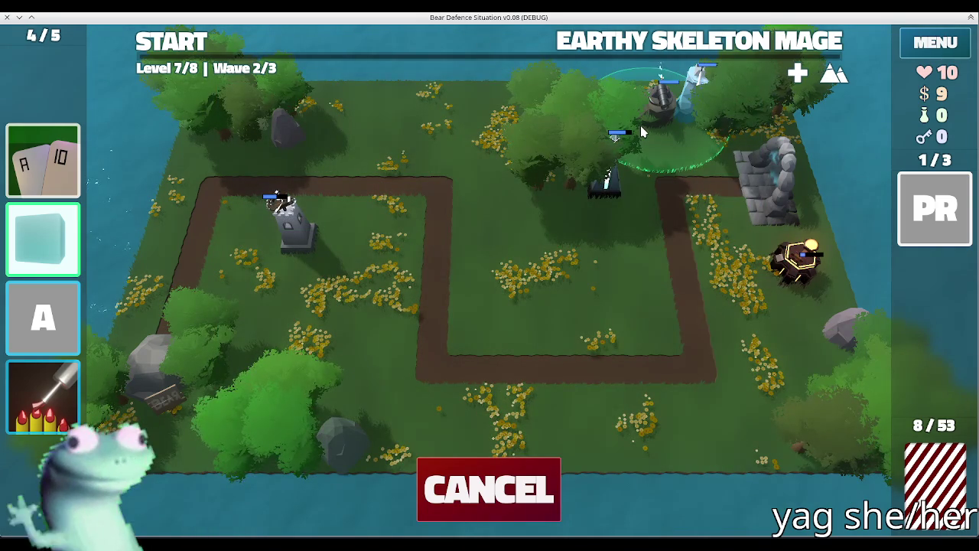
click(644, 138)
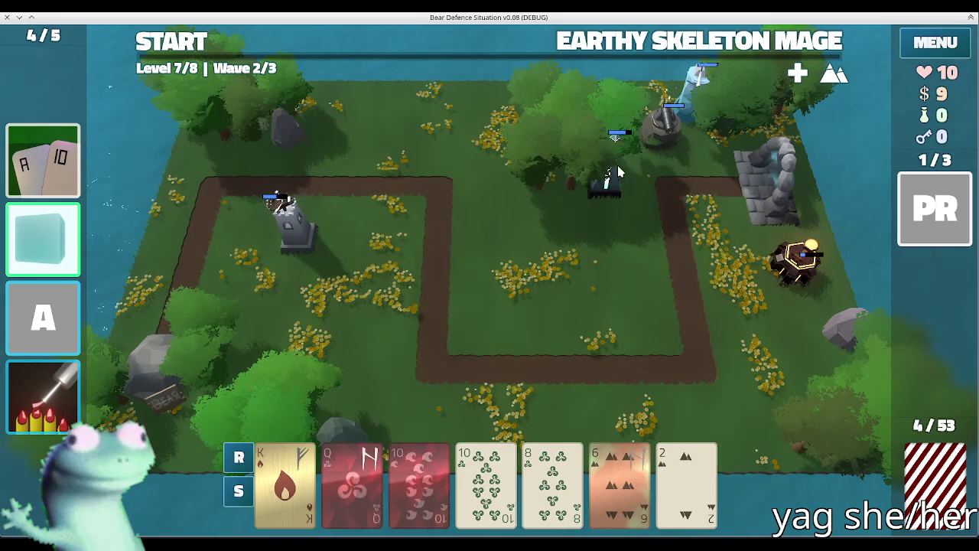
click(692, 120)
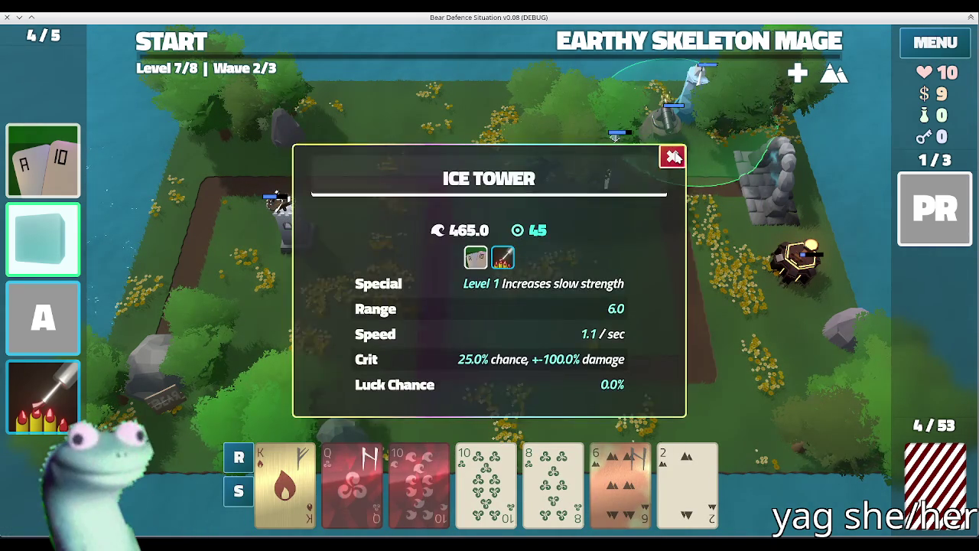
click(672, 156)
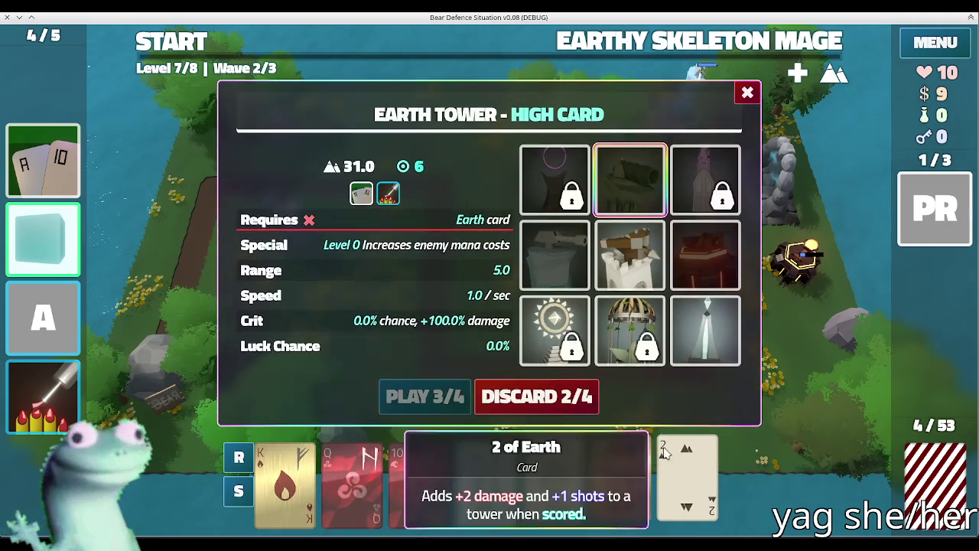
- Discard for a new hand and select the three 10s as three of a kind
click(566, 405)
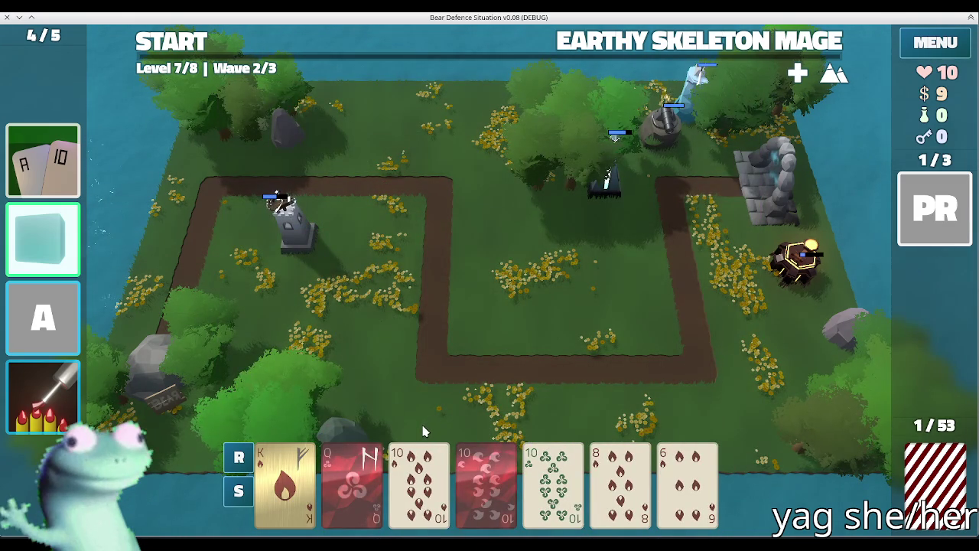
click(419, 478)
click(487, 478)
click(553, 478)
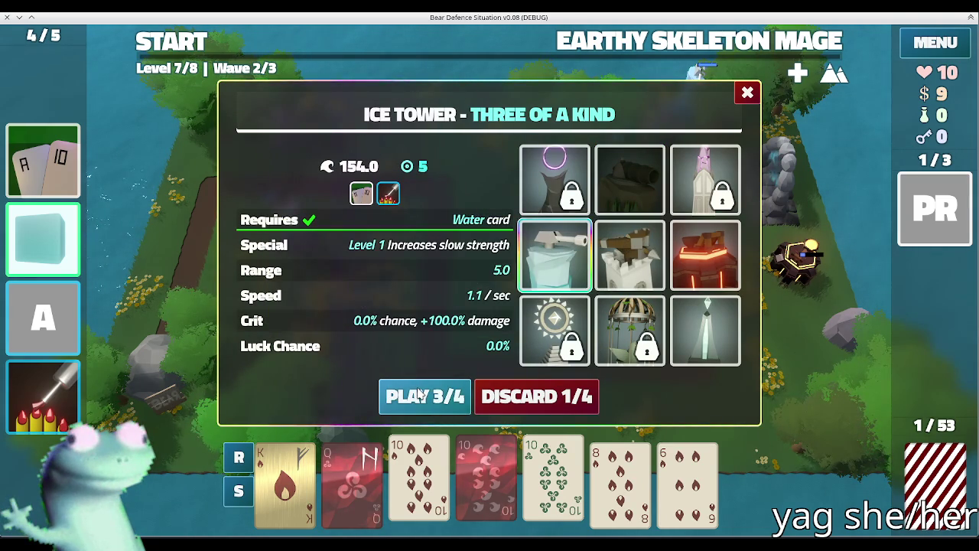
click(425, 396)
click(478, 490)
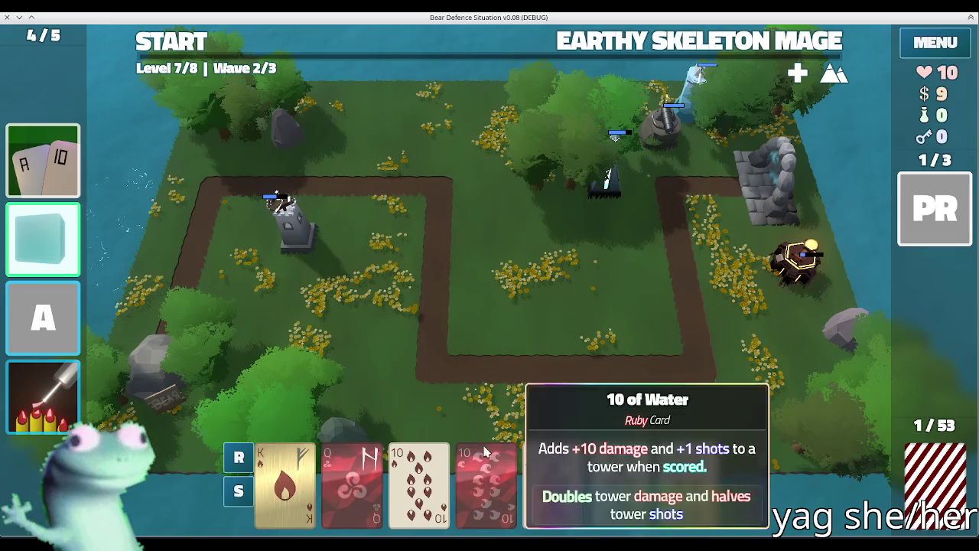
- Place a three-10s Ballista Tower at the top right and start the wave
click(419, 470)
click(498, 471)
click(553, 471)
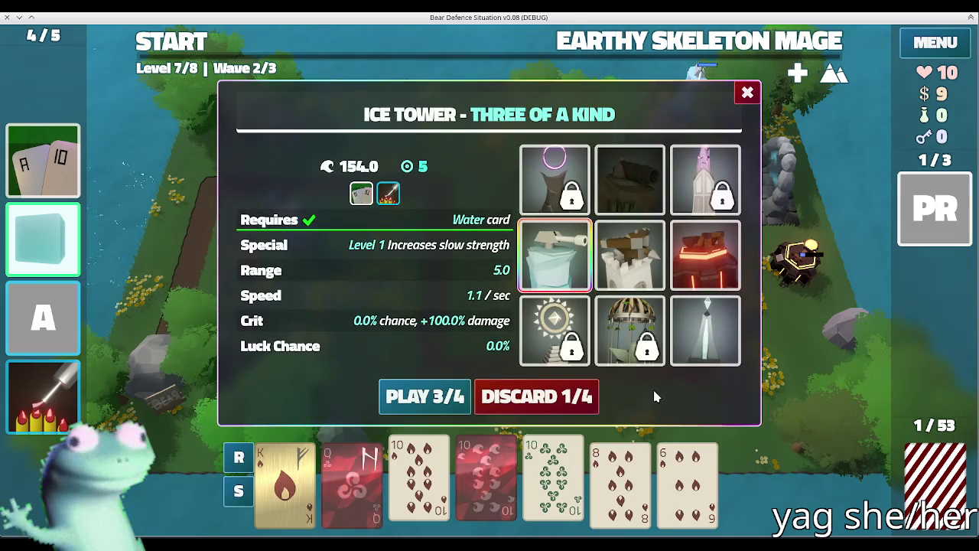
click(630, 254)
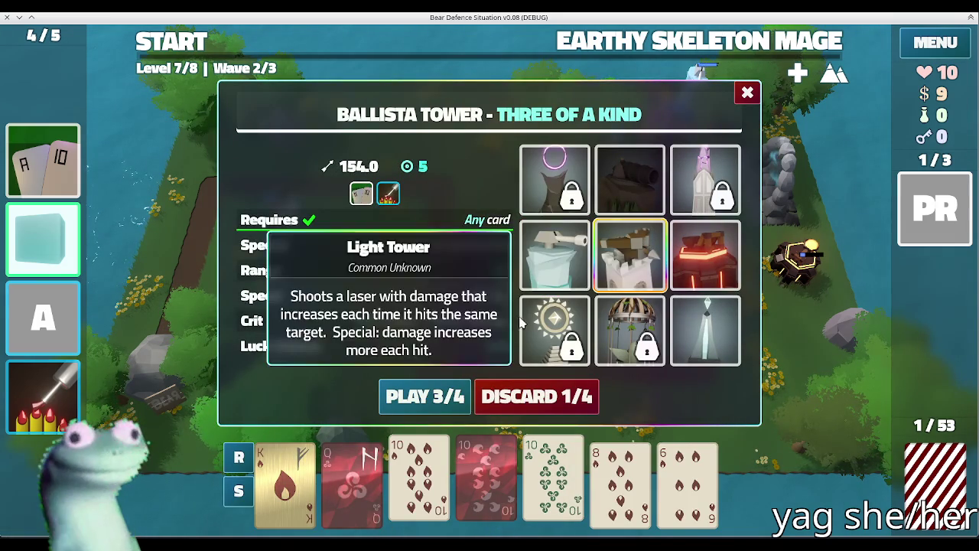
click(748, 92)
click(175, 42)
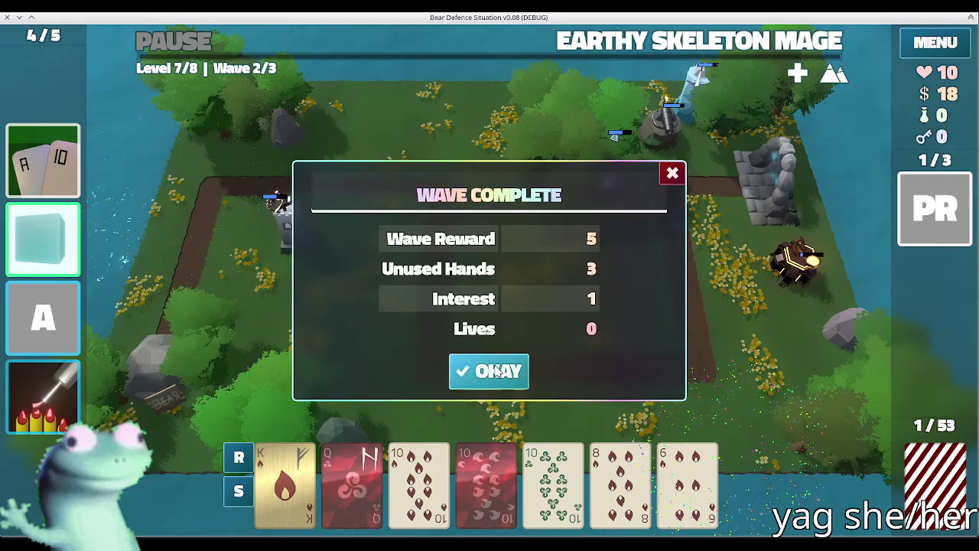
- Dismiss Wave Complete, run level 7's third wave, and close the final summary
key(Return)
click(192, 48)
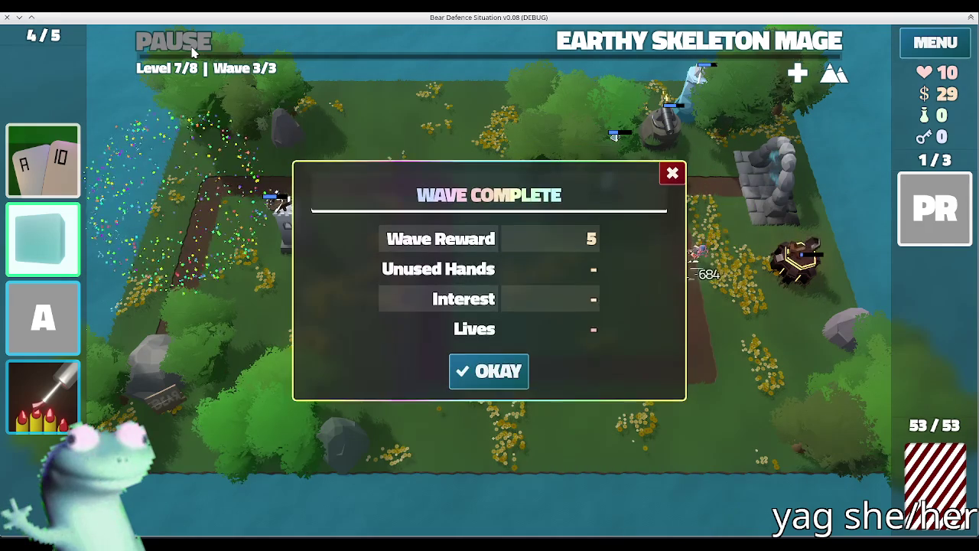
click(485, 373)
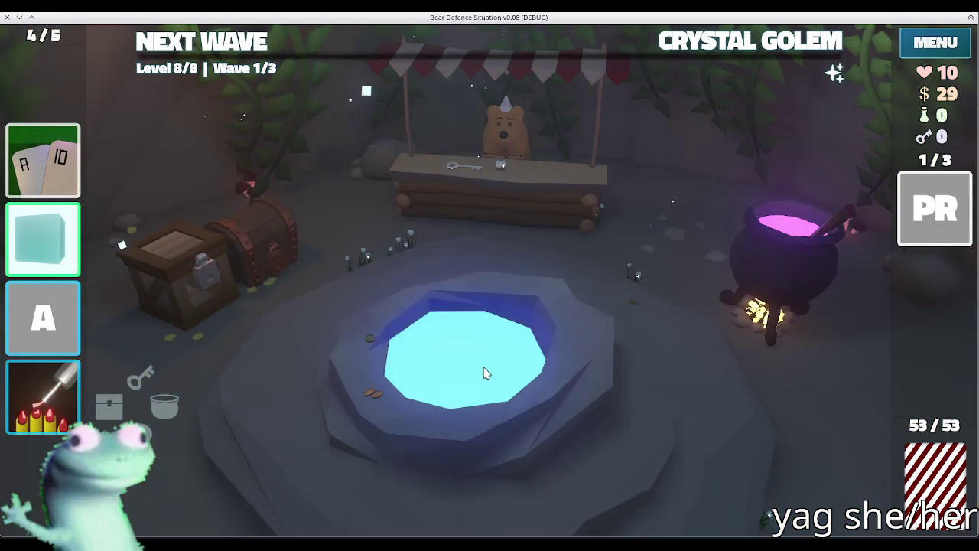
- Check the Crystal Golem wave, buy Shattered Crystal for 15 gold, and skip the wishing well
click(737, 46)
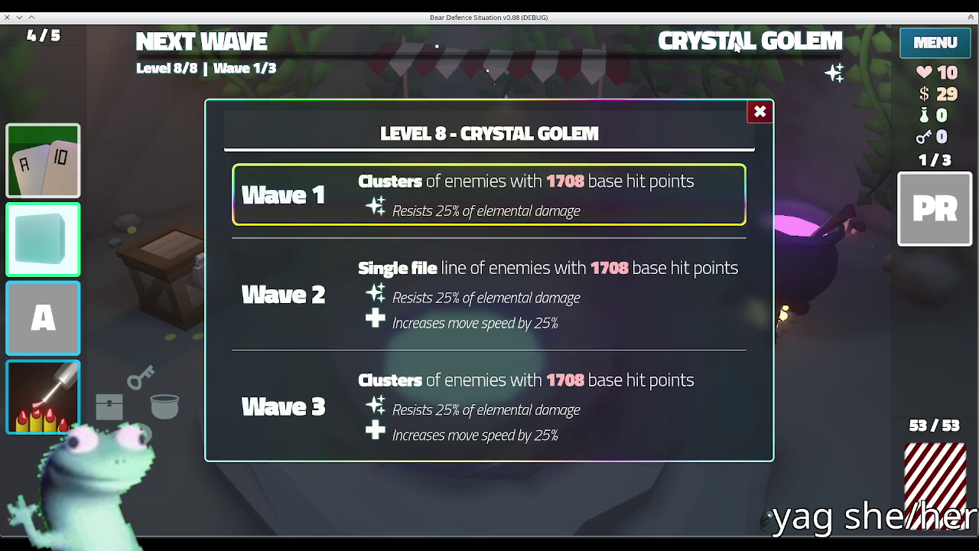
click(737, 46)
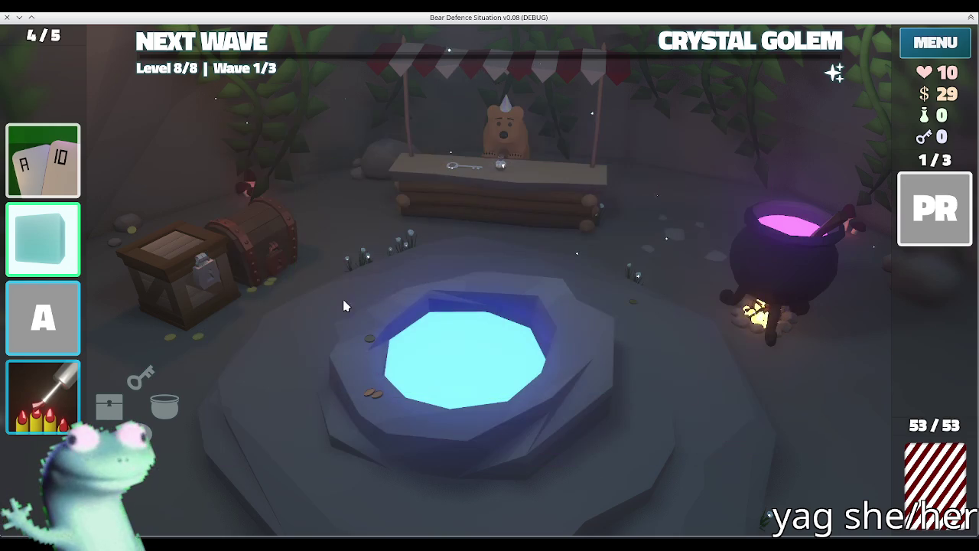
click(496, 146)
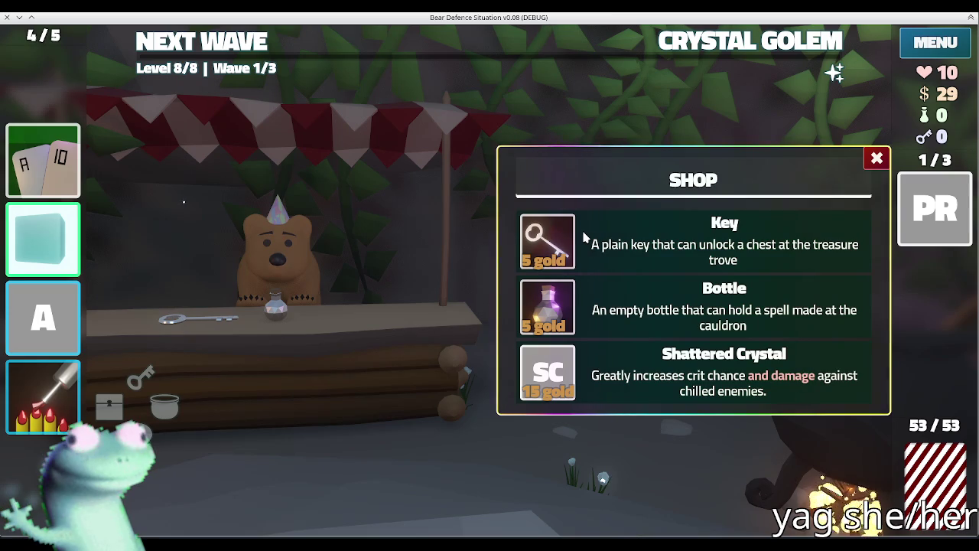
mouse_move(548, 372)
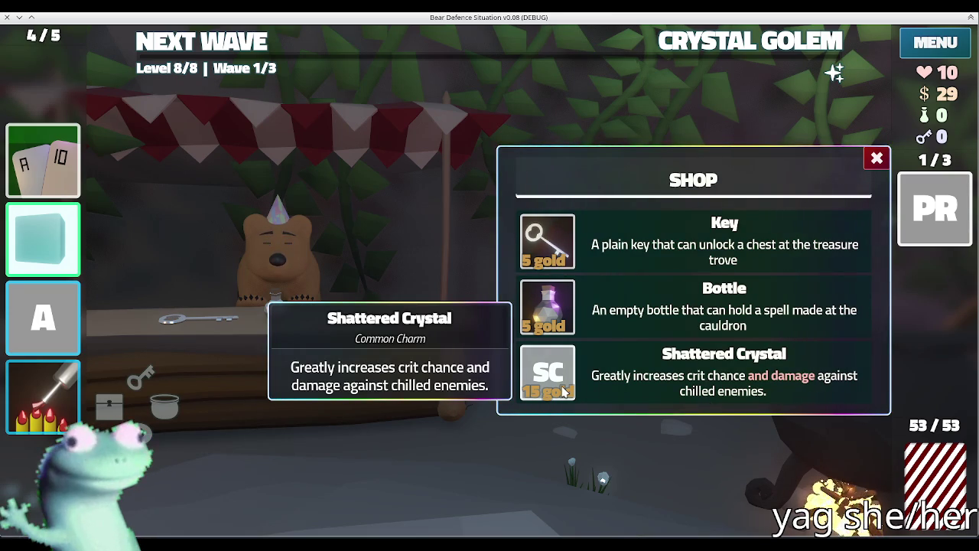
click(564, 391)
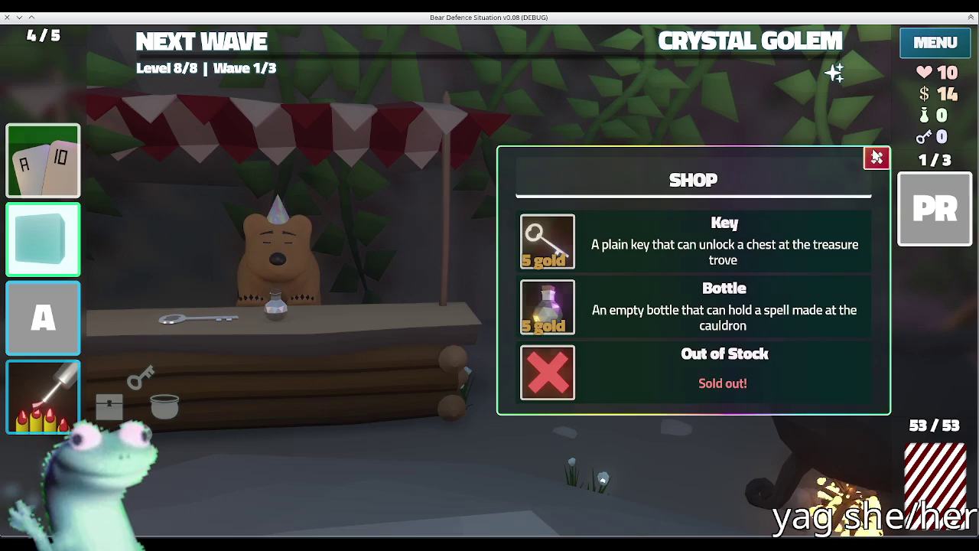
click(877, 158)
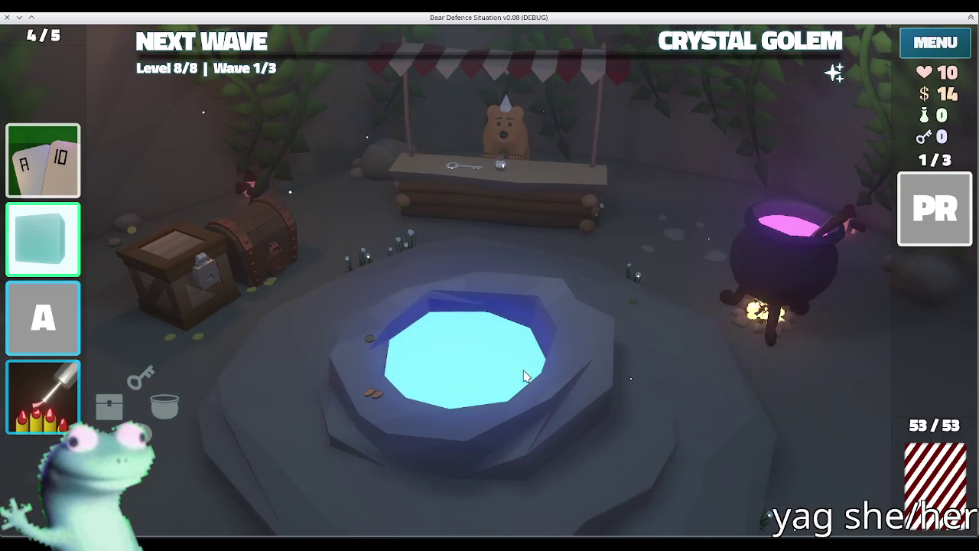
click(525, 376)
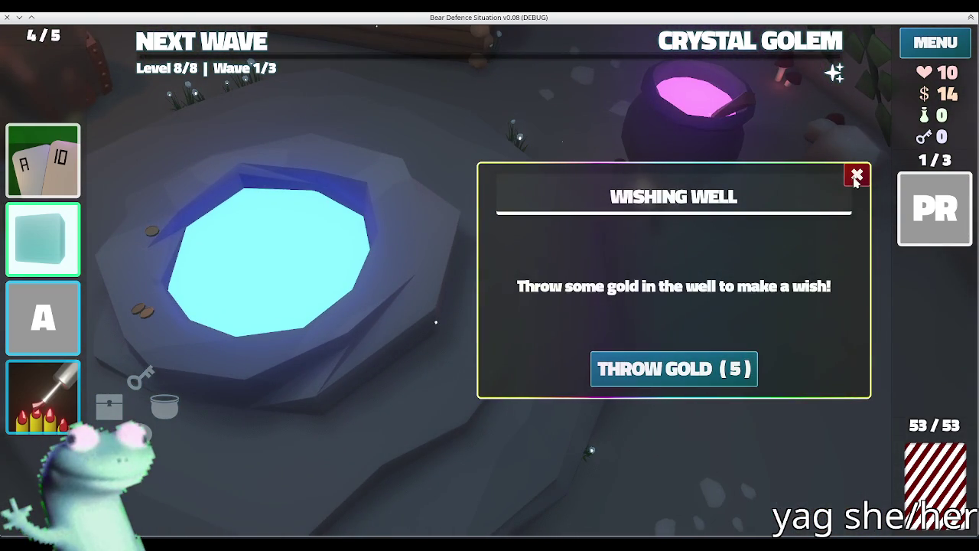
click(857, 175)
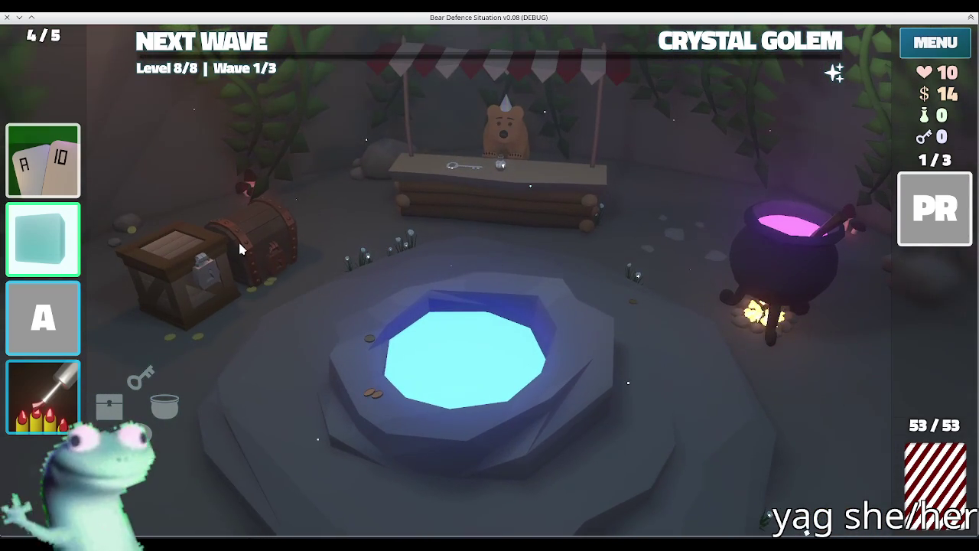
- Stir the cauldron and use Alter: Duplicate Card to copy the King of Water
click(189, 267)
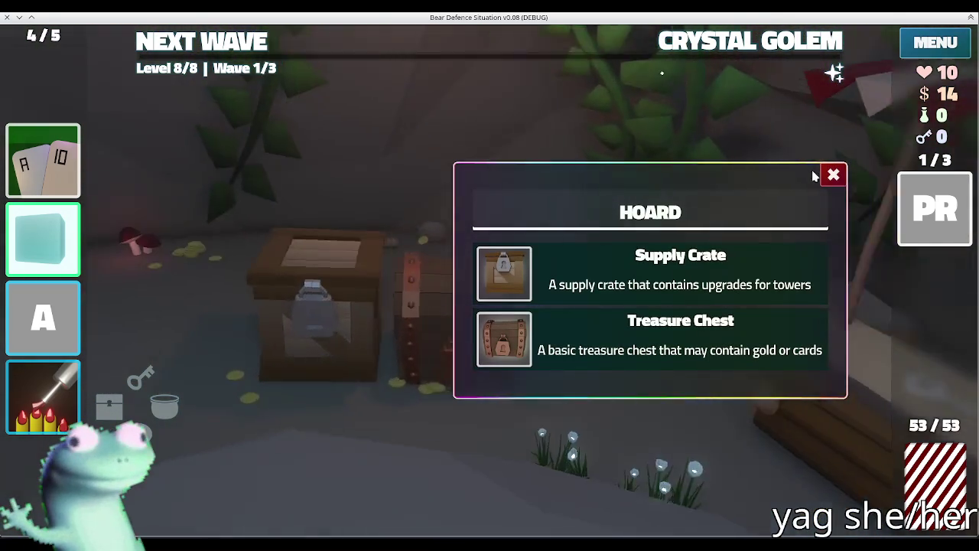
click(834, 177)
click(164, 405)
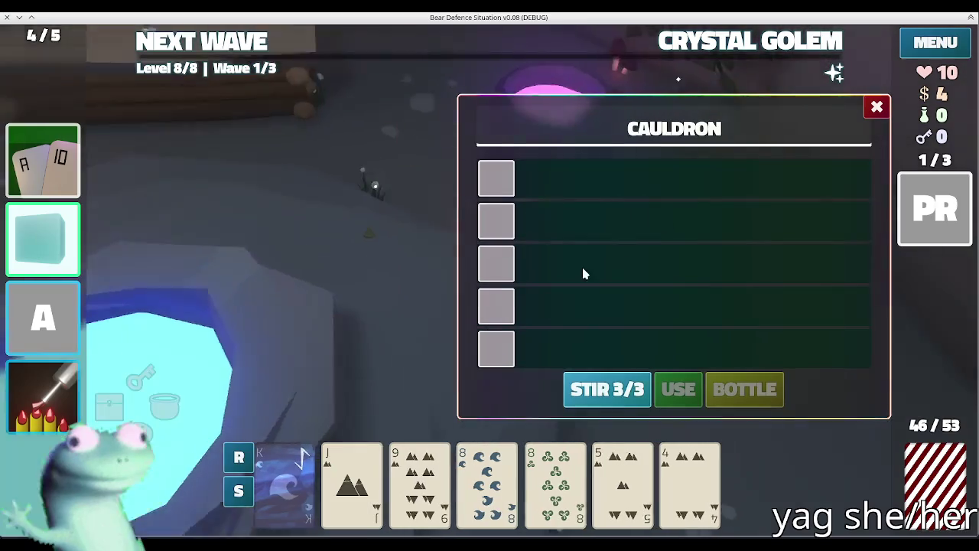
click(610, 390)
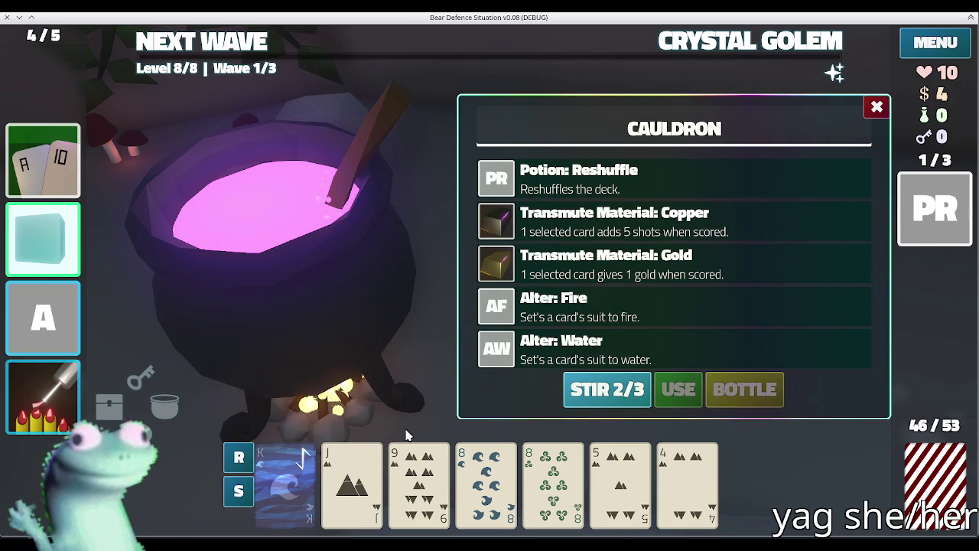
click(612, 260)
click(677, 388)
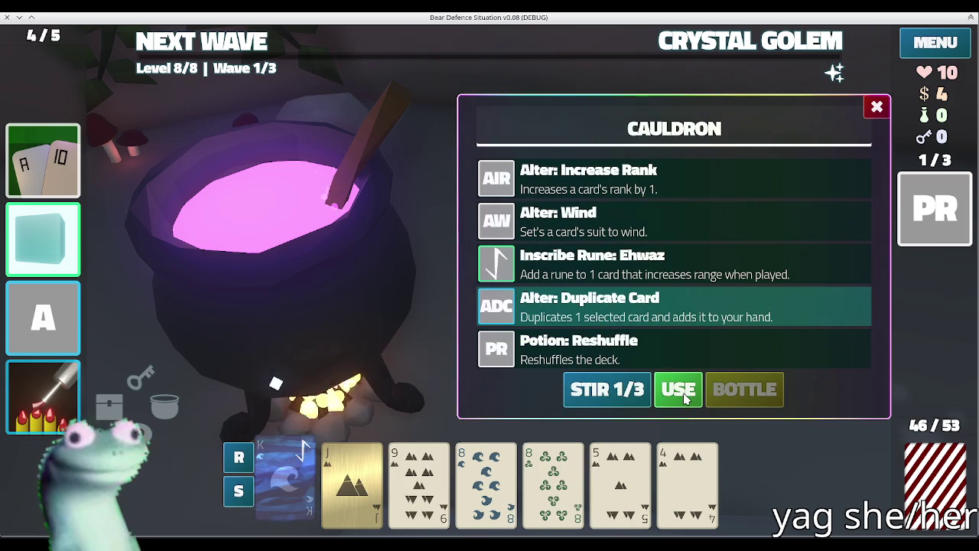
click(700, 402)
- Apply Transmute Material: Gold to the 8 of Water and close the cauldron
click(586, 388)
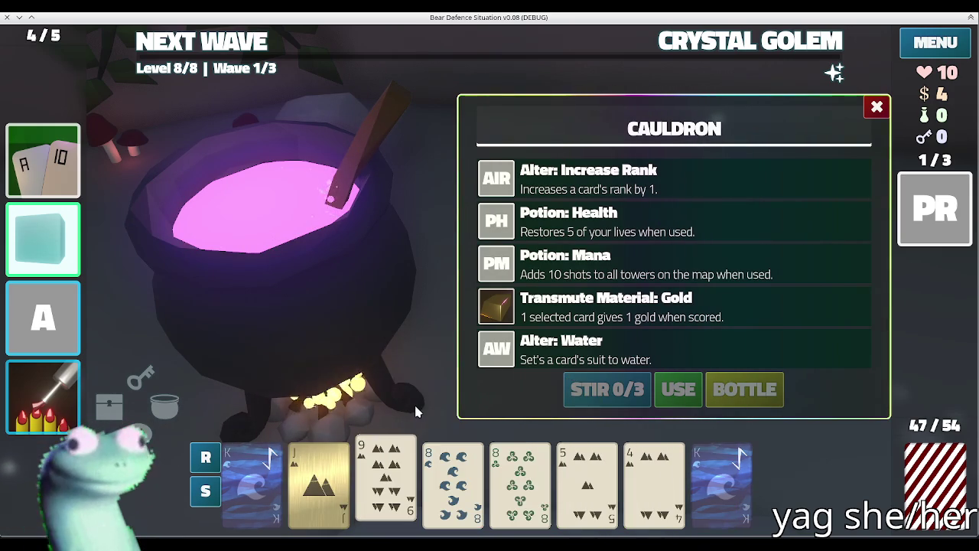
click(664, 305)
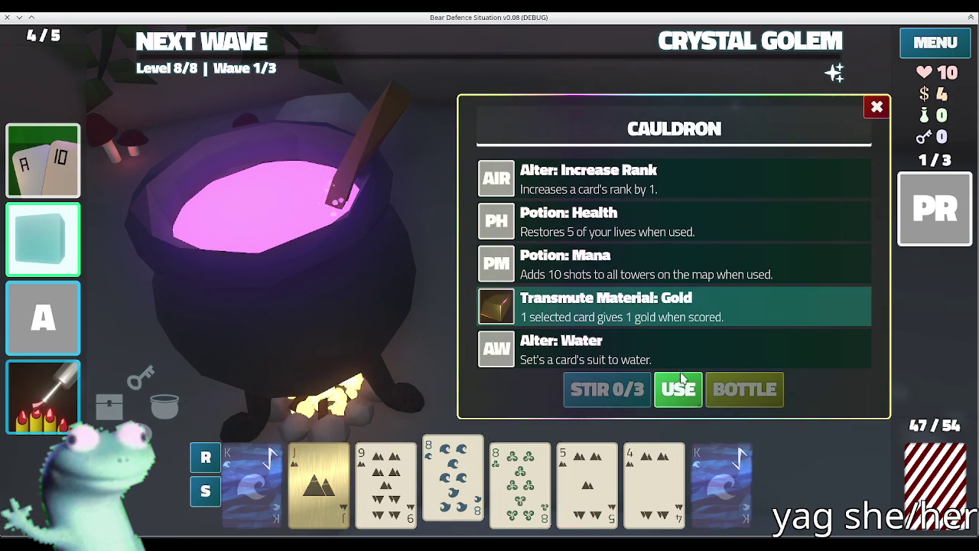
click(679, 389)
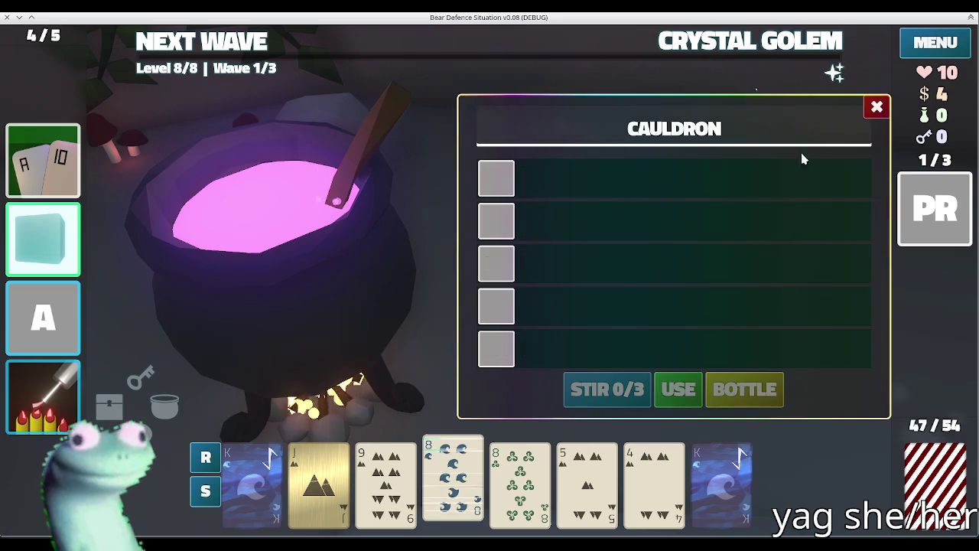
click(876, 106)
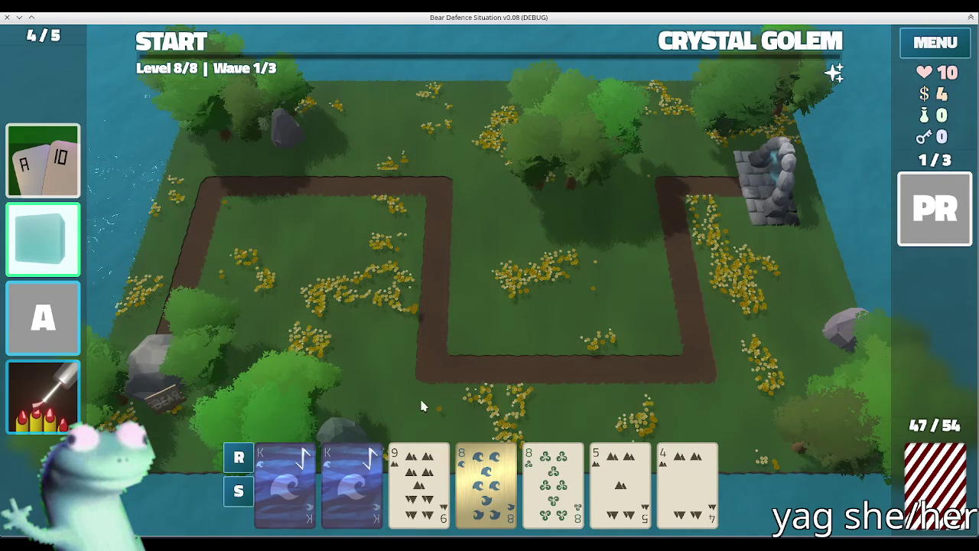
- Check the Level 8 wave details and discard unwanted cards for a fresh draw
click(352, 485)
click(285, 486)
click(486, 486)
click(554, 486)
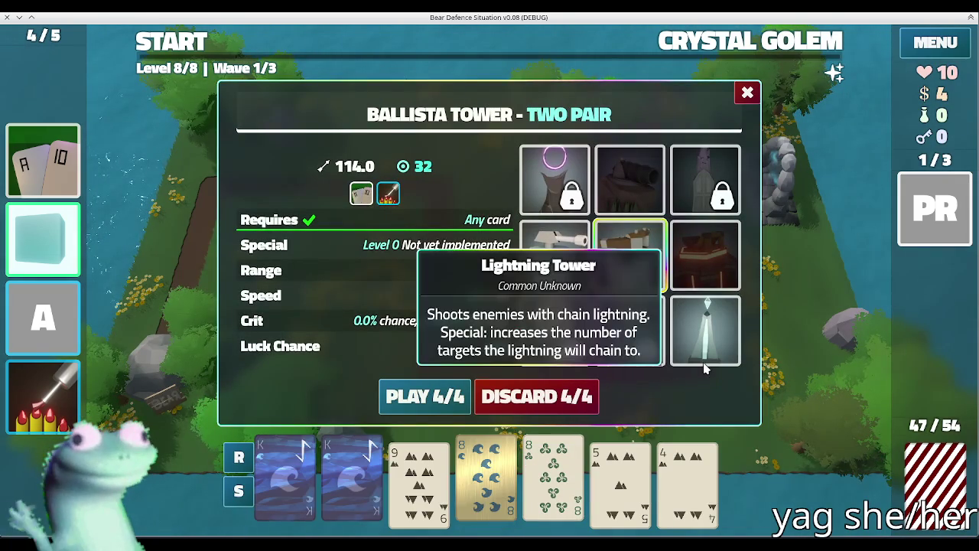
click(727, 42)
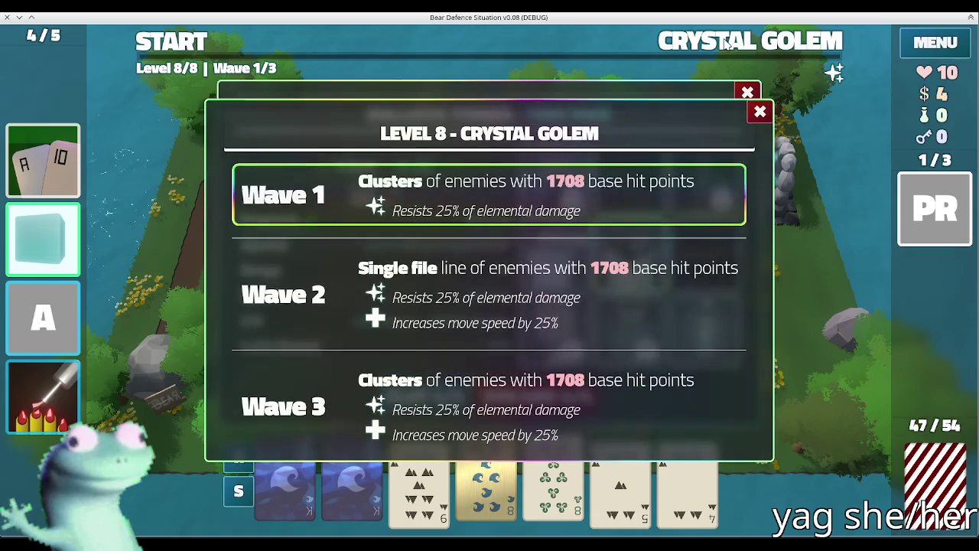
click(560, 237)
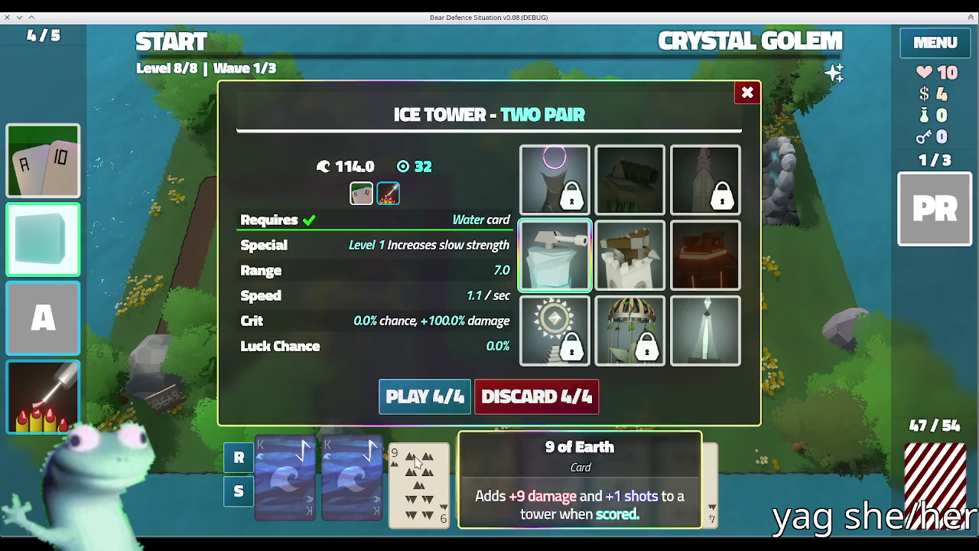
click(352, 474)
click(487, 474)
click(486, 474)
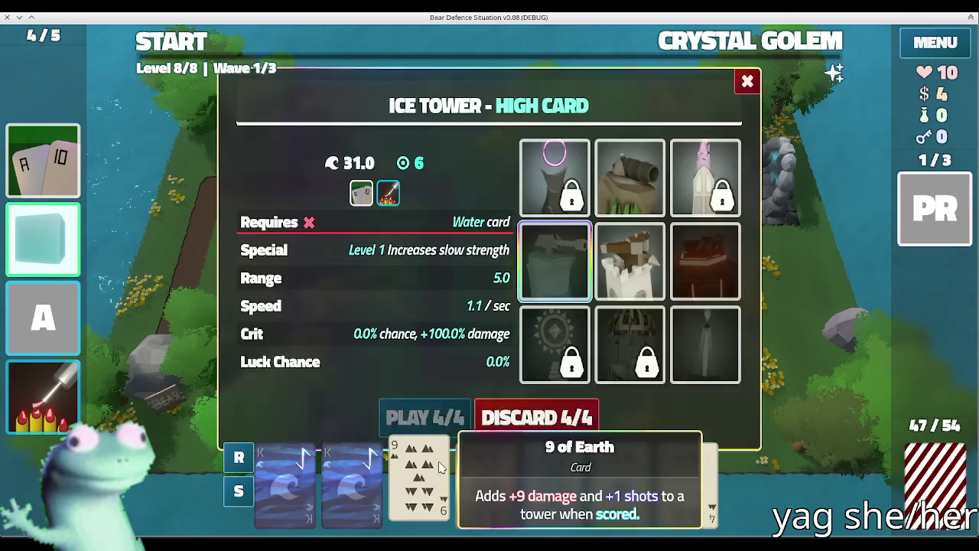
click(584, 396)
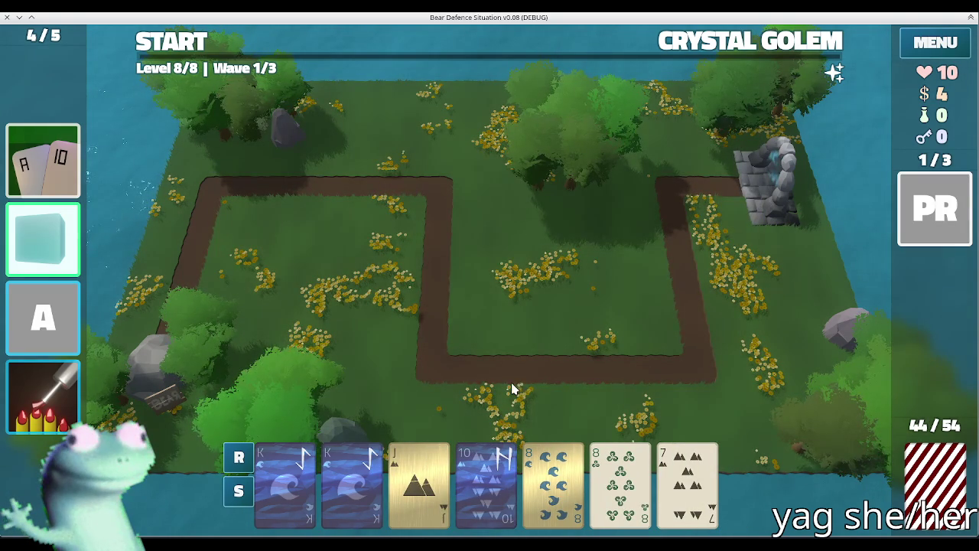
- Build a Kings-and-8s of Water two-pair Ice Tower near the top-right corner
click(284, 474)
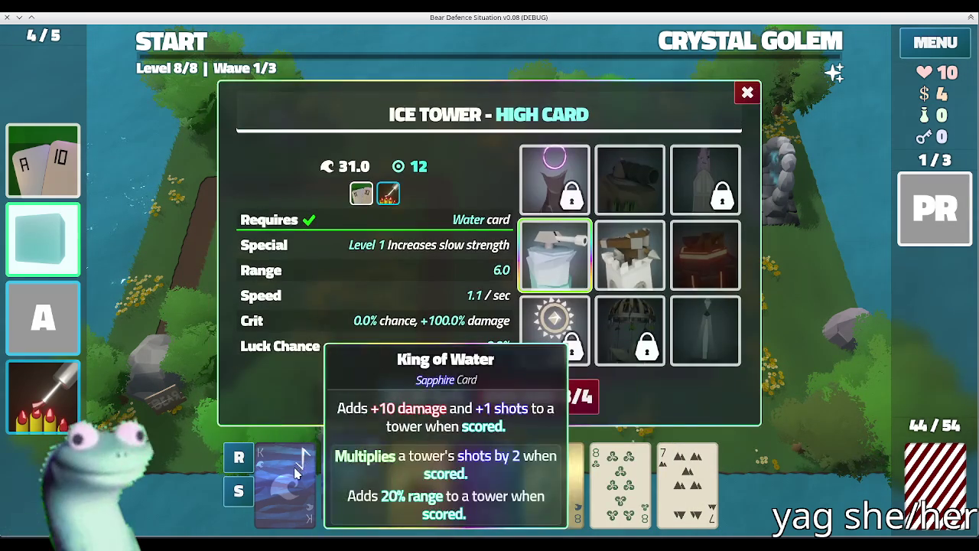
click(352, 474)
click(553, 462)
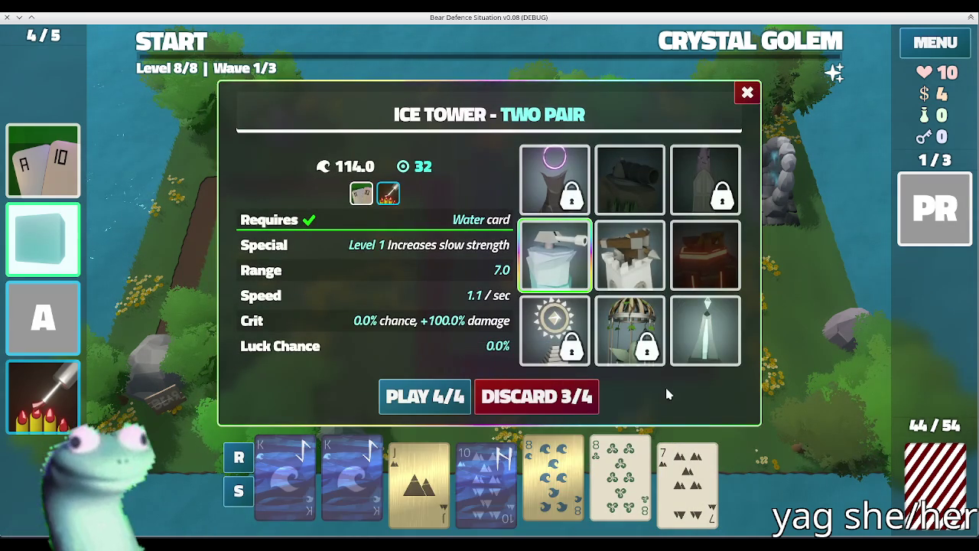
click(629, 252)
click(551, 249)
click(424, 396)
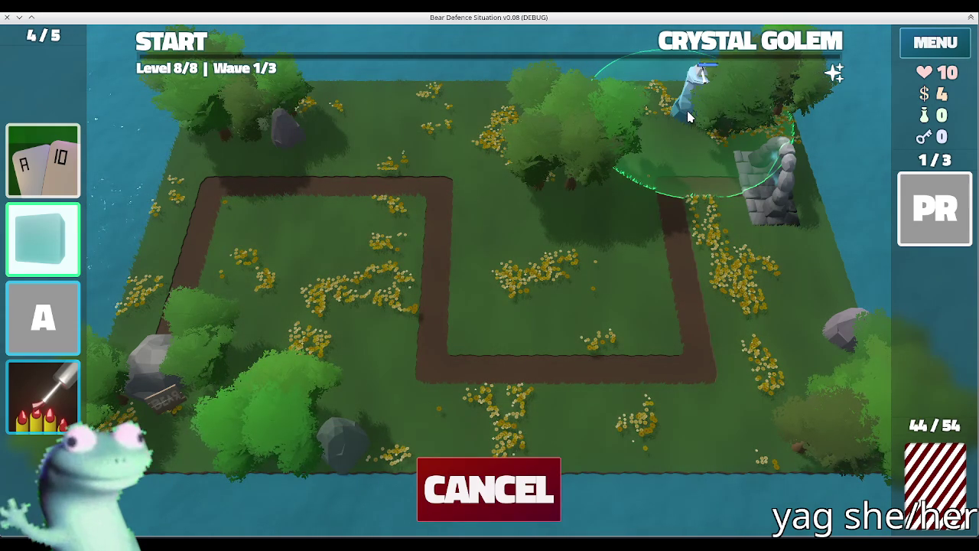
click(688, 117)
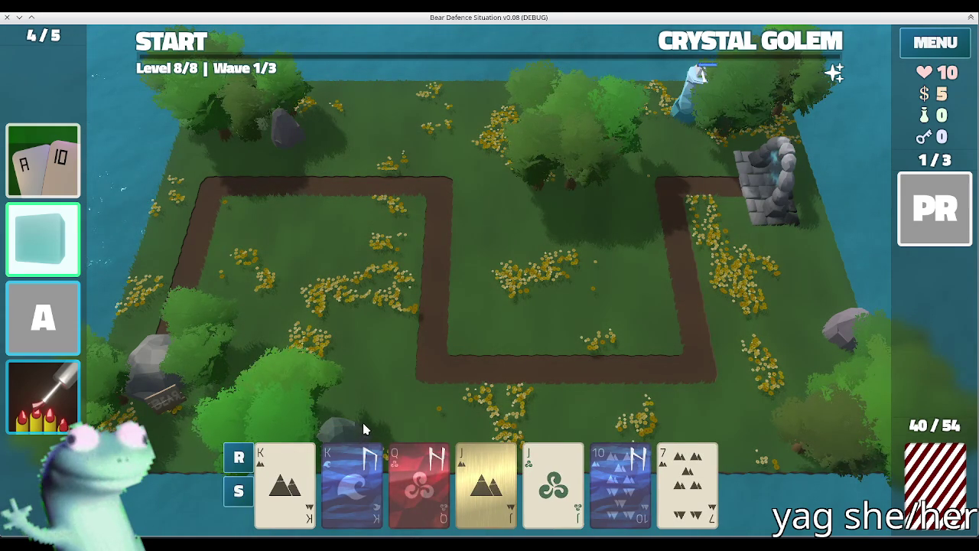
- Build a Kings-and-Jacks two-pair Earth Tower among the top-middle trees
click(359, 466)
click(328, 466)
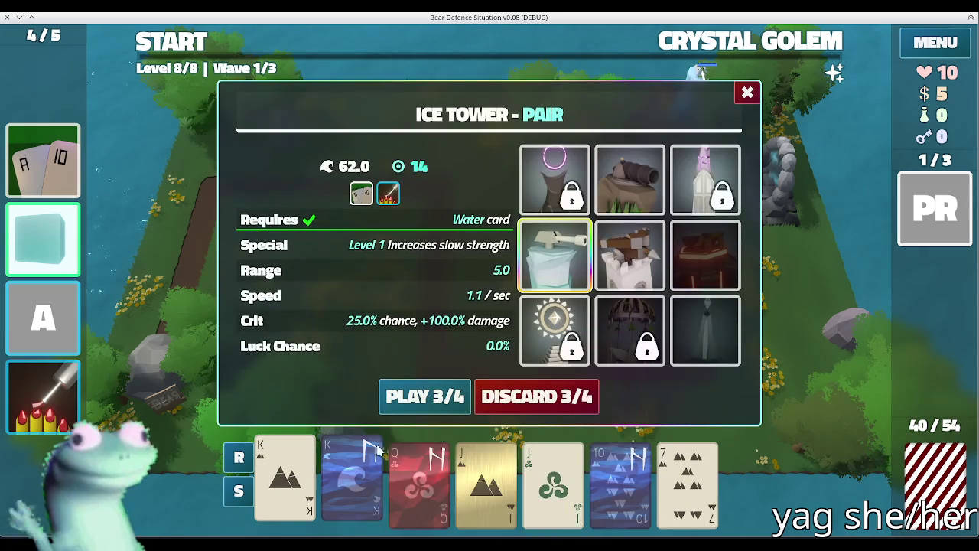
click(486, 478)
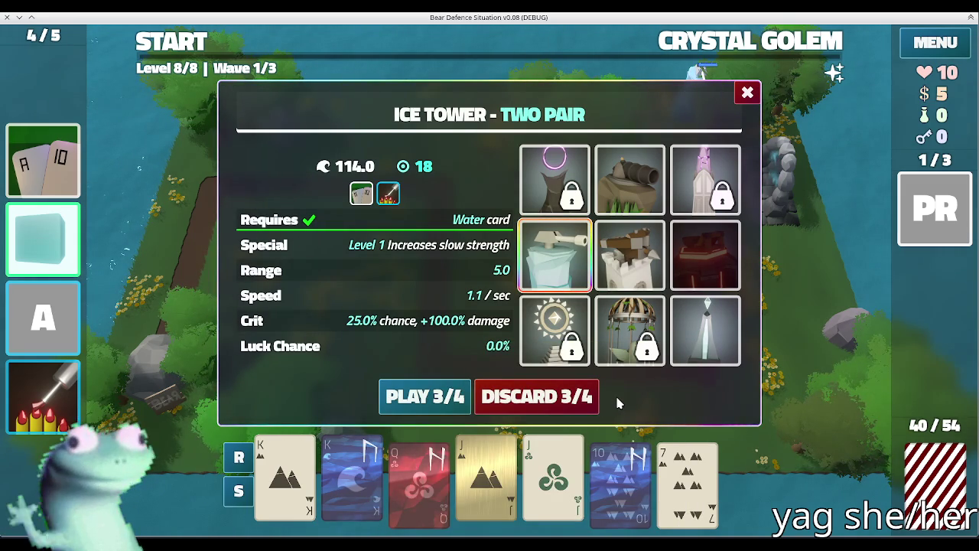
click(629, 179)
click(701, 46)
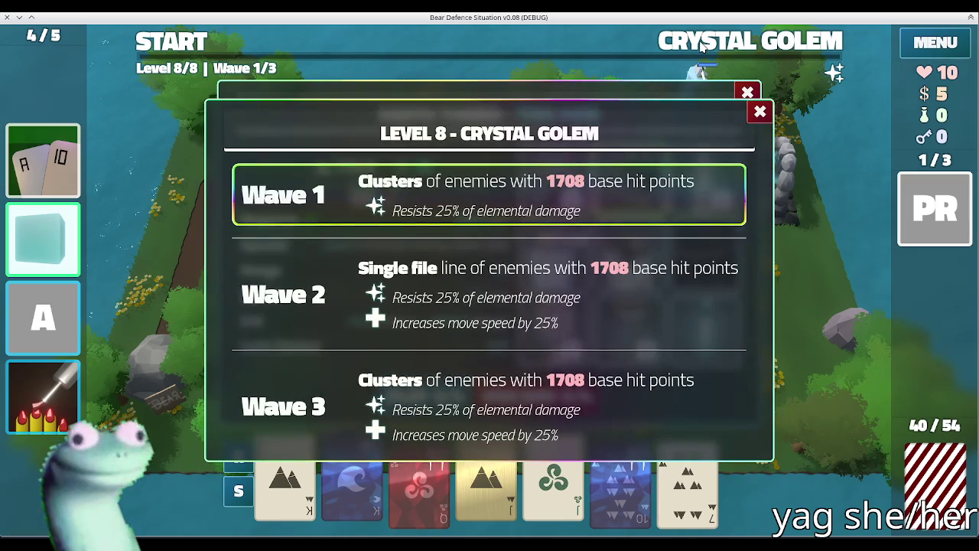
click(423, 394)
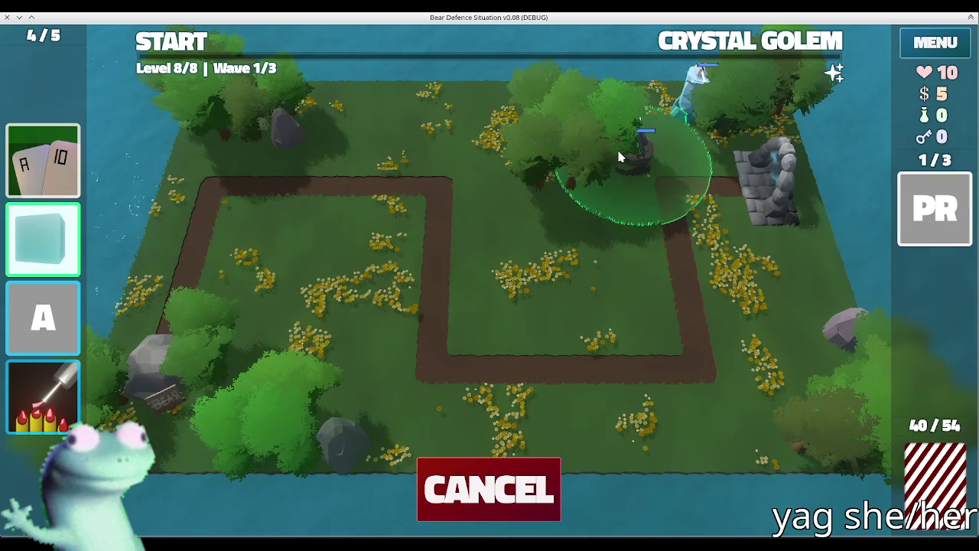
click(604, 171)
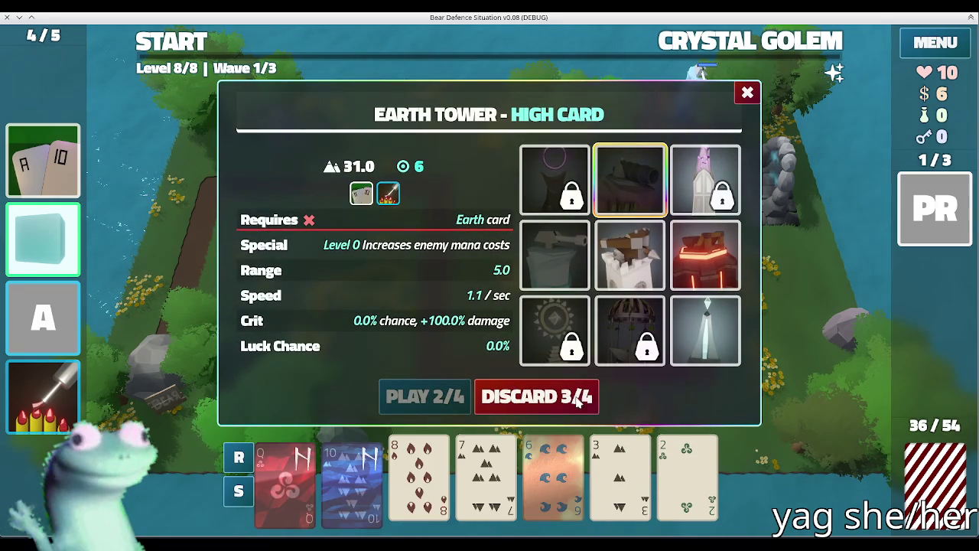
- Discard five cards and place a Queens-and-Tens full-house Lightning Tower right of the path
click(569, 394)
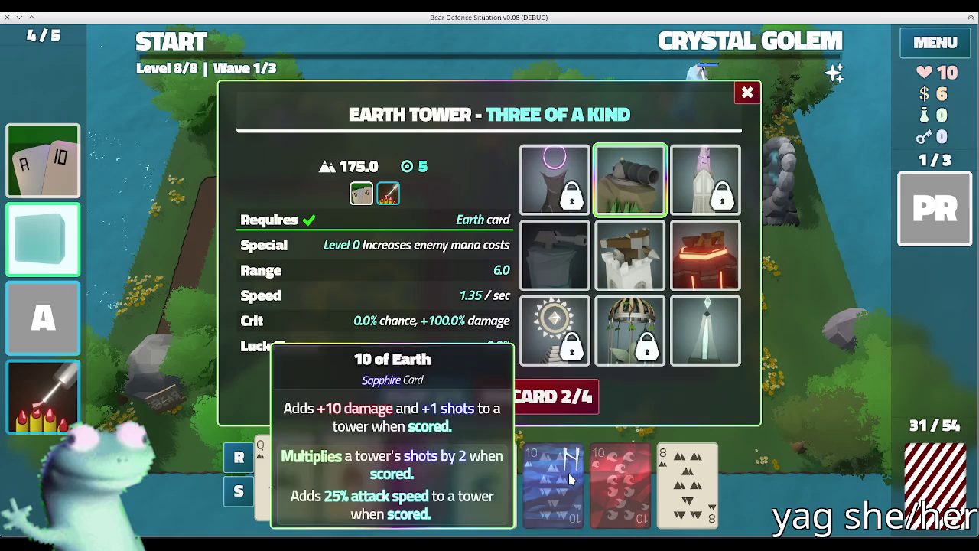
click(620, 478)
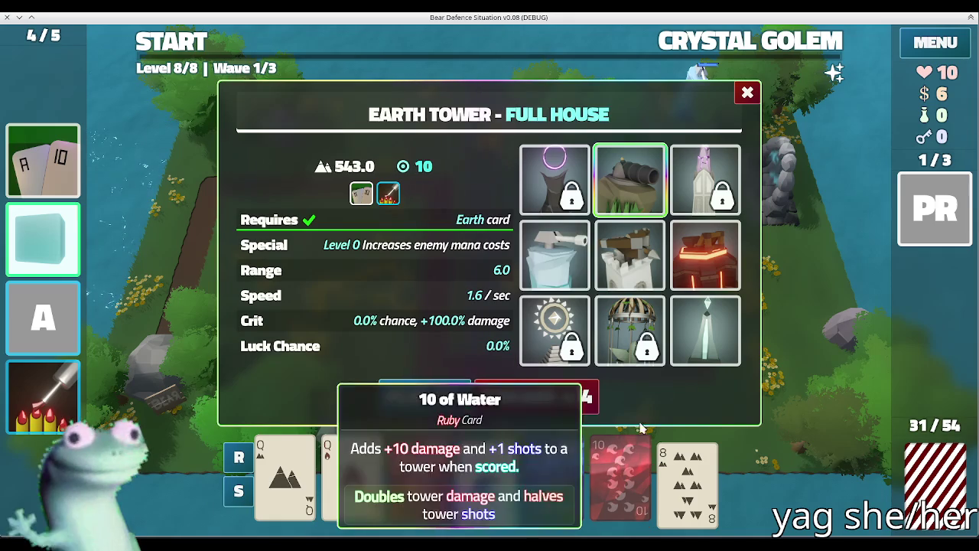
click(635, 277)
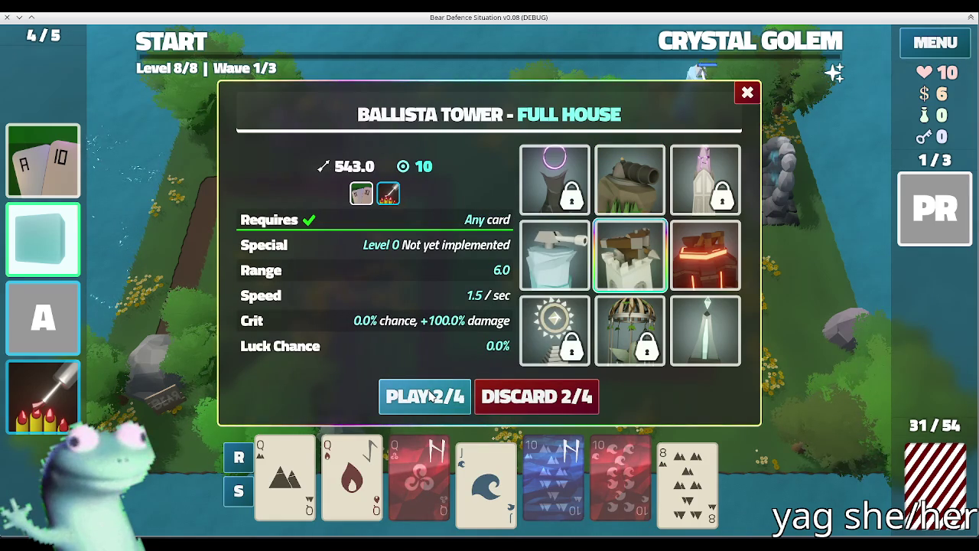
click(709, 323)
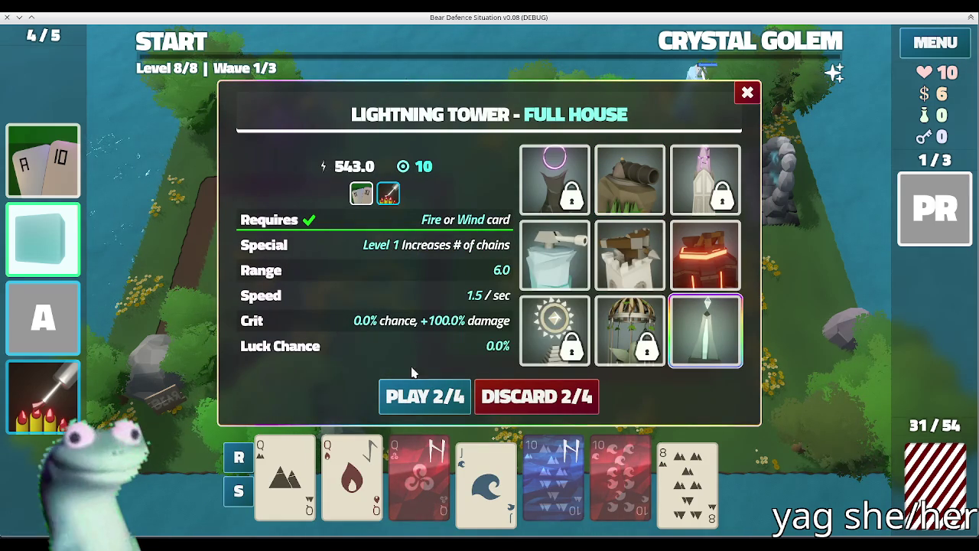
click(604, 270)
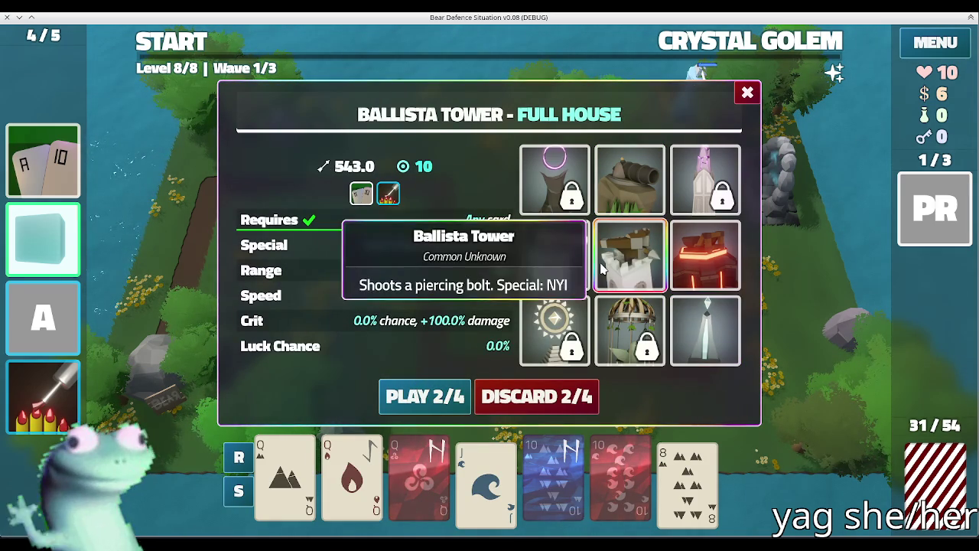
click(702, 328)
click(555, 252)
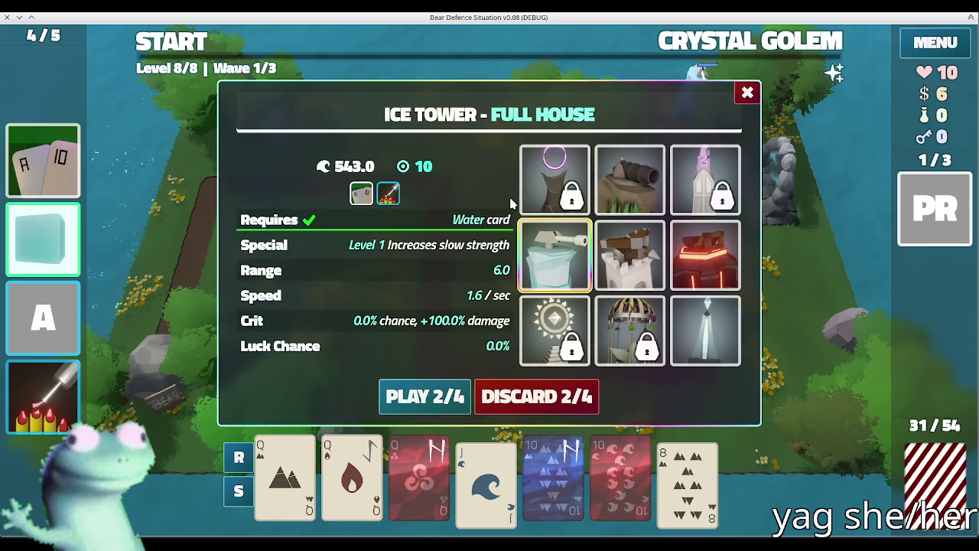
click(635, 155)
click(705, 331)
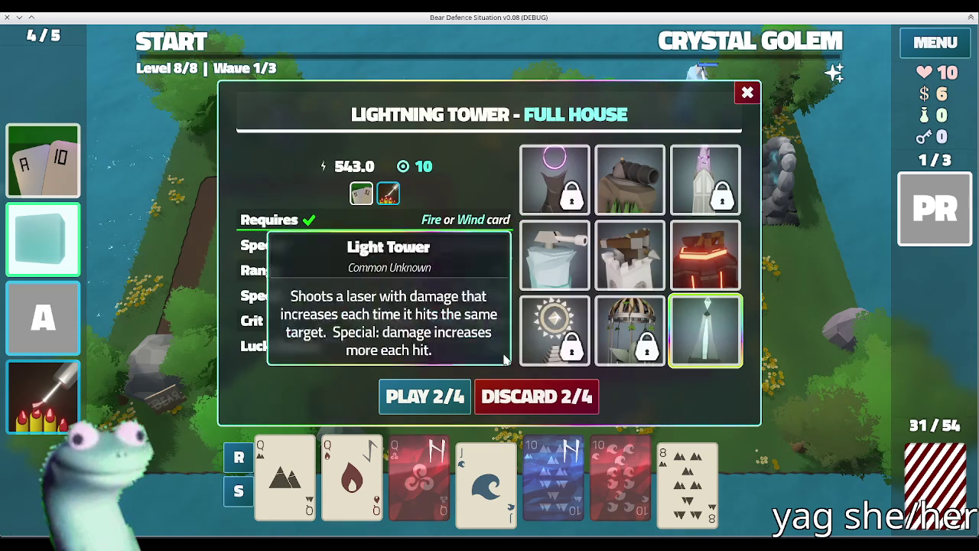
click(425, 396)
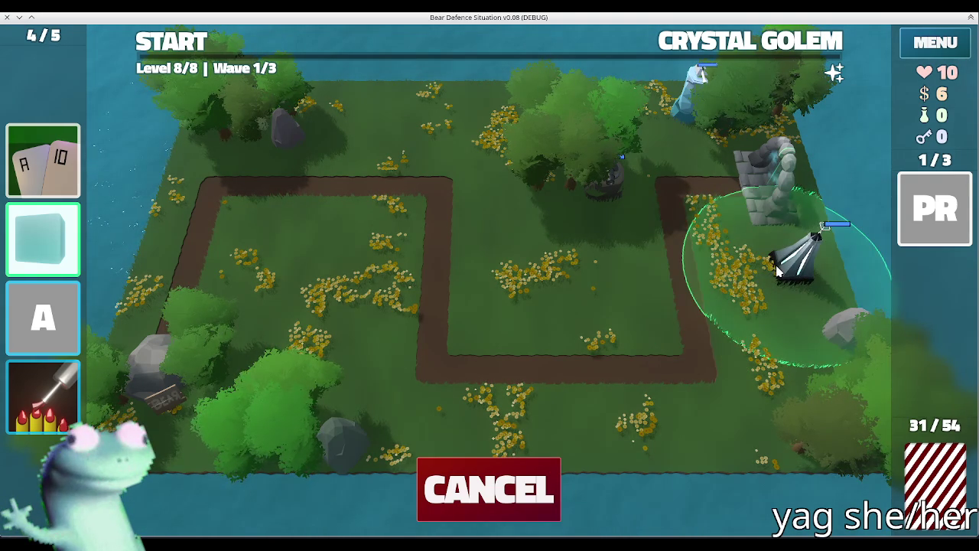
click(776, 269)
click(674, 157)
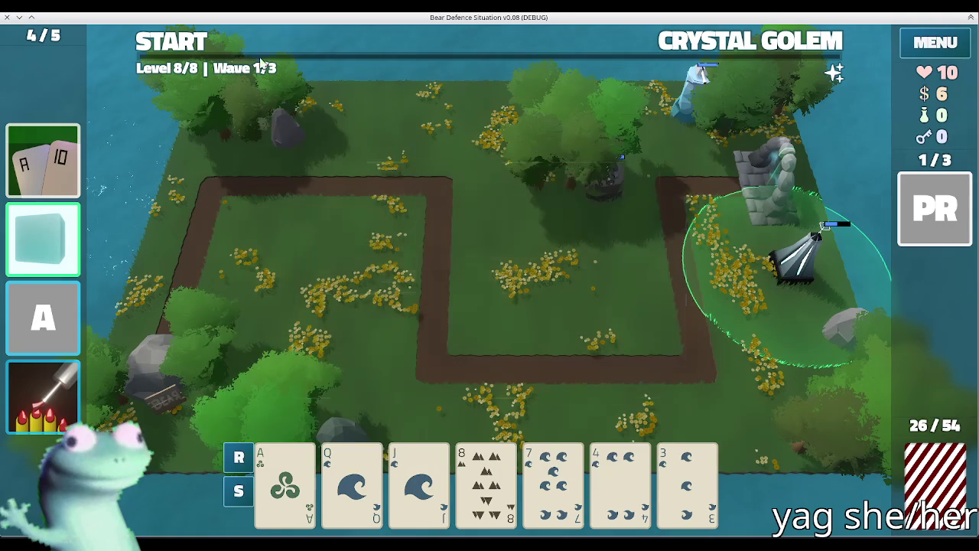
- Run Crystal Golem wave 1, collect its rewards, check the wave details, and start wave 2
click(173, 43)
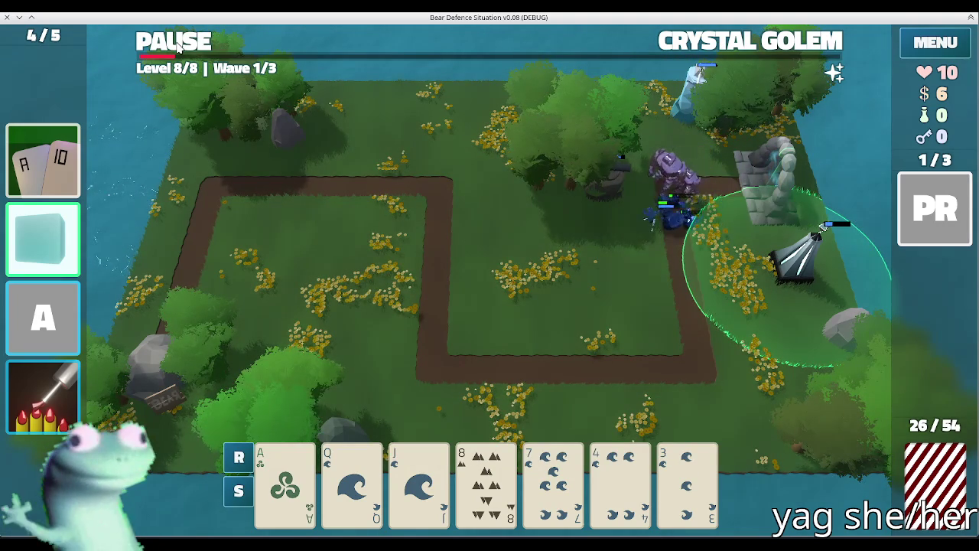
click(490, 370)
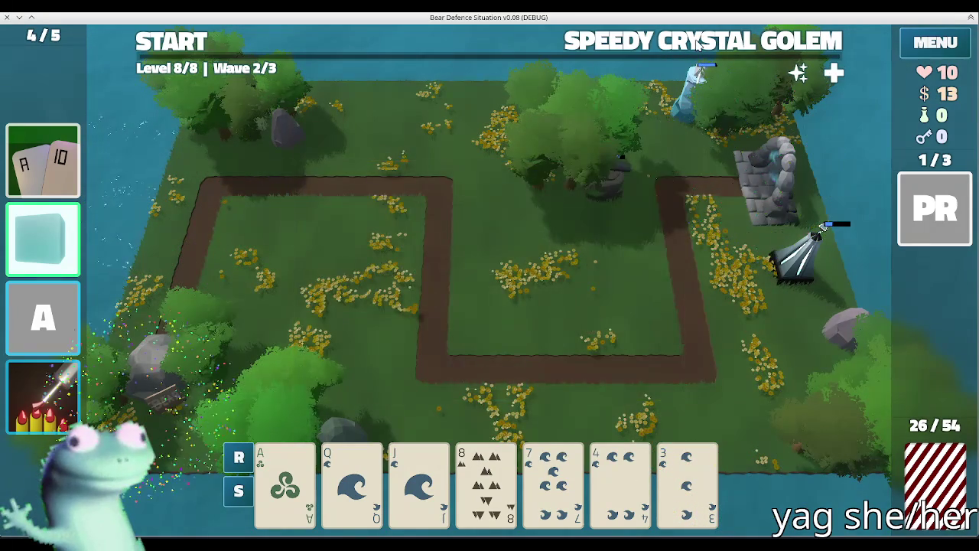
click(698, 45)
mouse_move(750, 41)
click(191, 48)
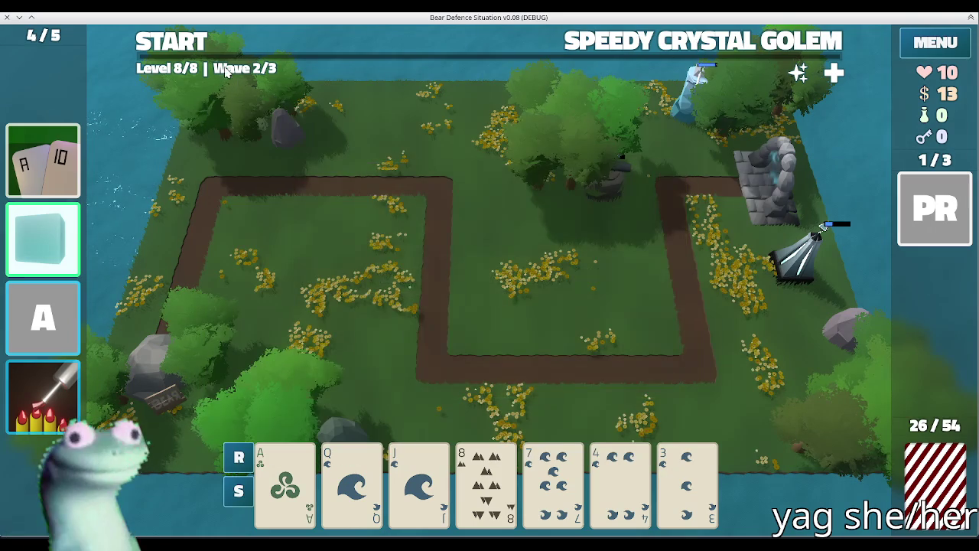
click(191, 51)
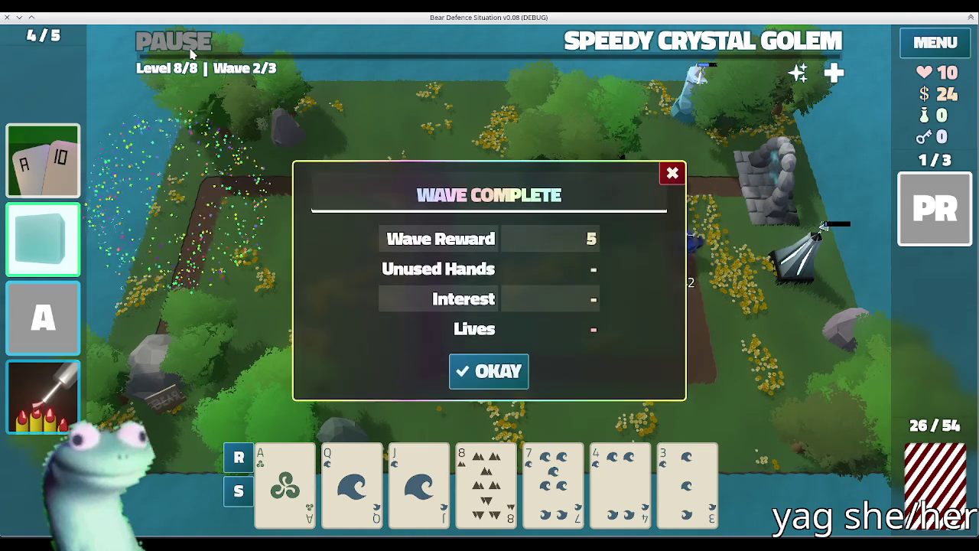
- Collect wave 2 rewards, run the final wave 3, and collect its rewards to reach You Win
key(Return)
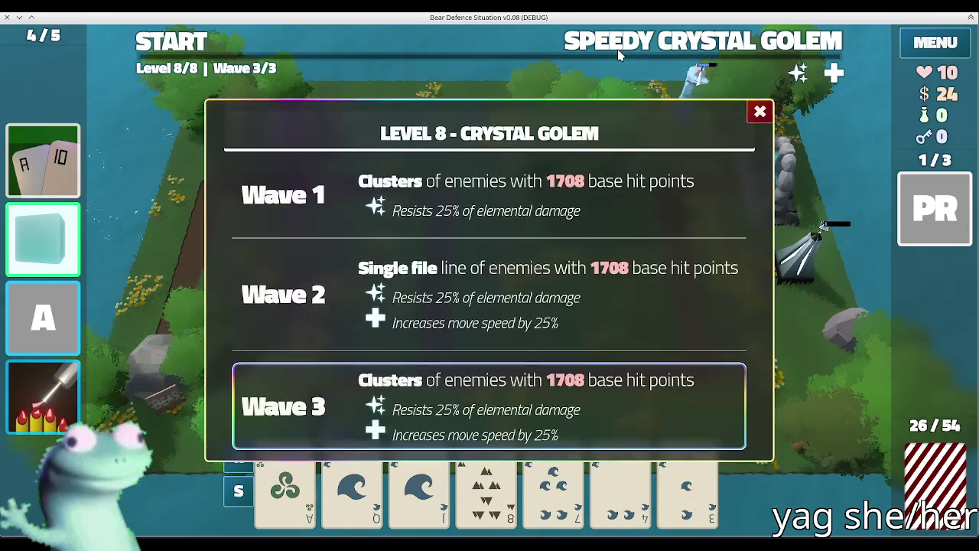
key(space)
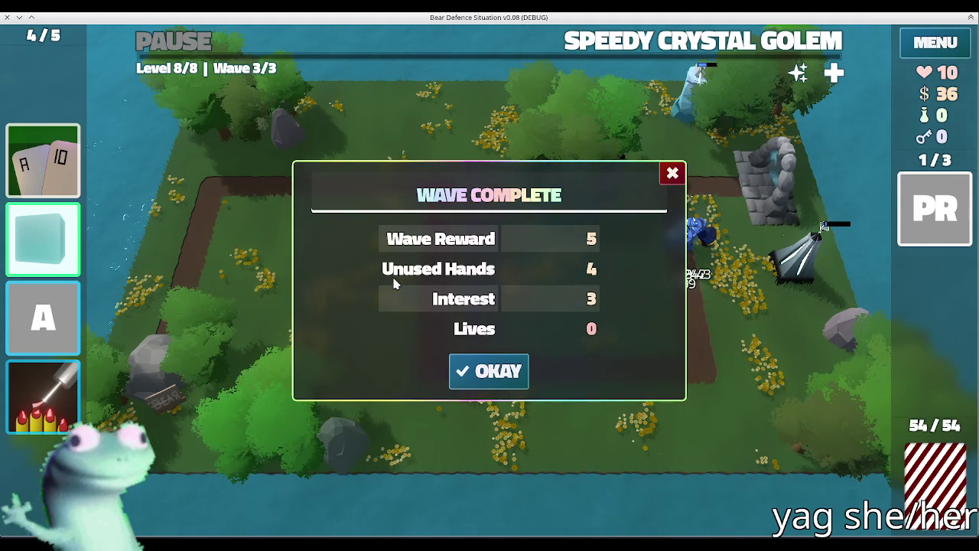
click(461, 371)
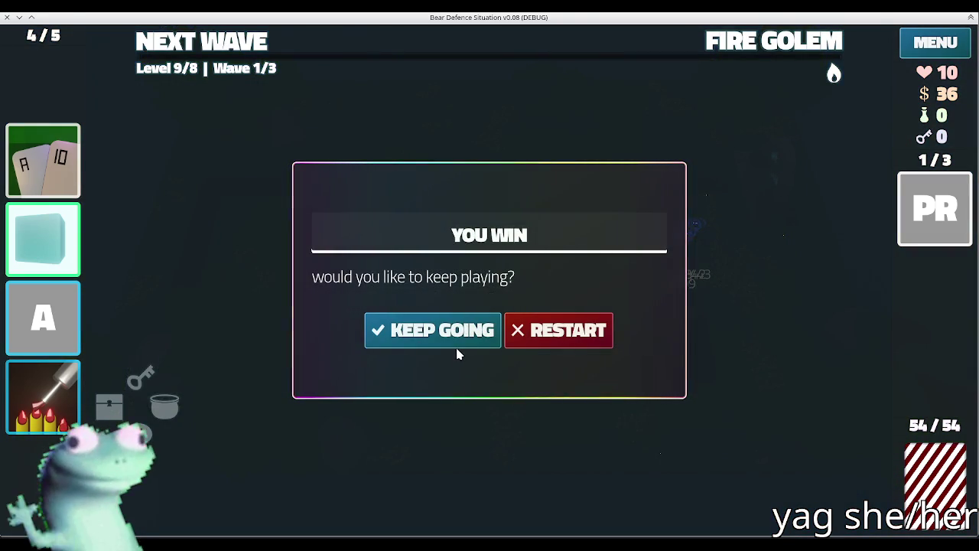
- Choose KEEP GOING on the Level 8 You Win dialog
click(454, 343)
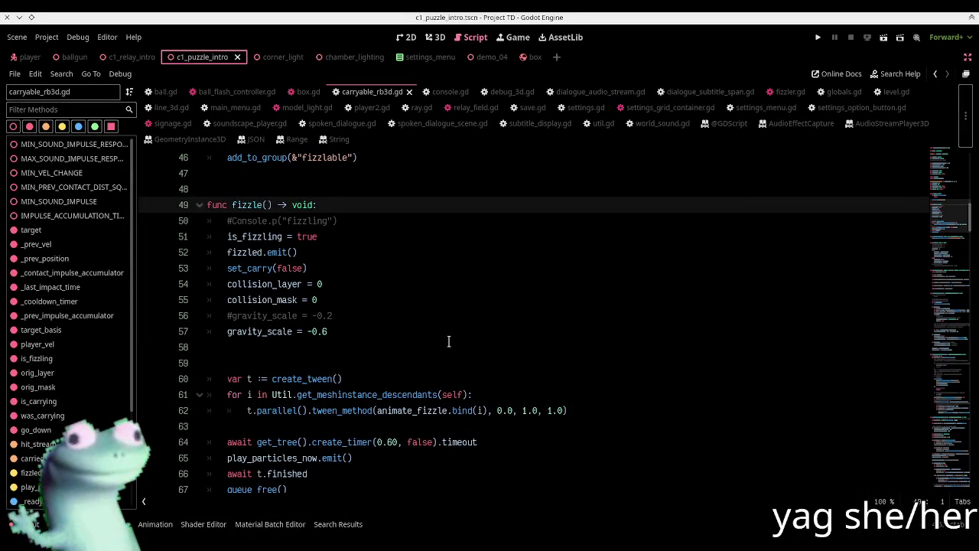
- Place the cursor on empty line 59 inside fizzle() in carryable_rb3d.gd
click(425, 360)
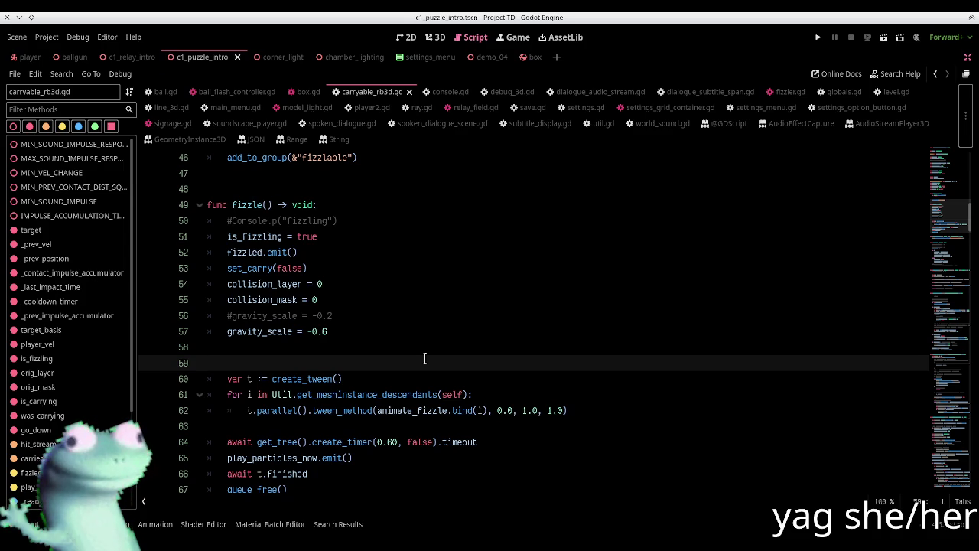
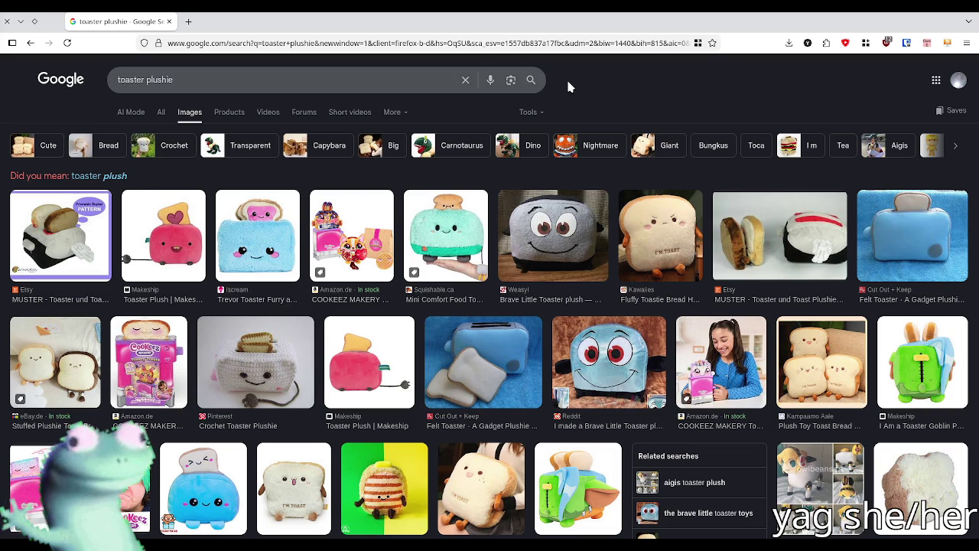
- Change the toaster plushie image search to 'vintage toaster'
scroll(158, 208, down, 2)
scroll(159, 208, down, 2)
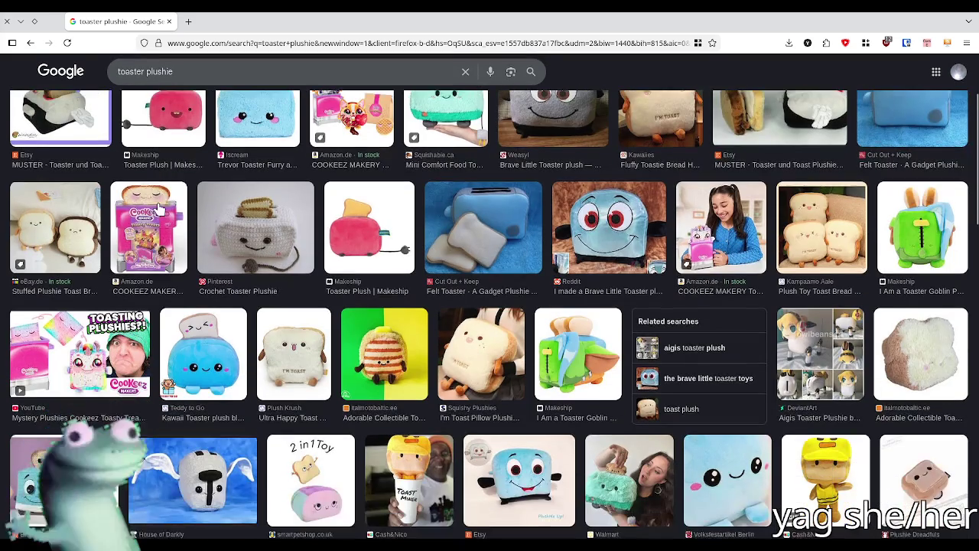
text(vintage)
key(Return)
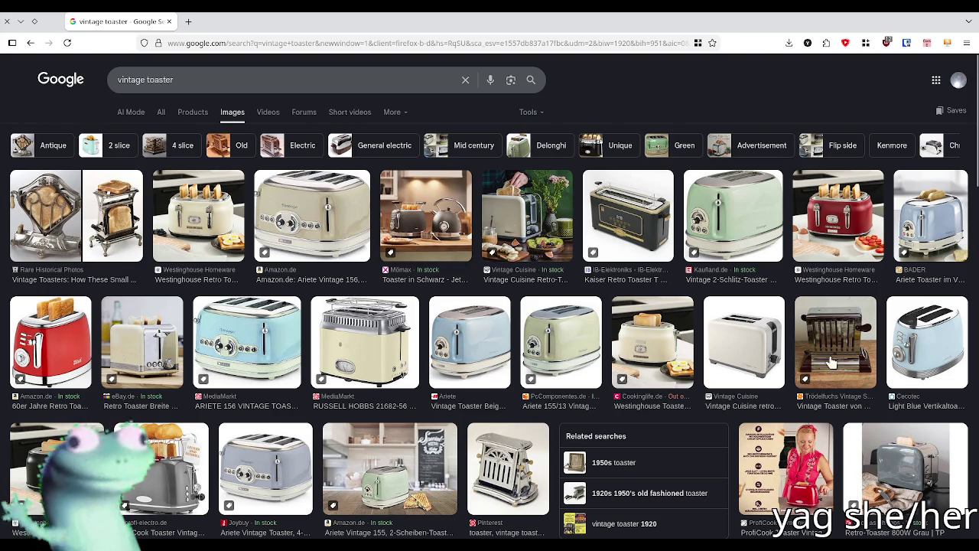
- Preview the white Vintage Cuisine toaster and browse far down the vintage toaster results
click(723, 342)
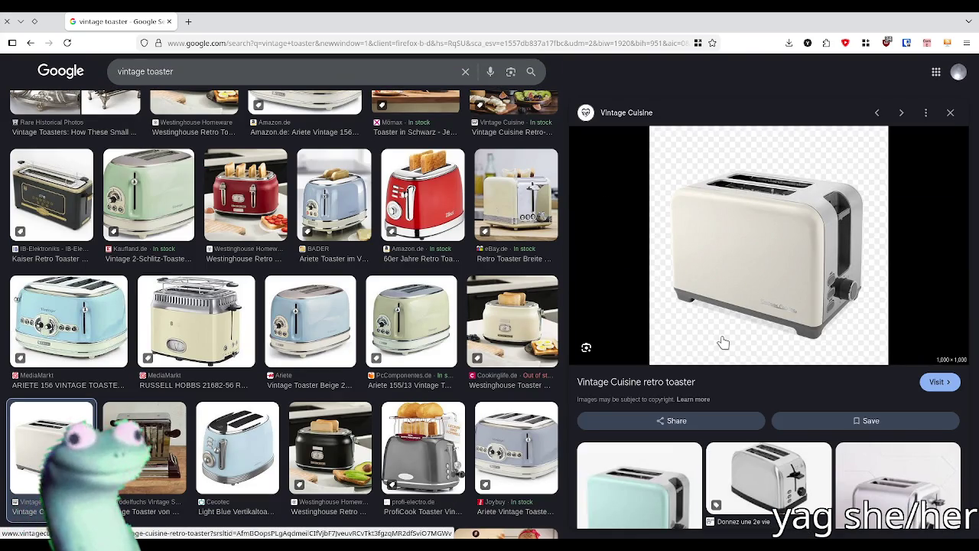
scroll(412, 305, down, 3)
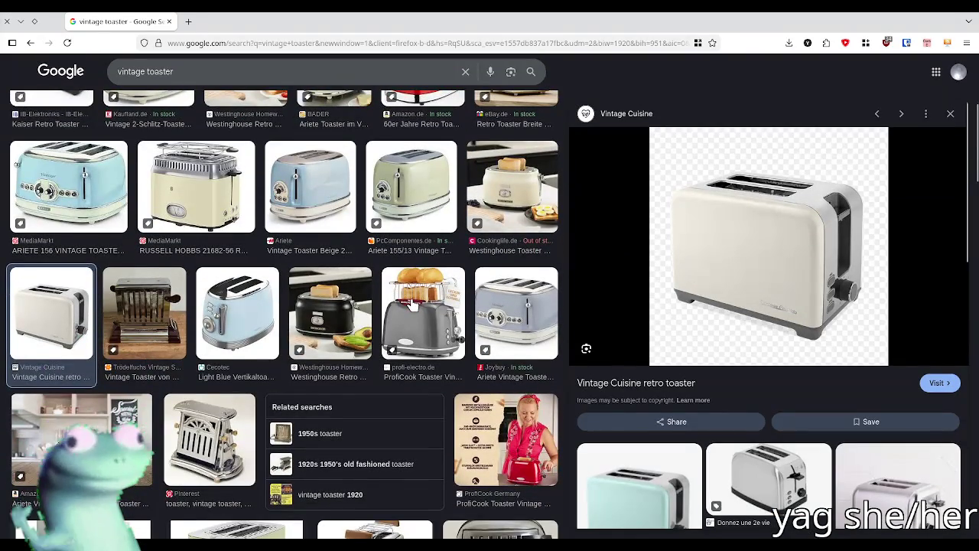
scroll(411, 304, down, 2)
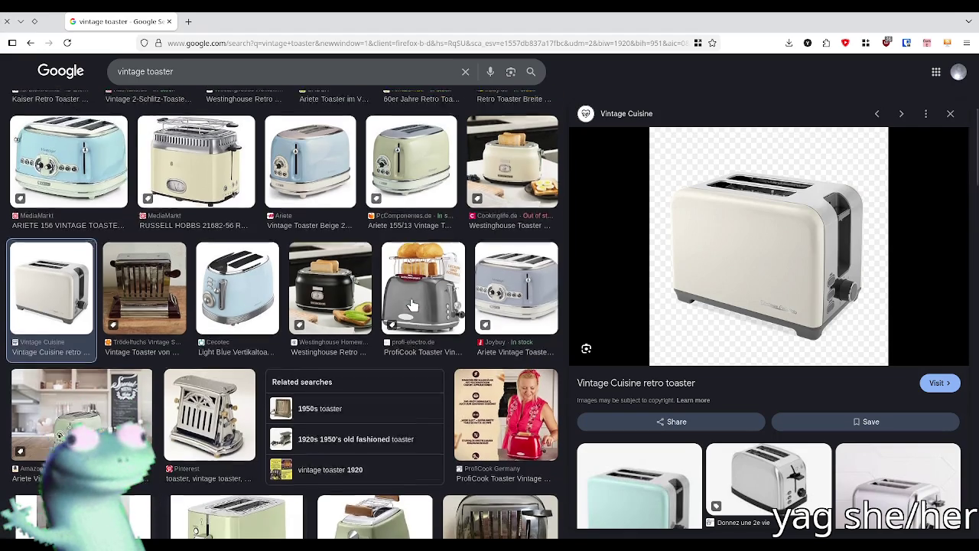
scroll(412, 304, down, 3)
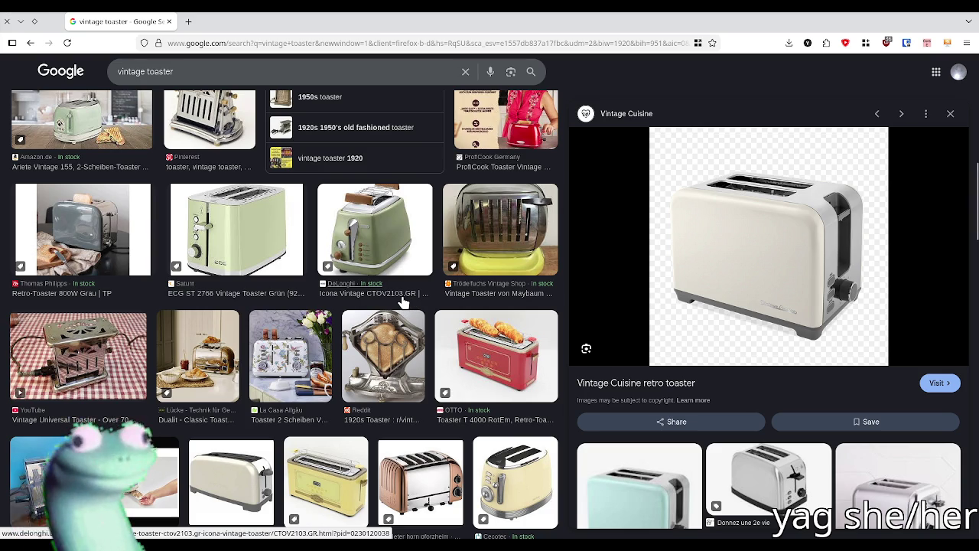
scroll(403, 303, down, 3)
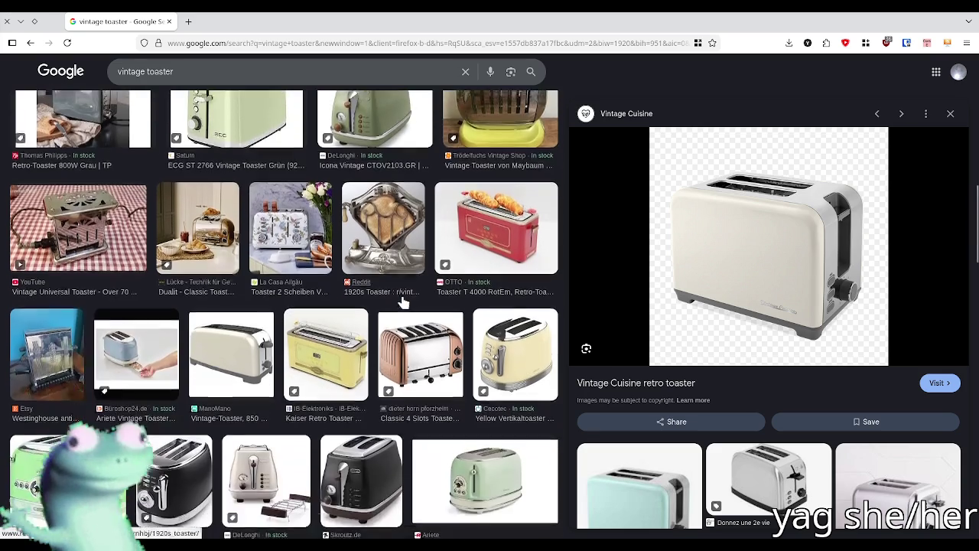
scroll(403, 303, down, 1)
scroll(403, 303, down, 1)
scroll(403, 303, down, 2)
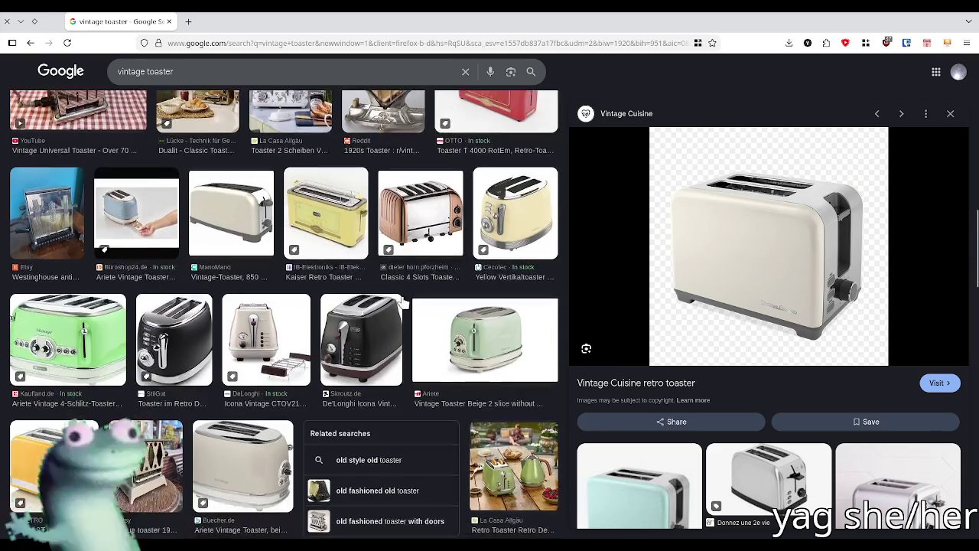
scroll(403, 303, down, 2)
scroll(403, 303, down, 1)
scroll(403, 303, down, 3)
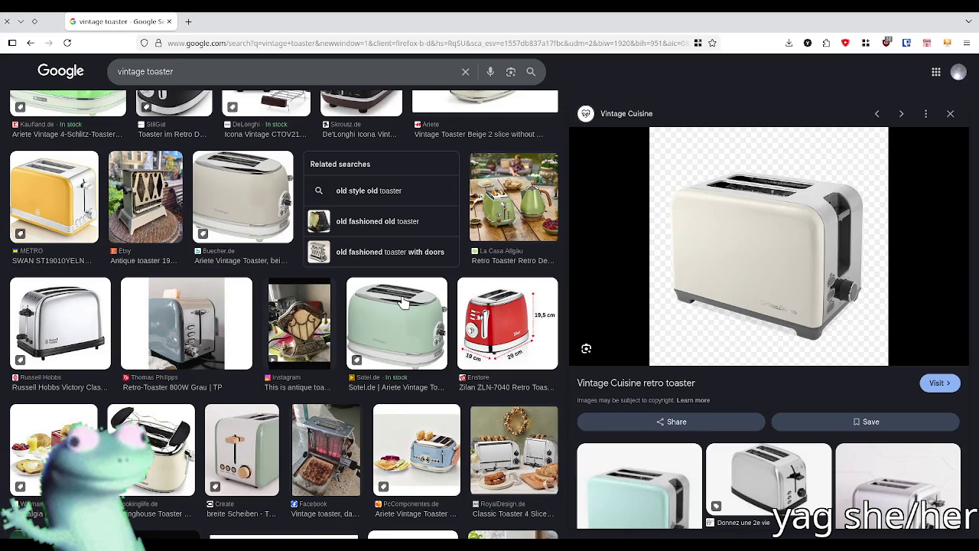
scroll(403, 302, down, 1)
scroll(403, 303, down, 1)
scroll(403, 303, down, 2)
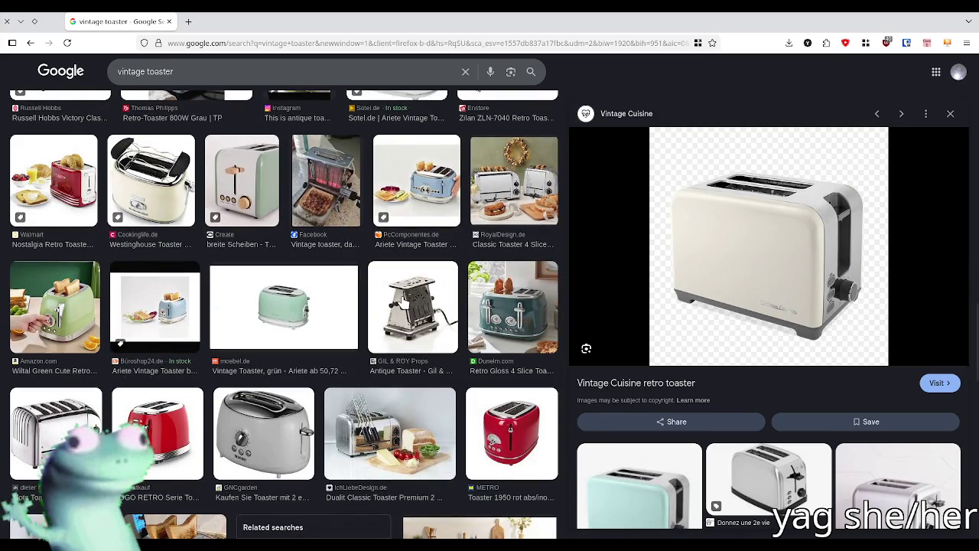
scroll(403, 303, down, 1)
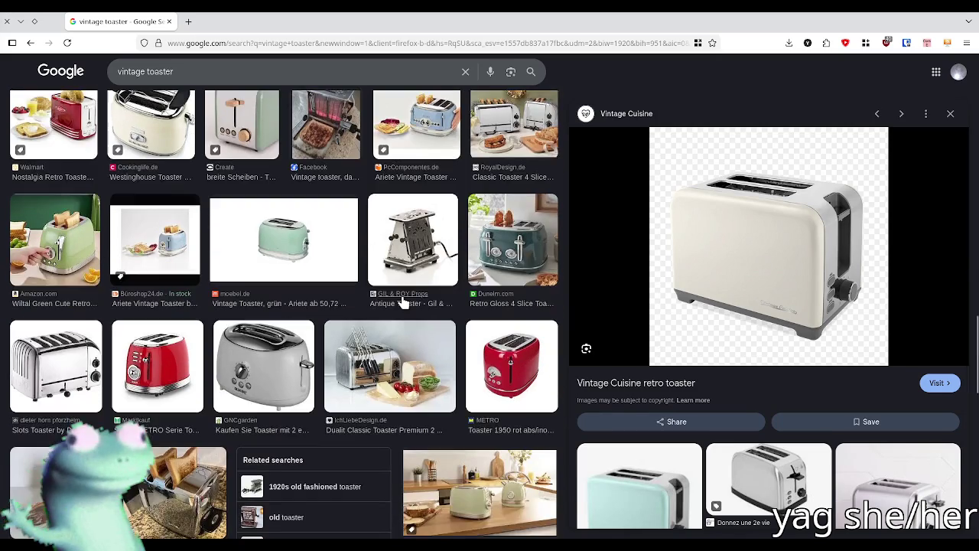
scroll(403, 303, down, 2)
scroll(403, 303, down, 2)
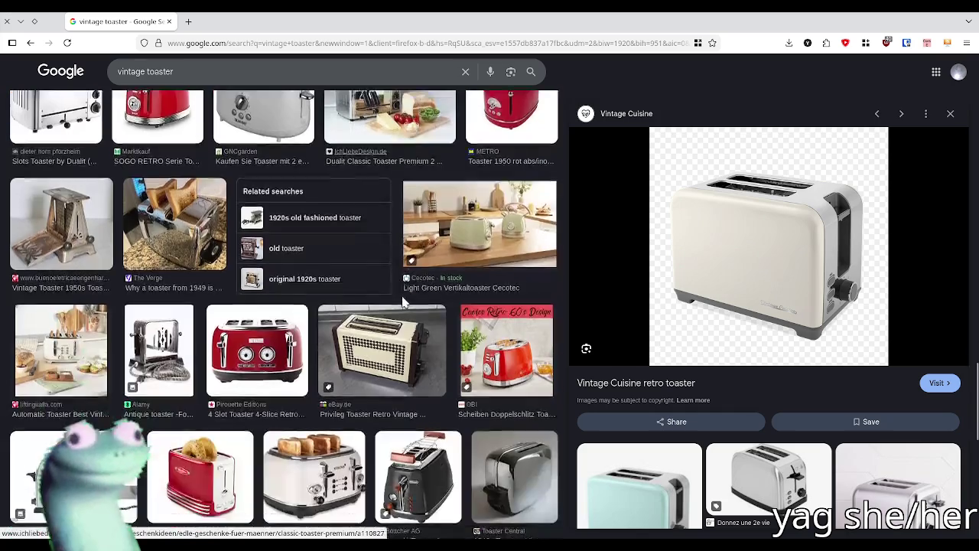
- Preview the silver stainless two-slot Essentielb toaster further down the results
double_click(140, 72)
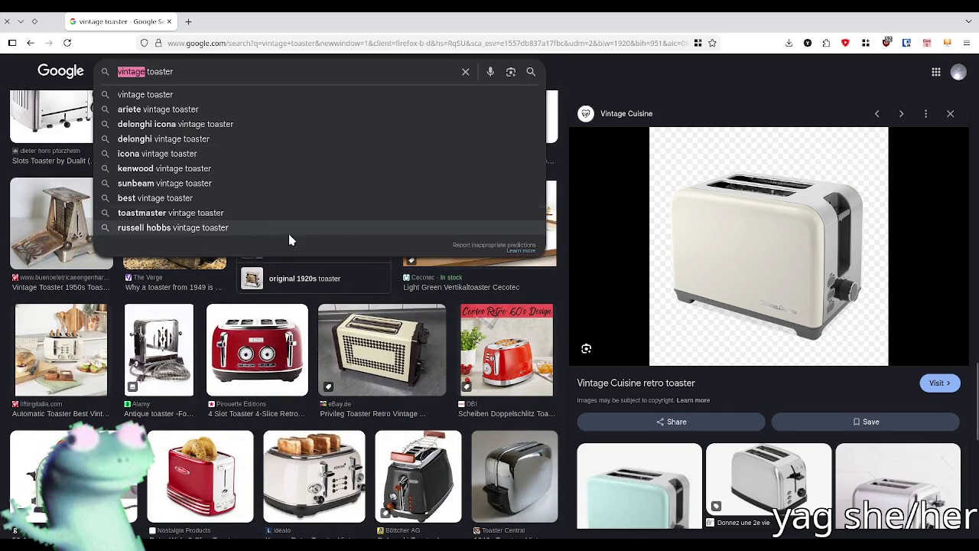
key(Escape)
scroll(487, 200, down, 2)
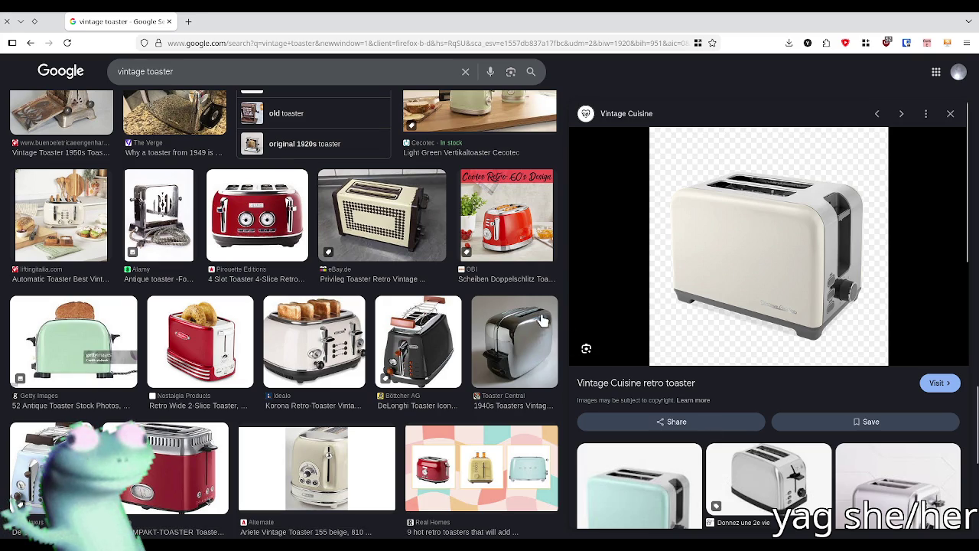
click(765, 471)
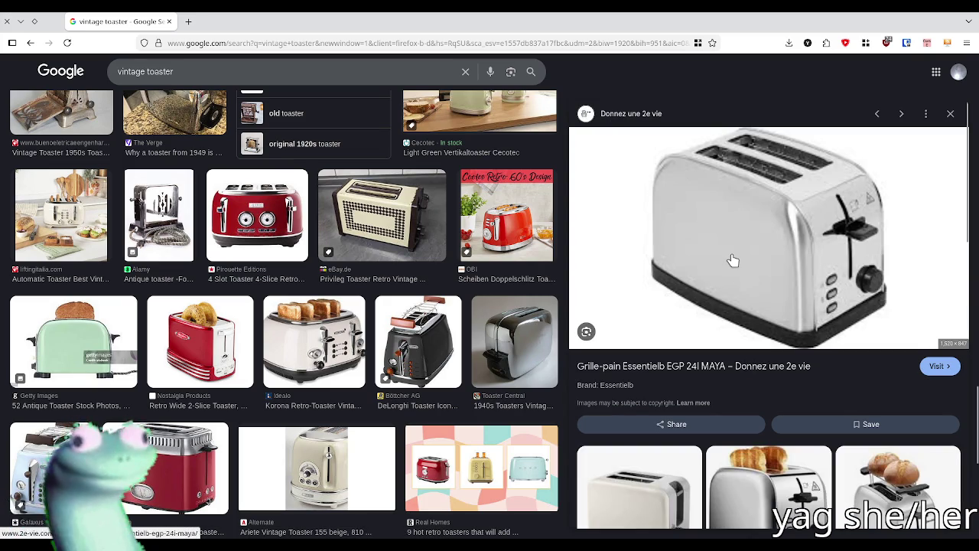
- View the silver toaster image full size in a new tab, then return to Blender
right_click(732, 207)
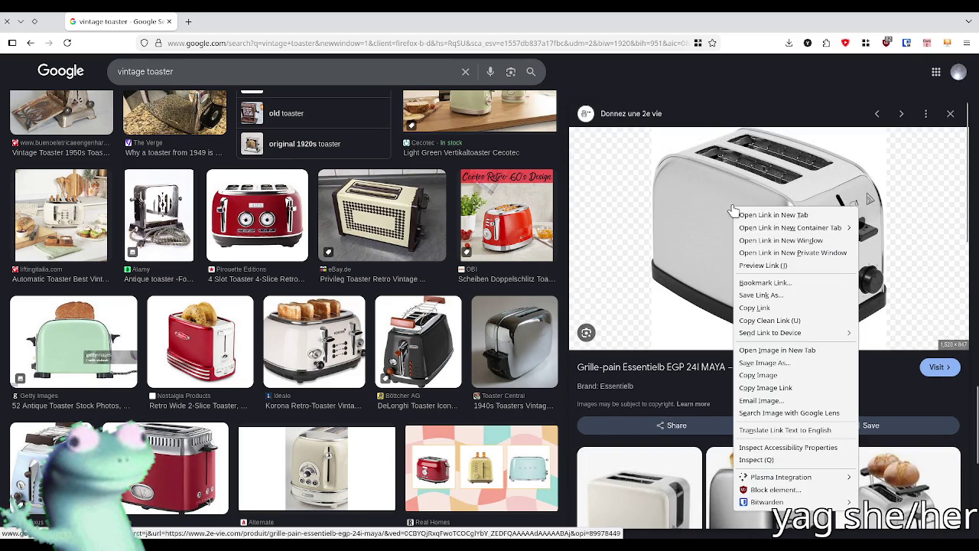
click(793, 349)
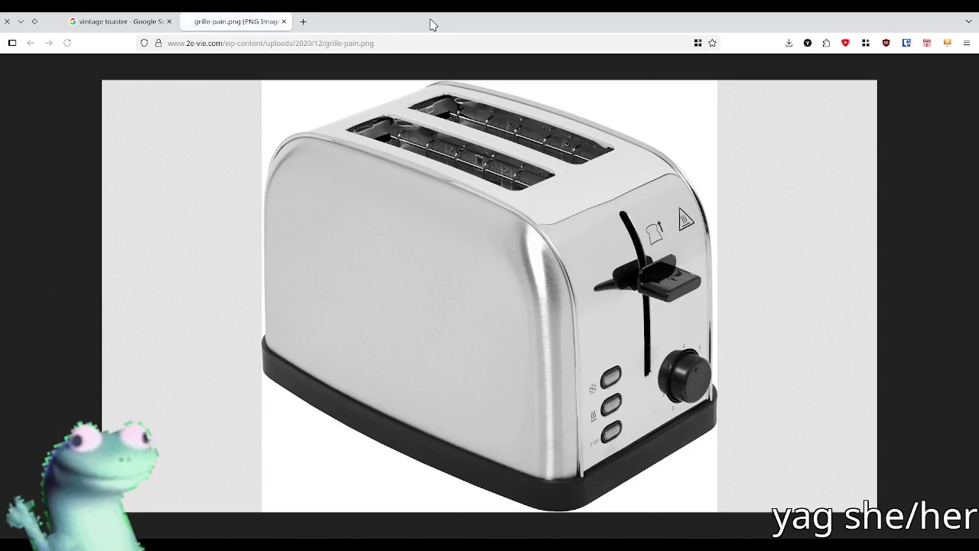
click(284, 21)
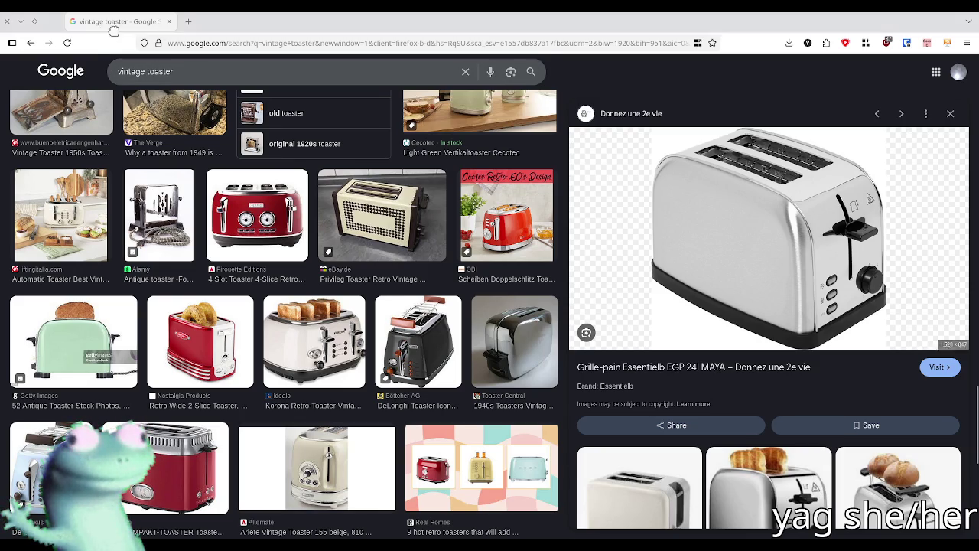
key(alt+Tab)
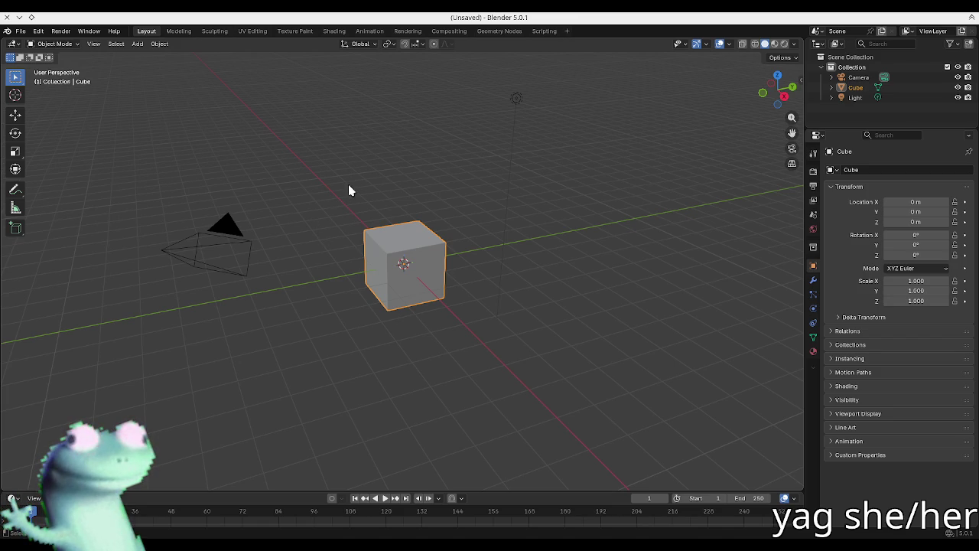
- Replace the default camera, cube and light with a fresh cube at the origin
key(alt+a)
key(a)
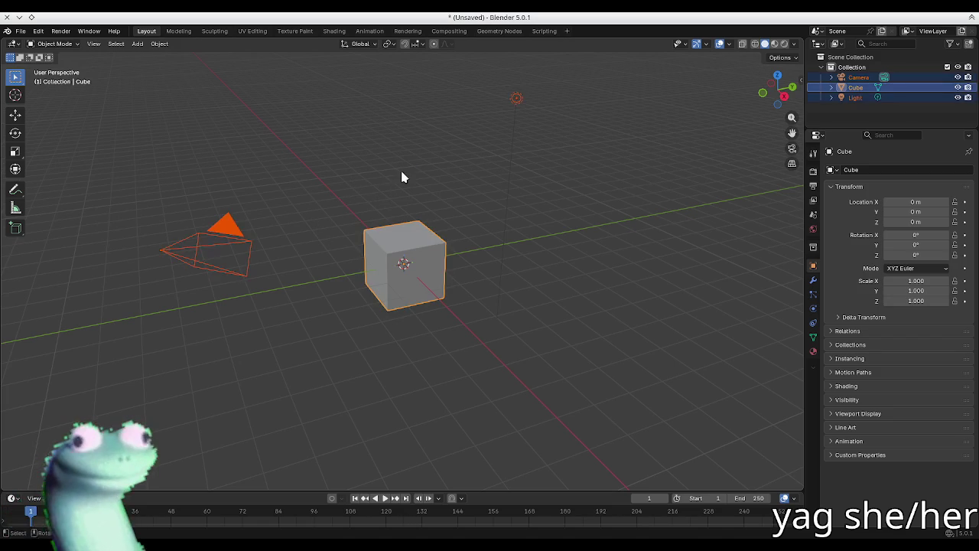
key(Delete)
key(shift+a)
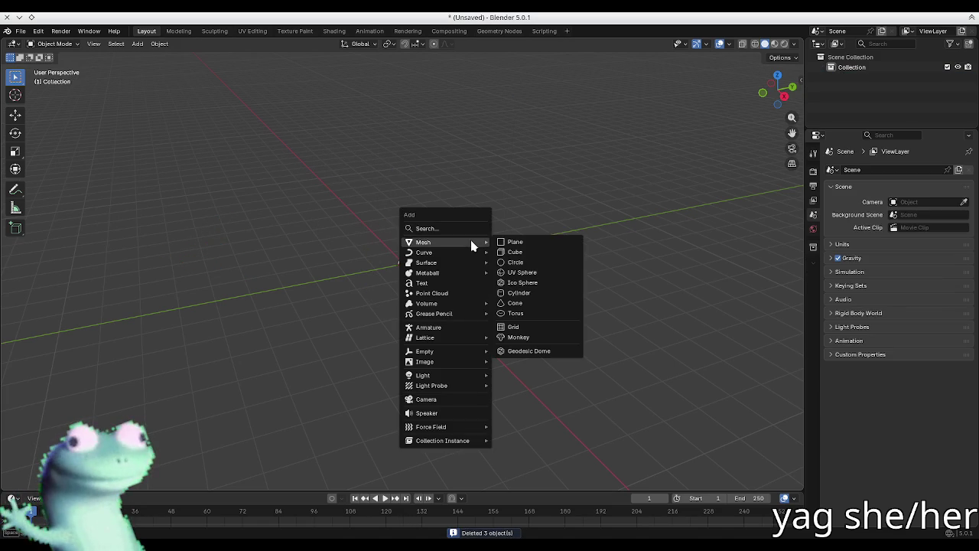
click(512, 252)
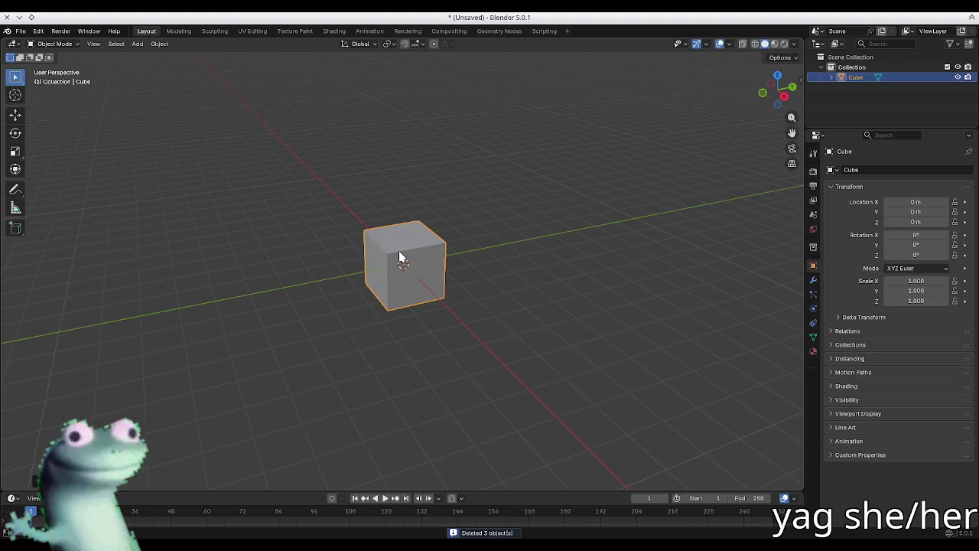
click(791, 85)
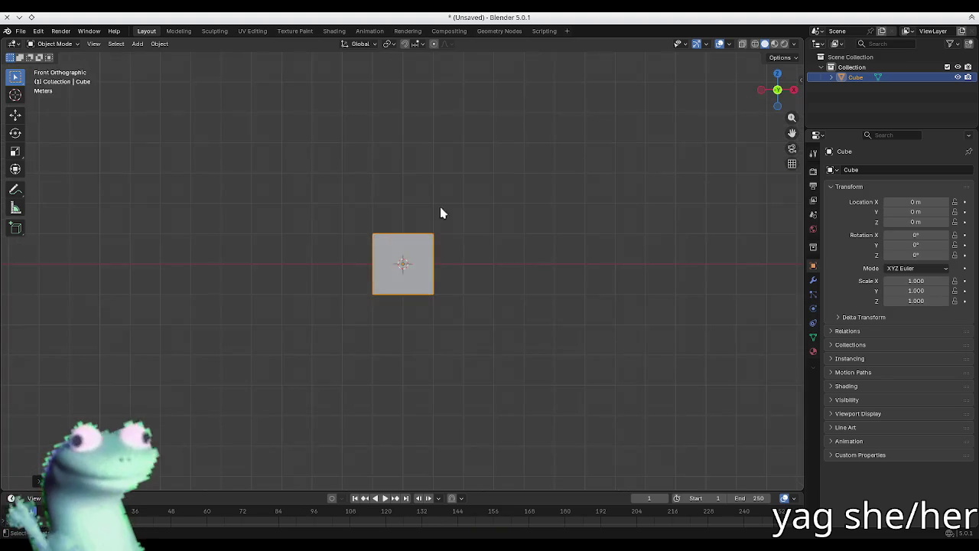
scroll(390, 249, up, 3)
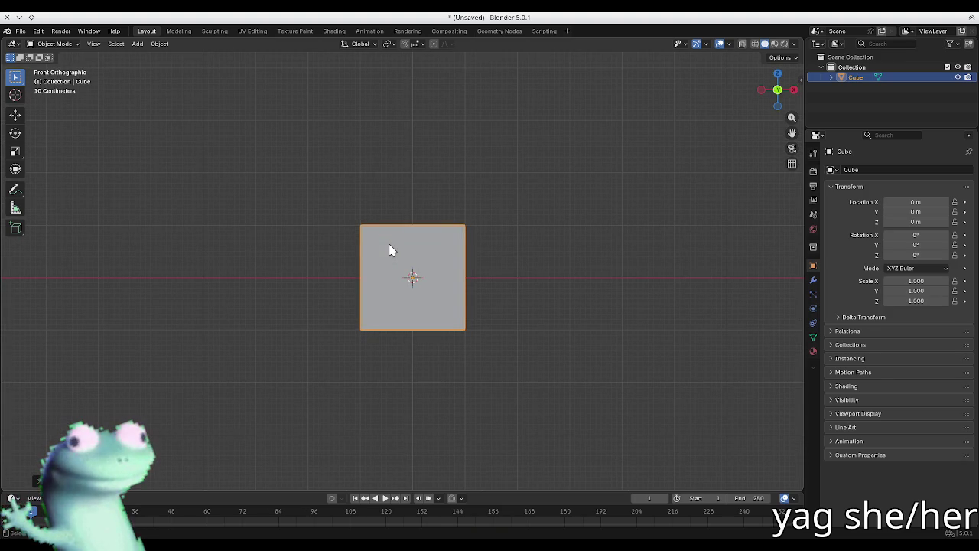
mouse_move(449, 279)
middle_down()
mouse_move(492, 271)
mouse_move(396, 276)
mouse_move(458, 244)
middle_up()
- Raise the cube's bottom vertices to ground level, halving its height
key(Tab)
key(KP_1)
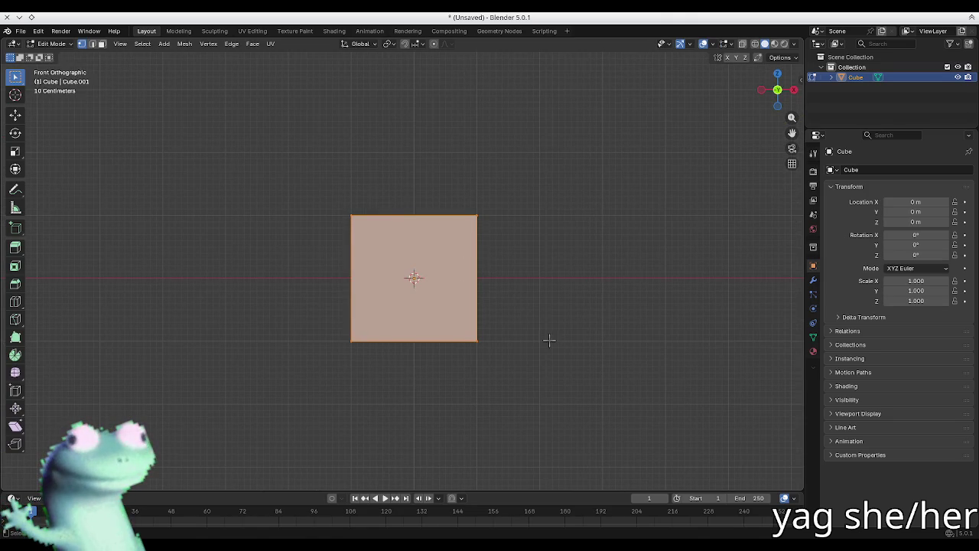
key(alt+z)
drag(538, 374, 267, 309)
key(g)
key(z)
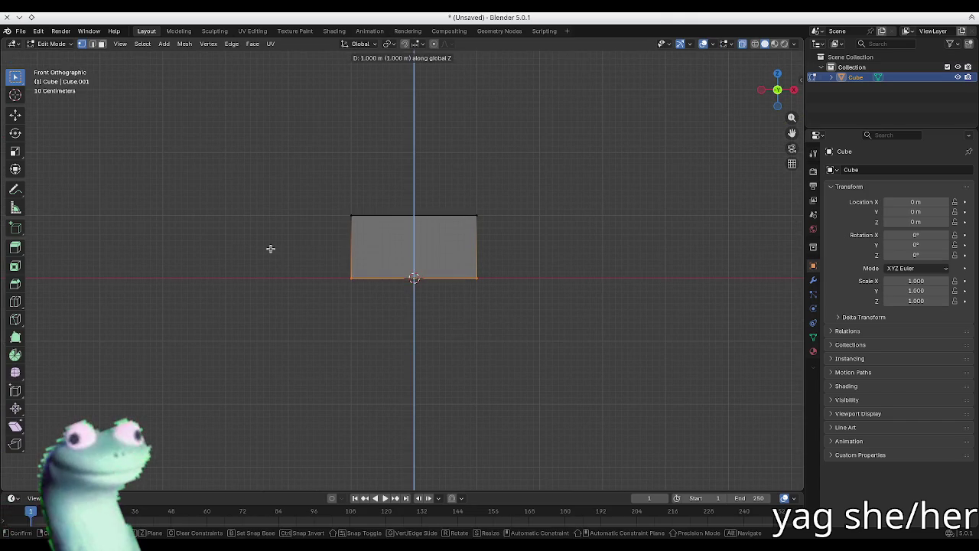
click(271, 250)
- Scale the box's depth down to 0.4 from the top view
middle_drag(426, 212, 421, 304)
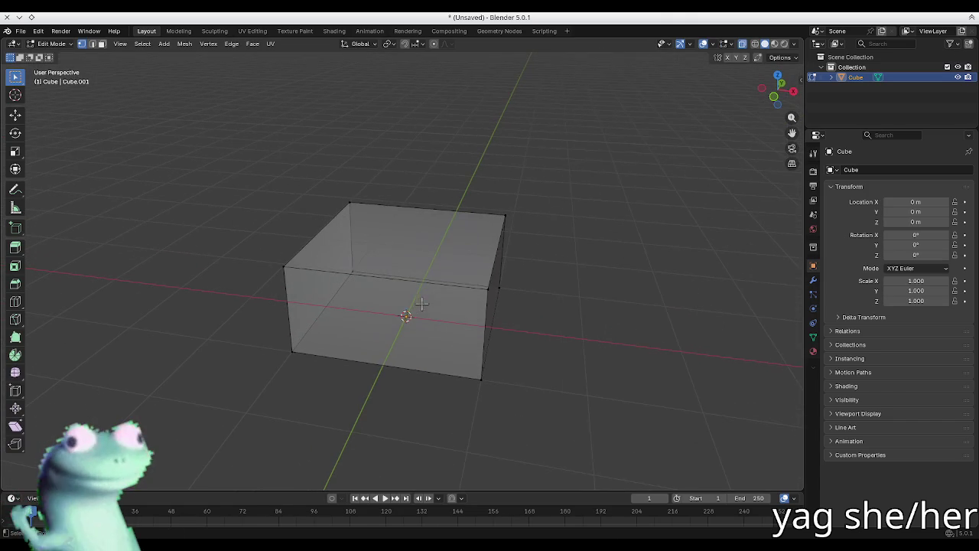
key(KP_7)
key(a)
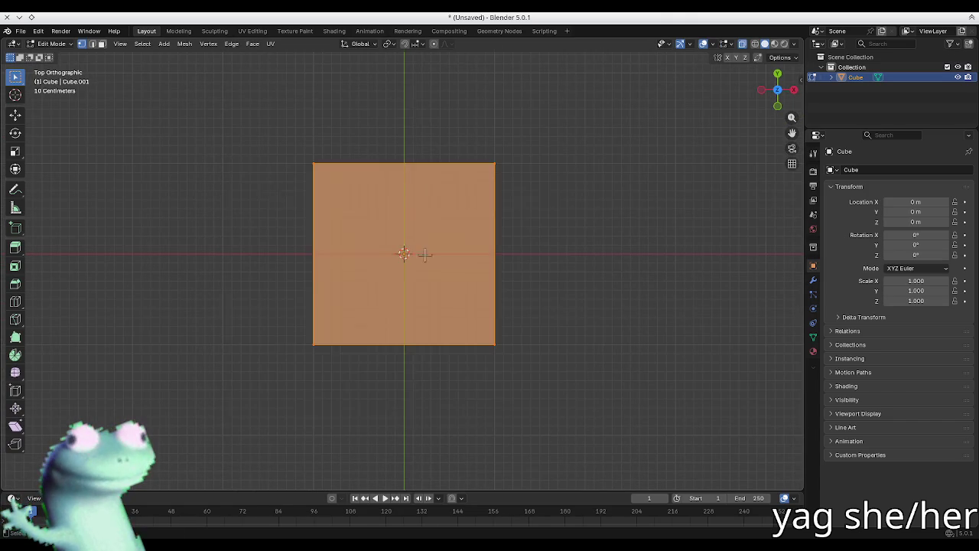
key(s)
key(z)
key(y)
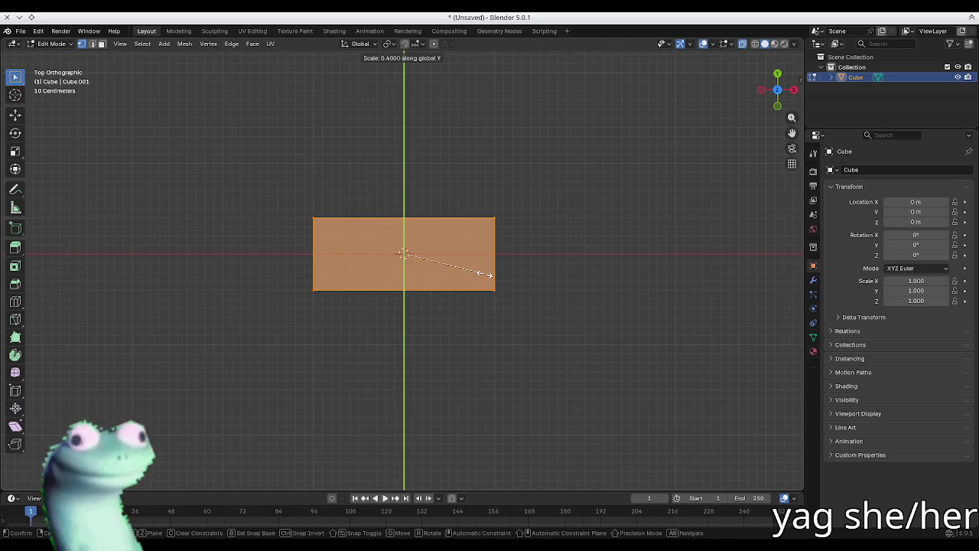
click(507, 280)
- From the front view, try moving the top edge and scaling the box, cancelling both
middle_drag(507, 280, 459, 199)
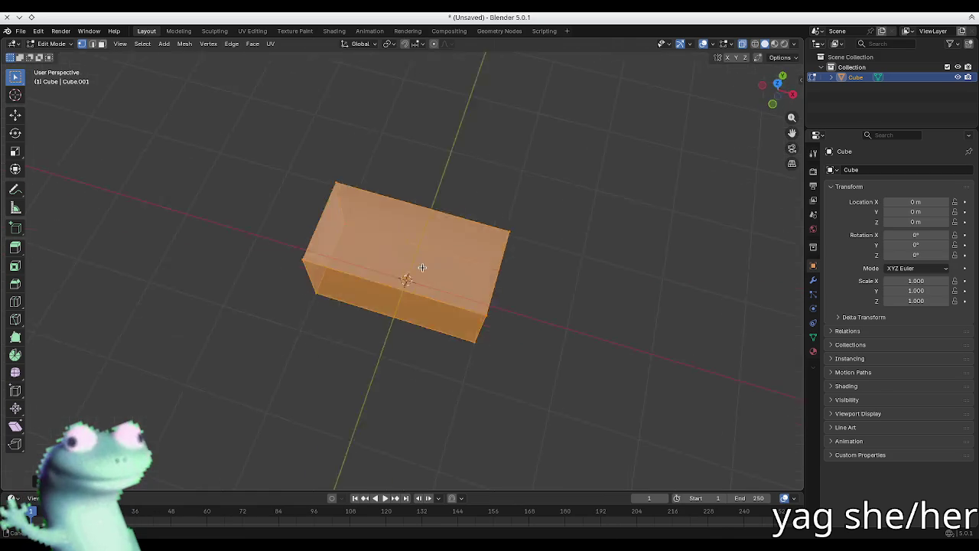
key(KP_1)
drag(596, 217, 258, 247)
key(g)
key(z)
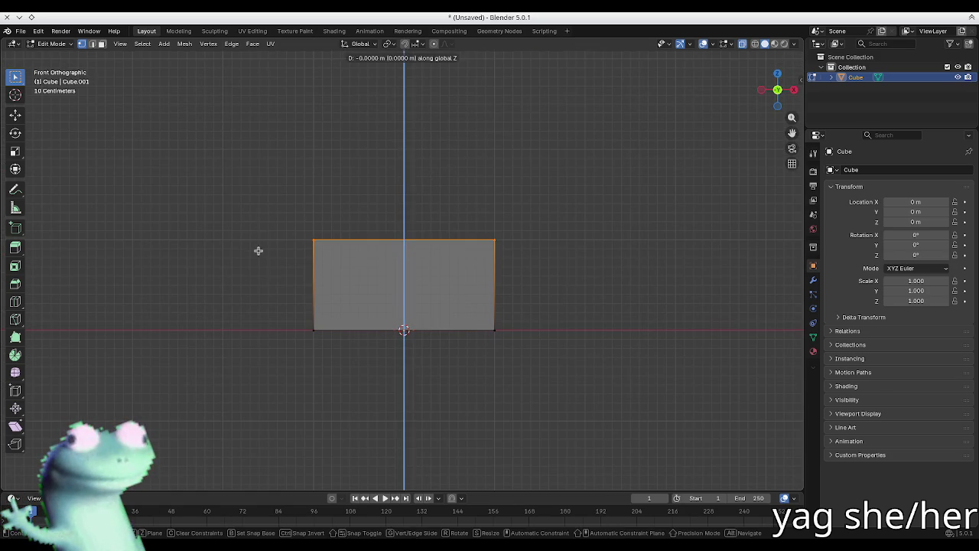
key(Escape)
key(a)
key(s)
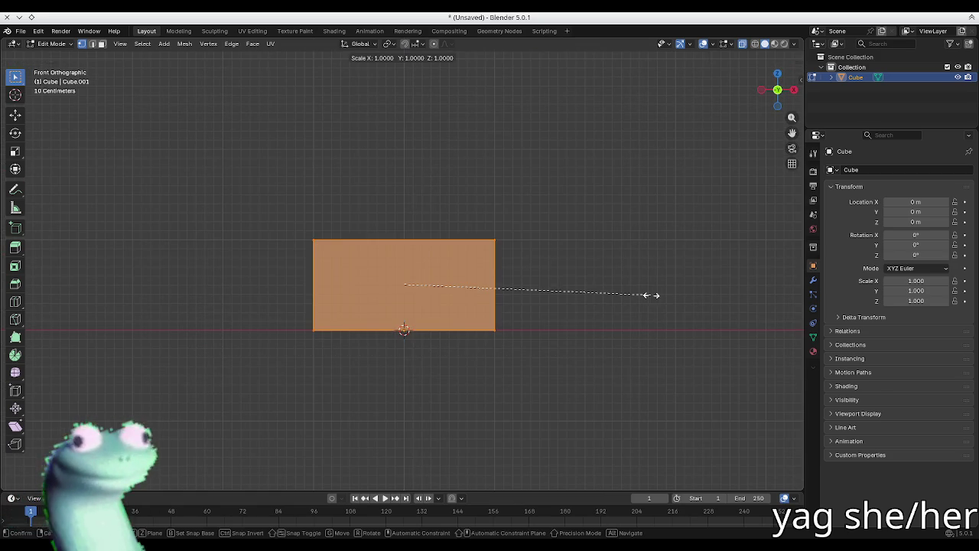
key(Escape)
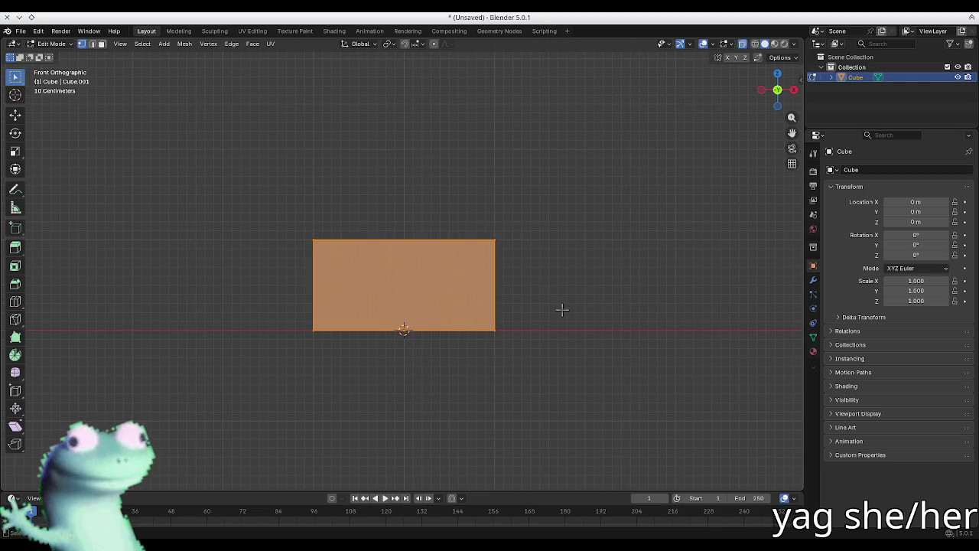
- Set the pivot to 3D Cursor and shrink the whole box toward it
key(period)
click(563, 309)
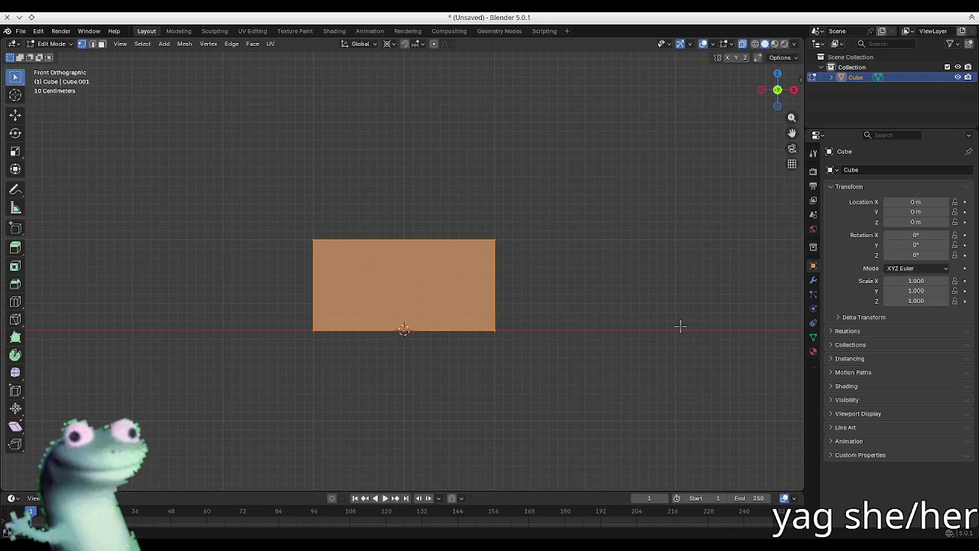
key(s)
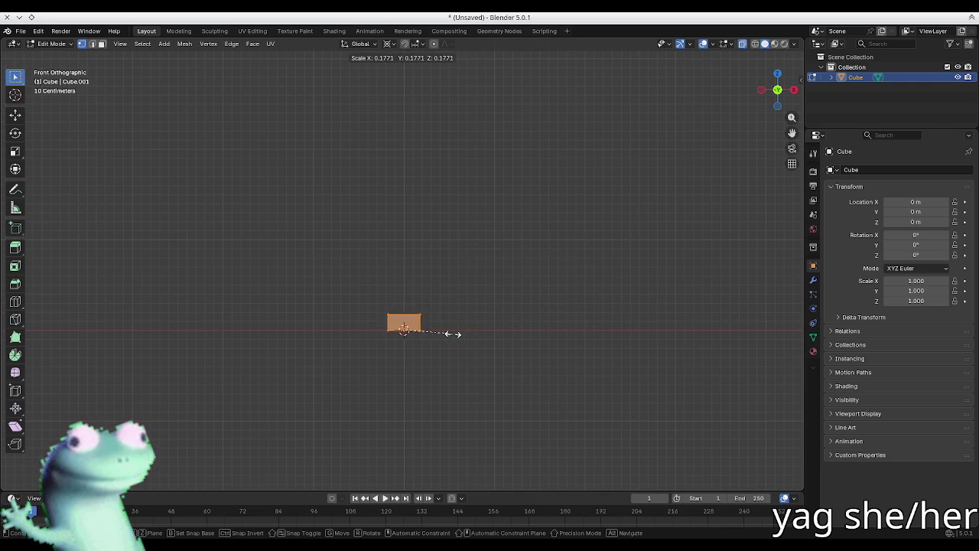
click(456, 335)
mouse_move(456, 335)
middle_down()
mouse_move(512, 326)
mouse_move(461, 350)
middle_up()
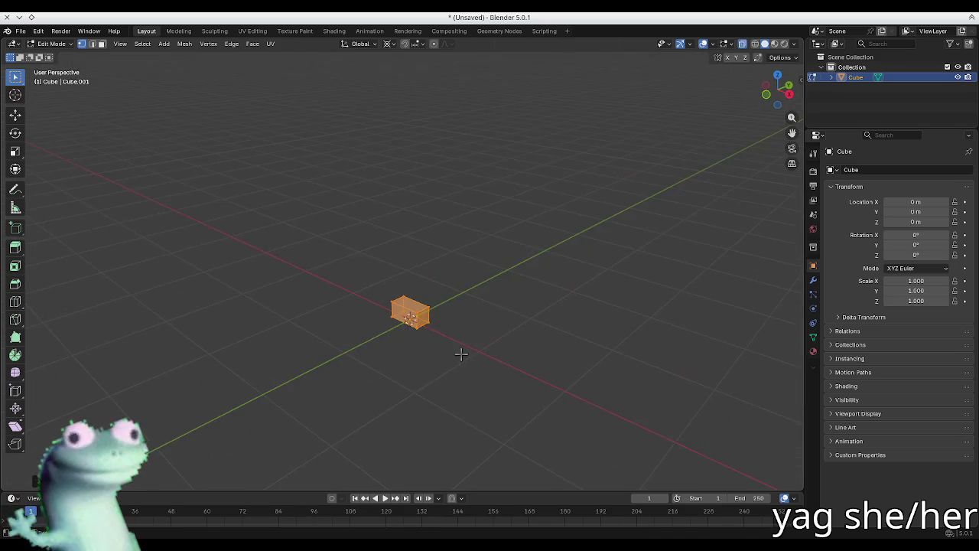
scroll(461, 349, up, 6)
scroll(357, 264, down, 1)
scroll(356, 264, down, 1)
mouse_move(356, 264)
middle_down()
mouse_move(553, 275)
mouse_move(463, 276)
middle_up()
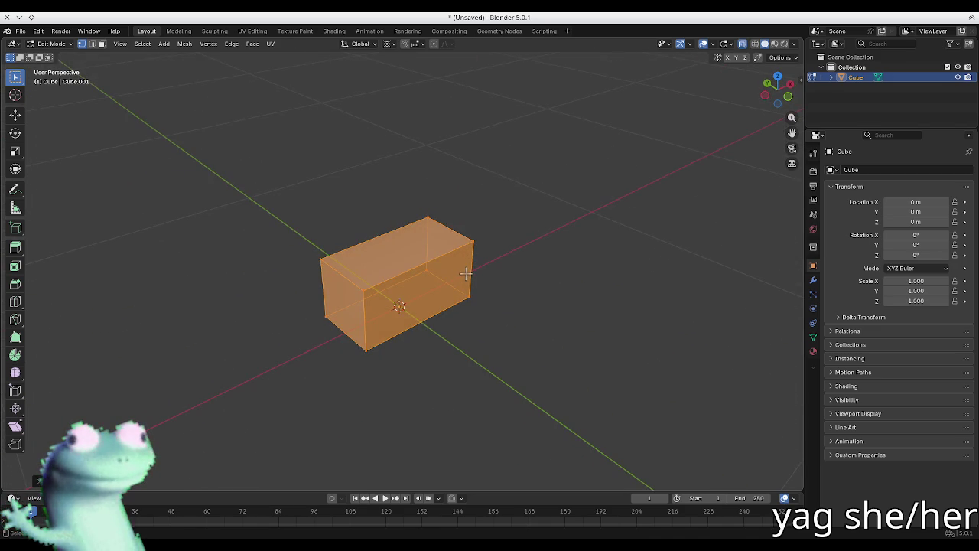
key(Tab)
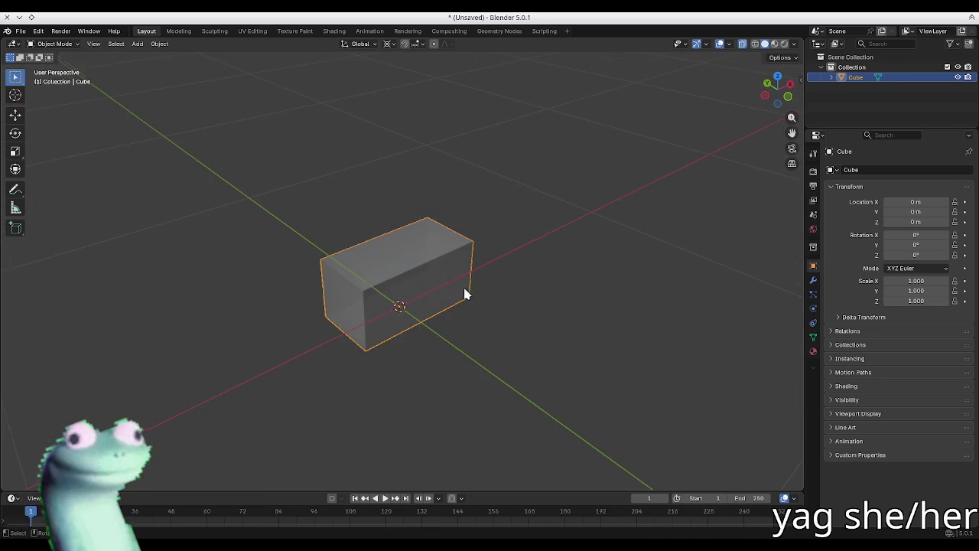
- Add a centred horizontal loop cut around the box
key(KP_1)
key(Tab)
scroll(429, 254, up, 4)
key(ctrl+r)
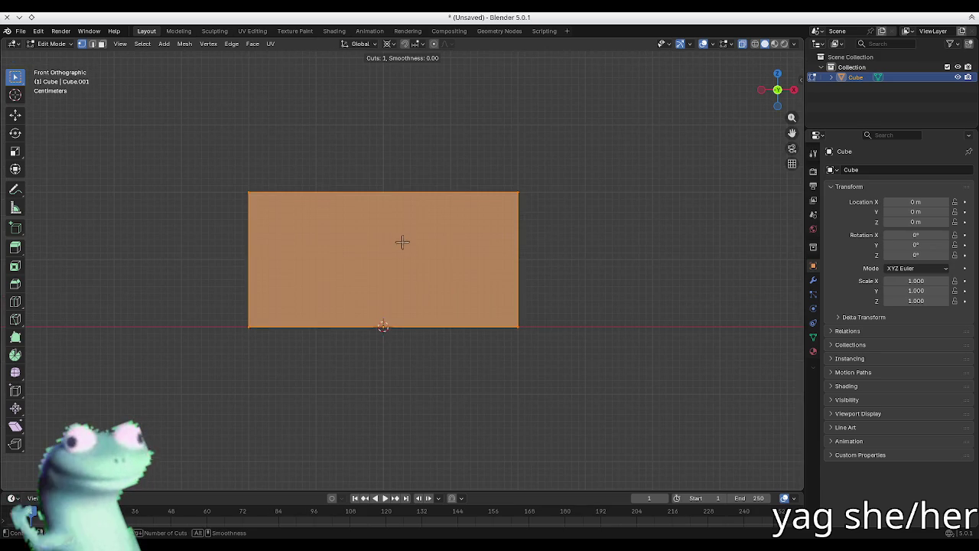
middle_drag(471, 279, 389, 296)
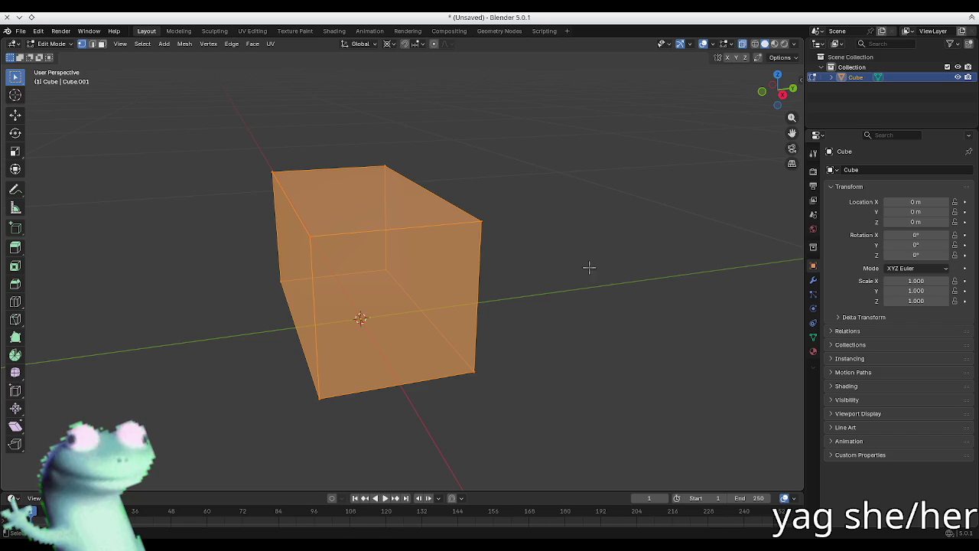
middle_drag(551, 280, 524, 280)
key(ctrl+r)
click(459, 264)
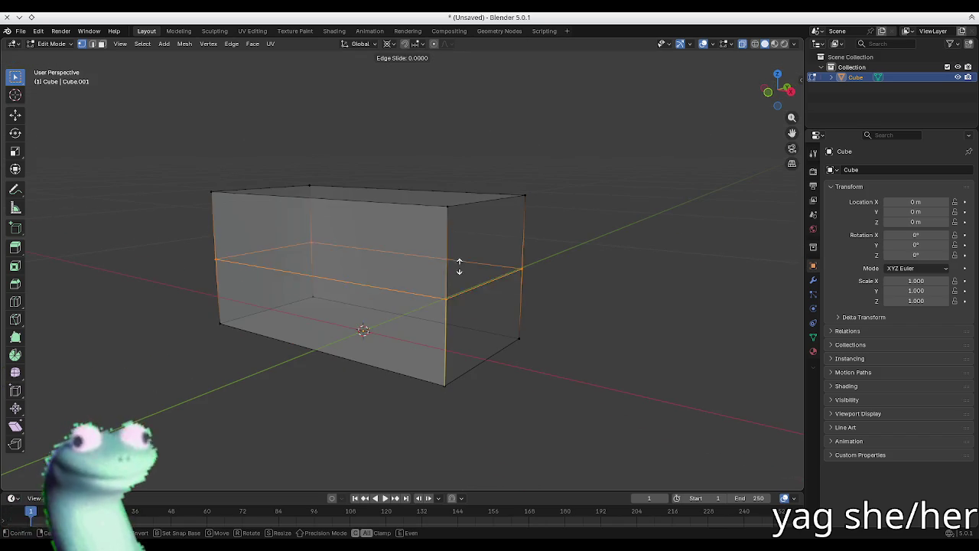
right_click(454, 335)
- Lower the new edge loop near the box's bottom to form a thin base band
key(3)
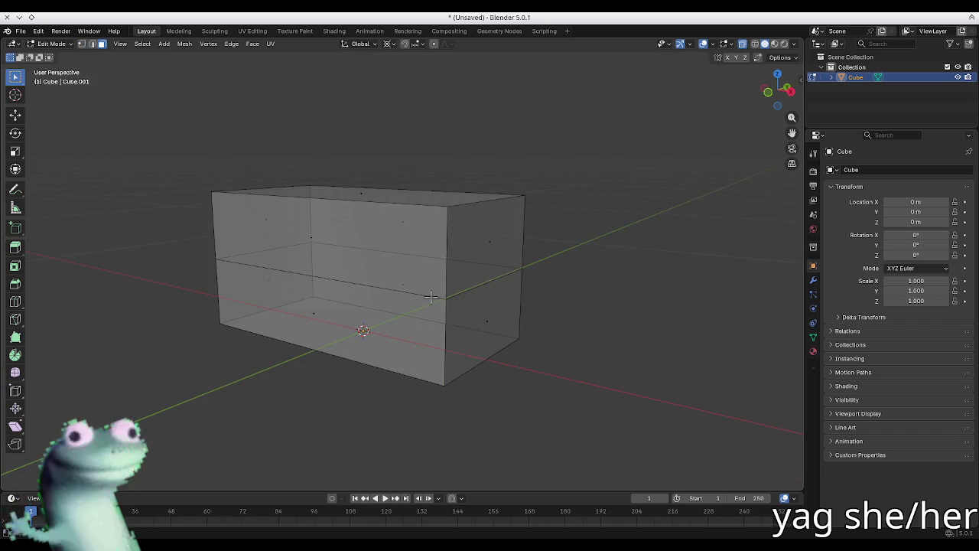
key(alt+z)
alt+click(427, 296)
key(2)
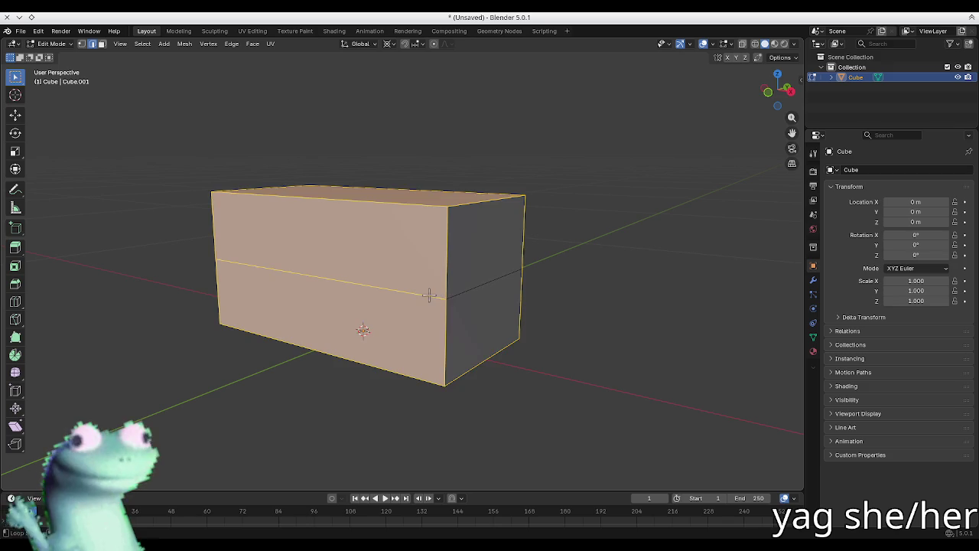
alt+click(431, 292)
key(g)
key(z)
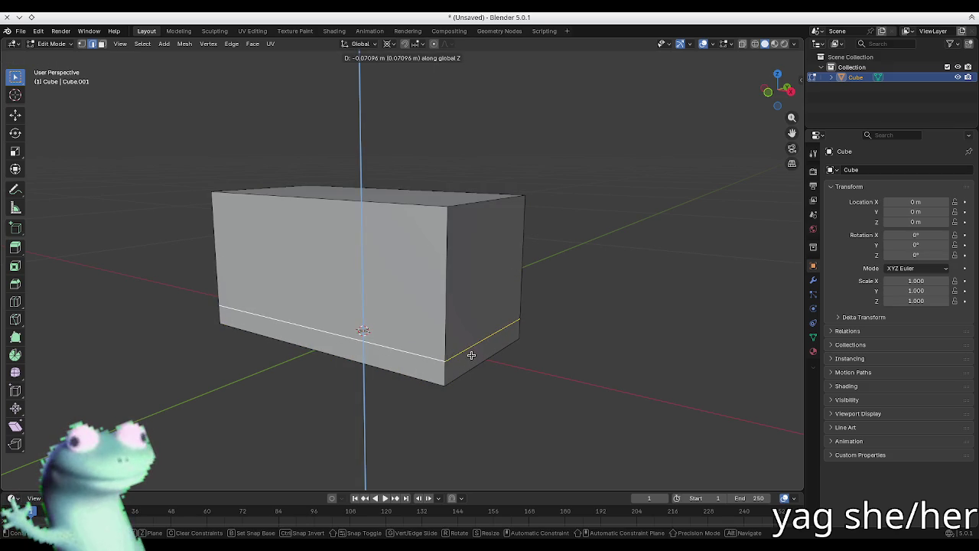
click(471, 354)
- Try pushing the base band faces outward, cancel, and select the band's top edge loop
key(3)
alt+click(508, 369)
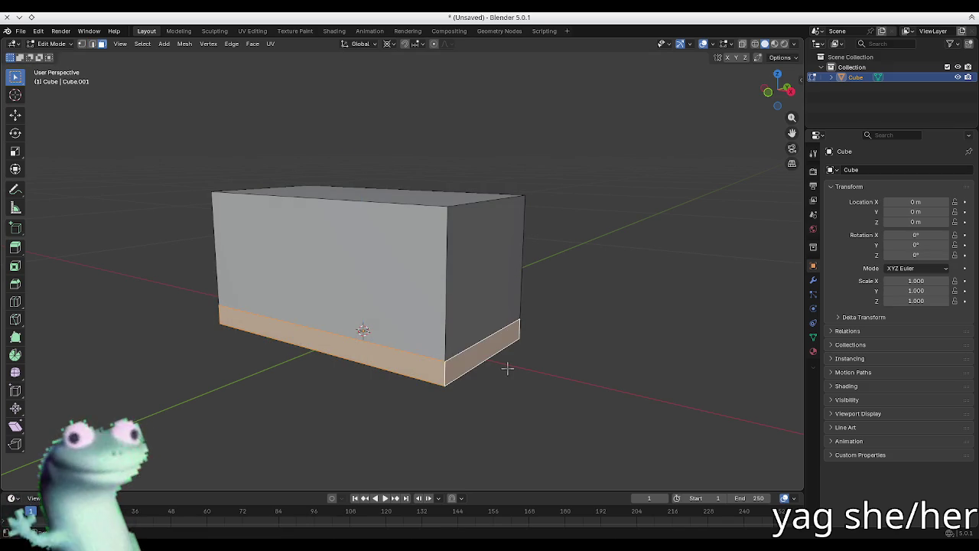
right_click(507, 369)
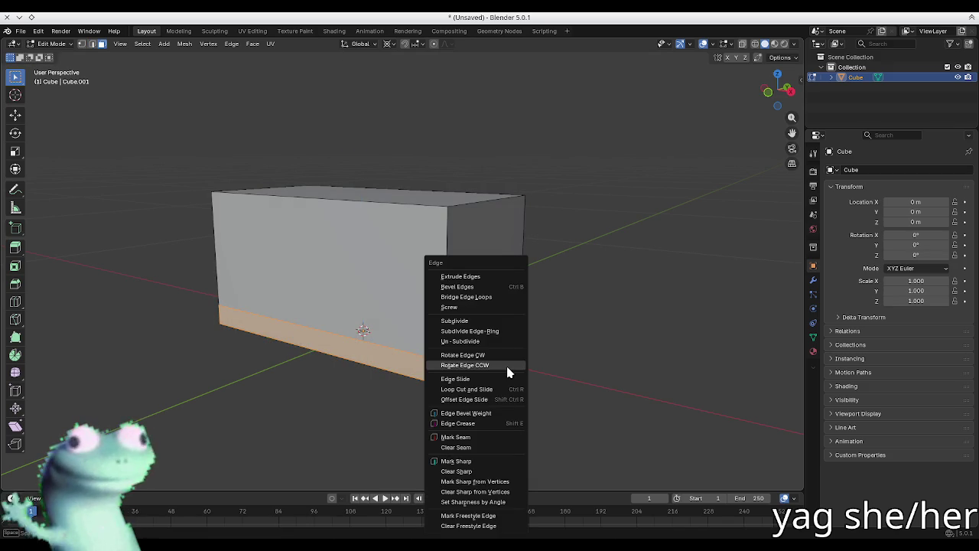
key(Escape)
right_click(507, 369)
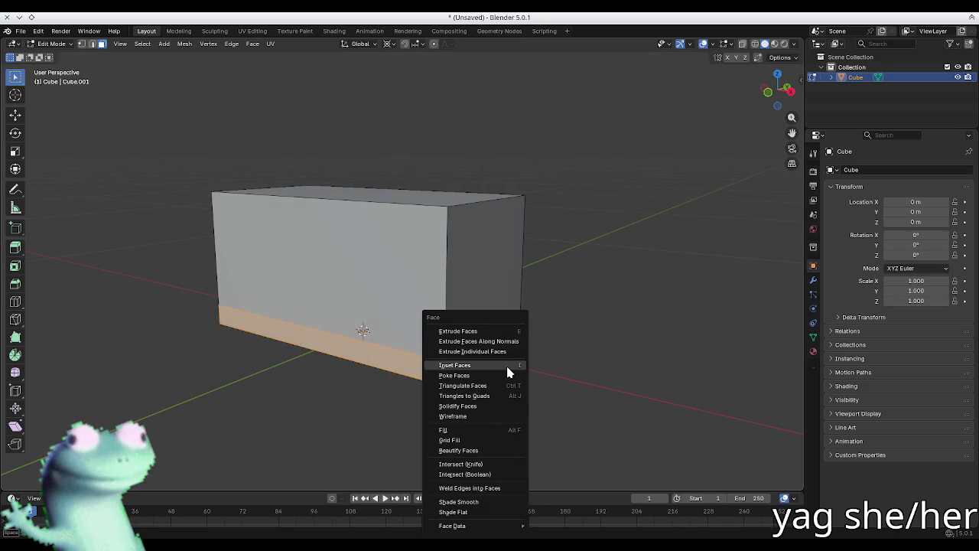
click(478, 341)
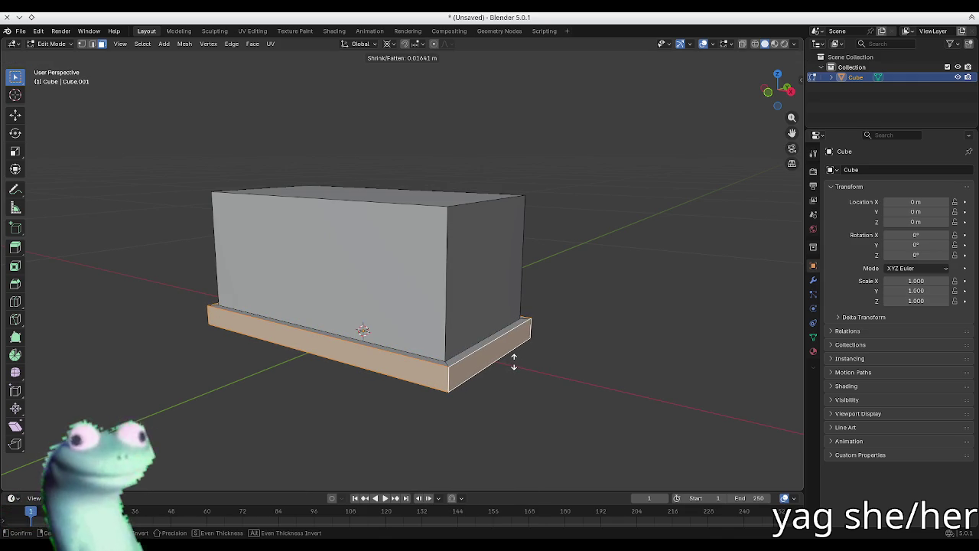
key(Escape)
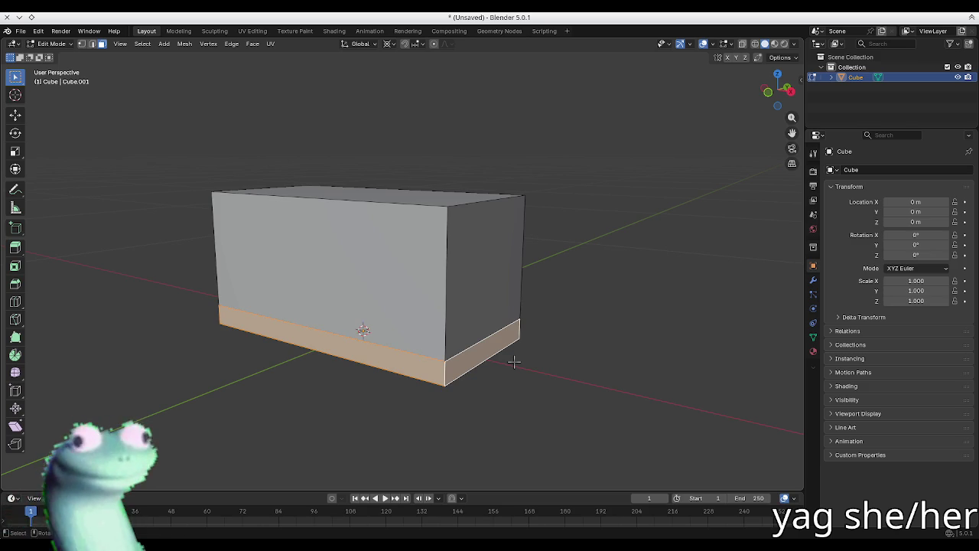
key(2)
alt+click(419, 353)
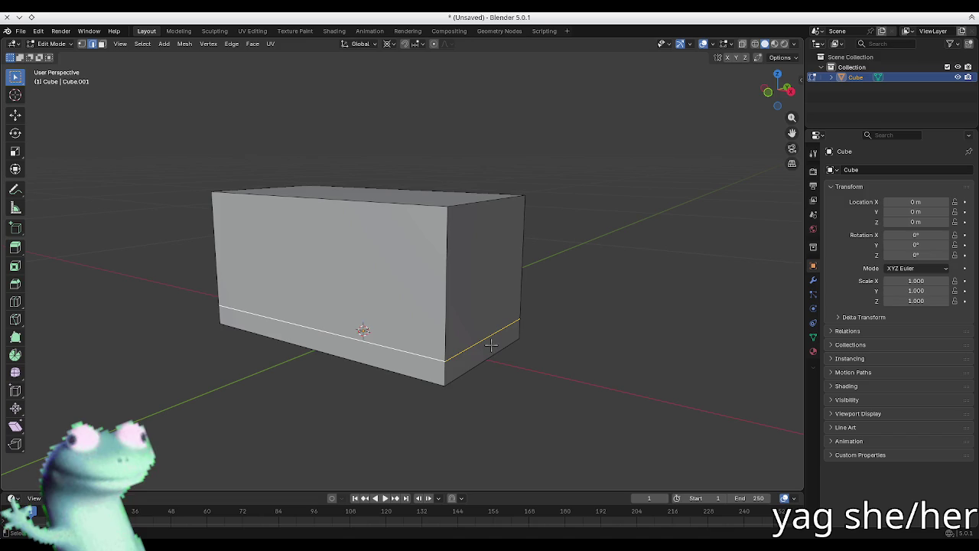
- Remove the base band's edge loop, undoing an accidental vertex deletion
key(x)
click(437, 353)
key(ctrl+z)
key(x)
key(Escape)
key(a)
click(547, 333)
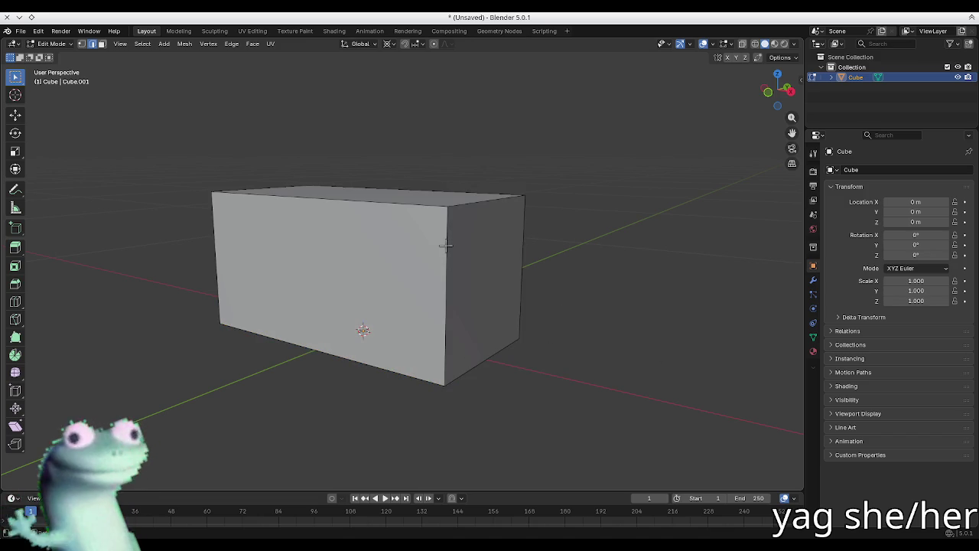
- Select both top long edges and trial a bevel, adjusting segments before cancelling
click(476, 208)
shift+click(249, 189)
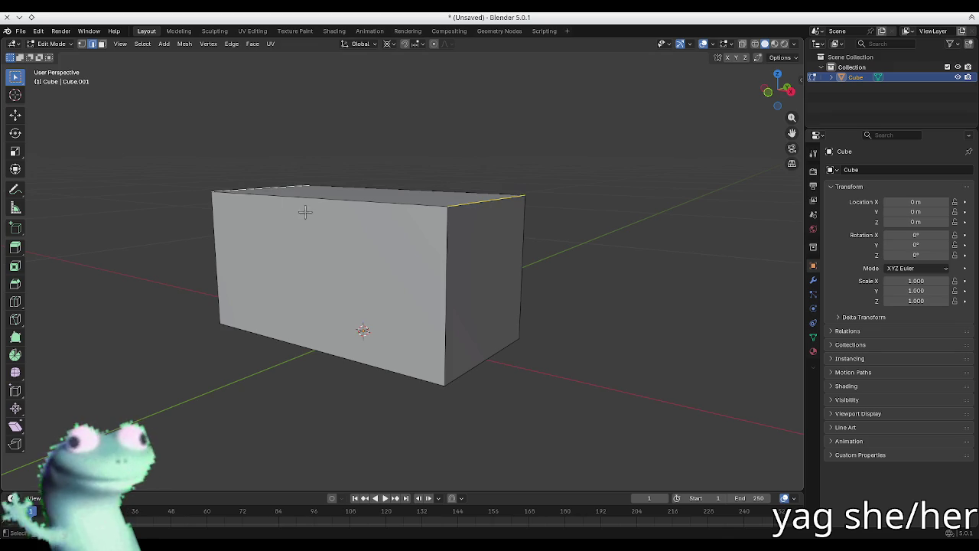
key(ctrl+b)
scroll(229, 249, up, 2)
scroll(226, 252, up, 1)
scroll(222, 256, up, 1)
scroll(212, 259, down, 2)
scroll(212, 260, up, 1)
scroll(212, 259, down, 1)
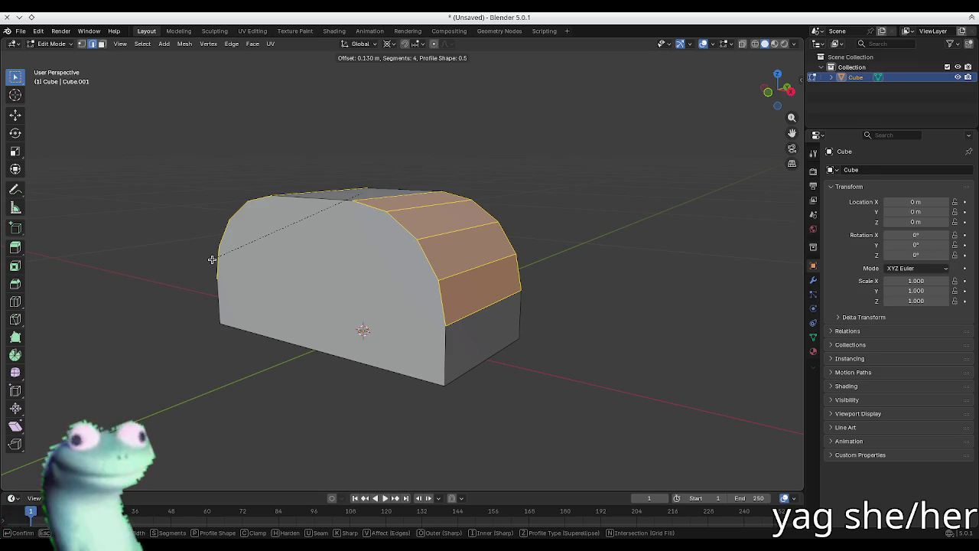
key(Escape)
key(ctrl+b)
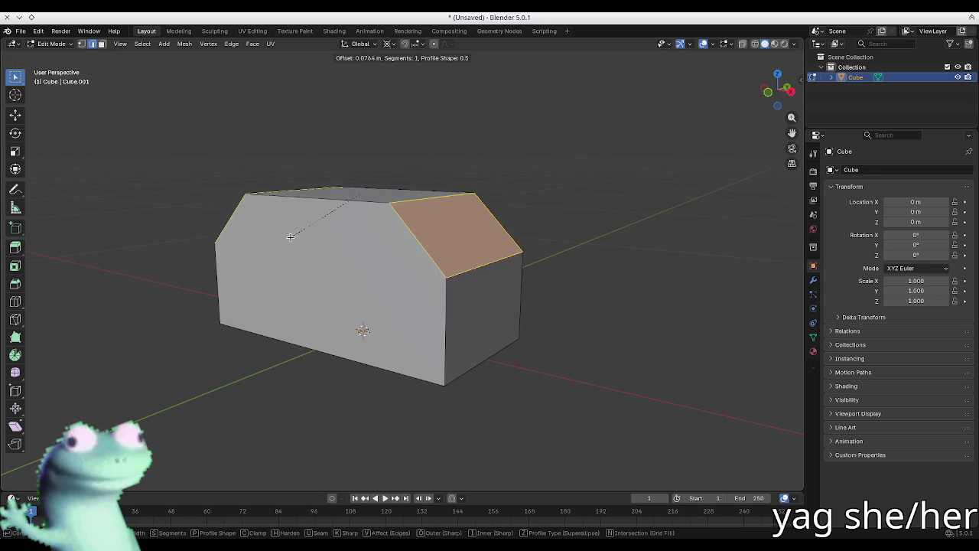
key(Escape)
- Bevel the two top long edges with 4 segments at about 0.116 m
alt+click(384, 202)
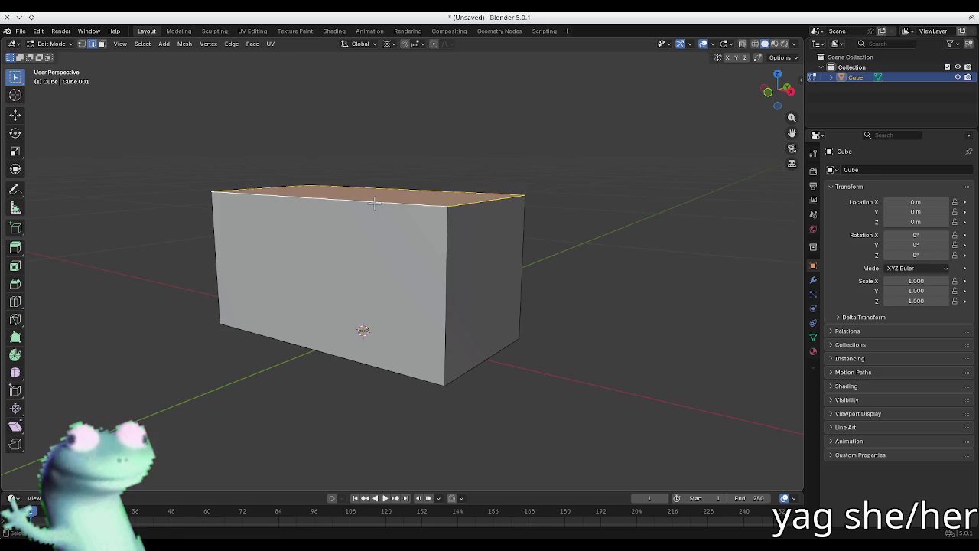
key(ctrl+b)
scroll(299, 222, up, 4)
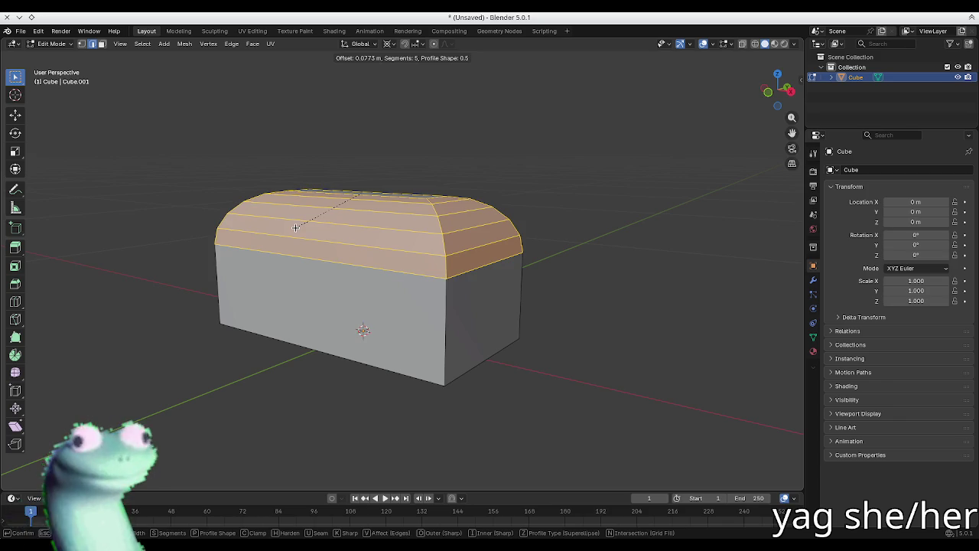
key(Escape)
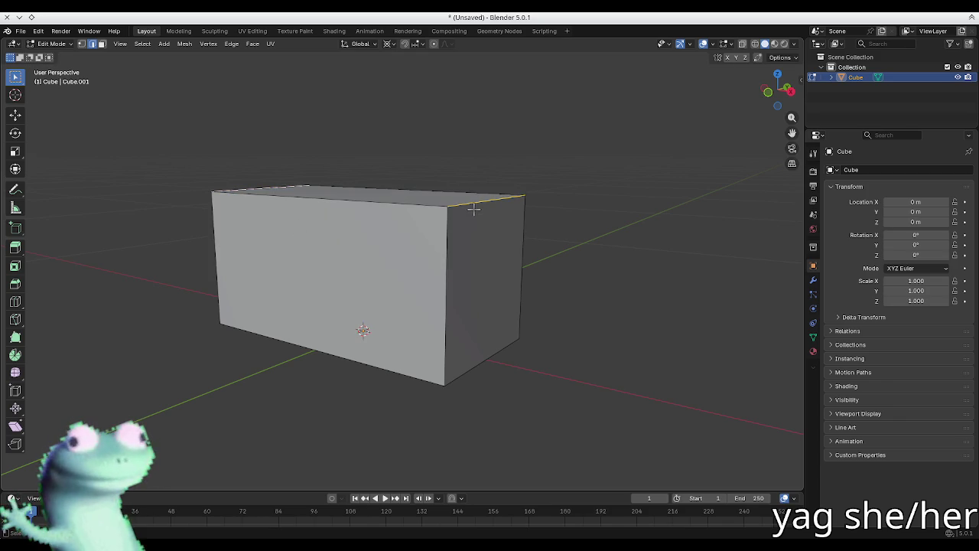
key(ctrl+b)
scroll(268, 317, up, 4)
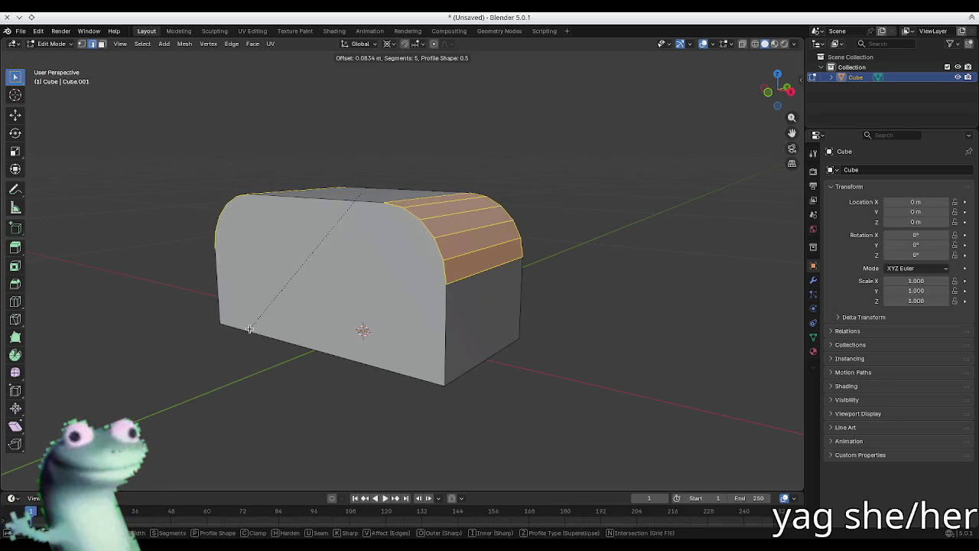
scroll(236, 333, down, 2)
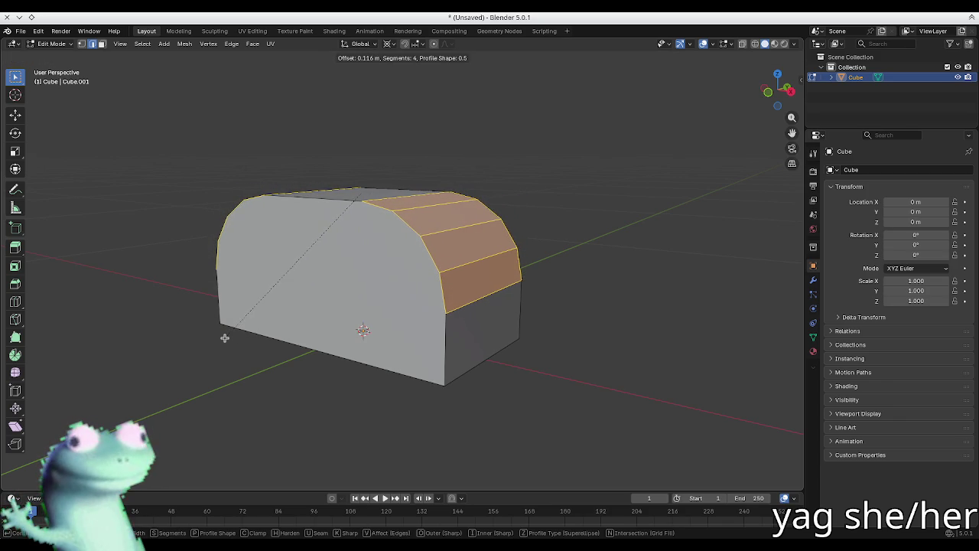
click(224, 337)
- Select the vertical edge at the front face's right side
click(322, 207)
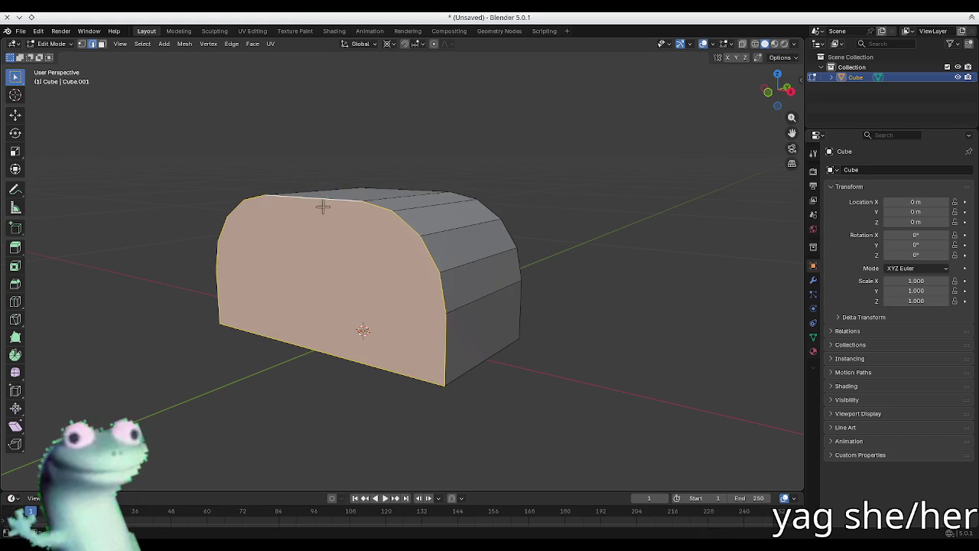
click(565, 328)
click(443, 346)
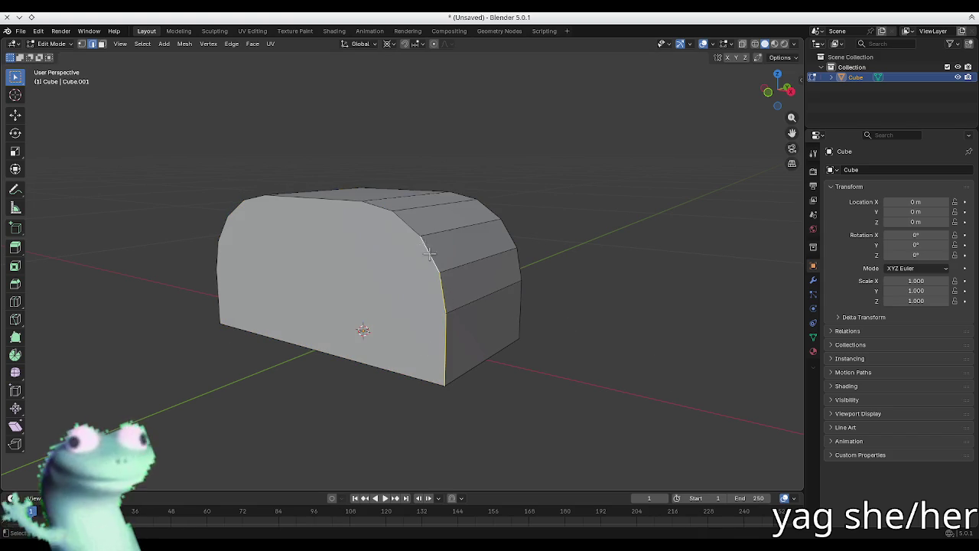
- Loop-cut the body across the middle and delete the upper half in X-ray view
shift+click(321, 201)
middle_drag(321, 201, 397, 252)
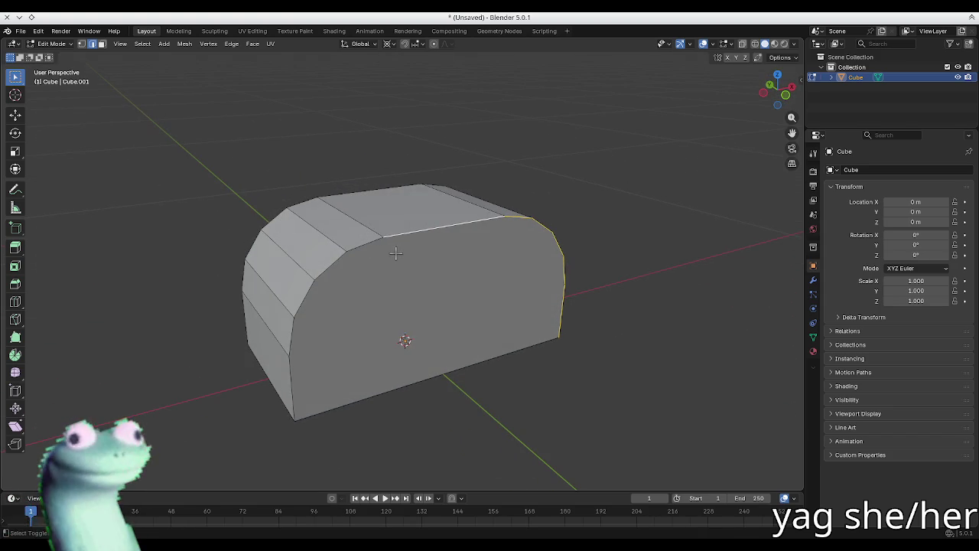
shift+click(370, 247)
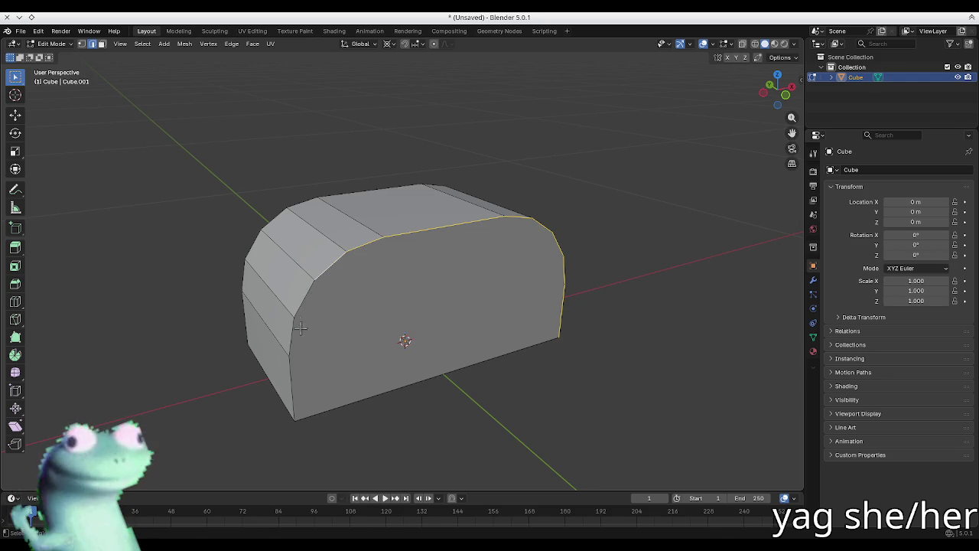
click(295, 394)
alt+middle_drag(545, 194, 390, 292)
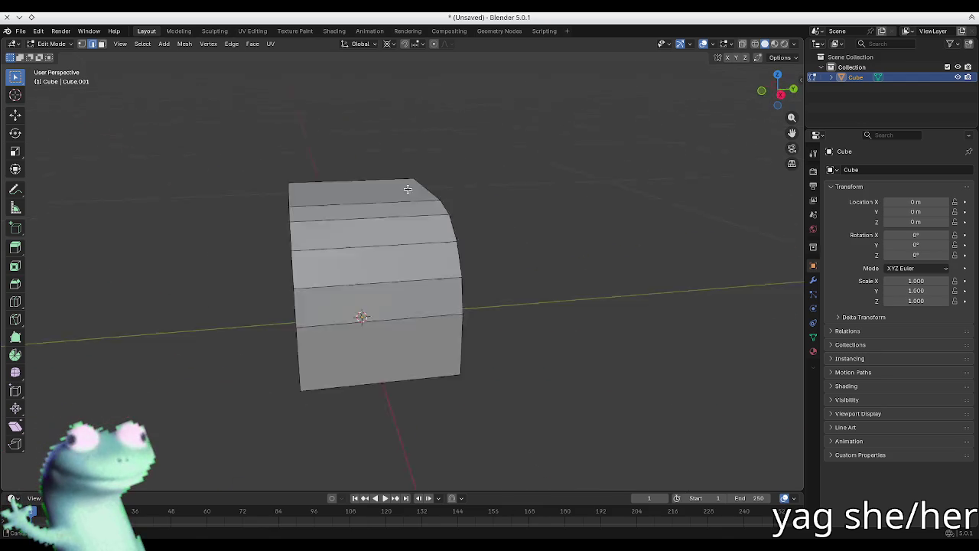
key(alt+z)
key(1)
drag(527, 235, 253, 104)
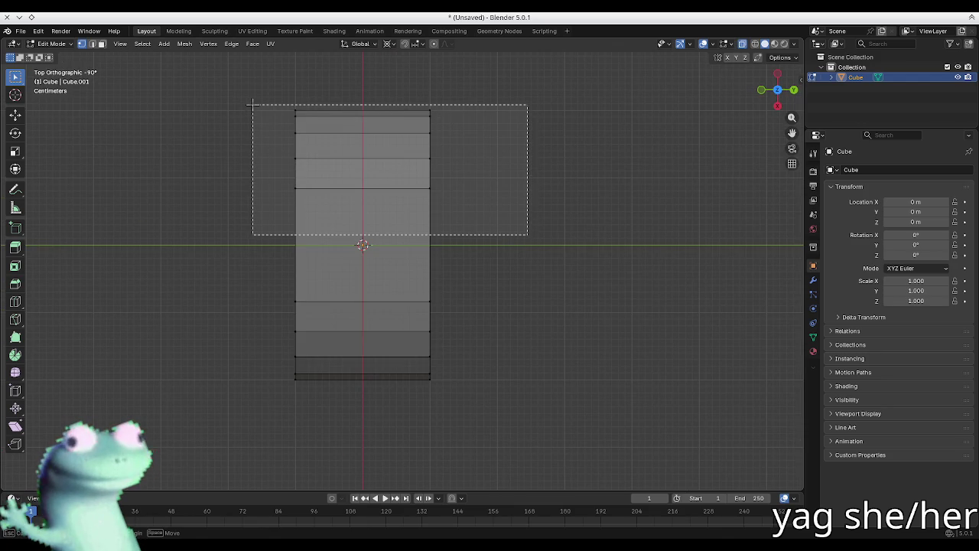
alt+click(365, 243)
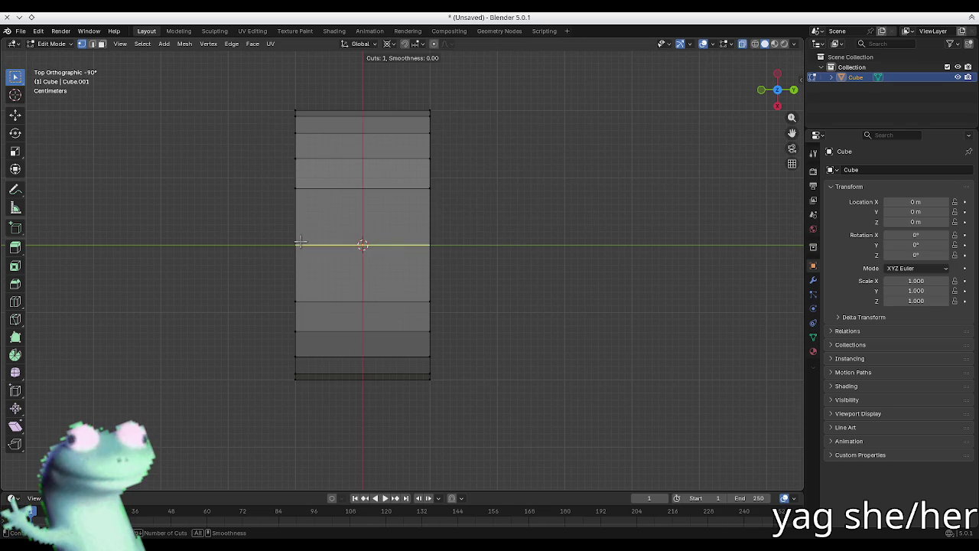
drag(258, 210, 535, 113)
key(x)
click(333, 230)
- Extrude the open side's vertical edge upward into a tall helper wall
mouse_move(334, 229)
middle_down()
mouse_move(484, 157)
mouse_move(459, 142)
mouse_move(446, 158)
middle_up()
key(2)
click(385, 321)
key(g)
key(z)
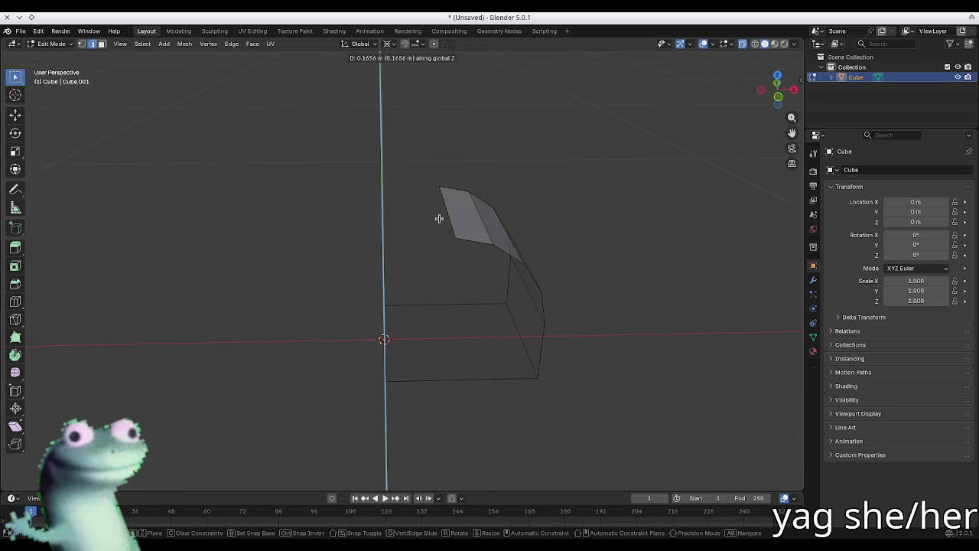
click(461, 153)
middle_drag(415, 262, 380, 260)
key(alt+z)
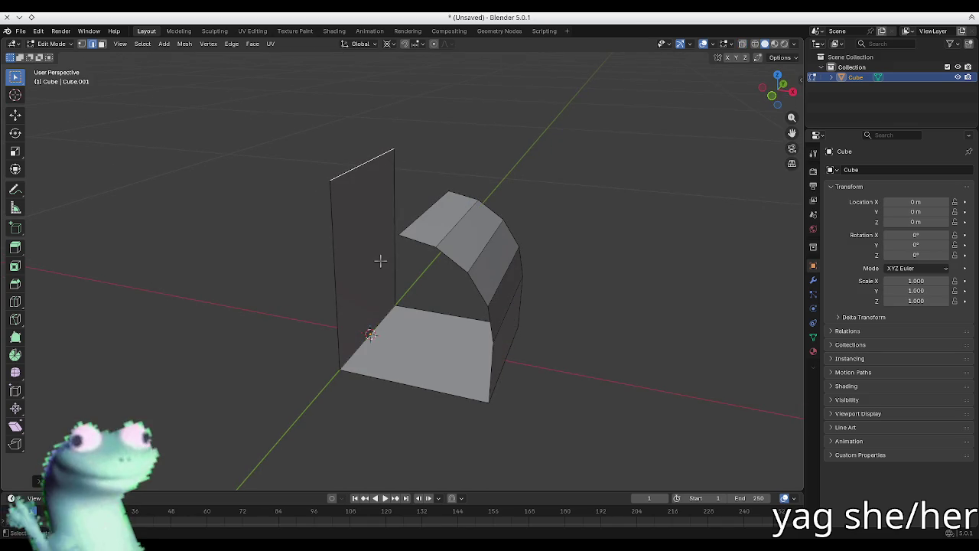
- Vertex-snap the helper wall's top level with the arch and fill the gap with a face
key(ctrl+shift+Tab)
click(382, 289)
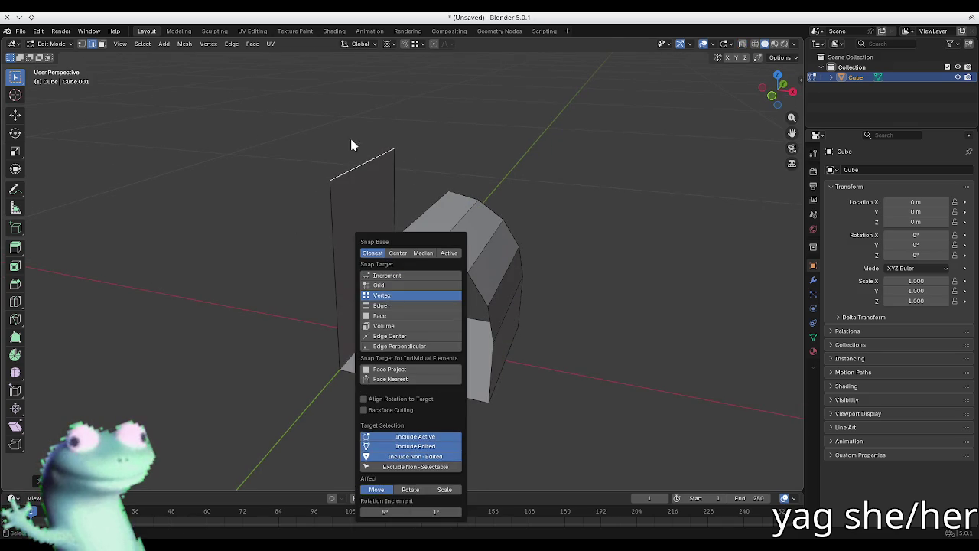
key(g)
key(z)
click(398, 229)
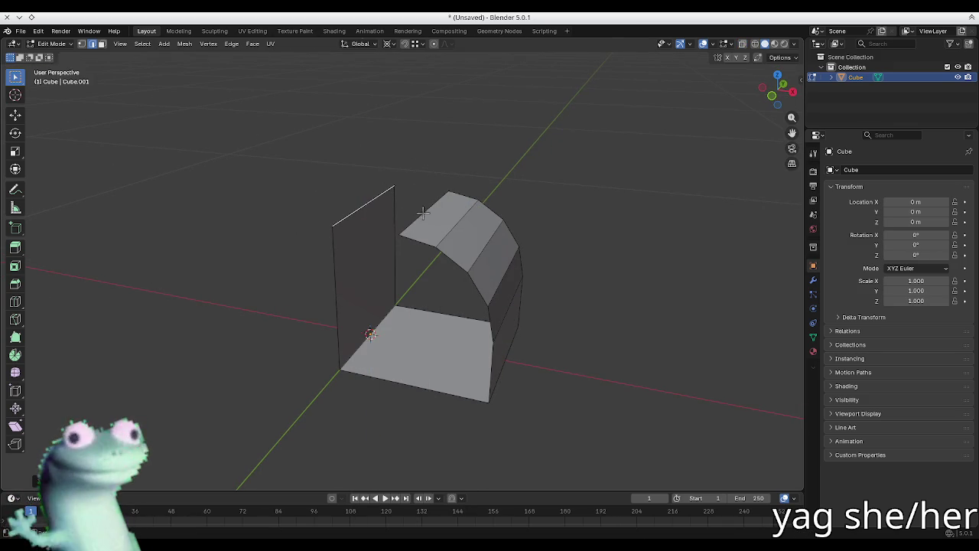
key(f)
- Delete the helper wall and fill both open side boundaries with new faces
click(363, 260)
key(x)
click(362, 259)
mouse_move(360, 258)
middle_down()
mouse_move(348, 187)
mouse_move(367, 216)
mouse_move(347, 197)
middle_up()
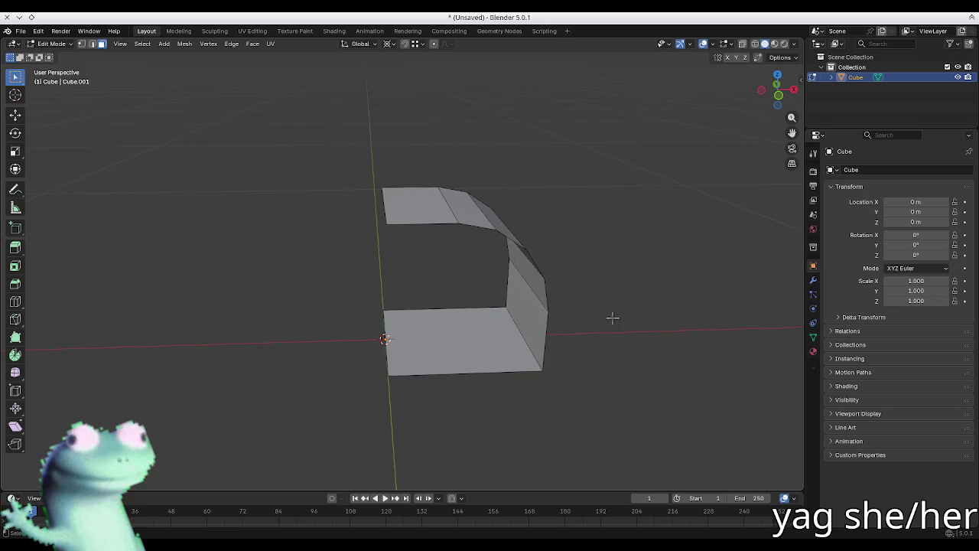
key(2)
click(429, 306)
mouse_move(428, 306)
middle_down()
mouse_move(505, 247)
mouse_move(414, 213)
mouse_move(317, 221)
mouse_move(350, 199)
middle_up()
alt+click(397, 202)
key(f)
alt+click(344, 187)
key(f)
key(alt+a)
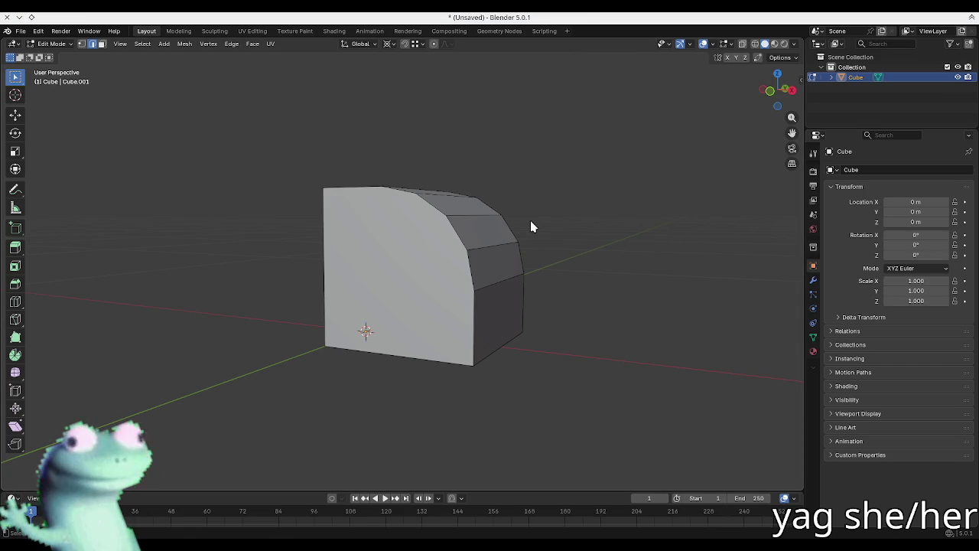
- Check the closed half body and bring up the save dialog
key(a)
mouse_move(428, 230)
middle_down()
mouse_move(569, 245)
mouse_move(589, 287)
middle_up()
key(alt+a)
key(ctrl+s)
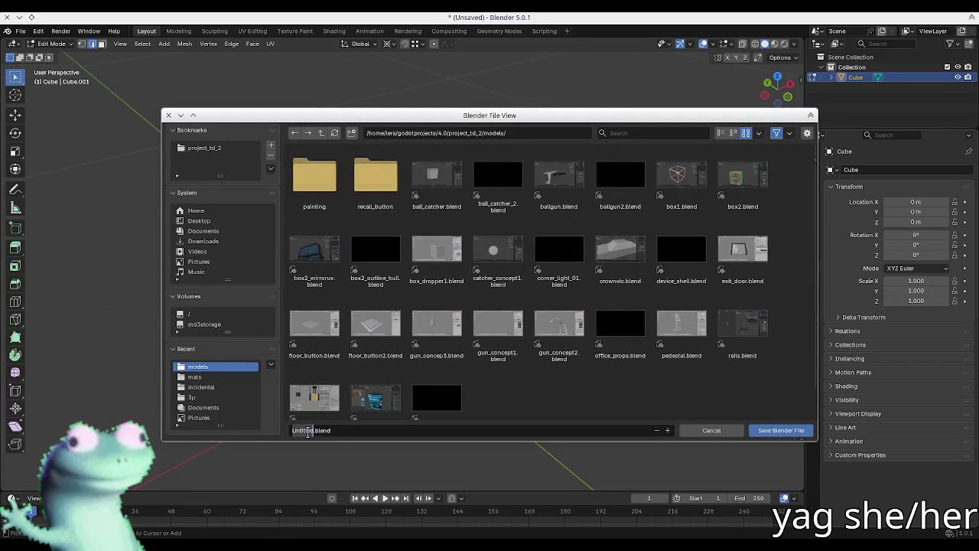
- Save the file as plushie_toaster.blend
text(plush)
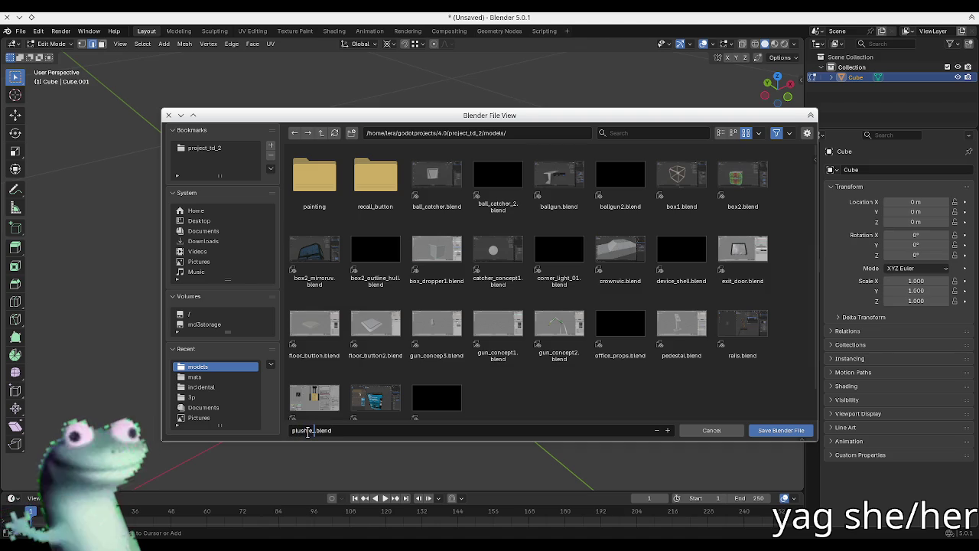
text(ie_toaster)
key(Return)
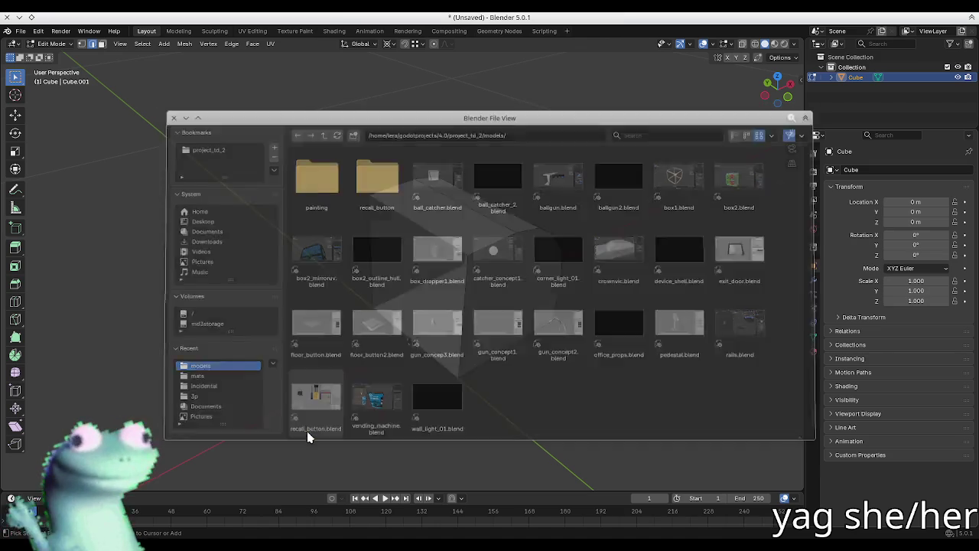
click(813, 281)
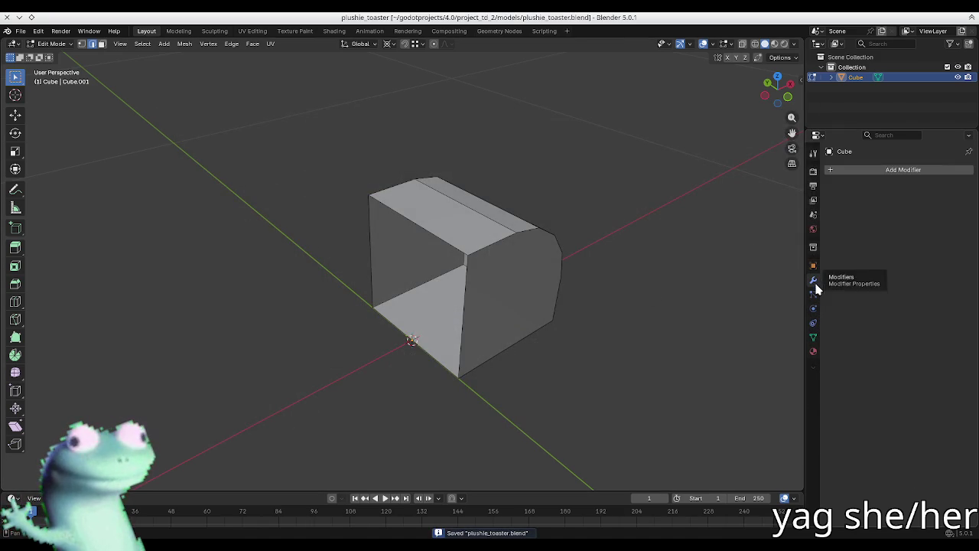
- Add a Mirror modifier on the X axis to the half body
click(887, 175)
key(space)
key(Return)
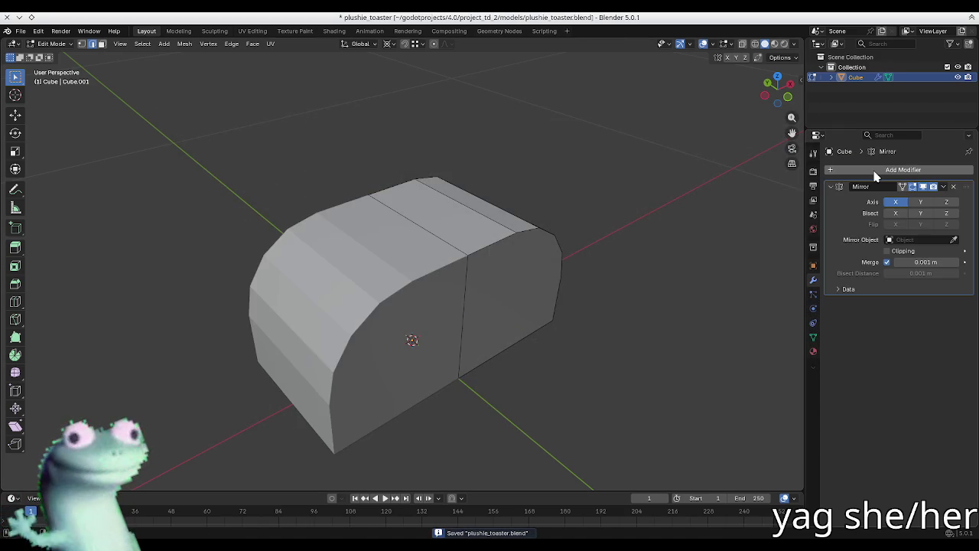
mouse_move(489, 275)
middle_down()
mouse_move(436, 277)
mouse_move(391, 253)
middle_up()
key(ctrl+r)
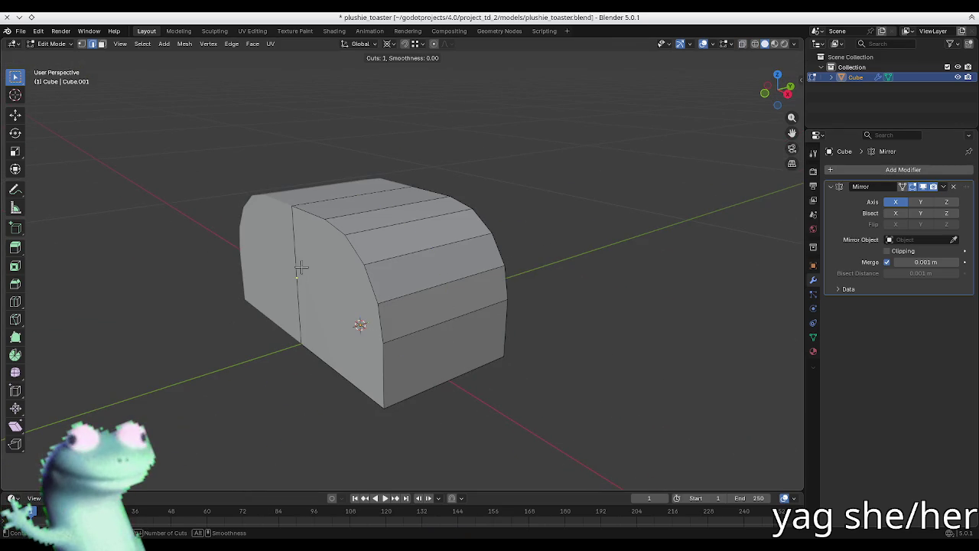
key(Escape)
- Select the curved edge loop running down the rounded front
middle_drag(367, 314, 388, 289)
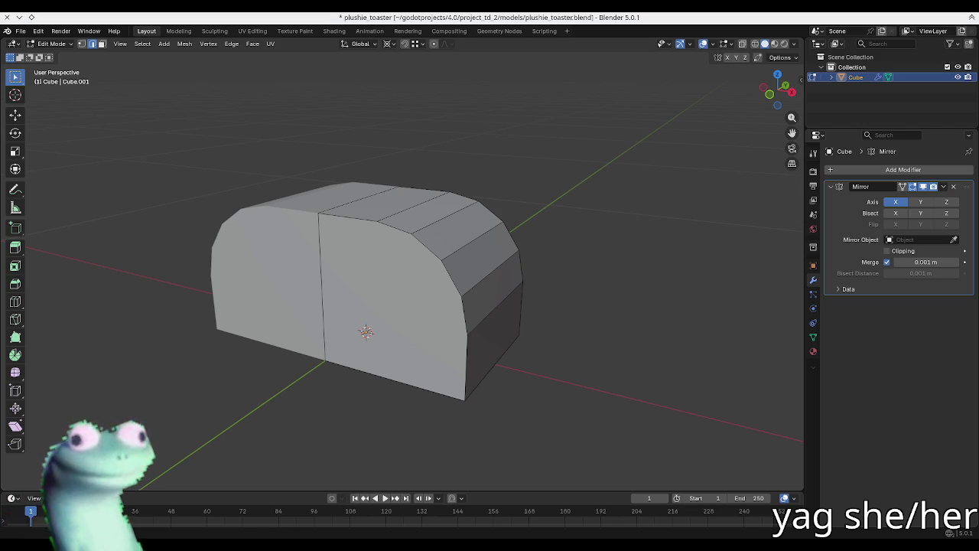
click(347, 217)
middle_drag(403, 233, 518, 190)
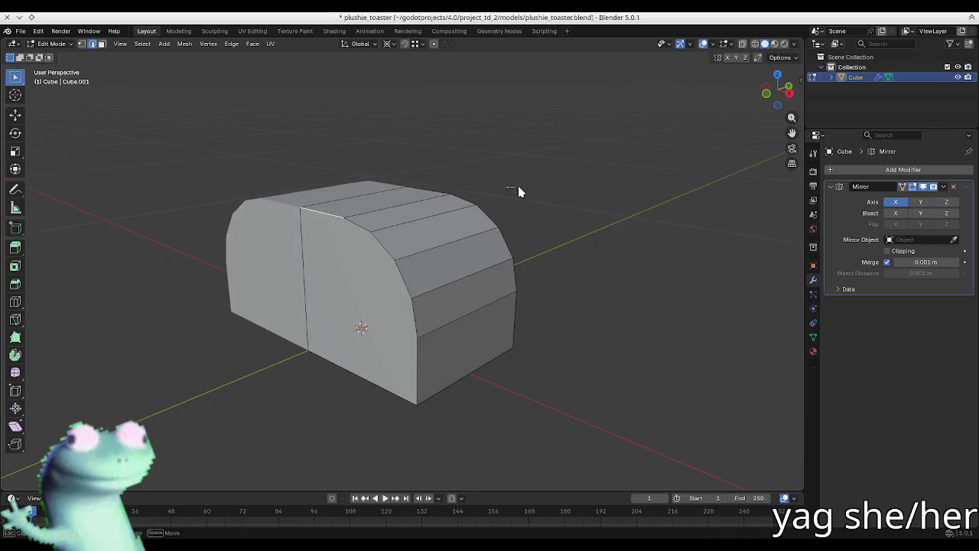
alt+click(330, 219)
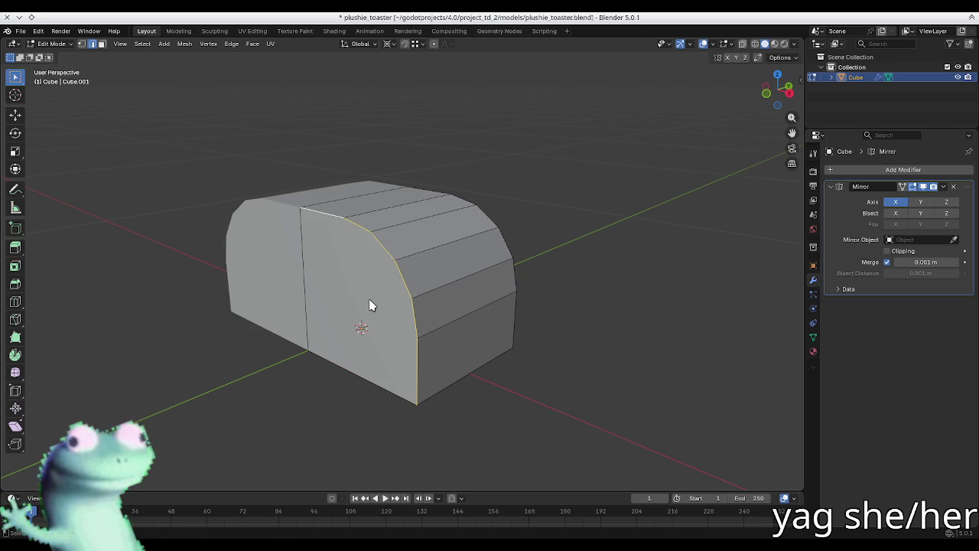
- Bevel the other side's curved edge loop with 2 segments at about 0.025 m offset
key(ctrl+b)
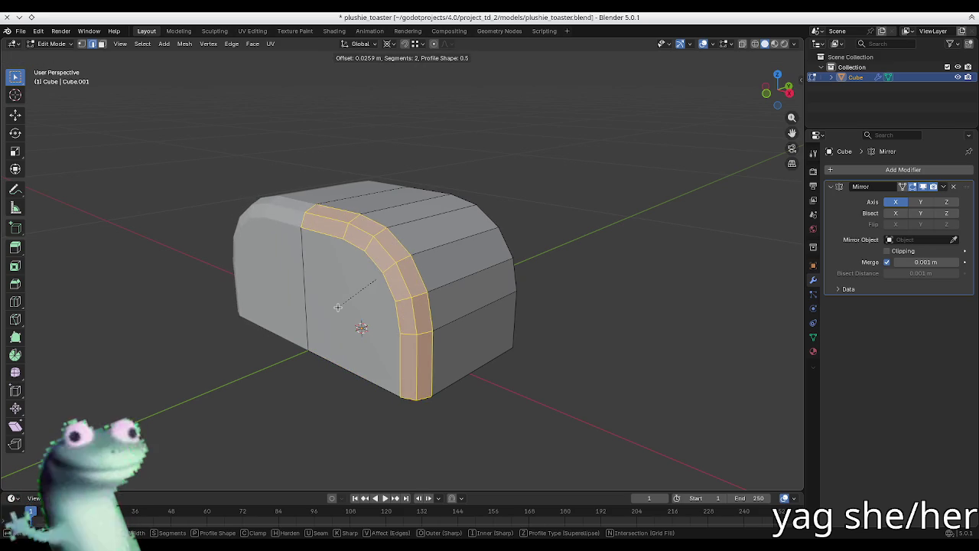
key(Escape)
middle_drag(549, 278, 388, 210)
alt+click(387, 211)
key(ctrl+b)
scroll(284, 316, down, 3)
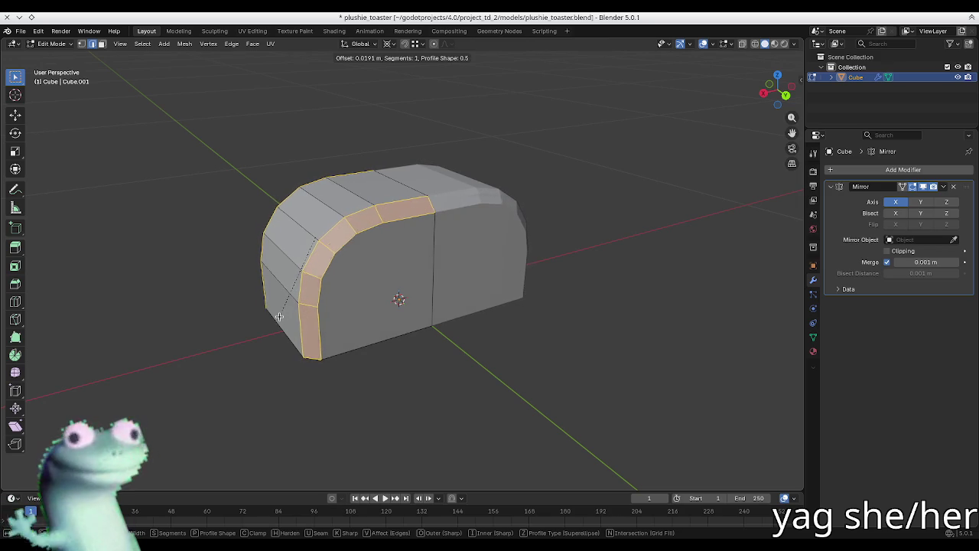
scroll(280, 316, up, 1)
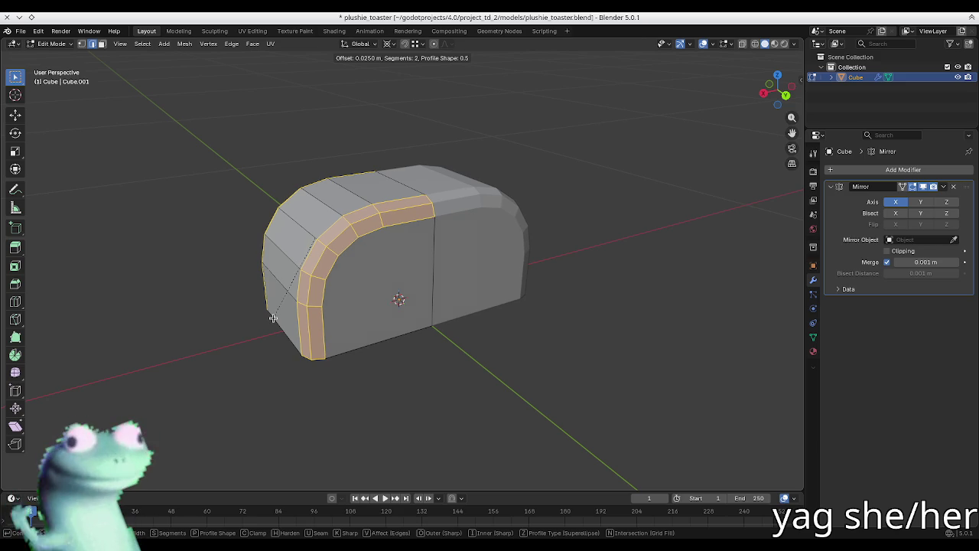
click(273, 318)
middle_drag(256, 219, 267, 223)
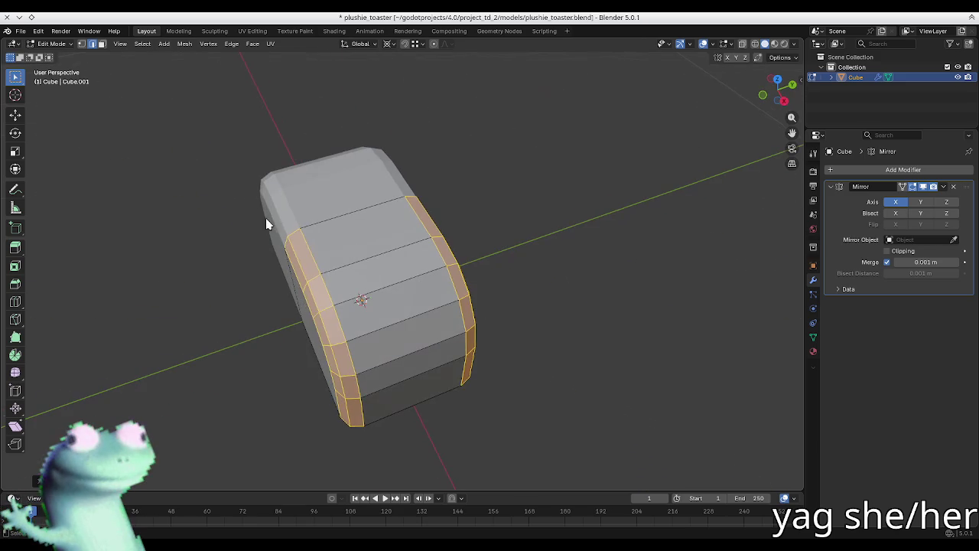
- Add a centred edge loop down the middle of the top
key(3)
click(350, 245)
shift+click(391, 340)
shift+click(391, 341)
shift+click(398, 306)
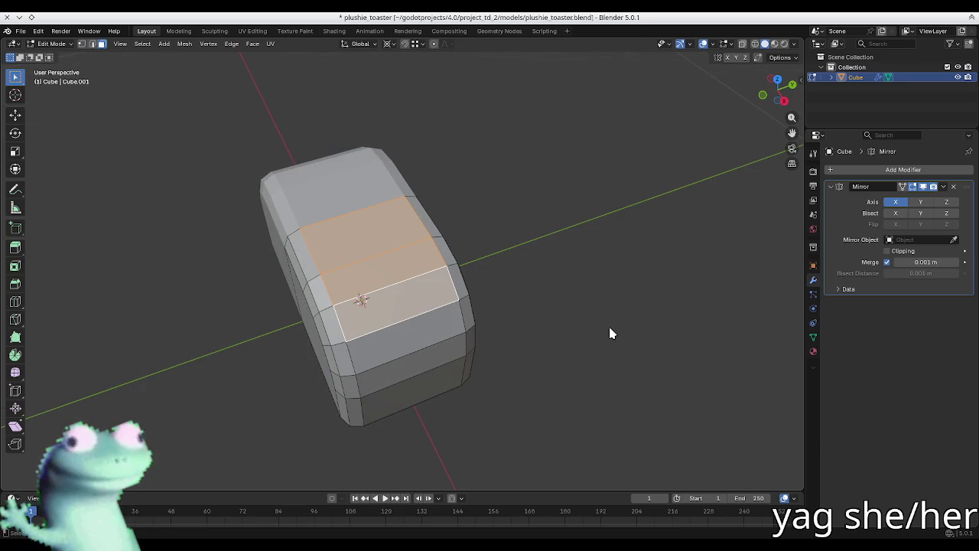
key(ctrl+r)
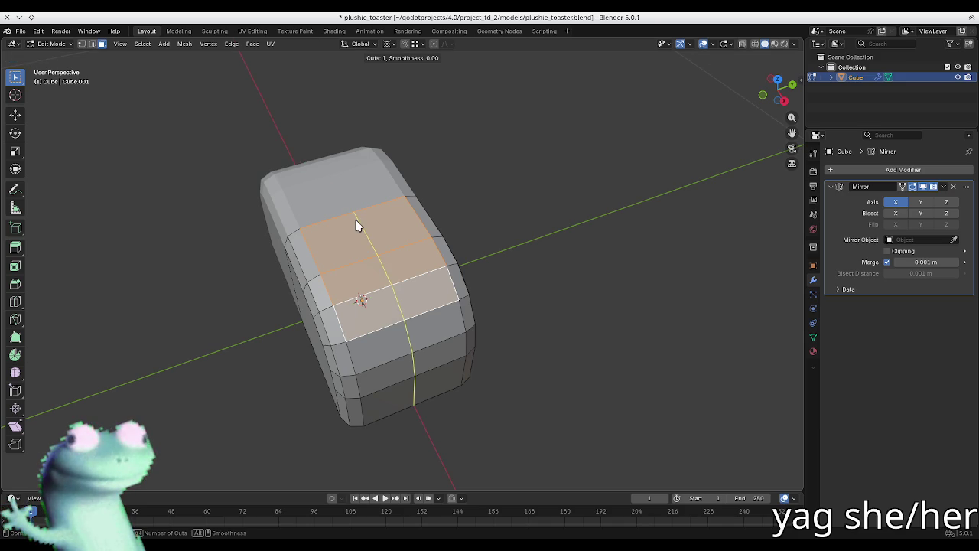
click(359, 223)
right_click(358, 223)
- Inset a block of five top faces
key(3)
click(345, 245)
shift+click(355, 283)
shift+click(360, 318)
shift+click(397, 264)
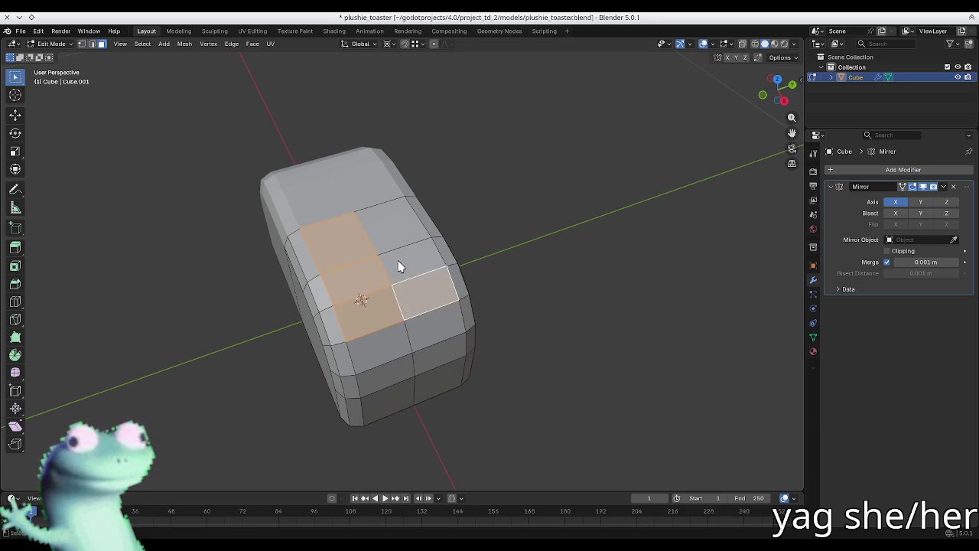
shift+click(421, 223)
key(i)
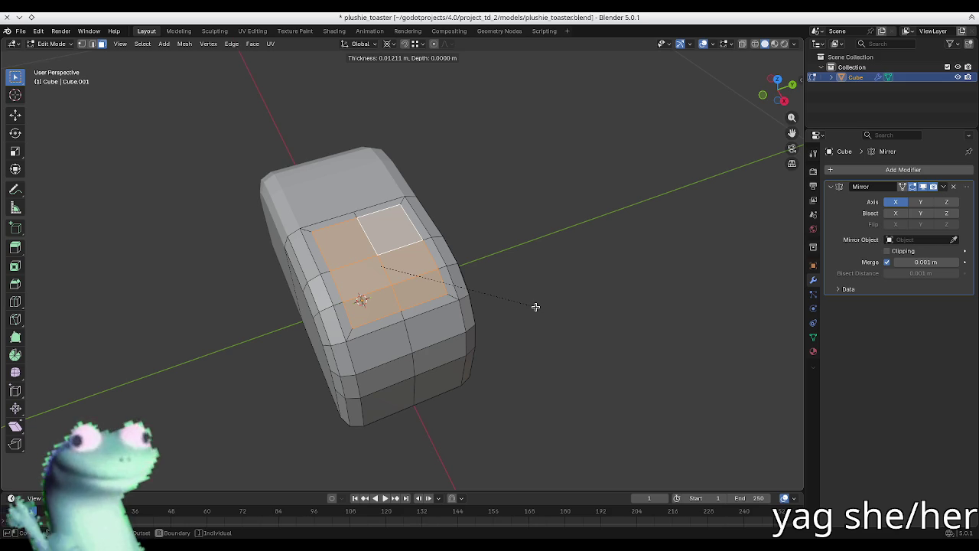
right_click(535, 306)
key(i)
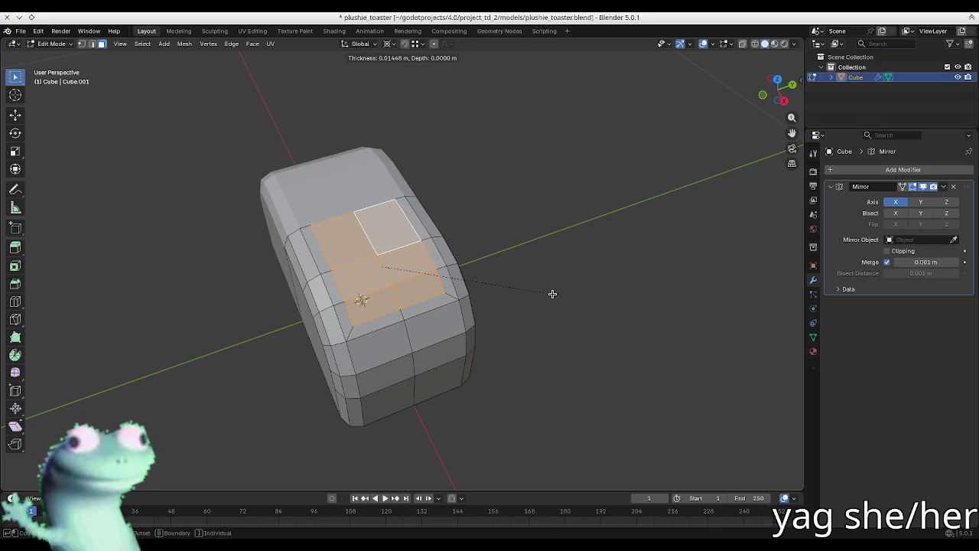
click(552, 294)
- Try insetting two top faces as one region, then cancel it
mouse_move(553, 298)
middle_down()
mouse_move(507, 228)
mouse_move(497, 256)
middle_up()
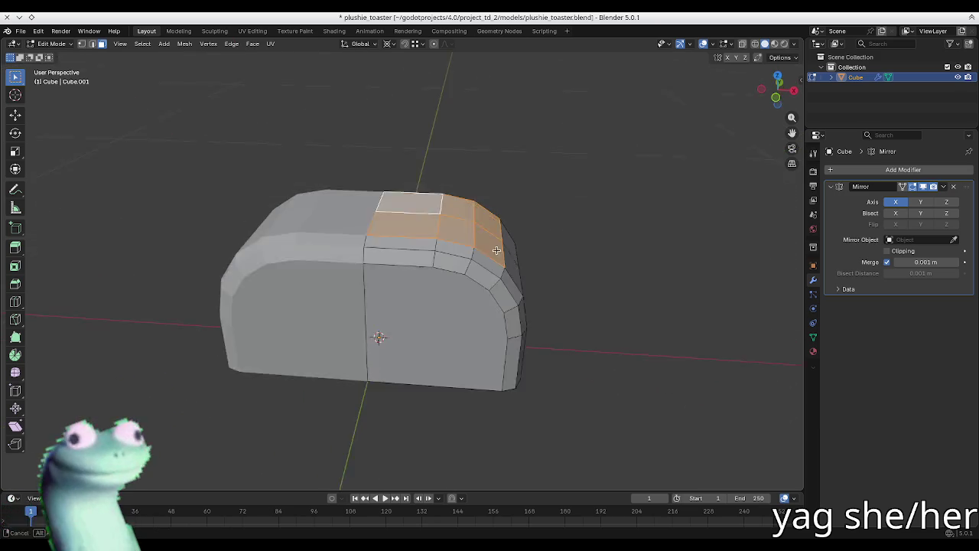
click(397, 223)
shift+click(397, 255)
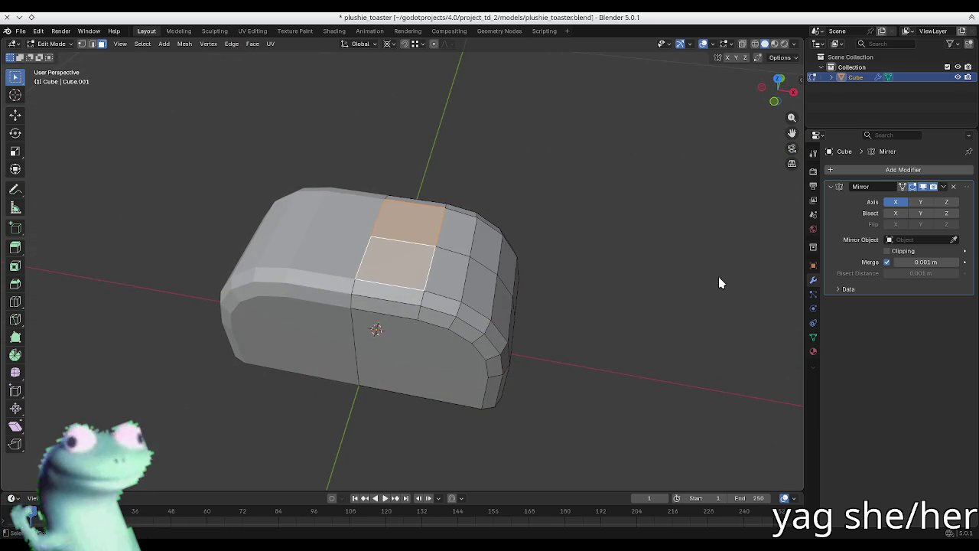
key(i)
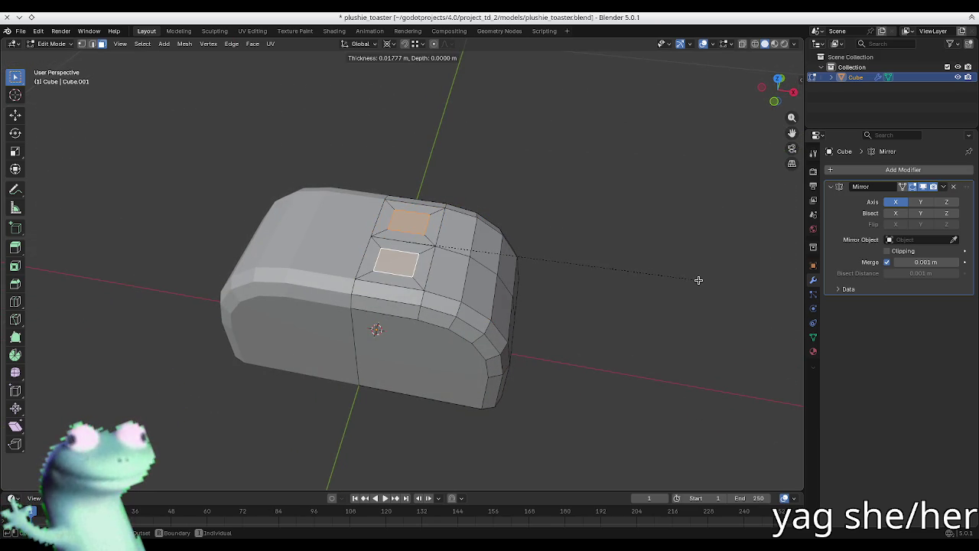
key(i)
key(i)
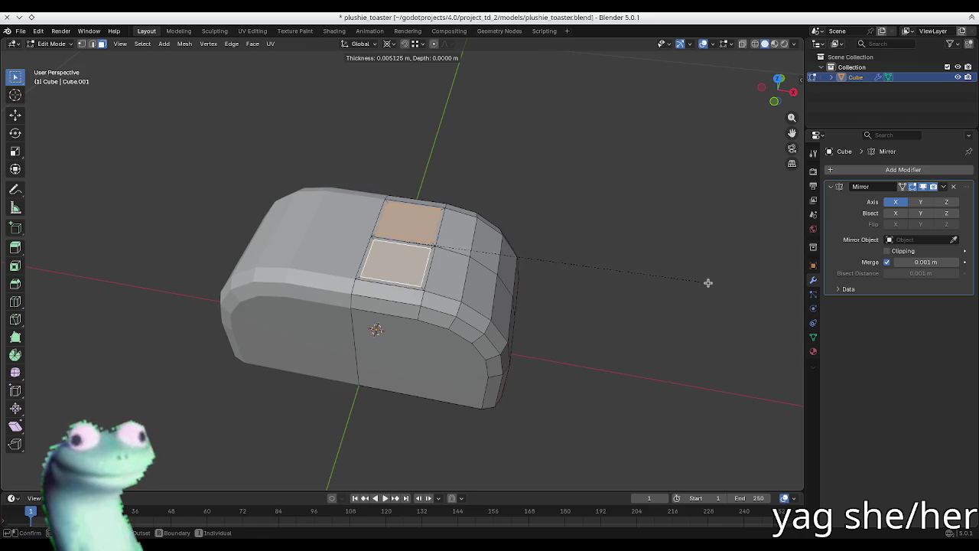
key(i)
right_click(699, 283)
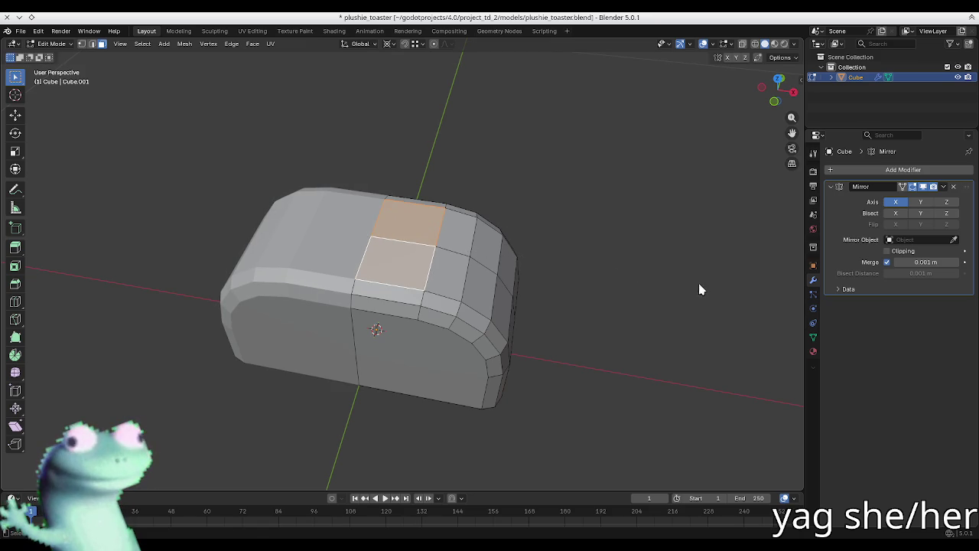
- In X-ray view, inset the top faces again, then undo the insets
key(alt+z)
middle_drag(426, 252, 388, 232)
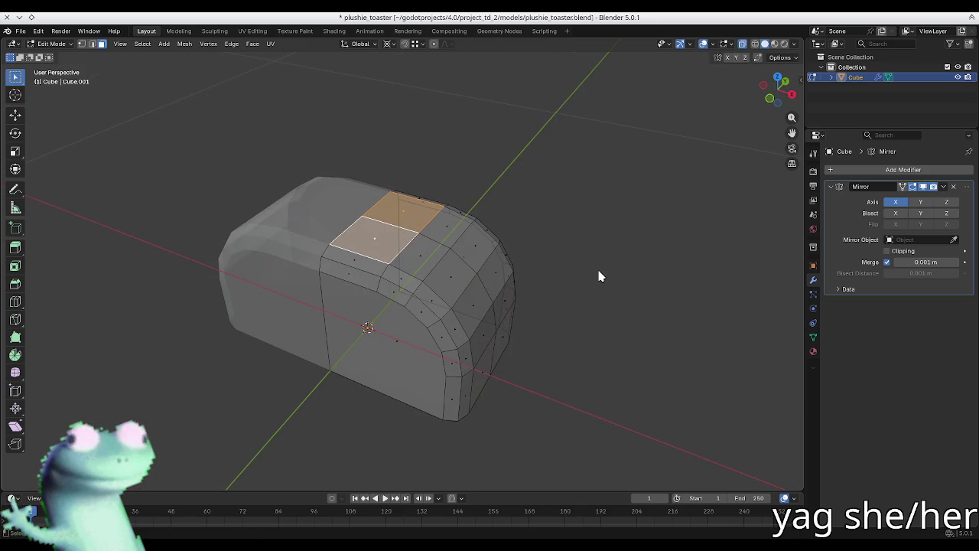
key(i)
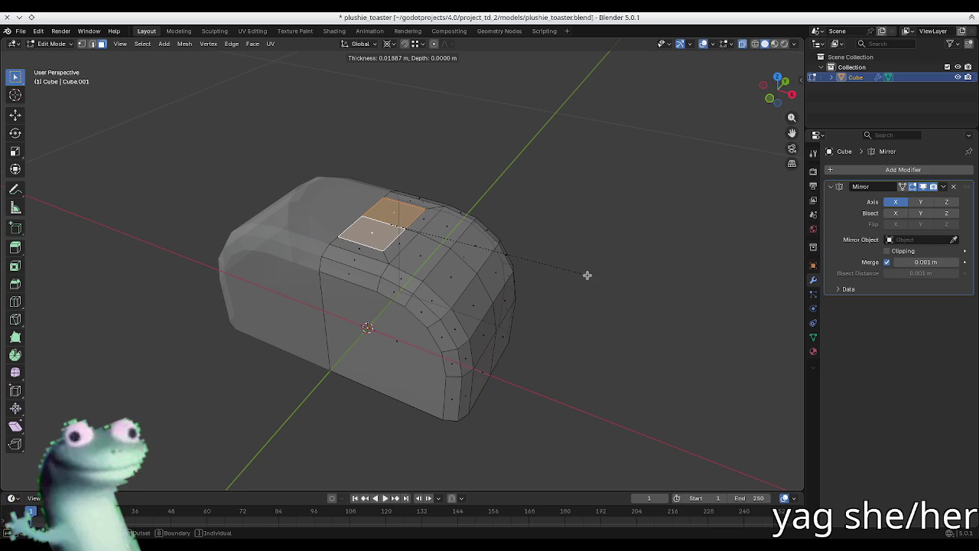
click(587, 275)
middle_drag(589, 280, 465, 245)
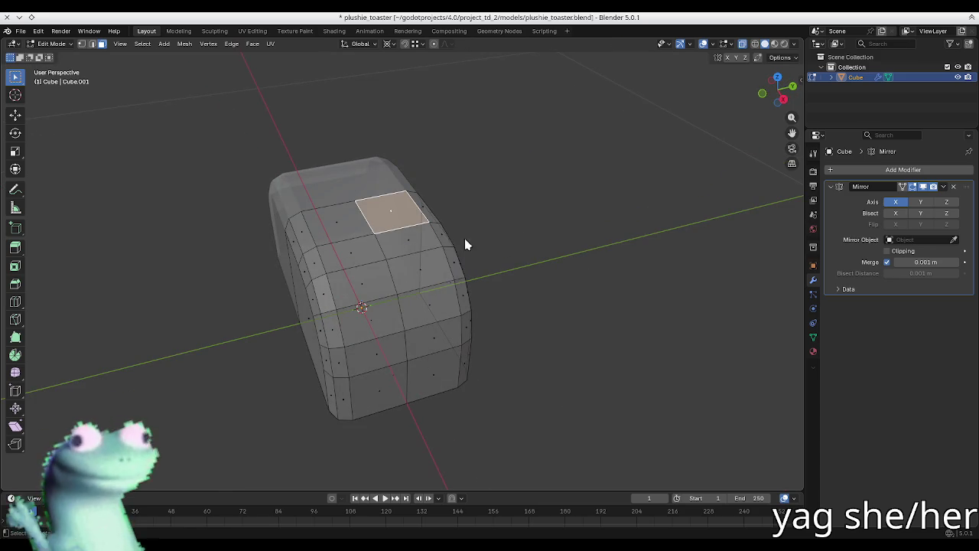
key(ctrl+z)
key(ctrl+z)
key(ctrl+z)
key(ctrl+z)
key(ctrl+z)
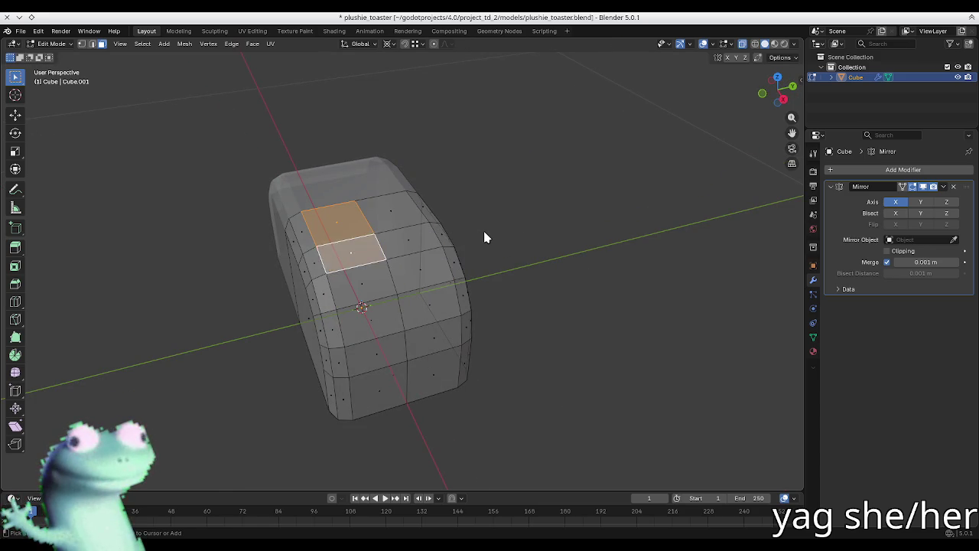
key(ctrl+z)
key(ctrl+z)
key(ctrl+z)
key(ctrl+z)
key(ctrl+z)
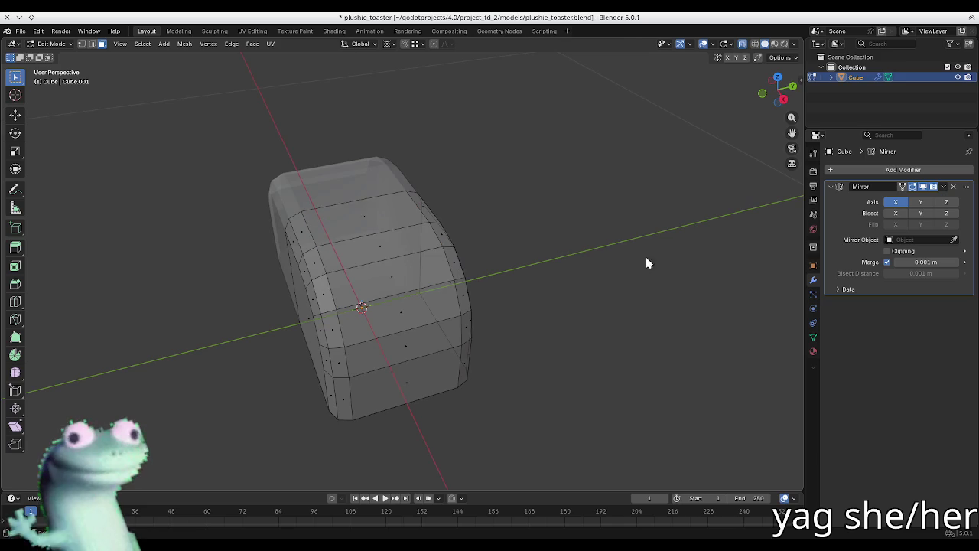
- Add four vertical edge loops across the body
key(ctrl+r)
scroll(358, 201, up, 1)
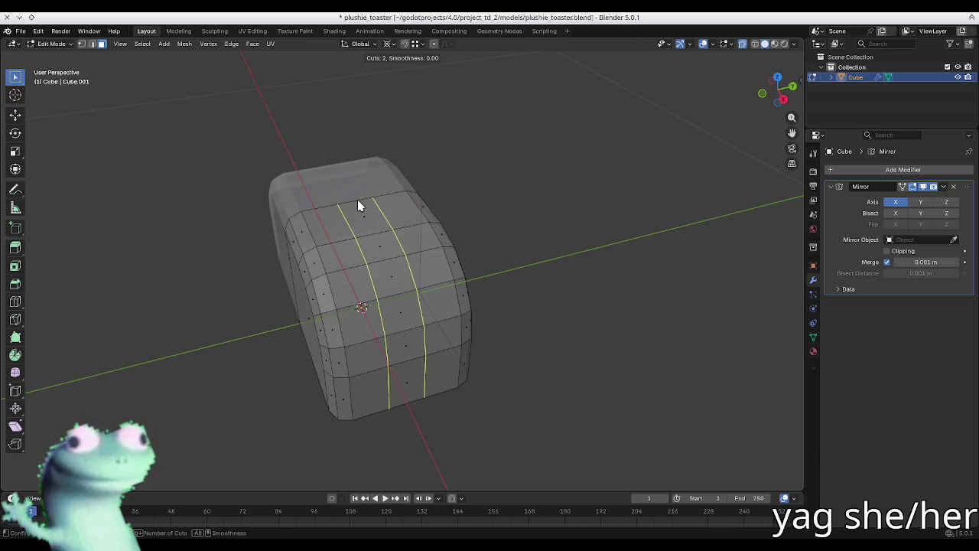
scroll(358, 204, up, 1)
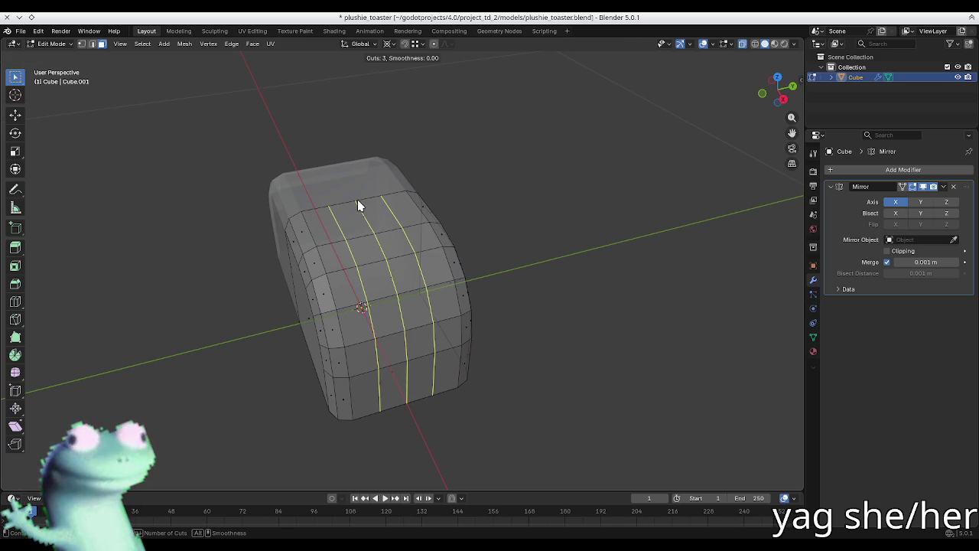
scroll(357, 203, up, 1)
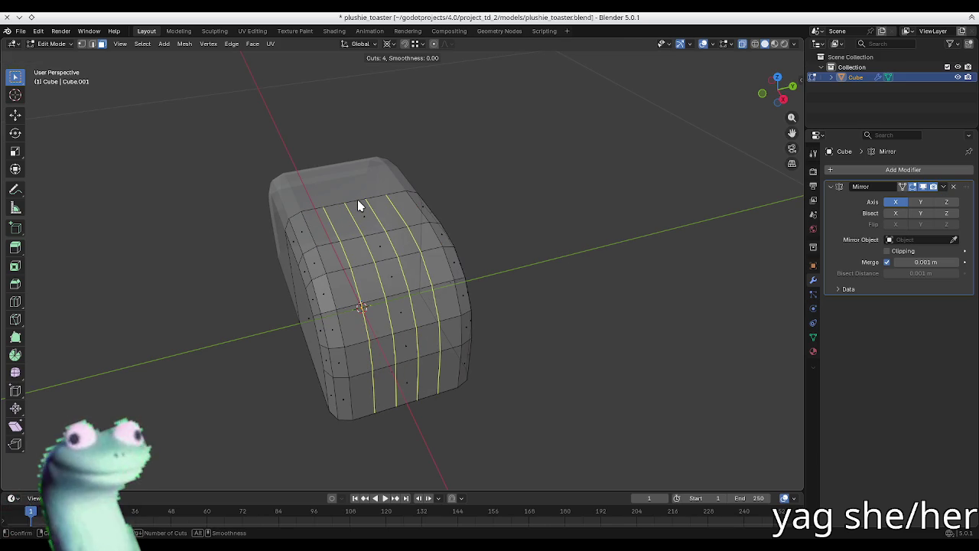
click(357, 199)
mouse_move(358, 199)
middle_down()
mouse_move(518, 208)
mouse_move(590, 282)
mouse_move(348, 232)
middle_up()
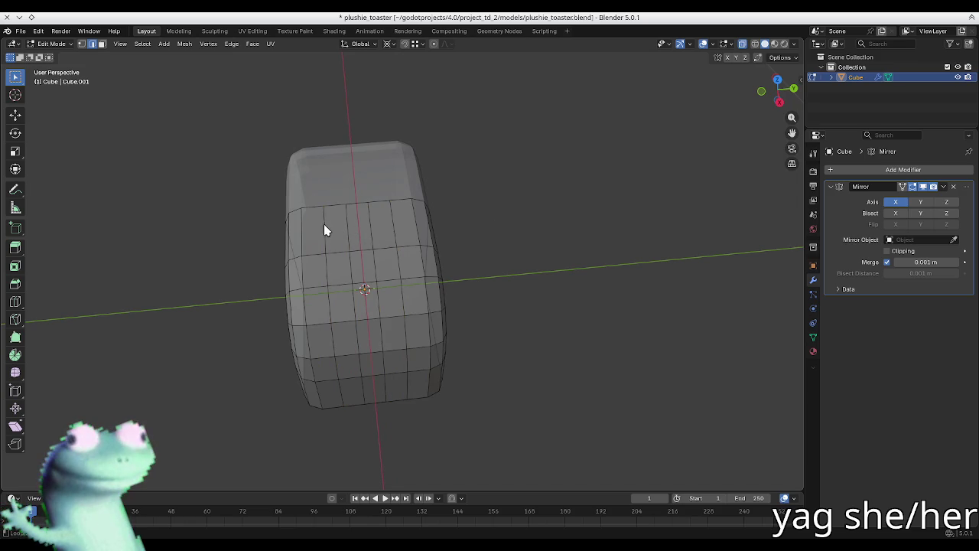
middle_drag(451, 210, 431, 203)
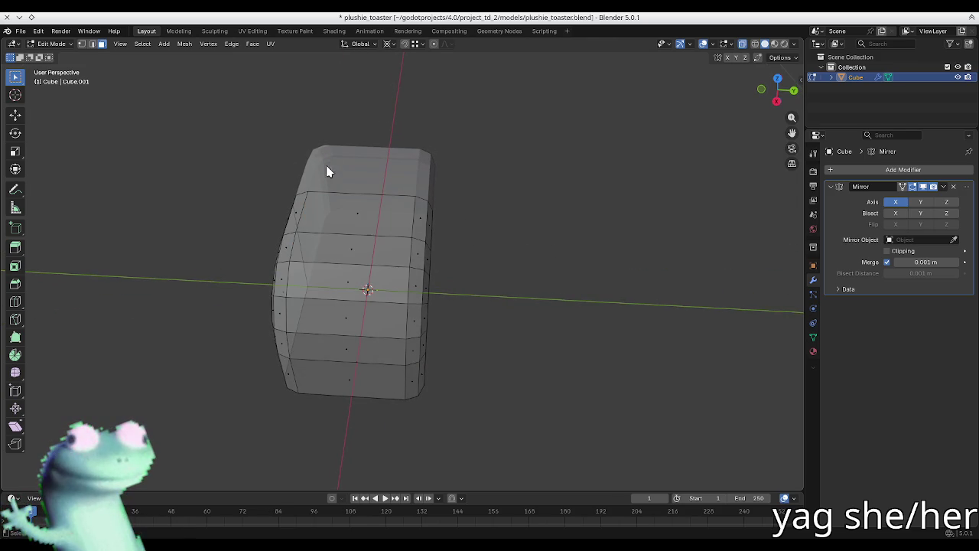
- Add another centred loop and delete the upper half from the top view
key(ctrl+r)
click(360, 207)
right_click(362, 211)
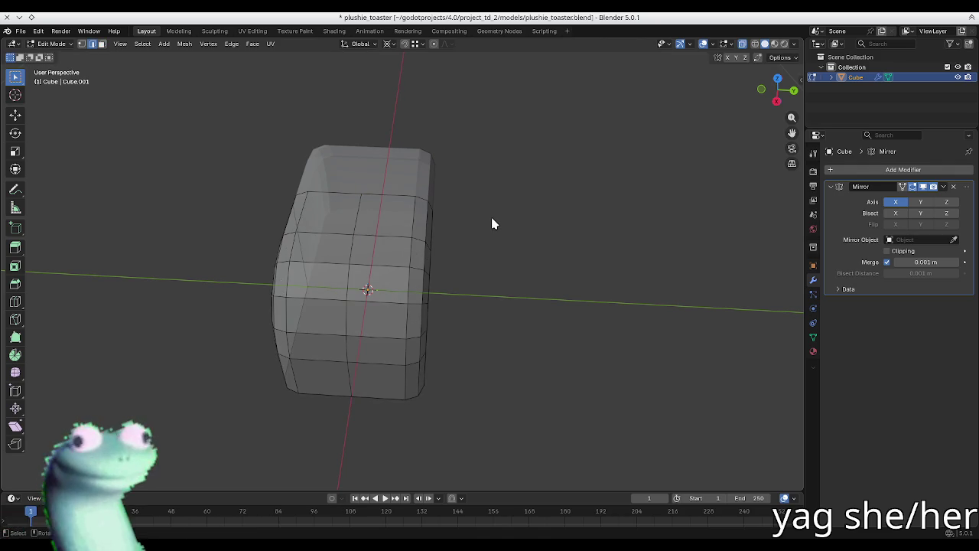
key(KP_7)
drag(594, 215, 267, 277)
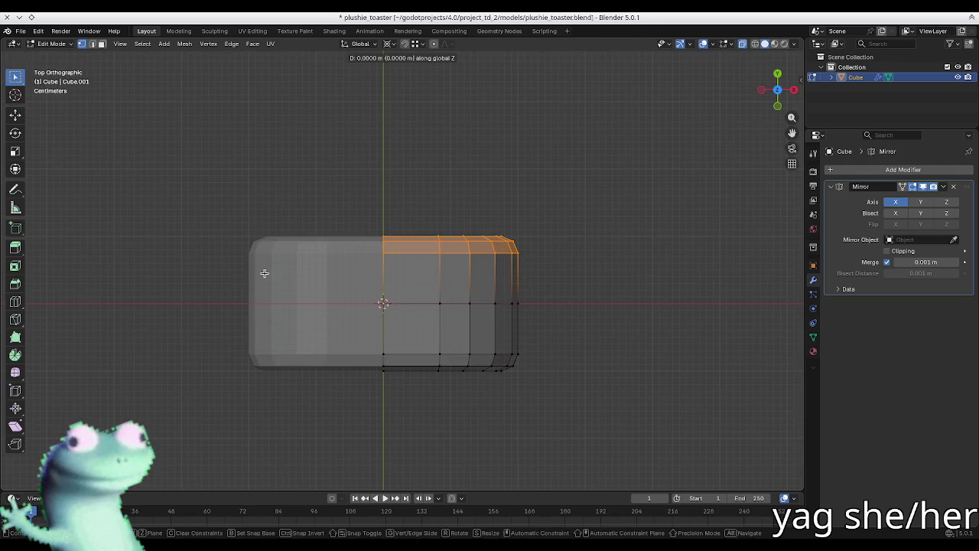
key(x)
click(490, 264)
mouse_move(489, 266)
middle_down()
mouse_move(371, 224)
mouse_move(457, 239)
middle_up()
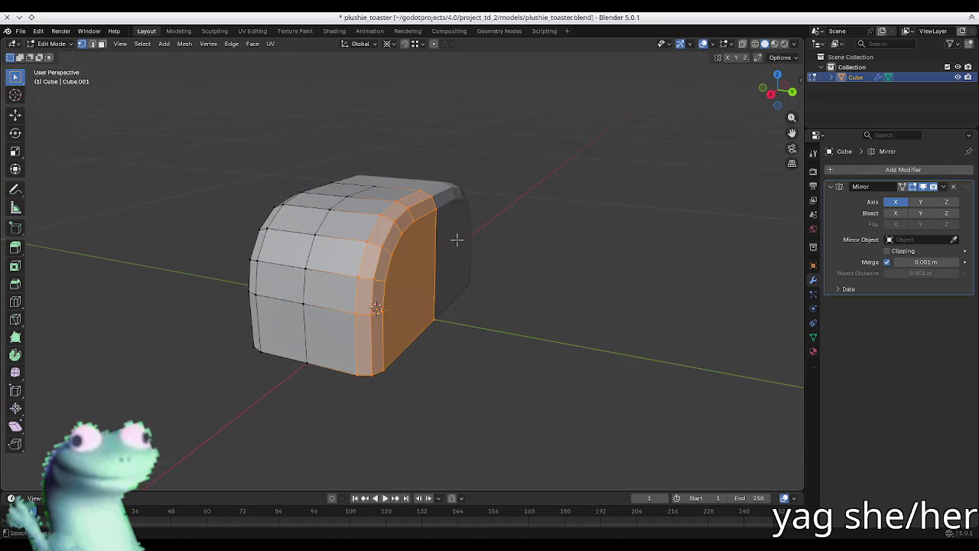
- Select the top vertices in side view and show the mirror result while editing
key(KP_1)
ctrl+drag(583, 205, 287, 263)
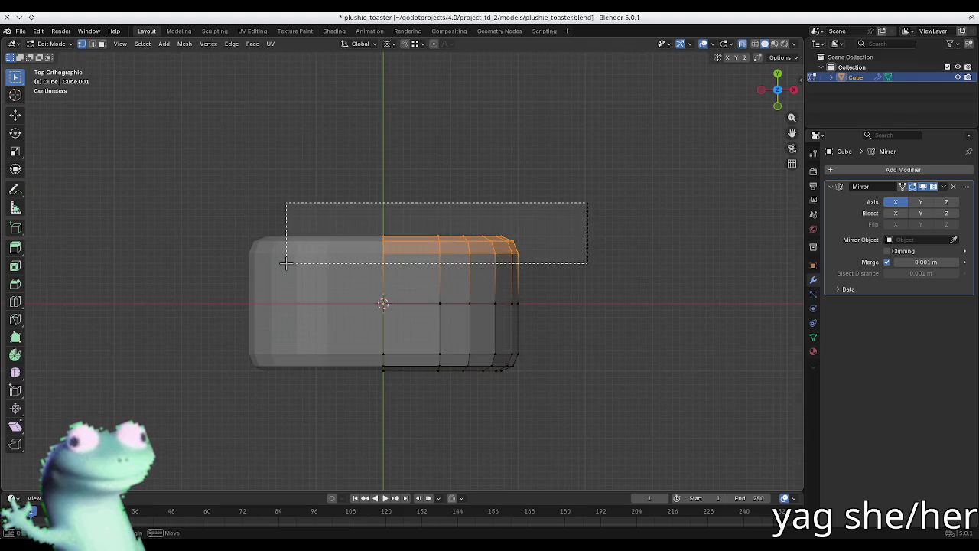
key(KP_7)
mouse_move(286, 264)
middle_down()
mouse_move(387, 243)
mouse_move(354, 168)
mouse_move(415, 175)
mouse_move(394, 257)
mouse_move(405, 257)
middle_up()
click(913, 187)
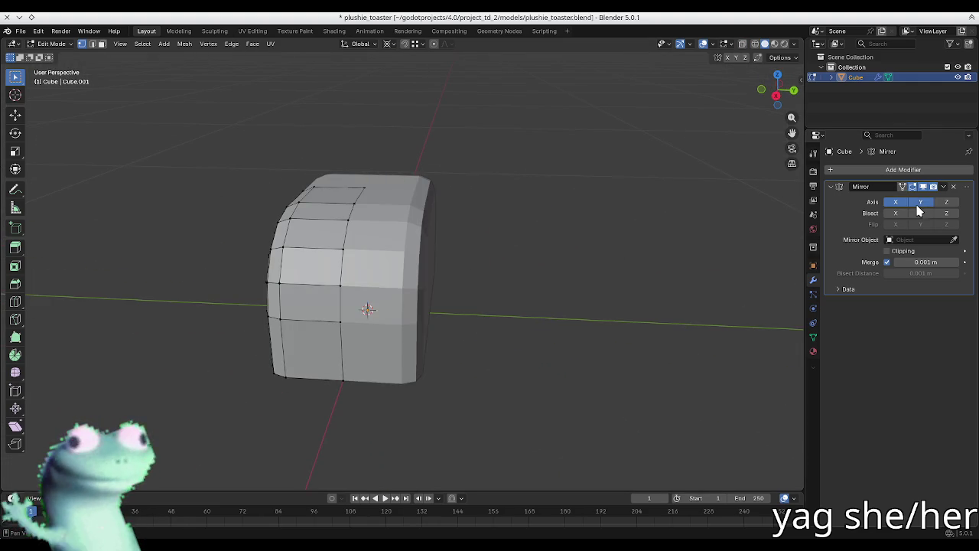
- Enable mirroring across the Y axis as well
click(920, 201)
mouse_move(335, 208)
middle_down()
mouse_move(431, 246)
mouse_move(342, 231)
middle_up()
key(ctrl+r)
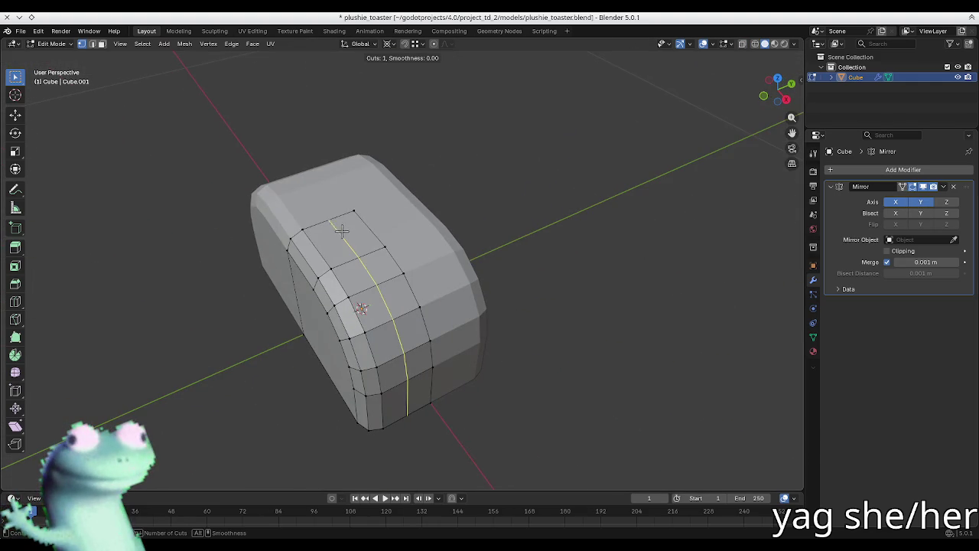
key(Escape)
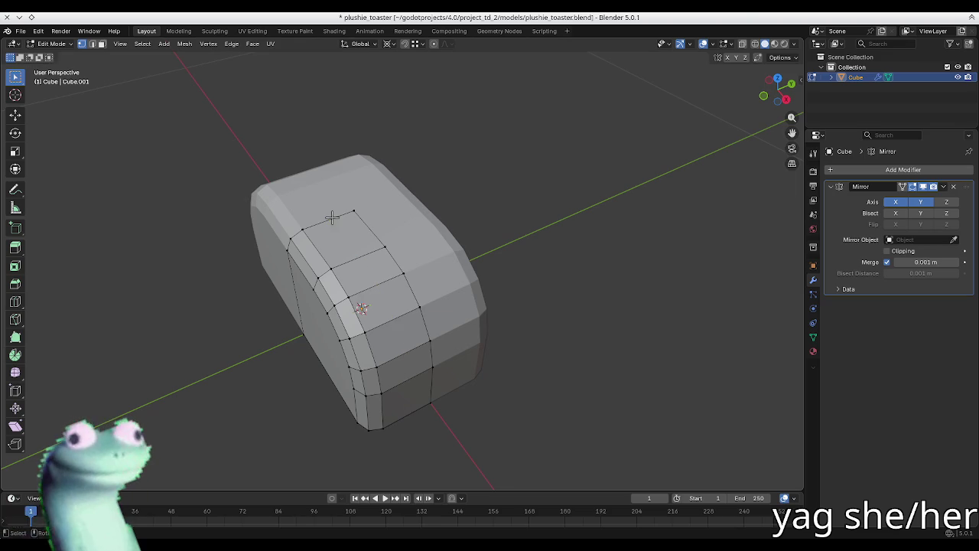
- Inset the top-front face with the boundary option toggled
key(3)
click(363, 251)
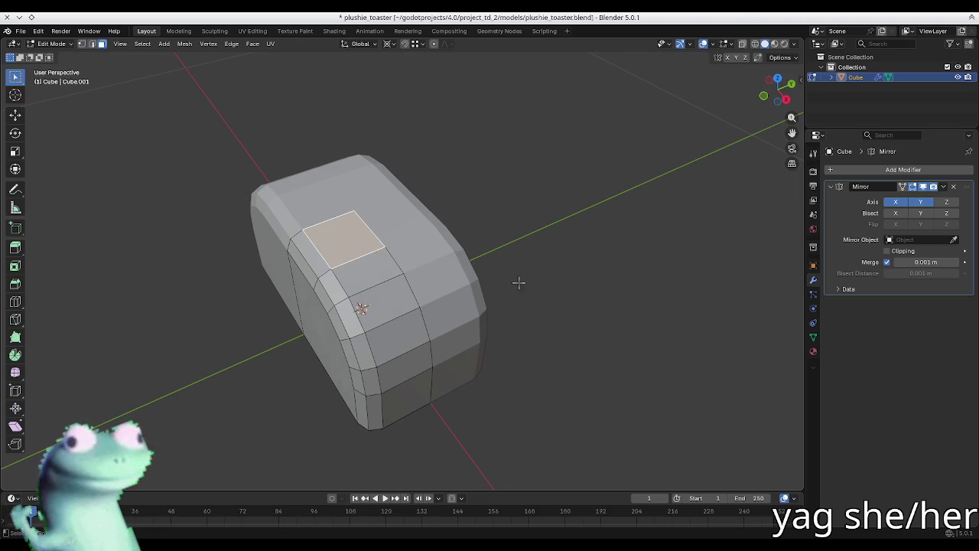
key(i)
key(b)
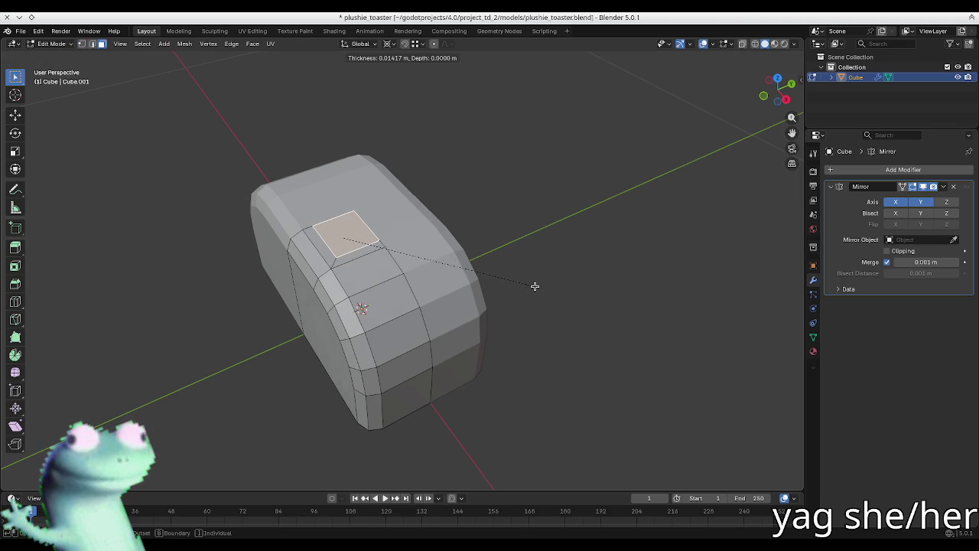
click(447, 199)
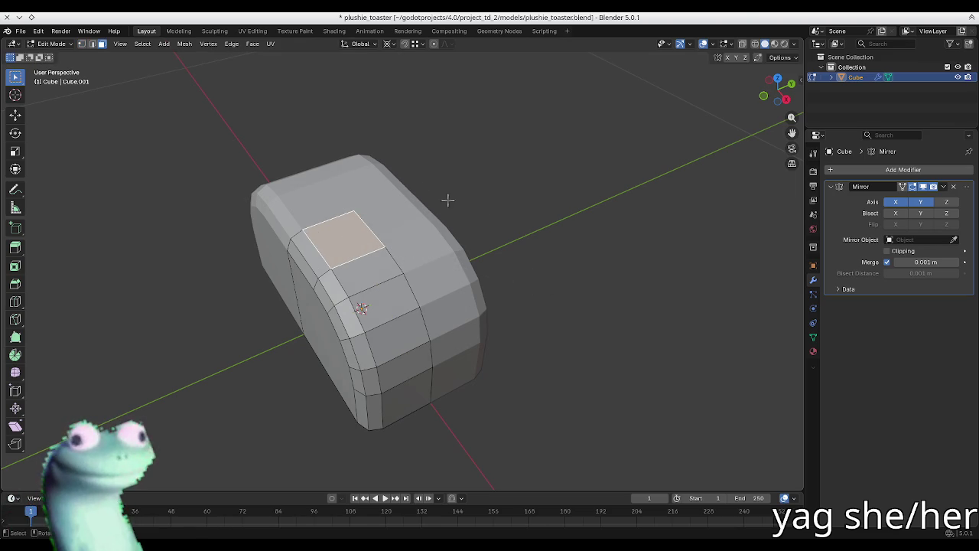
click(638, 247)
middle_drag(421, 212, 383, 210)
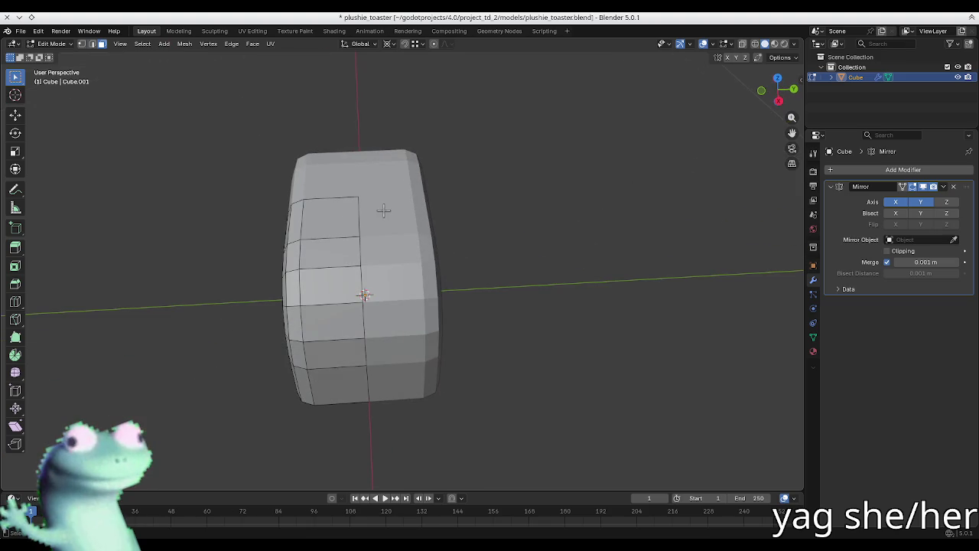
- Cut two centred edge loops through the inset face
key(ctrl+r)
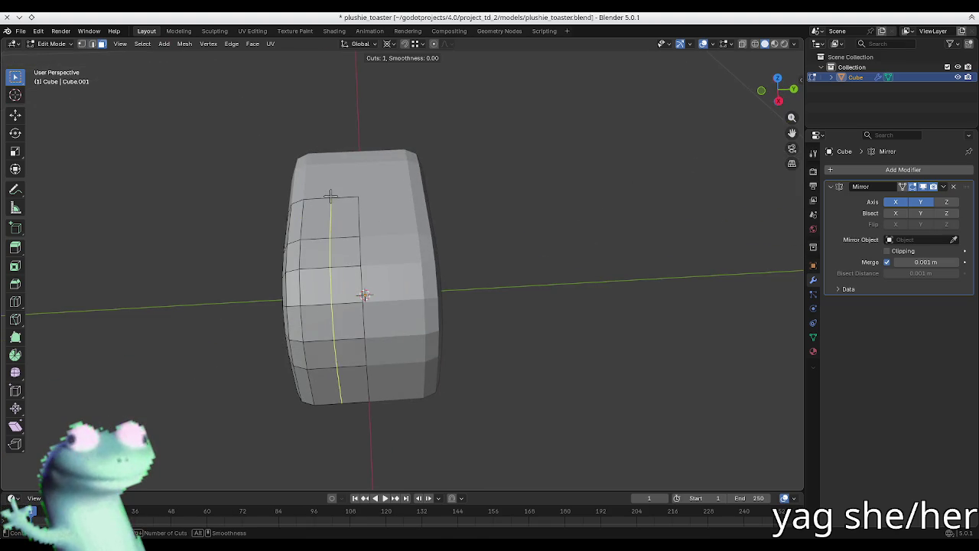
scroll(330, 197, up, 1)
click(330, 196)
right_click(330, 197)
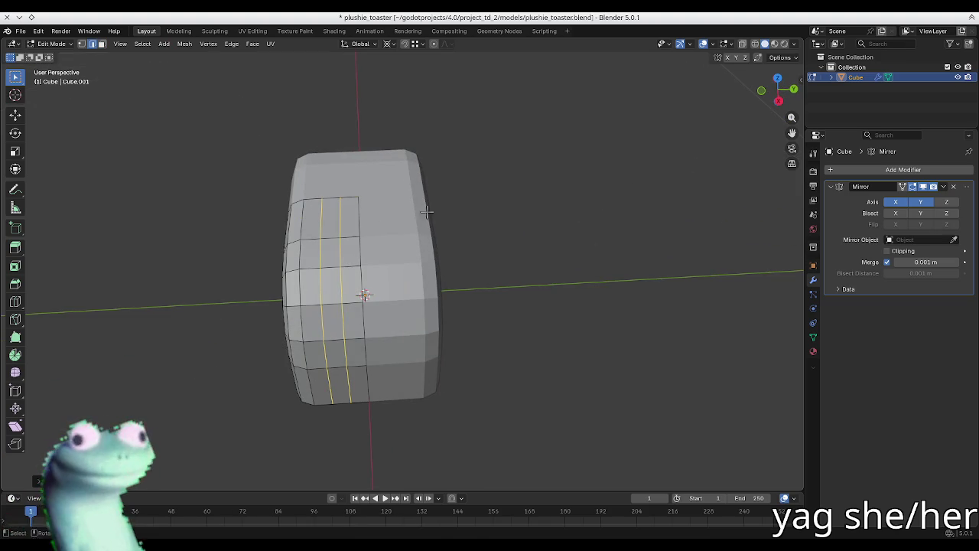
- Extrude the narrow strip inward to form the slot and return to Object Mode
key(3)
click(336, 233)
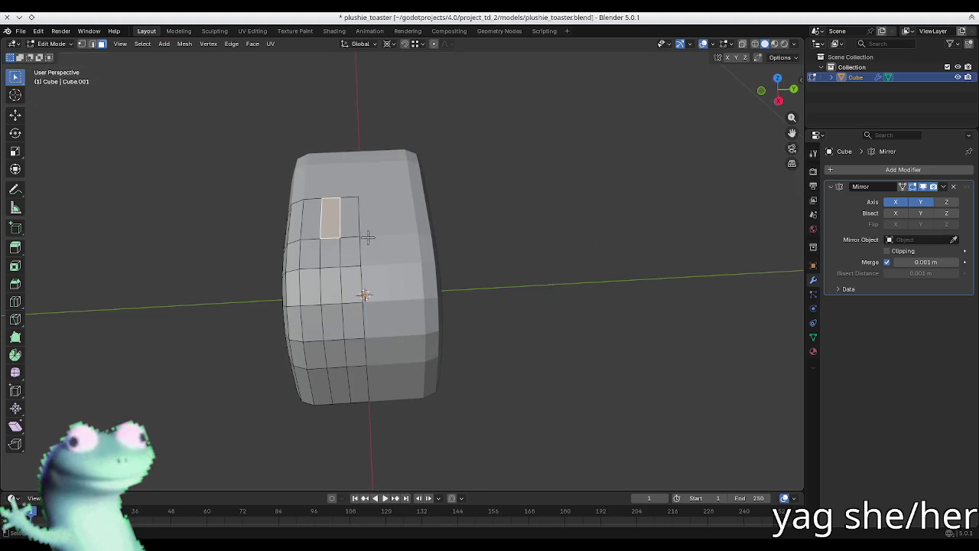
key(e)
click(368, 241)
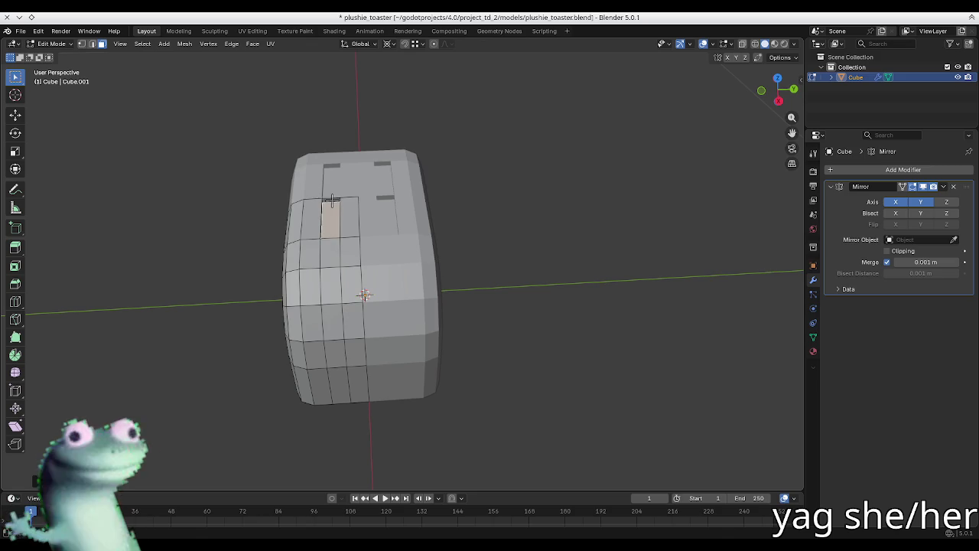
mouse_move(329, 201)
middle_down()
mouse_move(312, 188)
mouse_move(520, 190)
mouse_move(568, 160)
mouse_move(441, 190)
mouse_move(421, 181)
mouse_move(297, 228)
mouse_move(389, 254)
middle_up()
key(Tab)
key(Tab)
key(Tab)
scroll(390, 261, down, 4)
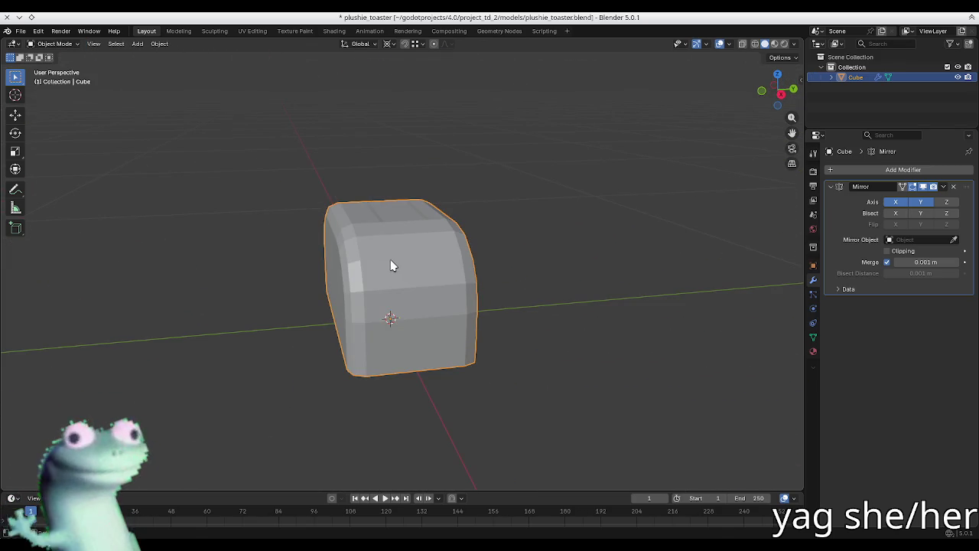
- Apply Shade Auto Smooth, adding a 30° Smooth by Angle modifier below the Mirror, and inspect
key(F3)
text(au)
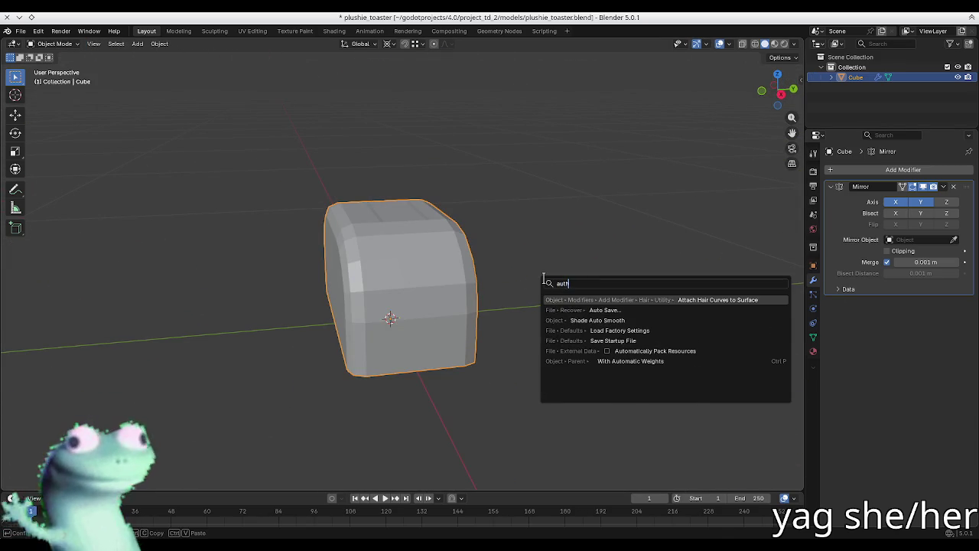
text(to)
key(Down)
key(Return)
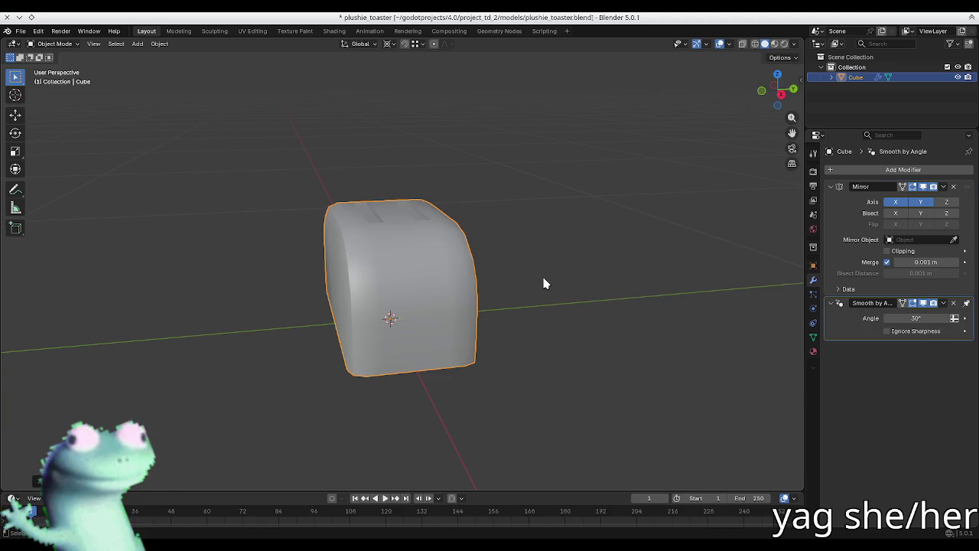
mouse_move(523, 271)
middle_down()
mouse_move(459, 286)
mouse_move(581, 236)
mouse_move(418, 266)
mouse_move(372, 221)
mouse_move(376, 199)
mouse_move(344, 235)
mouse_move(278, 275)
mouse_move(304, 204)
middle_up()
- In Edit Mode, lower the slot floor face straight down along Z
key(Tab)
click(318, 216)
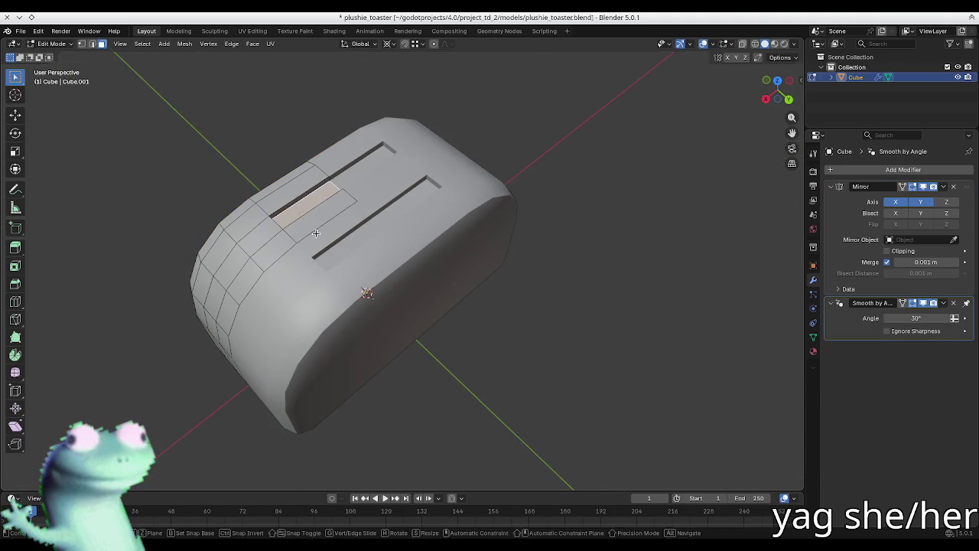
key(g)
key(z)
click(313, 243)
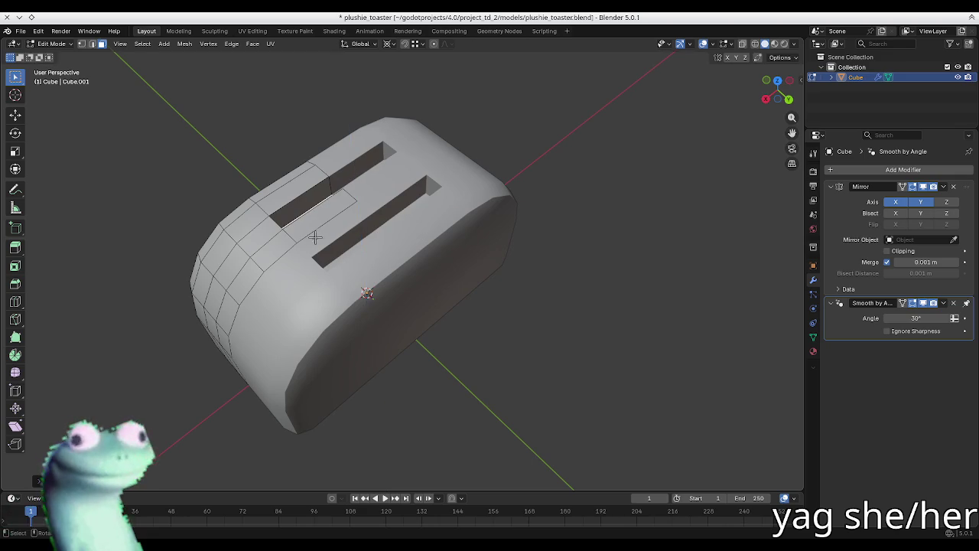
middle_drag(313, 243, 328, 153)
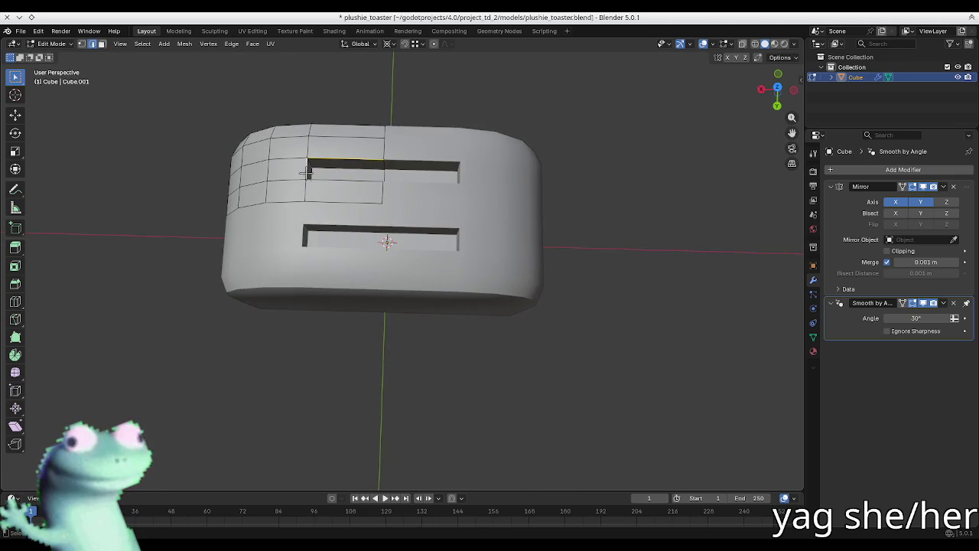
- Bevel the slot rim edge with 2 segments at about 0.009 m and preview in Object Mode
key(ctrl+b)
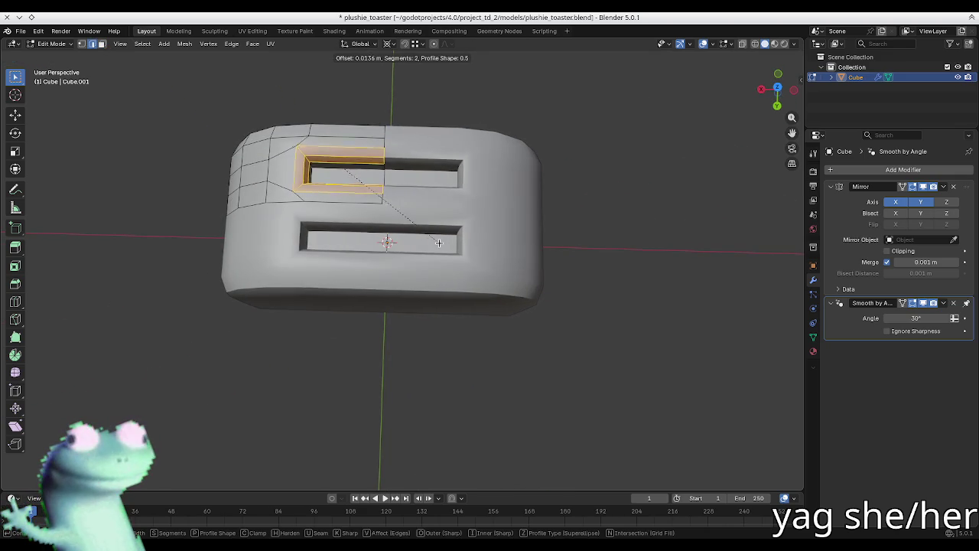
click(432, 240)
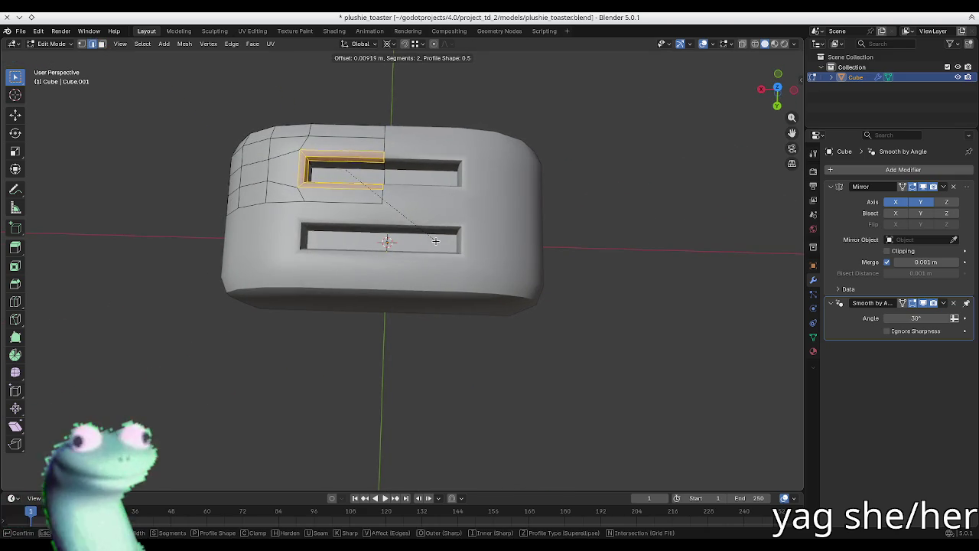
key(Tab)
mouse_move(368, 247)
middle_down()
mouse_move(525, 160)
mouse_move(536, 224)
middle_up()
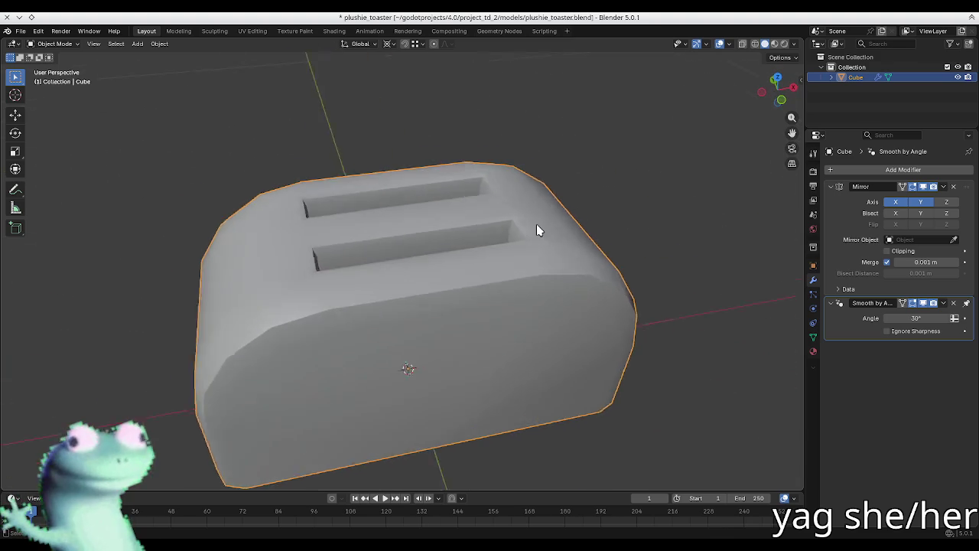
scroll(536, 223, up, 3)
scroll(577, 221, up, 2)
key(Tab)
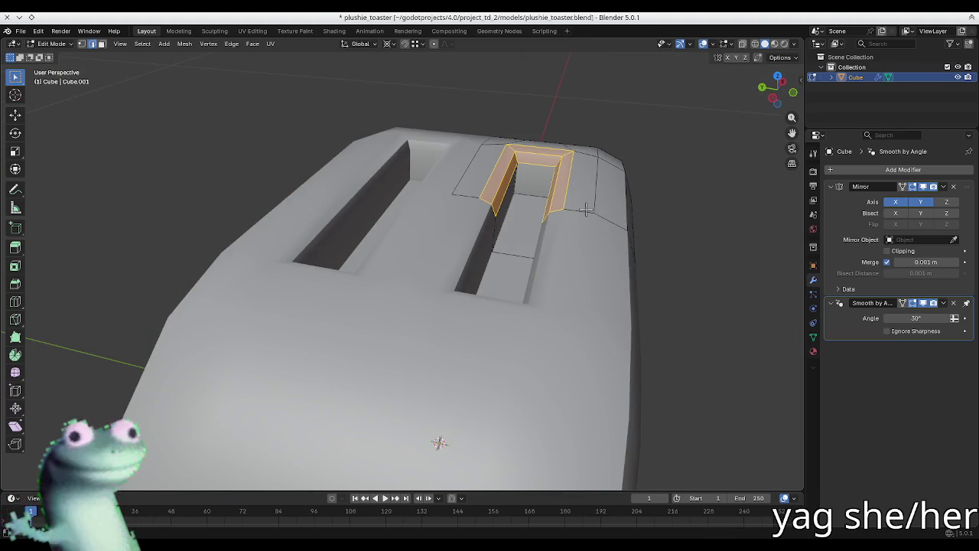
- Select the slot rim edges and bevel them with 4 segments
middle_drag(585, 209, 552, 230)
alt+click(552, 229)
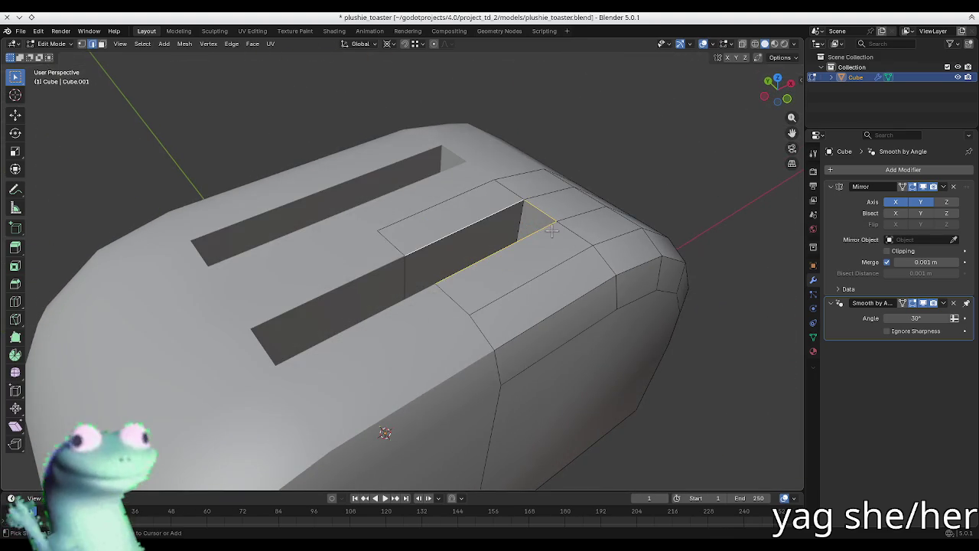
key(ctrl+b)
scroll(405, 316, down, 1)
scroll(405, 316, up, 1)
scroll(405, 316, up, 1)
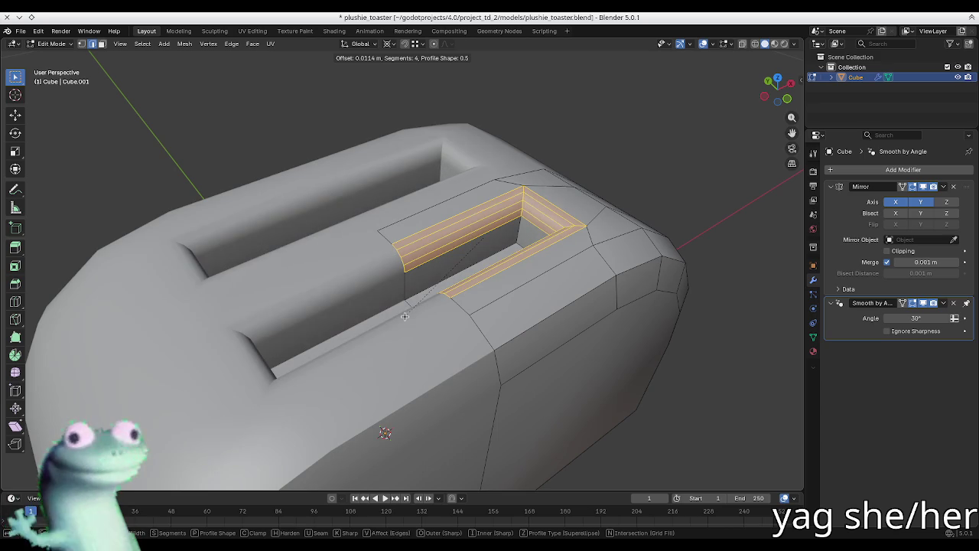
scroll(407, 313, down, 1)
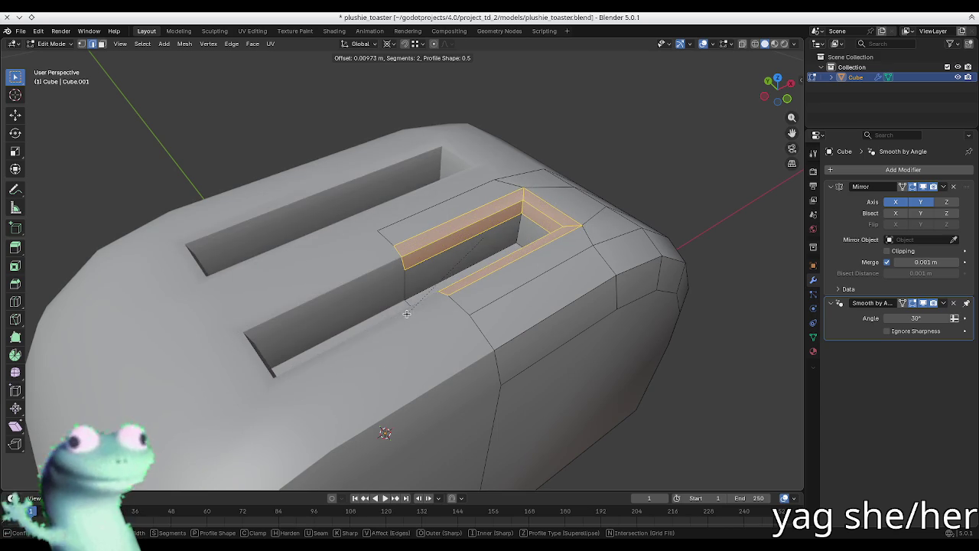
scroll(407, 312, up, 1)
scroll(410, 312, up, 1)
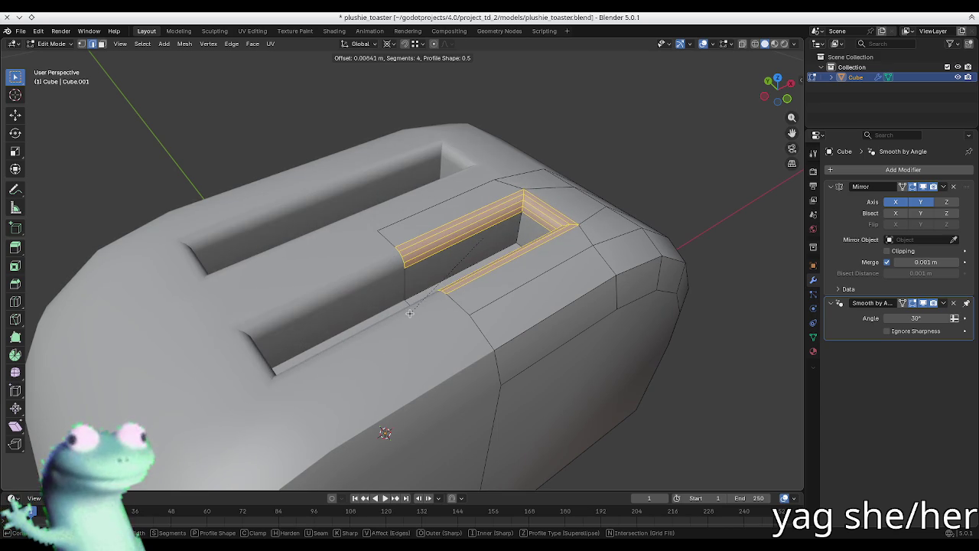
scroll(410, 312, down, 1)
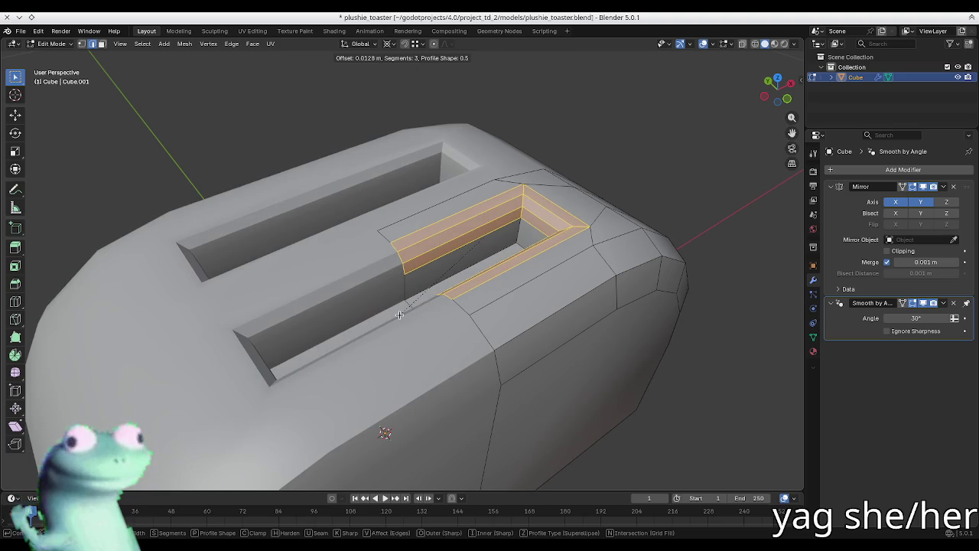
scroll(401, 313, up, 1)
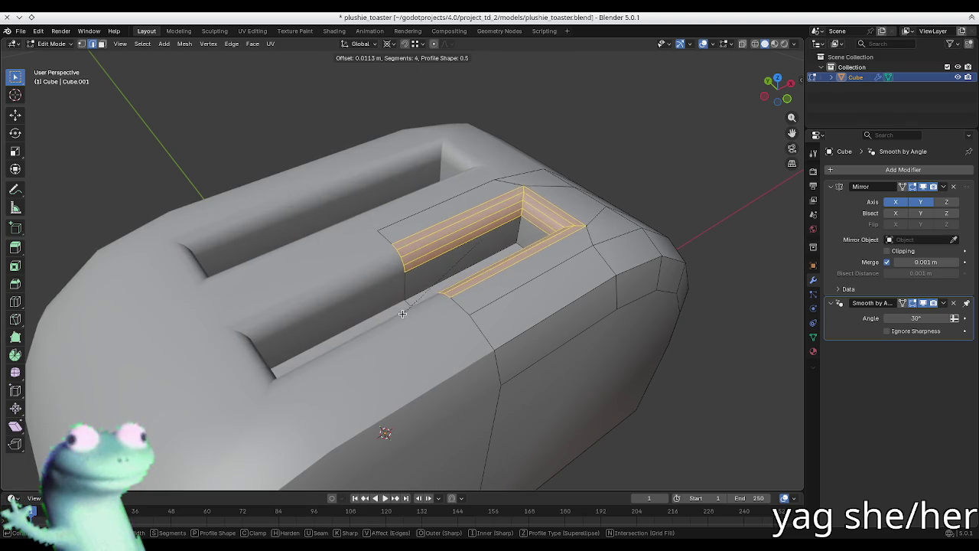
click(399, 314)
- Preview the rounded slots, then bevel another selected slot edge and preview again
key(Tab)
mouse_move(400, 315)
middle_down()
mouse_move(649, 339)
mouse_move(513, 313)
mouse_move(498, 328)
mouse_move(455, 297)
mouse_move(524, 298)
mouse_move(501, 261)
middle_up()
key(Tab)
key(alt+a)
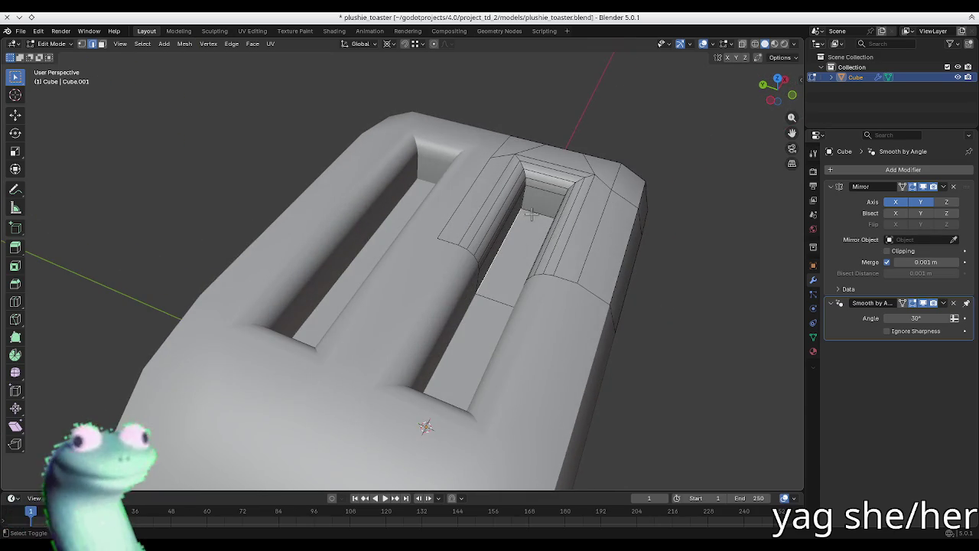
middle_drag(530, 215, 550, 236)
key(ctrl+b)
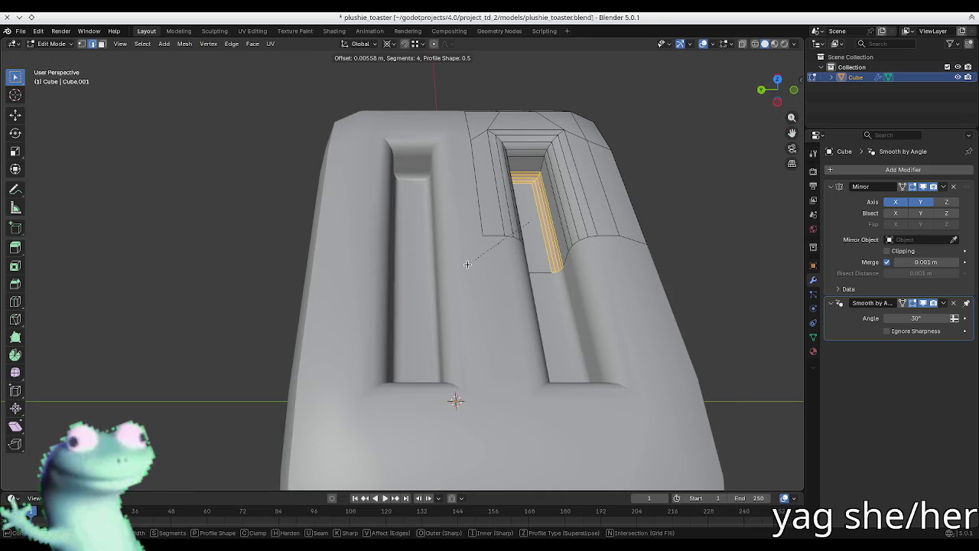
click(516, 271)
key(Tab)
mouse_move(516, 271)
middle_down()
mouse_move(613, 215)
mouse_move(539, 246)
middle_up()
- Step back before the last slot bevel, clear the selection and cancel an unwanted bevel
key(Tab)
scroll(538, 245, up, 3)
key(Tab)
key(Tab)
key(2)
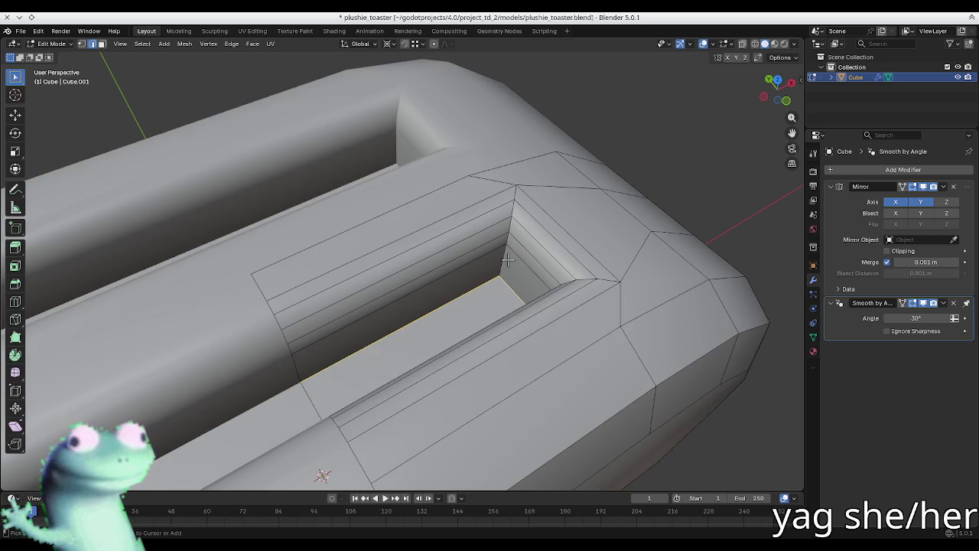
key(Tab)
key(Tab)
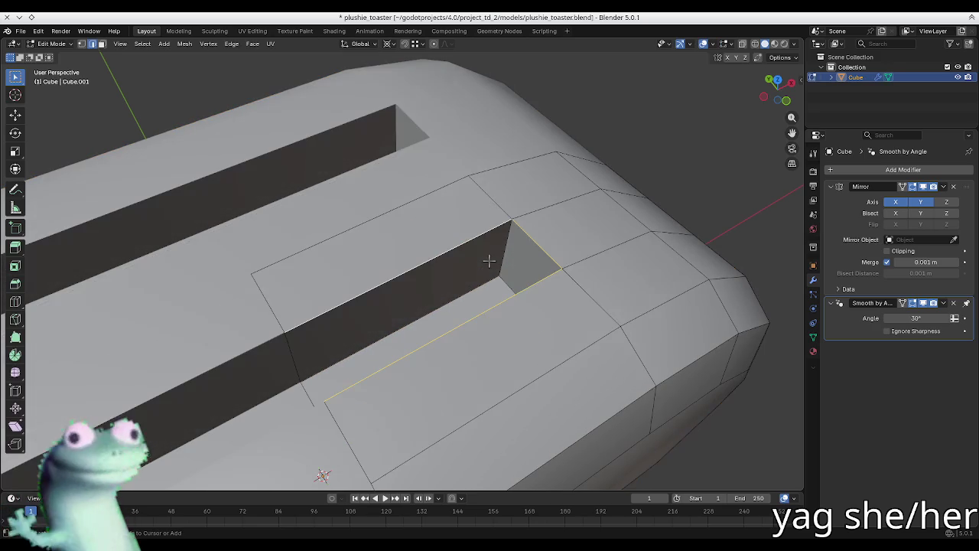
key(alt+a)
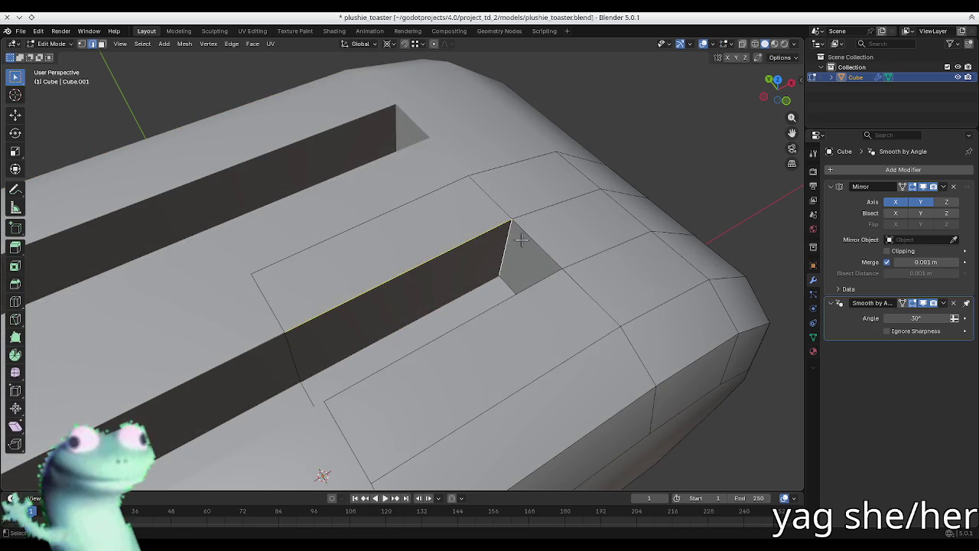
middle_drag(520, 239, 601, 217)
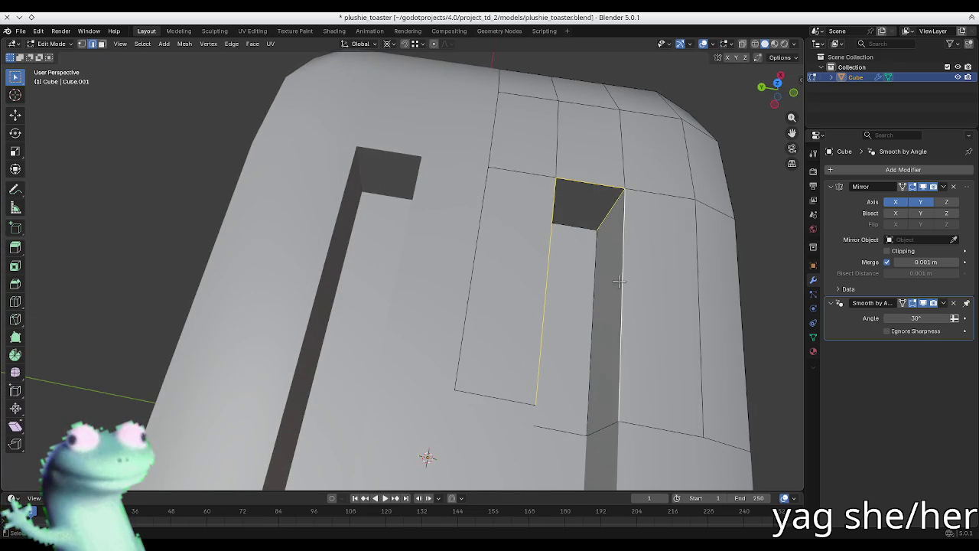
key(ctrl+b)
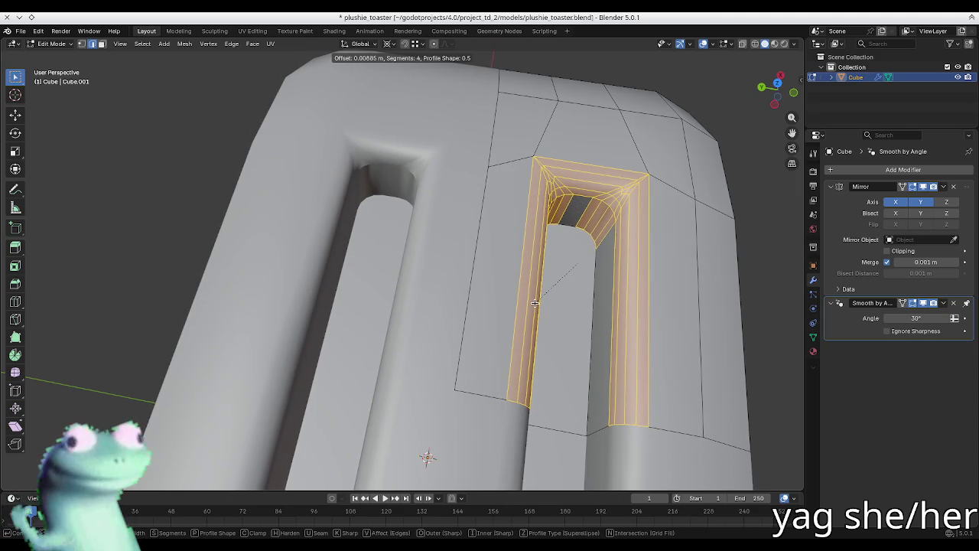
right_click(536, 304)
- Select the slot end face, bevel it with 4 segments, and view both slots from above
mouse_move(535, 303)
middle_down()
mouse_move(570, 272)
mouse_move(559, 257)
mouse_move(526, 274)
mouse_move(589, 279)
middle_up()
click(560, 248)
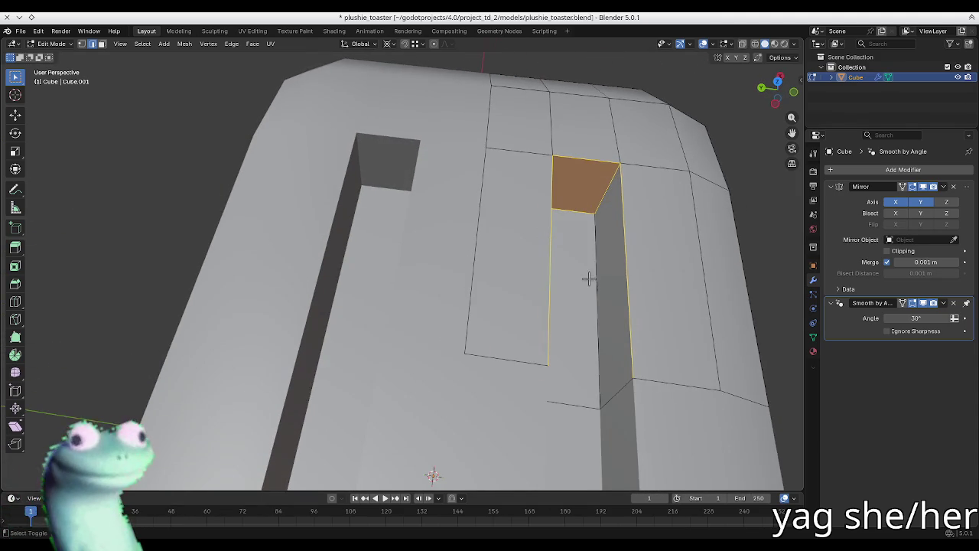
key(ctrl+b)
scroll(573, 291, up, 3)
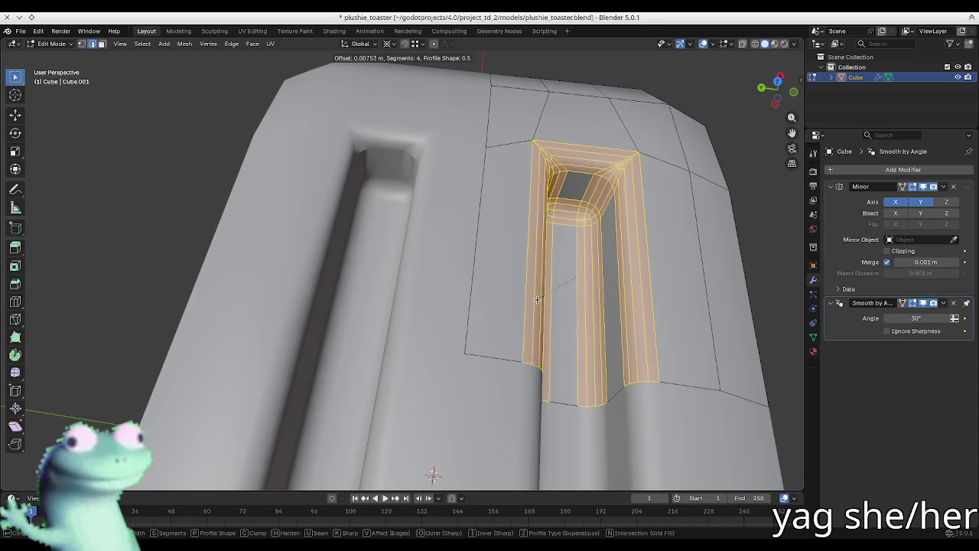
click(542, 298)
key(Tab)
mouse_move(535, 296)
middle_down()
mouse_move(631, 306)
mouse_move(596, 273)
mouse_move(562, 285)
middle_up()
scroll(523, 268, down, 1)
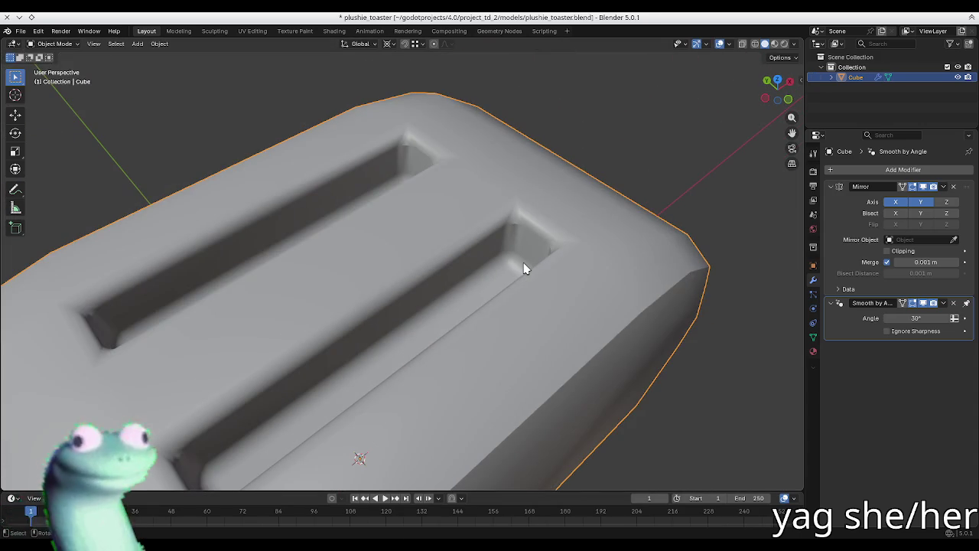
- Undo the previous slot bevel in Edit Mode
key(Tab)
key(ctrl+z)
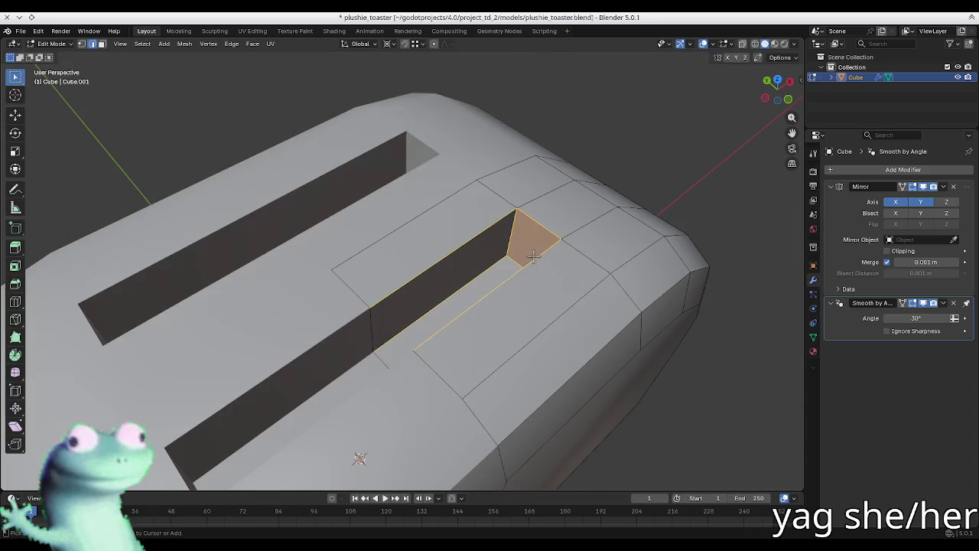
scroll(706, 158, down, 5)
mouse_move(706, 158)
middle_down()
mouse_move(446, 161)
mouse_move(491, 287)
middle_up()
scroll(474, 229, up, 5)
- Bevel the whole slot rim edge loop and preview the toaster from above
click(572, 258)
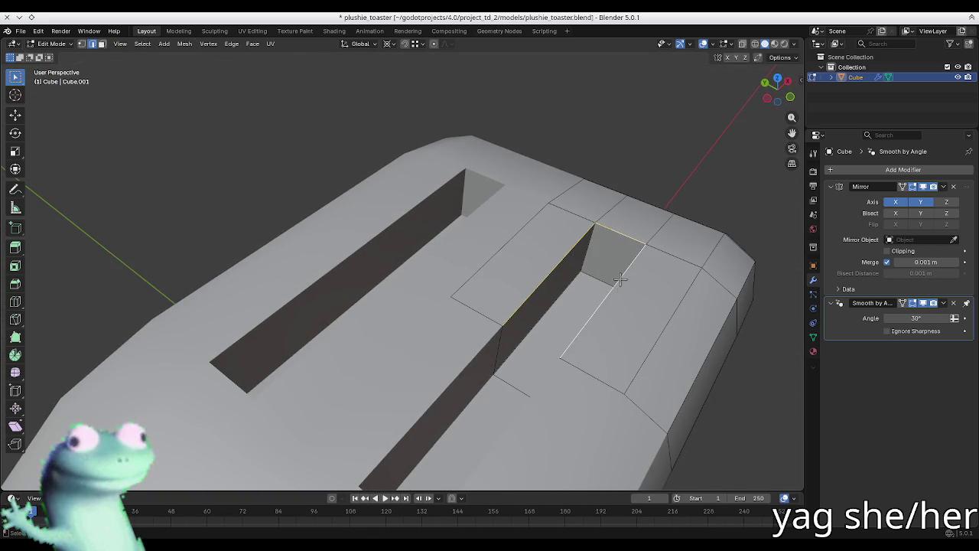
alt+click(499, 310)
key(ctrl+b)
scroll(433, 322, up, 3)
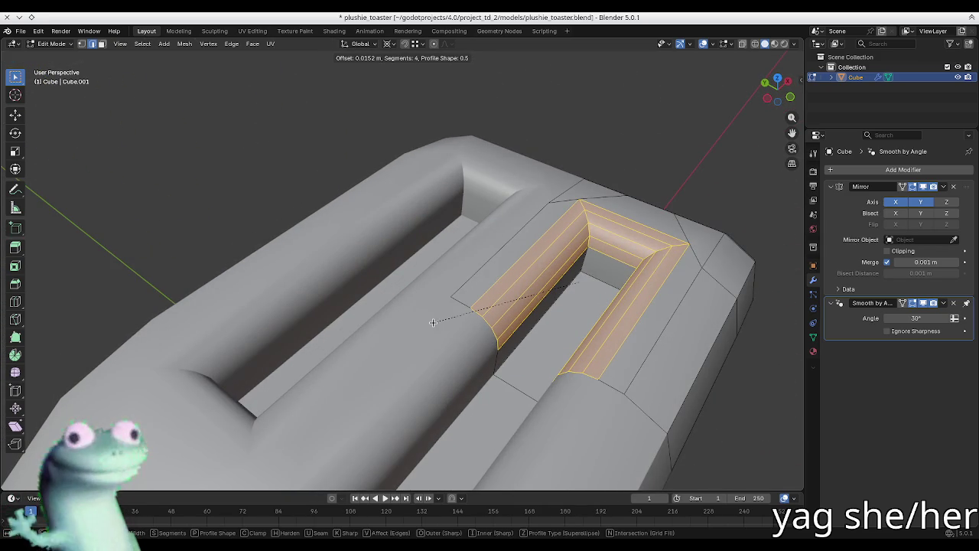
click(433, 322)
key(Tab)
mouse_move(433, 322)
middle_down()
mouse_move(601, 234)
mouse_move(523, 246)
middle_up()
mouse_move(384, 235)
middle_down()
mouse_move(404, 230)
mouse_move(425, 242)
mouse_move(455, 293)
mouse_move(530, 262)
mouse_move(560, 220)
mouse_move(459, 229)
middle_up()
- Undo the rim bevel and round the slot end edges into a 4-segment U curve
key(Tab)
key(ctrl+z)
scroll(557, 217, up, 5)
key(ctrl+b)
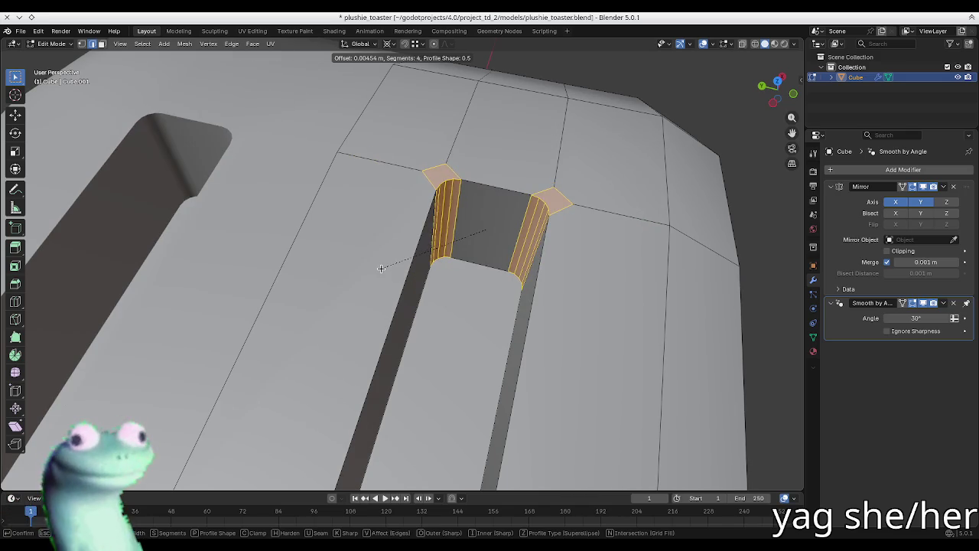
click(320, 280)
mouse_move(579, 260)
middle_down()
mouse_move(283, 383)
mouse_move(324, 360)
middle_up()
key(a)
key(m)
key(b)
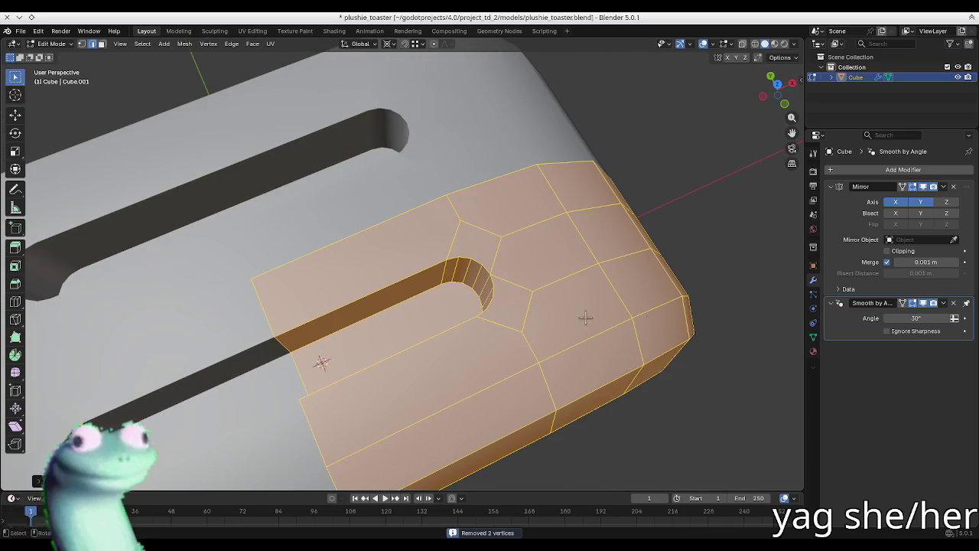
key(alt+a)
middle_drag(401, 280, 478, 239)
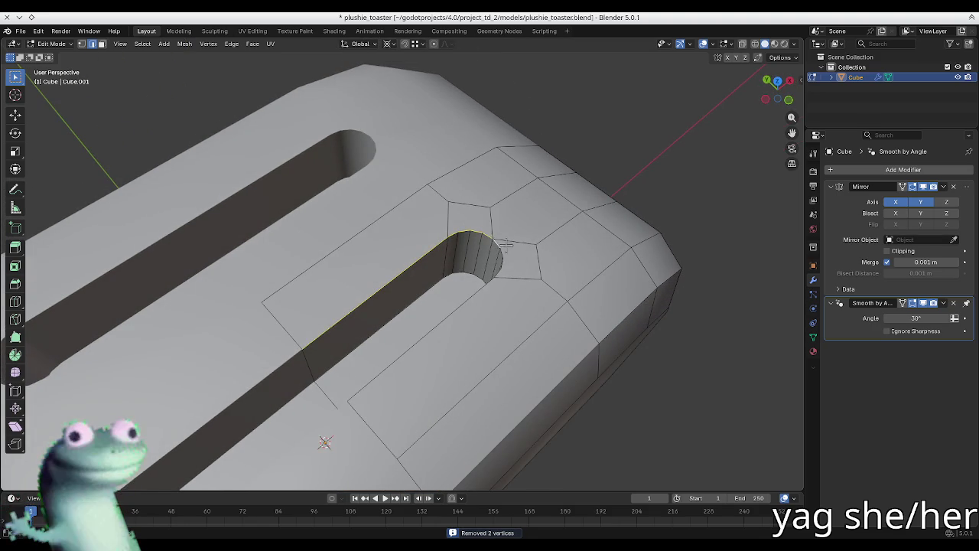
mouse_move(474, 269)
middle_down()
mouse_move(507, 269)
mouse_move(518, 212)
mouse_move(454, 177)
middle_up()
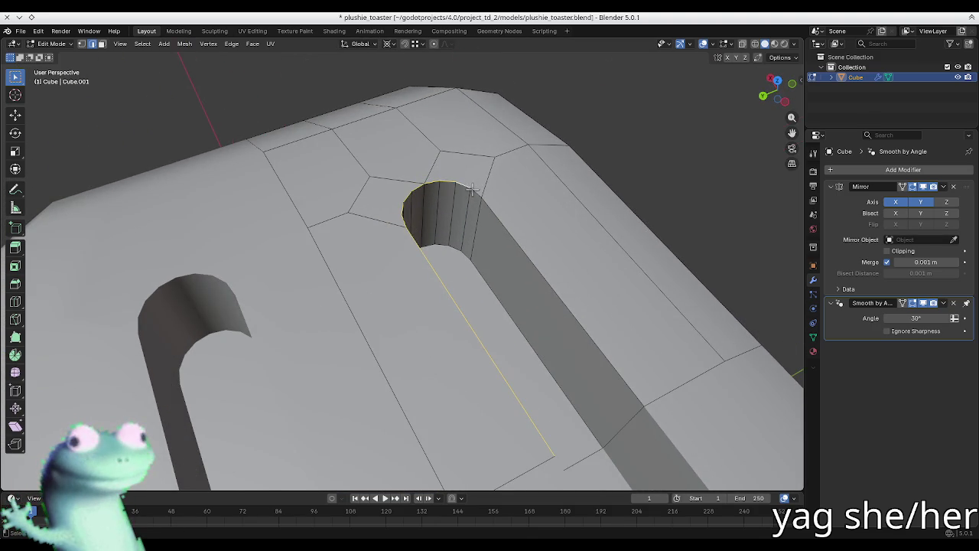
key(ctrl+b)
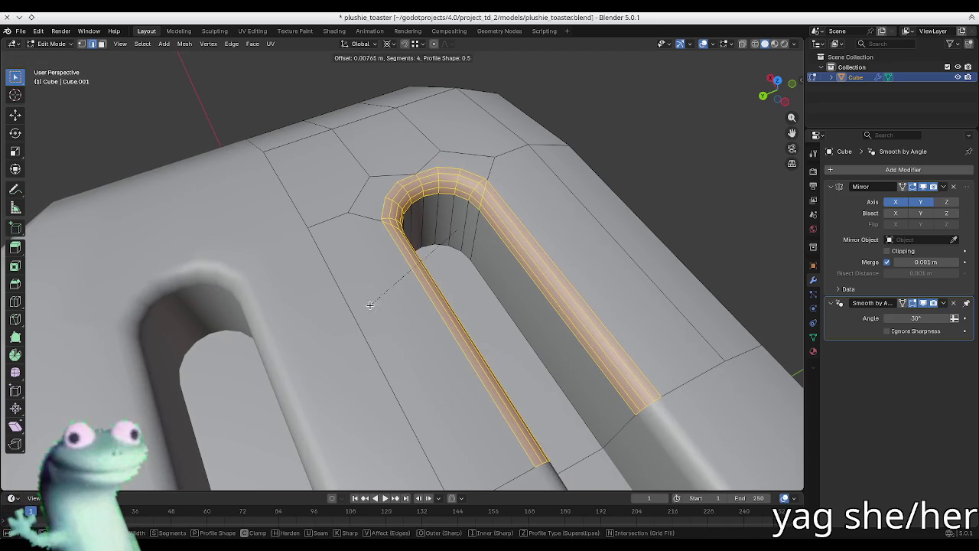
click(363, 306)
key(Tab)
mouse_move(363, 306)
middle_down()
mouse_move(398, 239)
mouse_move(444, 284)
mouse_move(546, 254)
mouse_move(420, 248)
mouse_move(359, 212)
mouse_move(382, 221)
mouse_move(344, 262)
mouse_move(390, 385)
middle_up()
scroll(415, 247, down, 3)
key(Tab)
scroll(389, 385, up, 2)
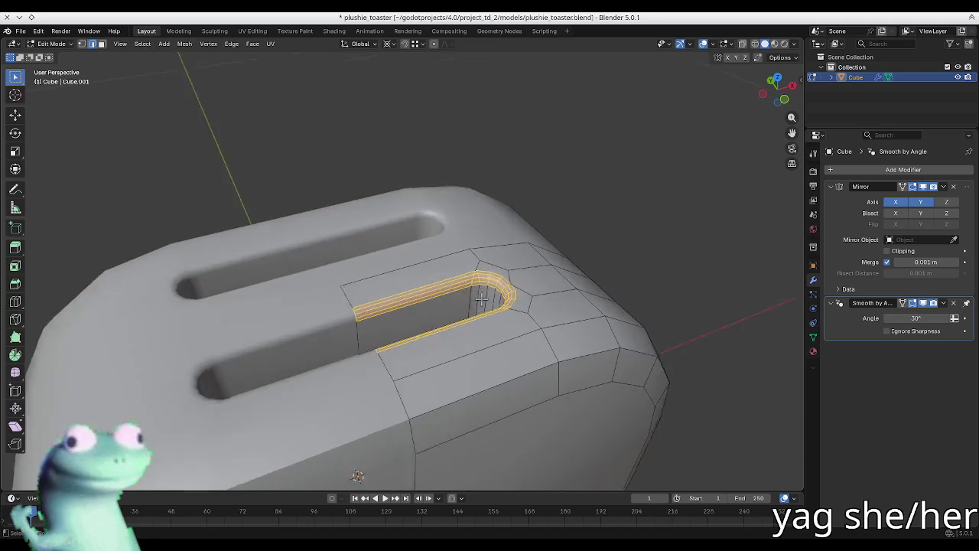
scroll(469, 313, up, 2)
scroll(469, 314, down, 3)
scroll(459, 318, up, 4)
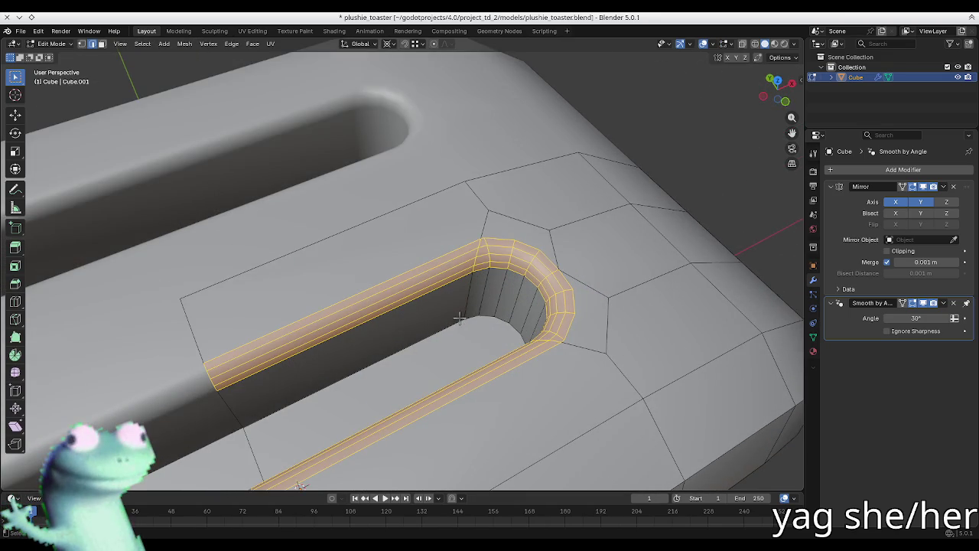
middle_drag(462, 313, 498, 219)
key(3)
click(514, 222)
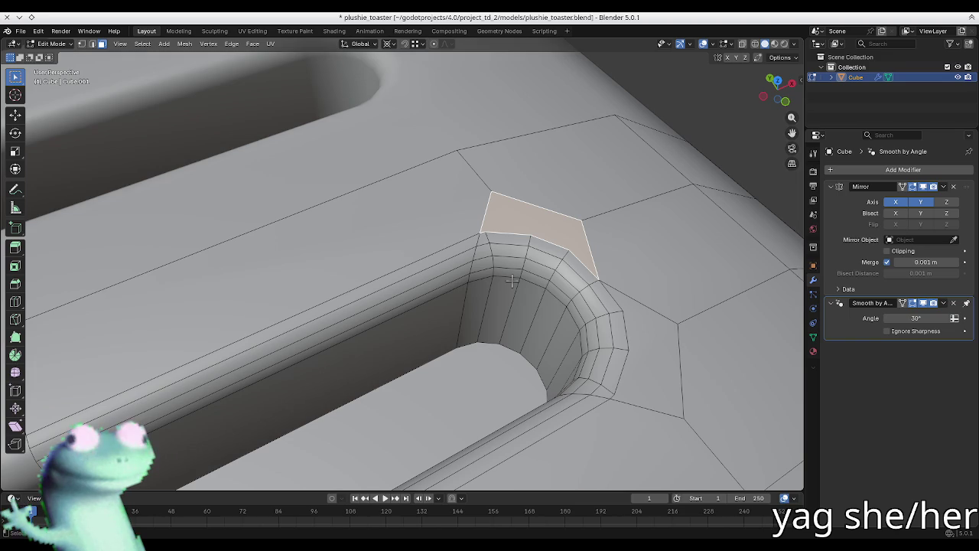
scroll(512, 281, down, 2)
scroll(484, 257, down, 4)
mouse_move(484, 257)
middle_down()
mouse_move(358, 198)
mouse_move(441, 324)
middle_up()
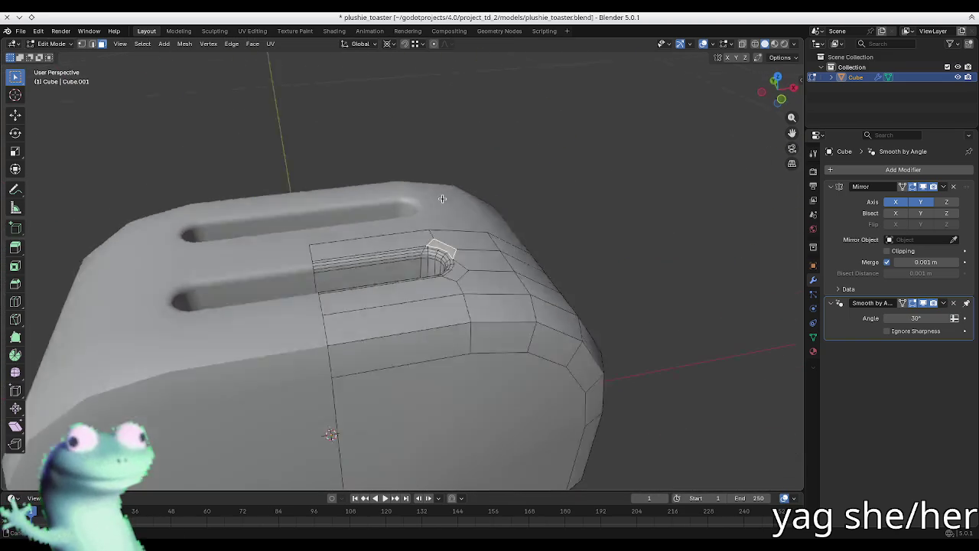
key(Tab)
scroll(442, 324, down, 5)
mouse_move(431, 284)
middle_down()
mouse_move(352, 318)
mouse_move(431, 254)
mouse_move(278, 269)
mouse_move(298, 280)
mouse_move(242, 283)
mouse_move(291, 286)
middle_up()
key(Tab)
scroll(389, 323, up, 3)
scroll(389, 323, up, 3)
middle_drag(390, 324, 489, 330)
click(474, 287)
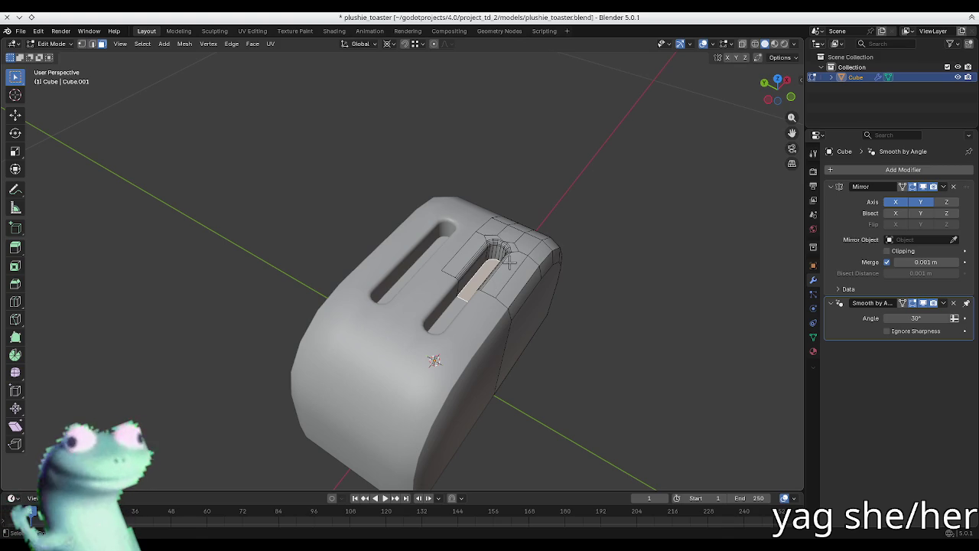
- Undo back to the slot-less body and enable Y mirroring in the Mirror modifier
key(ctrl+z)
key(ctrl+z)
key(ctrl+z)
key(ctrl+z)
key(ctrl+z)
key(ctrl+z)
key(ctrl+z)
key(ctrl+z)
key(ctrl+z)
key(ctrl+z)
key(ctrl+z)
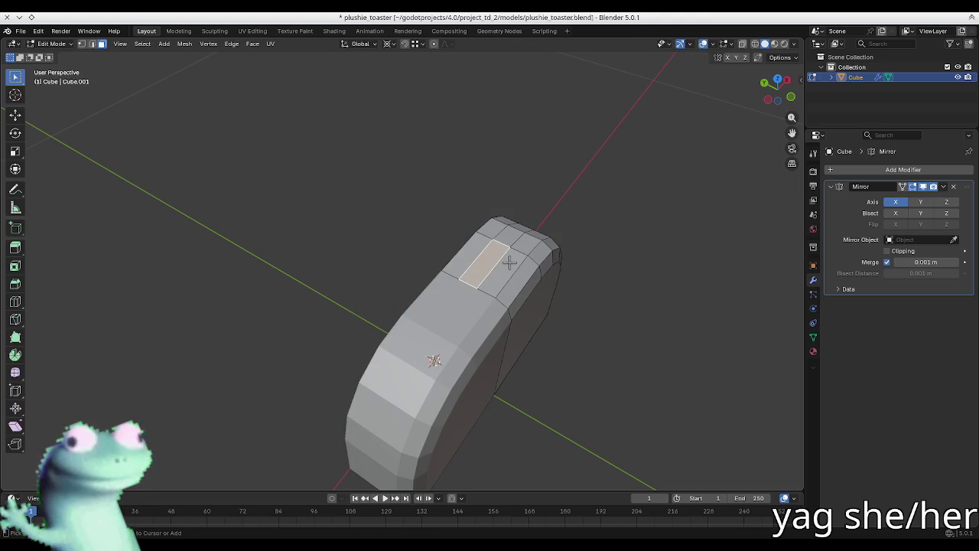
key(ctrl+z)
key(ctrl+z)
middle_drag(508, 263, 435, 253)
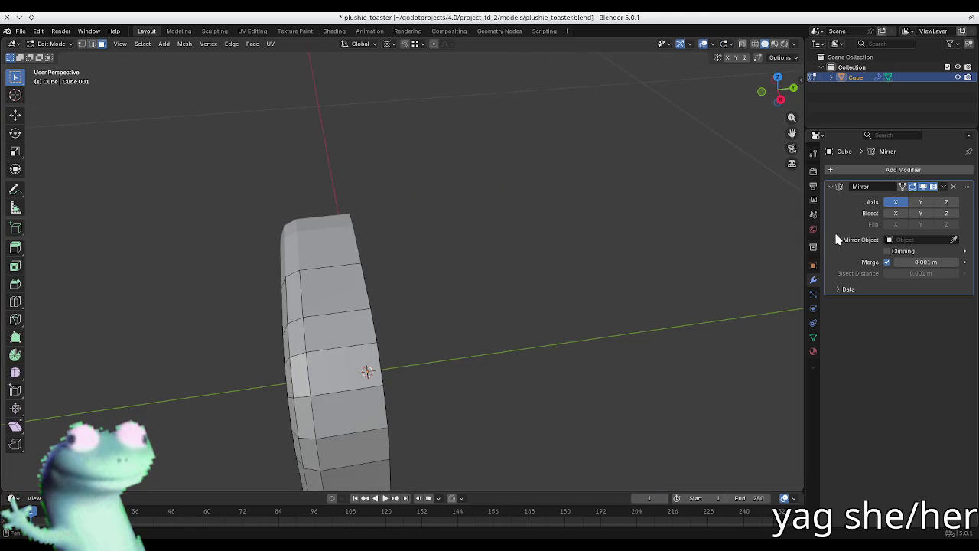
click(920, 202)
mouse_move(318, 307)
middle_down()
mouse_move(317, 289)
mouse_move(368, 363)
mouse_move(564, 299)
mouse_move(371, 285)
middle_up()
- Apply Shade Auto Smooth to the body in Object Mode and check the shading from both sides
key(Tab)
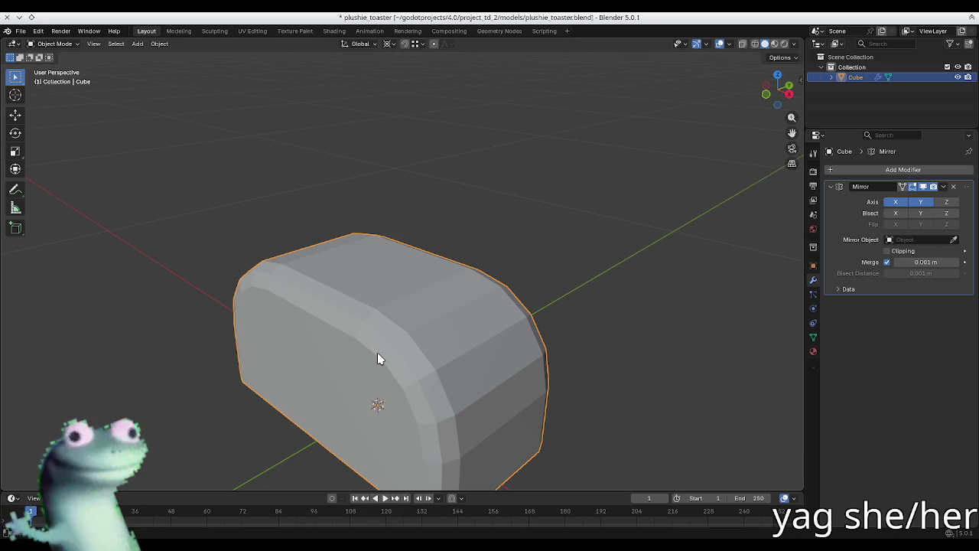
right_click(377, 353)
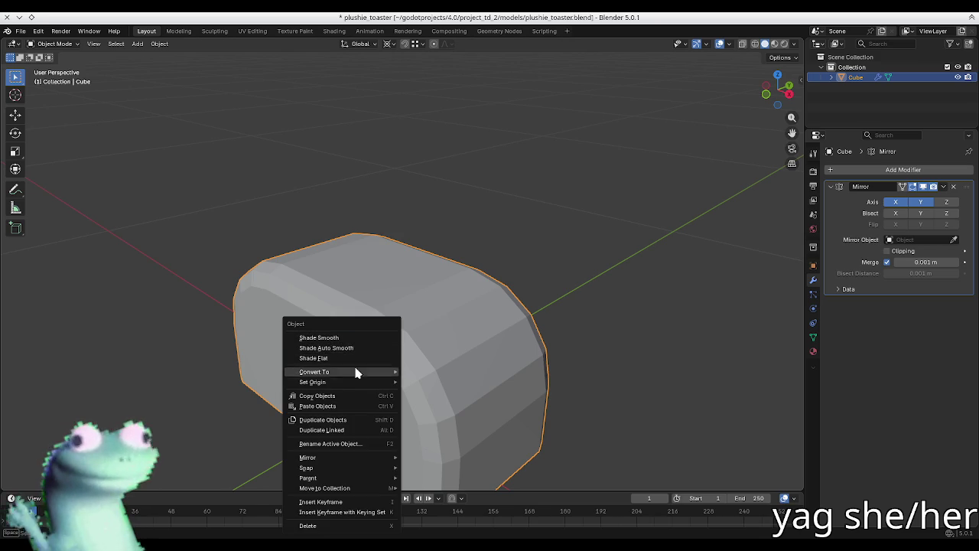
click(363, 348)
click(540, 254)
mouse_move(540, 253)
middle_down()
mouse_move(467, 296)
mouse_move(426, 344)
mouse_move(498, 337)
mouse_move(409, 321)
middle_up()
key(Tab)
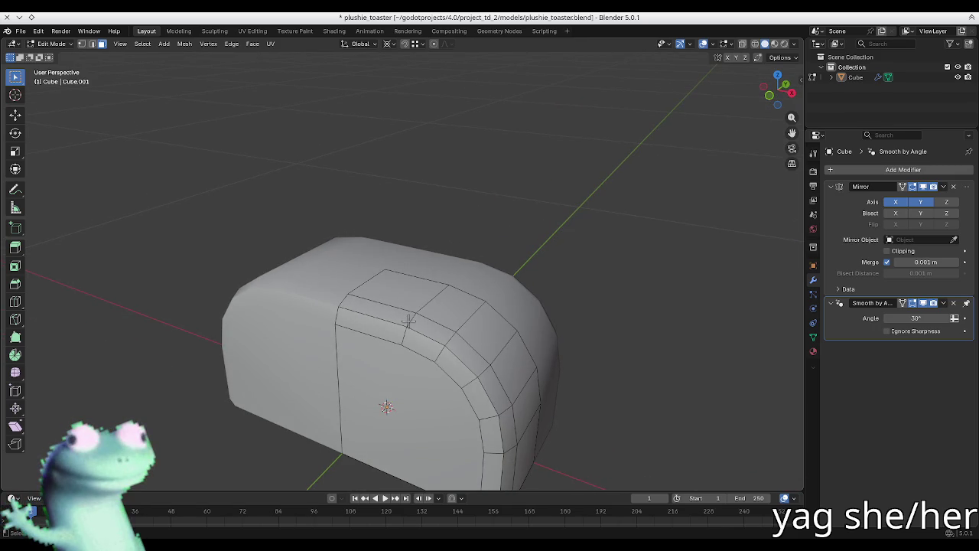
mouse_move(511, 331)
middle_down()
mouse_move(551, 320)
mouse_move(416, 328)
mouse_move(481, 333)
middle_up()
mouse_move(705, 328)
middle_down()
mouse_move(477, 328)
mouse_move(474, 298)
middle_up()
key(Tab)
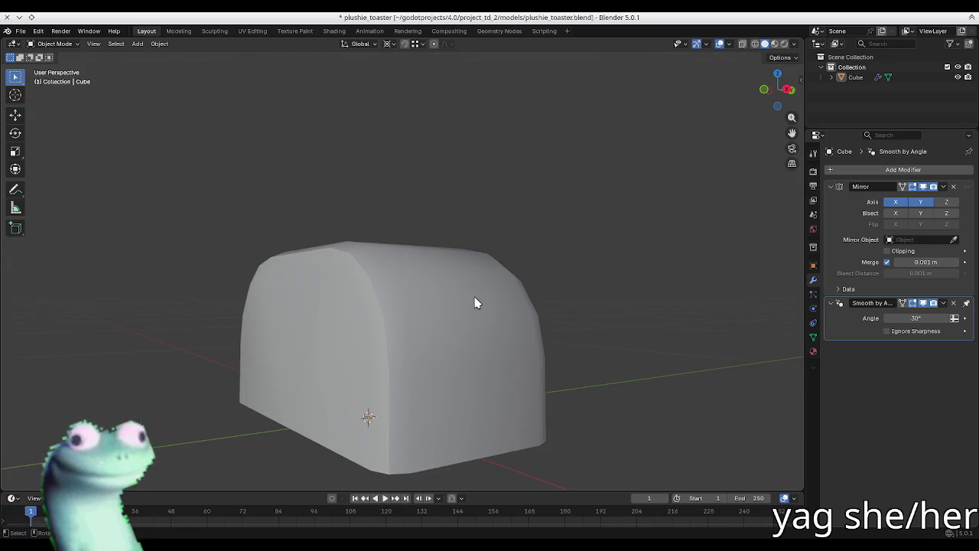
- In Edit Mode, try a loop cut, then test-select front and side faces before clearing selection
middle_drag(426, 367, 376, 397)
key(Tab)
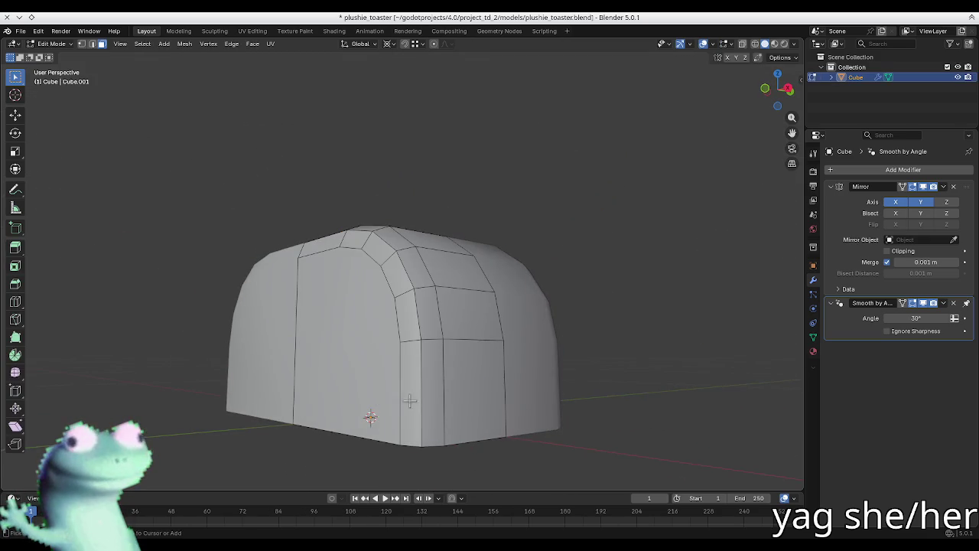
key(ctrl+r)
key(Escape)
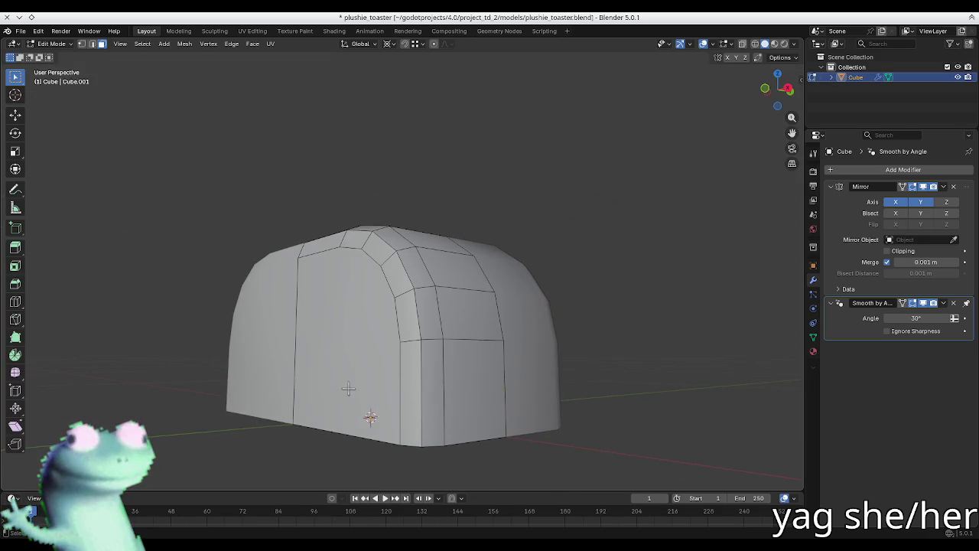
middle_drag(419, 408, 376, 395)
click(455, 420)
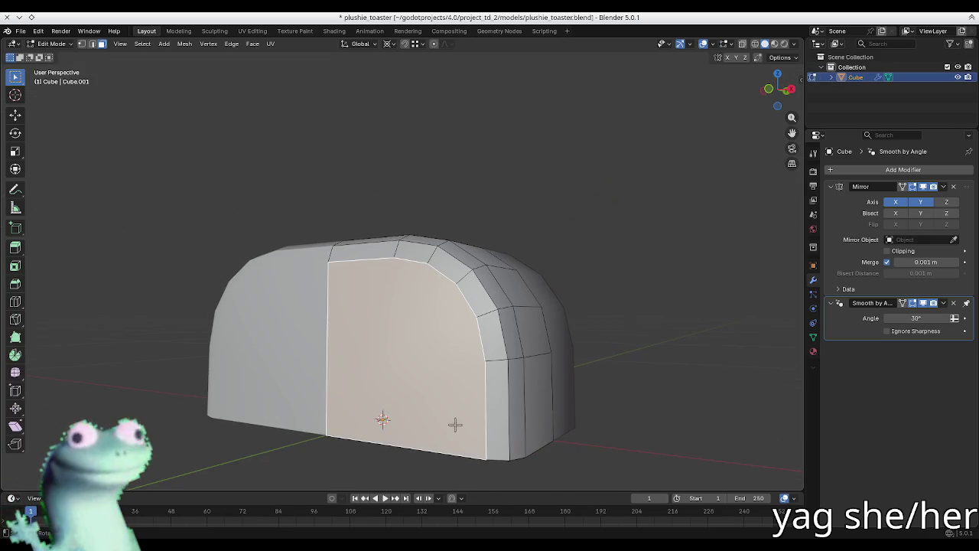
click(511, 433)
click(535, 425)
click(669, 401)
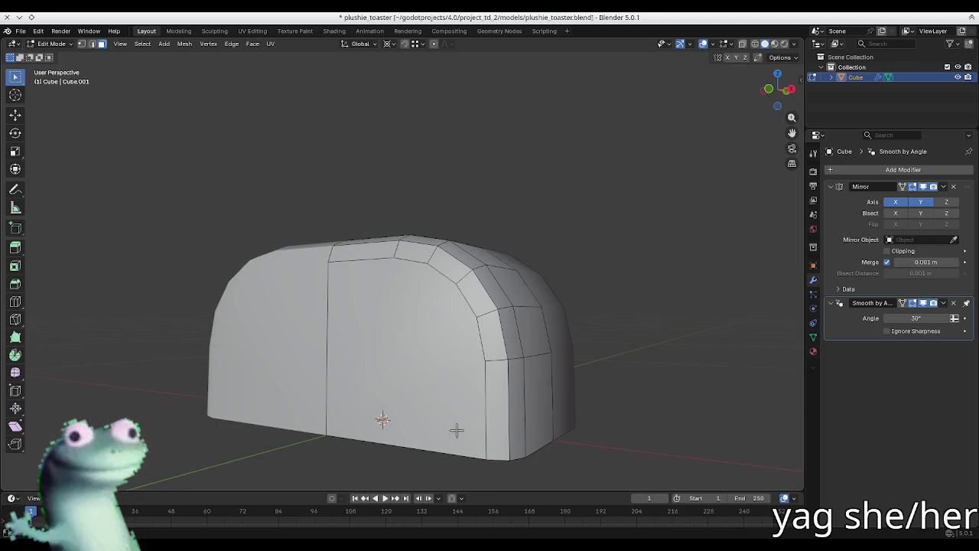
click(444, 445)
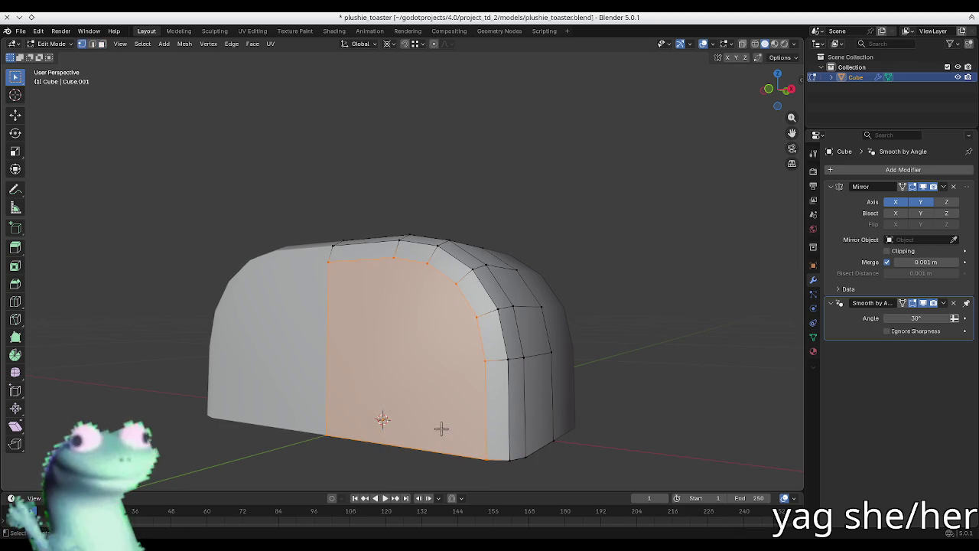
key(alt+a)
- Add an extra vertical edge loop near the body's rounded end, left centred
key(ctrl+r)
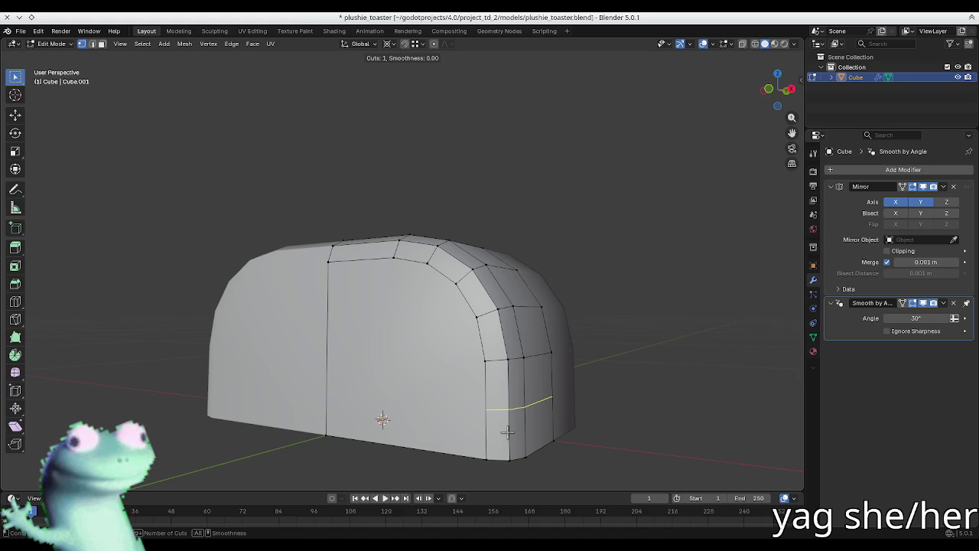
click(507, 432)
right_click(462, 426)
key(k)
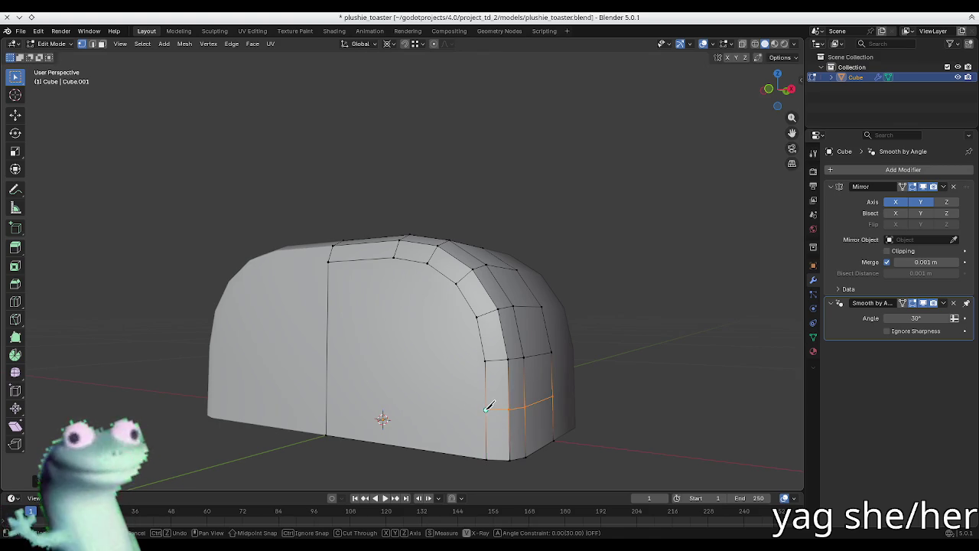
key(Escape)
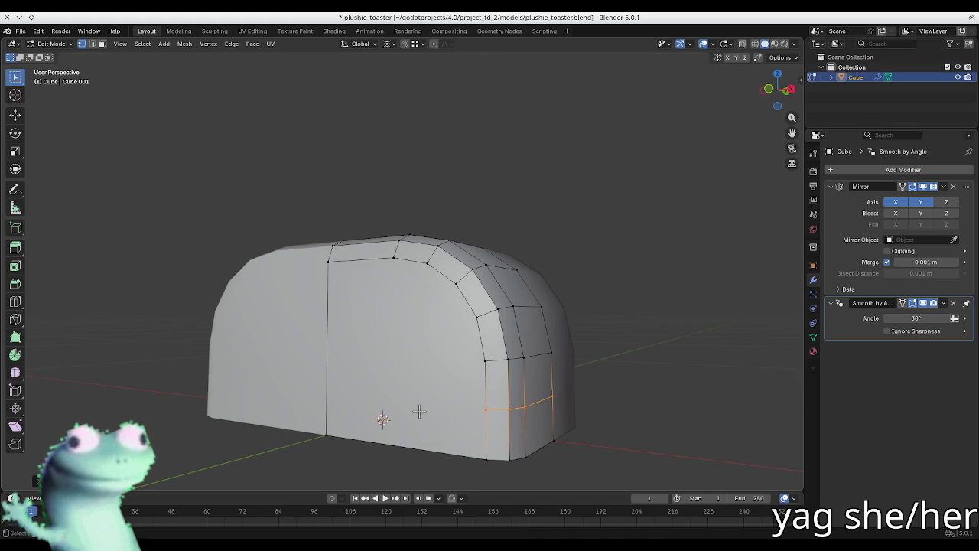
- In front ortho view, knife a straight horizontal cut low on the body from right edge to centre
key(KP_1)
key(k)
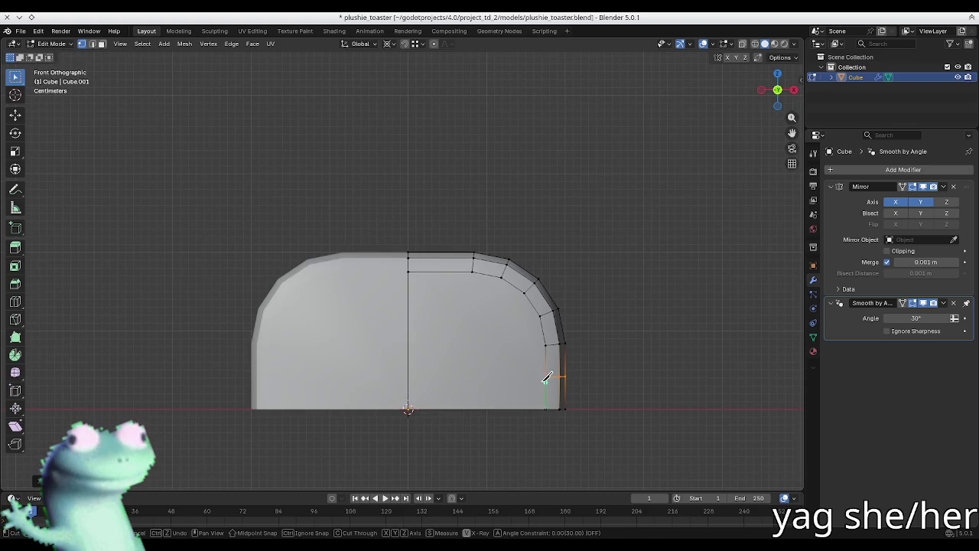
click(549, 374)
key(x)
click(408, 376)
key(Return)
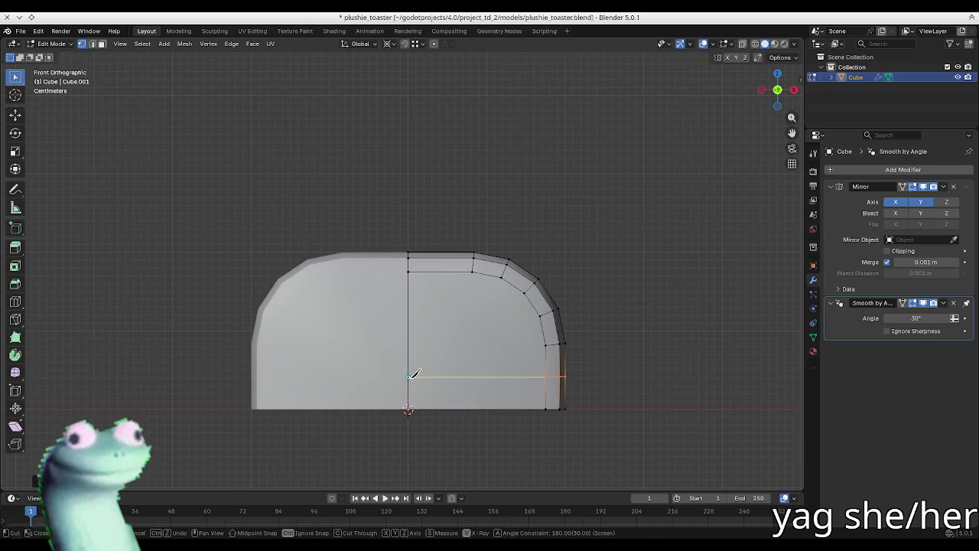
mouse_move(409, 378)
middle_down()
mouse_move(651, 400)
mouse_move(411, 411)
middle_up()
- Lower the new edge loop along Z toward the bottom and select the bottom face strip
key(g)
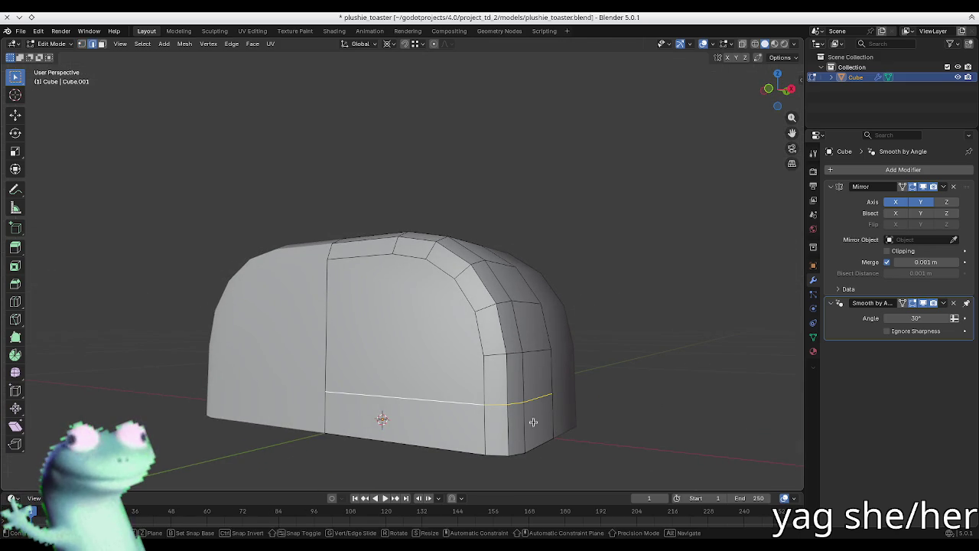
key(z)
click(478, 442)
alt+click(481, 453)
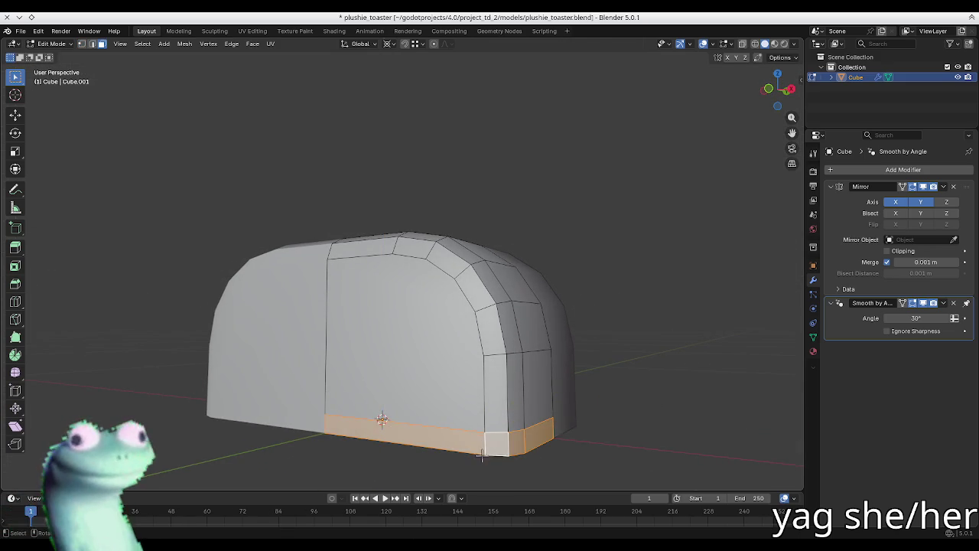
middle_drag(570, 434, 551, 428)
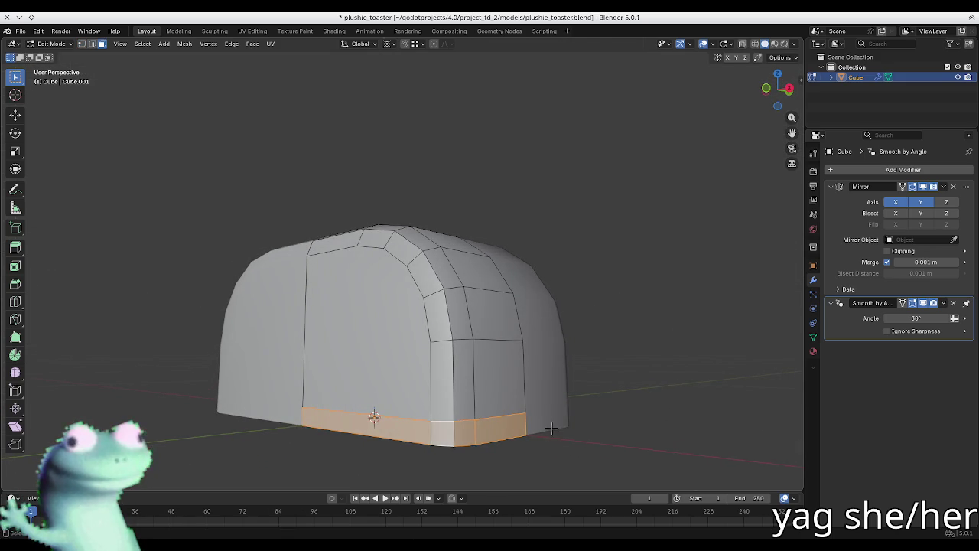
- Try vertical moves on the bottom edge loop, cancel each attempt, and clear the selection
key(2)
alt+click(419, 420)
key(g)
key(z)
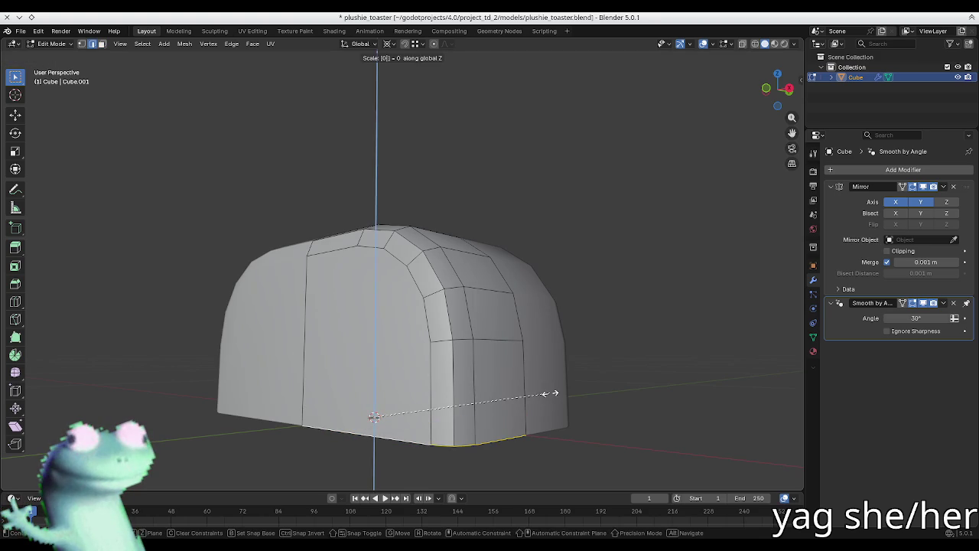
key(Escape)
key(shift+s)
key(Escape)
key(g)
key(z)
key(Escape)
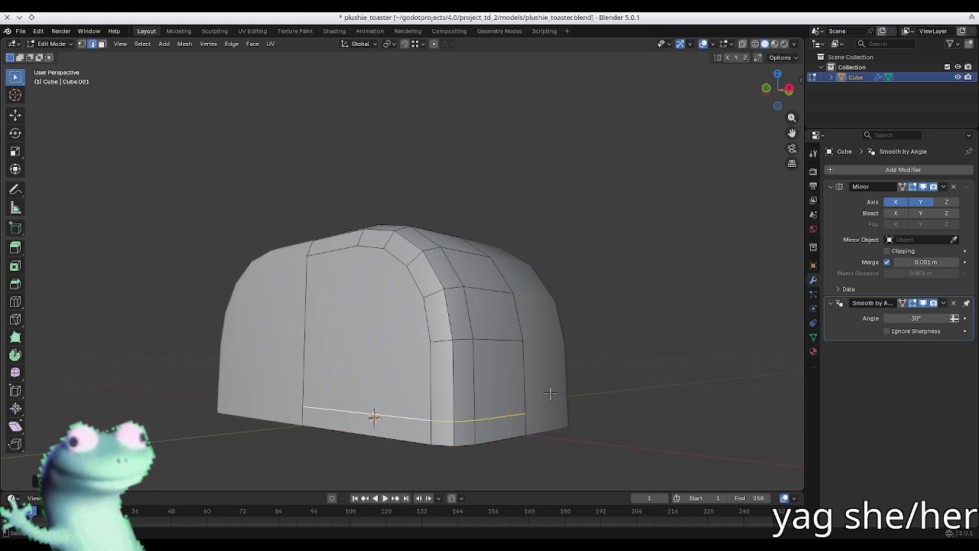
middle_drag(549, 393, 527, 391)
click(691, 411)
mouse_move(691, 411)
middle_down()
mouse_move(433, 393)
mouse_move(579, 375)
mouse_move(543, 368)
mouse_move(423, 406)
middle_up()
- Extrude the bottom ring of faces outward along normals to form a flared base lip
key(Tab)
key(Tab)
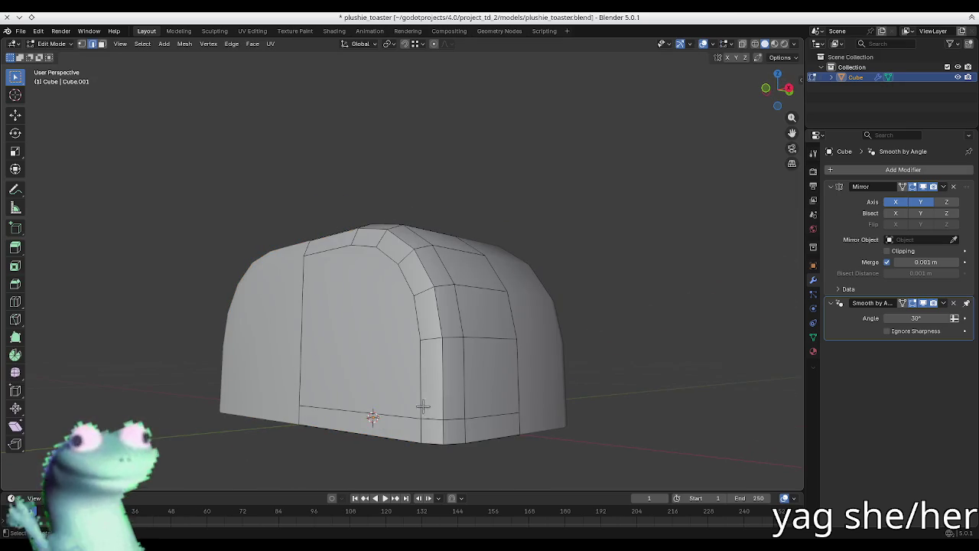
key(3)
alt+click(420, 430)
right_click(417, 431)
click(367, 334)
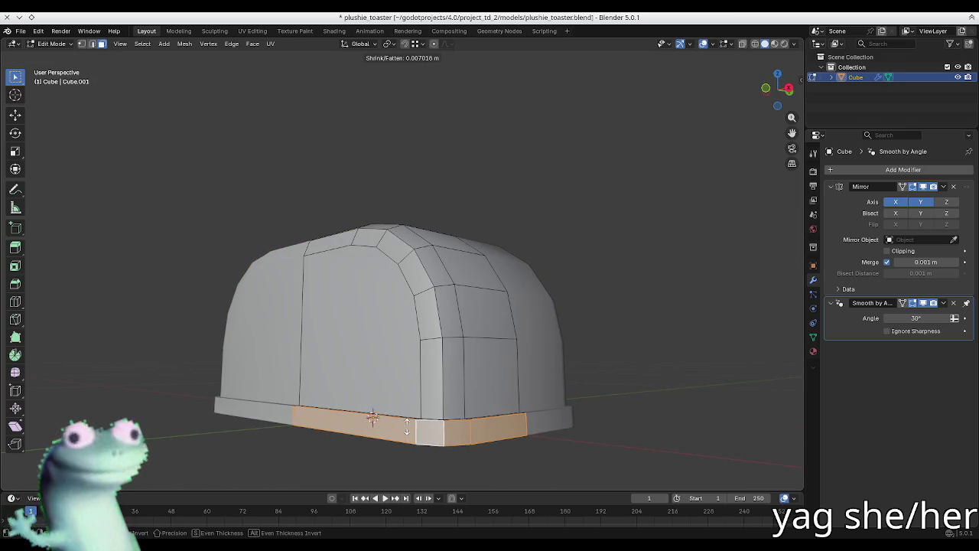
click(406, 428)
mouse_move(408, 426)
middle_down()
mouse_move(465, 394)
mouse_move(416, 269)
middle_up()
- Delete a stray vertex near the top rim using X-ray view
alt+click(450, 212)
alt+click(452, 215)
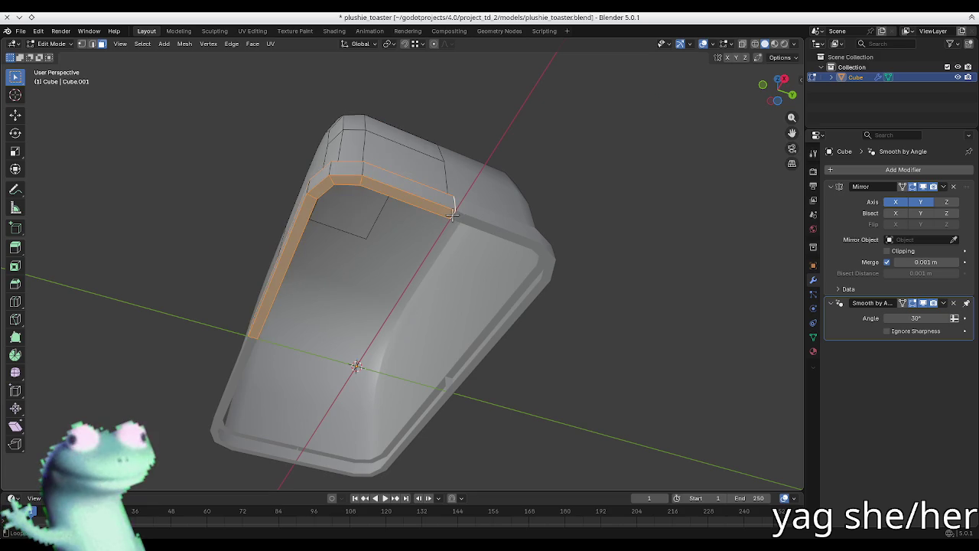
key(alt+z)
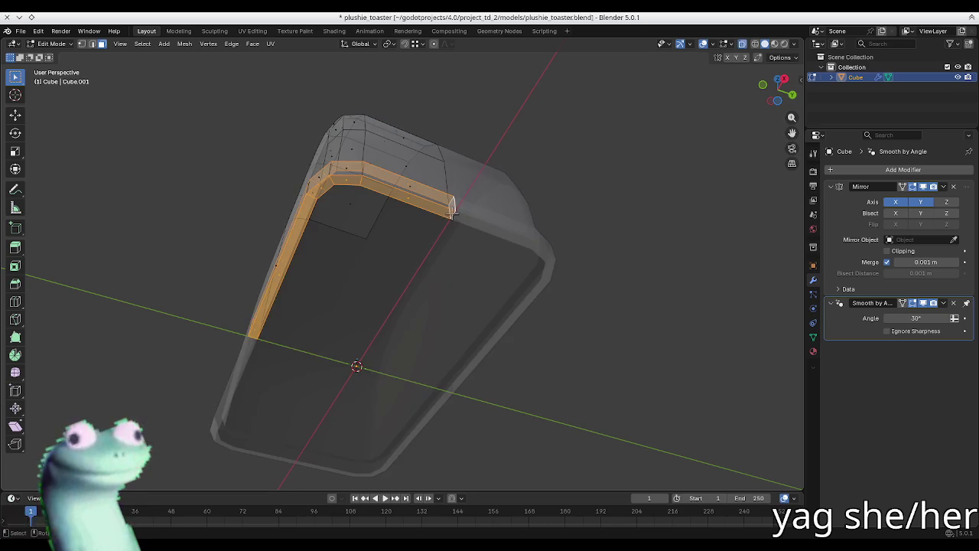
click(449, 213)
key(x)
click(455, 228)
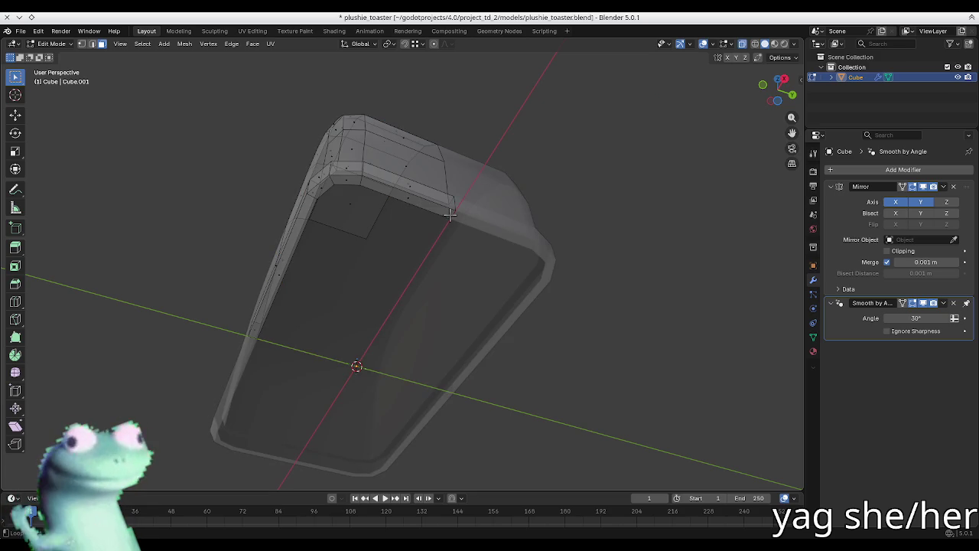
key(alt+z)
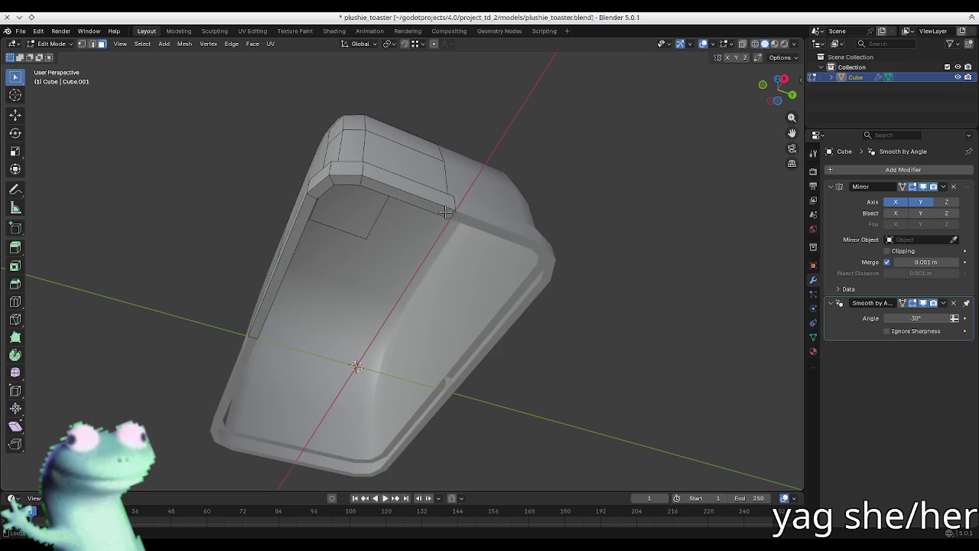
- Try selecting the loop along the inner rim, toggling X-ray and clearing the selection
middle_drag(447, 210, 509, 252)
alt+click(509, 253)
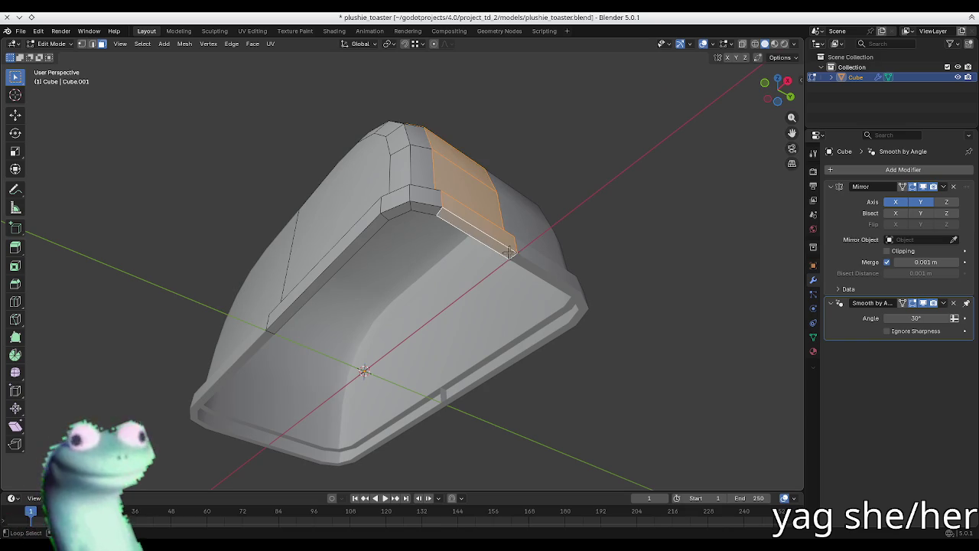
key(alt+a)
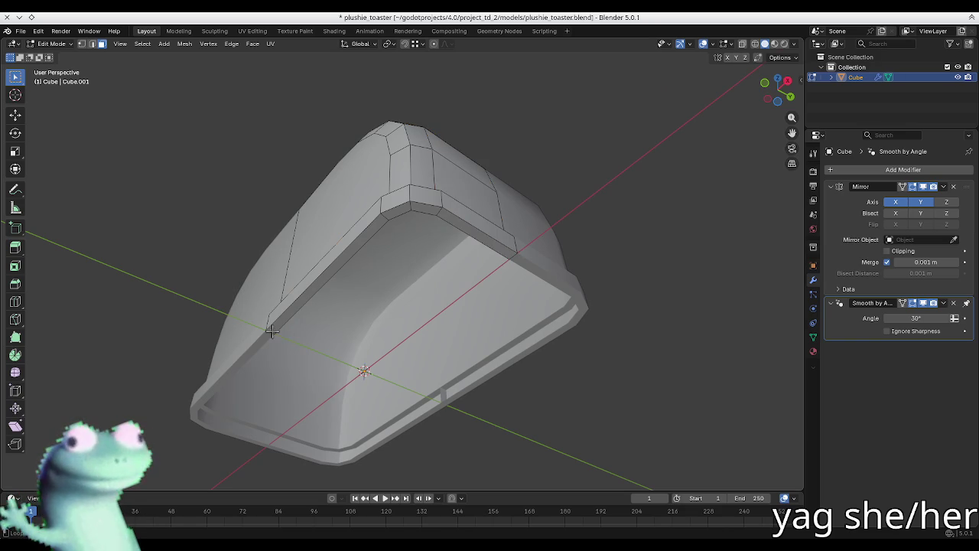
alt+click(271, 331)
key(alt+z)
key(alt+a)
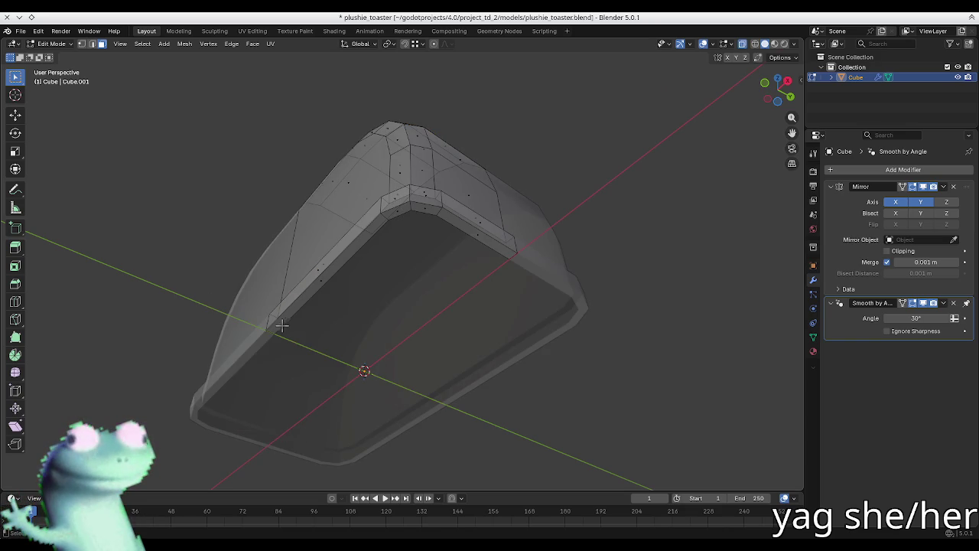
key(alt+z)
alt+click(306, 299)
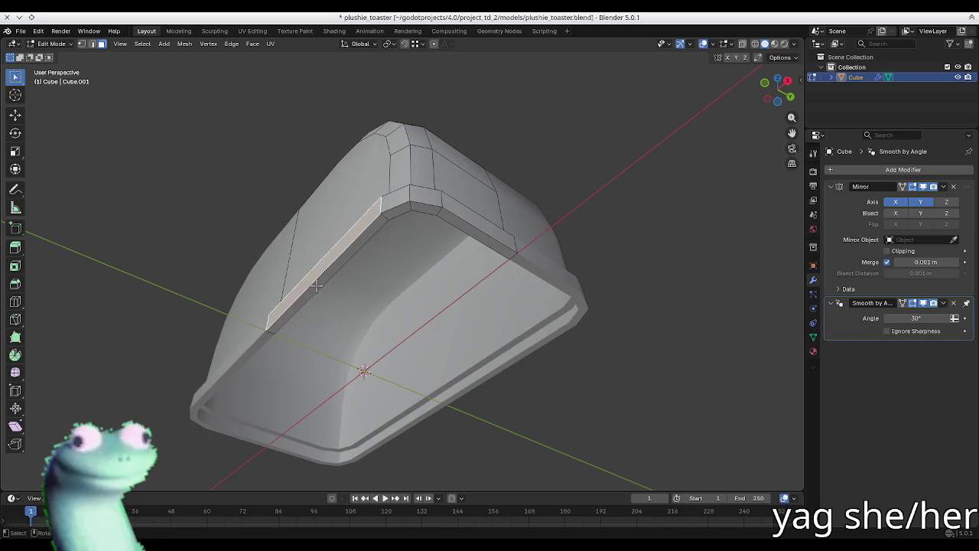
key(alt+a)
- Delete the inner rim edge loop and return to Object Mode to view the body
alt+click(386, 216)
key(x)
click(388, 219)
mouse_move(389, 220)
middle_down()
mouse_move(419, 267)
mouse_move(284, 317)
mouse_move(316, 344)
middle_up()
alt+click(283, 300)
mouse_move(283, 300)
middle_down()
mouse_move(323, 247)
mouse_move(286, 247)
mouse_move(328, 295)
mouse_move(410, 357)
middle_up()
key(alt+a)
key(Tab)
middle_drag(449, 405, 383, 345)
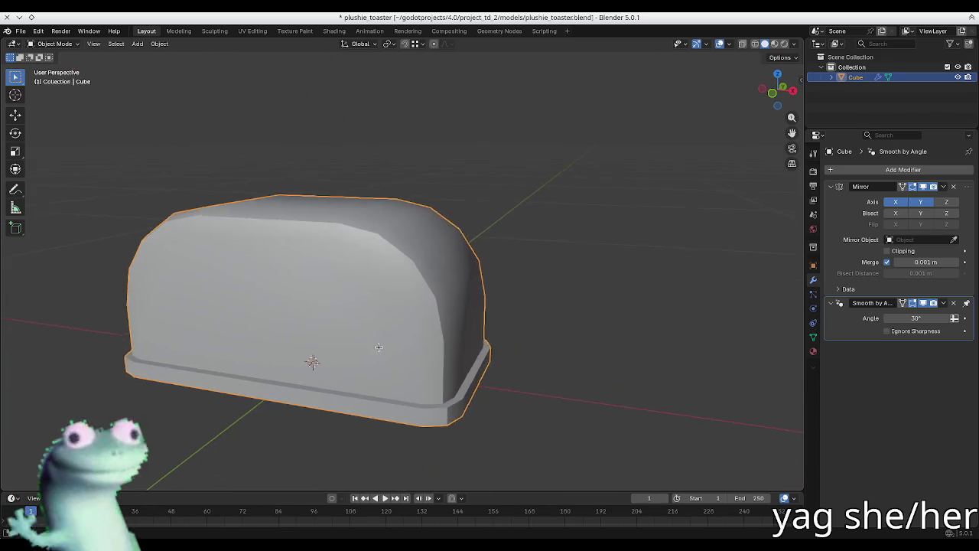
- Bevel the base seam edge loop with extra segments and an adjusted profile
key(Tab)
alt+click(388, 406)
middle_drag(389, 406, 268, 393)
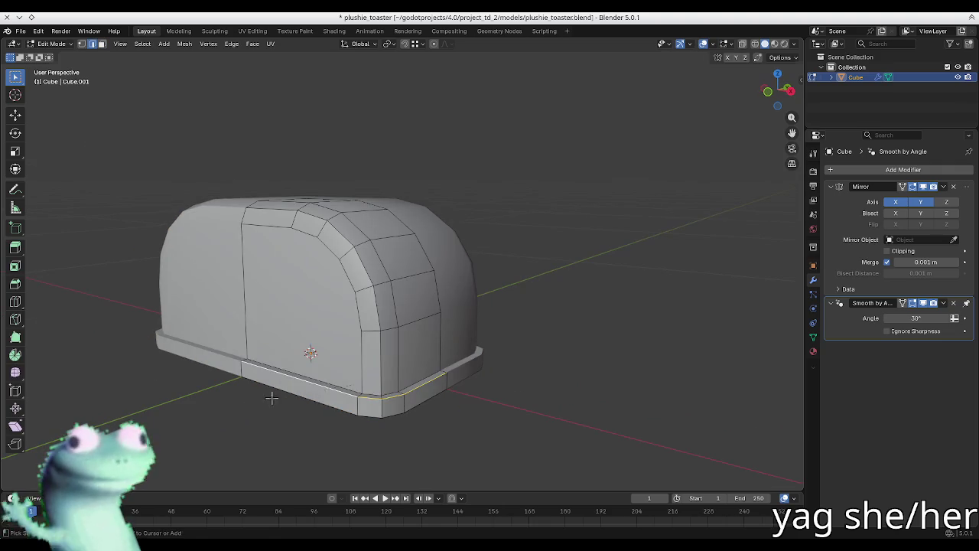
key(ctrl+b)
scroll(242, 400, up, 1)
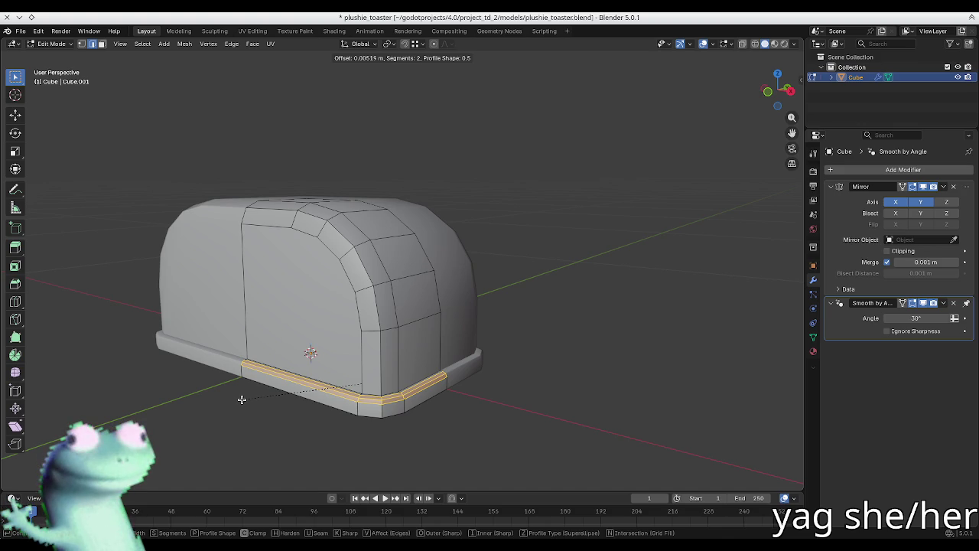
key(p)
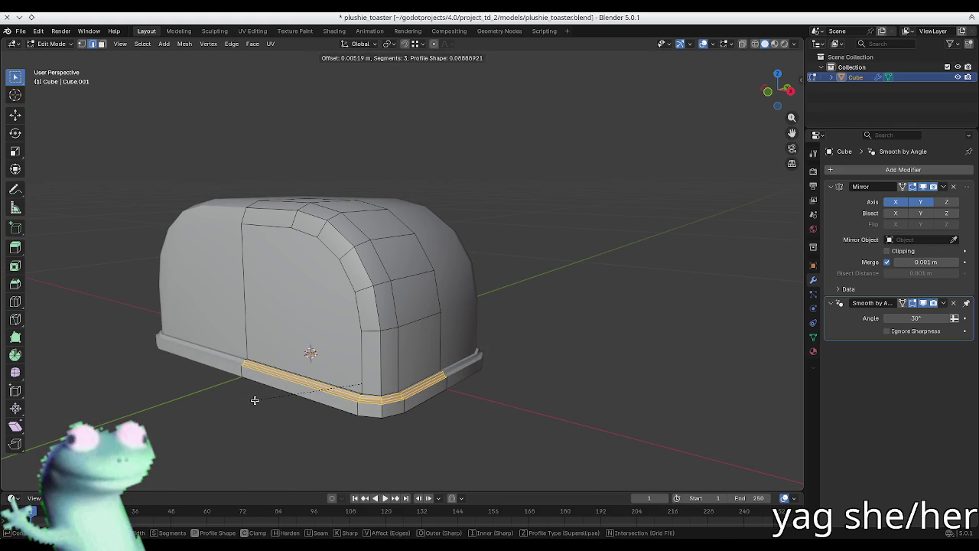
click(256, 398)
- Inspect the bevelled base seam from several angles in Object and Edit Mode
scroll(444, 411, up, 4)
scroll(300, 377, up, 3)
mouse_move(300, 377)
middle_down()
mouse_move(240, 377)
mouse_move(372, 323)
middle_up()
scroll(241, 378, down, 4)
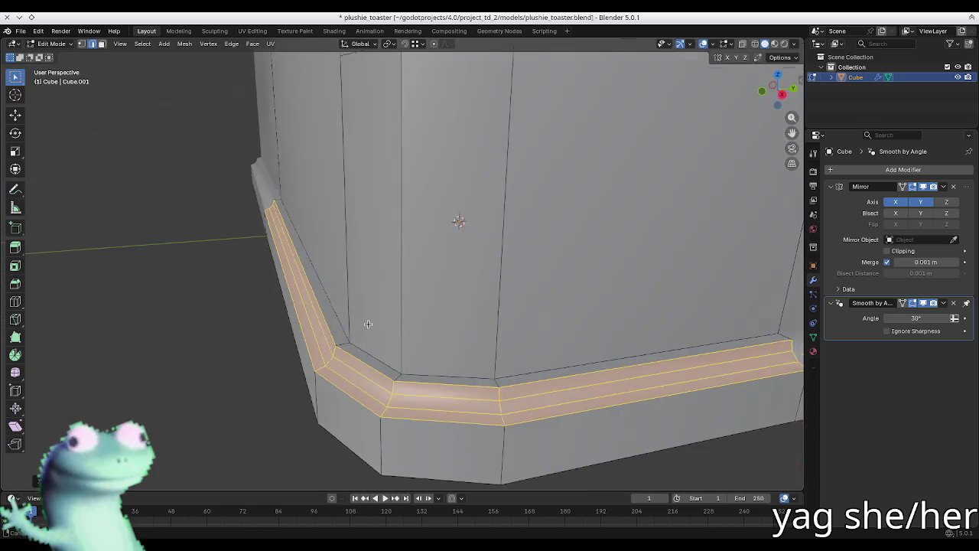
scroll(279, 366, up, 3)
key(Tab)
middle_drag(279, 366, 295, 322)
key(Tab)
alt+click(437, 345)
mouse_move(437, 345)
middle_down()
mouse_move(415, 317)
mouse_move(365, 313)
middle_up()
- Undo and re-bevel the base seam narrower: 2 segments, 0.00466 m width
key(ctrl+z)
key(ctrl+z)
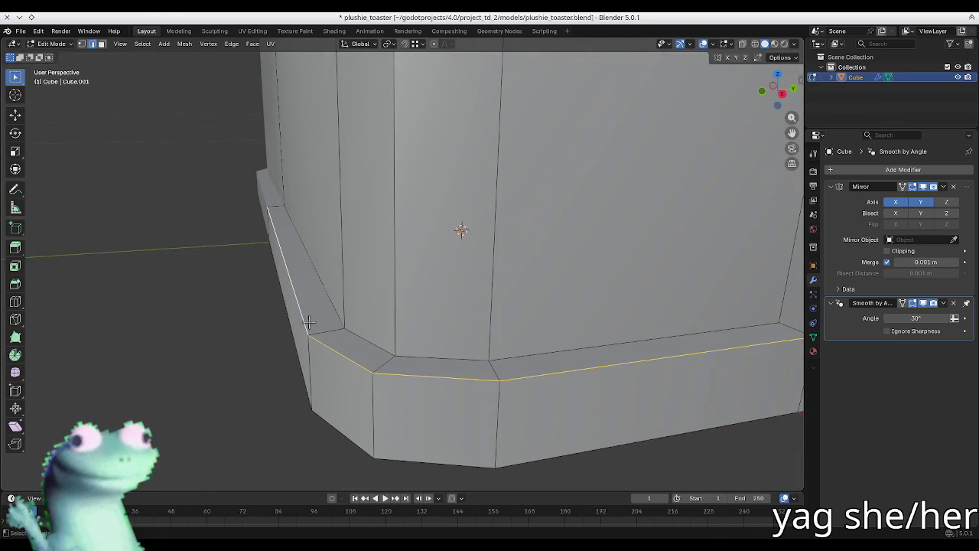
key(ctrl+b)
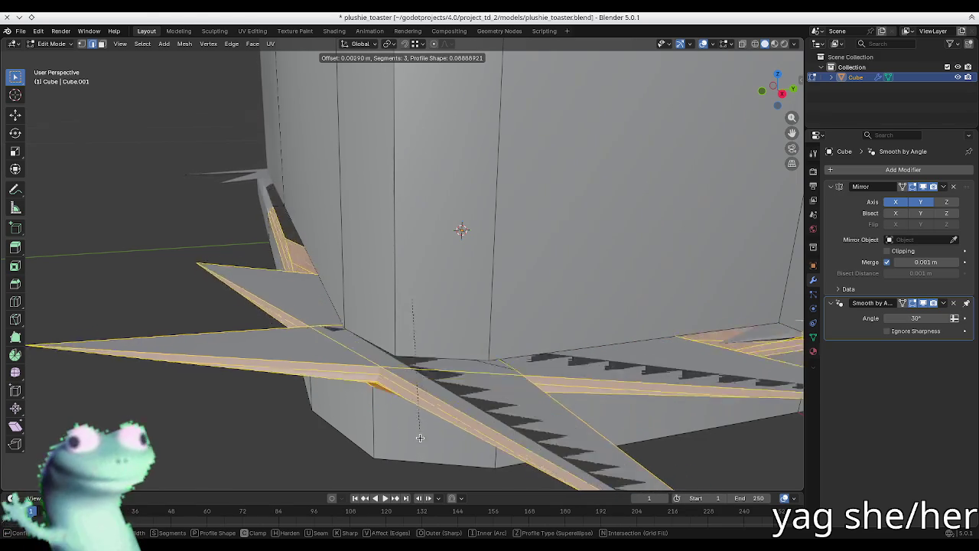
scroll(426, 426, down, 1)
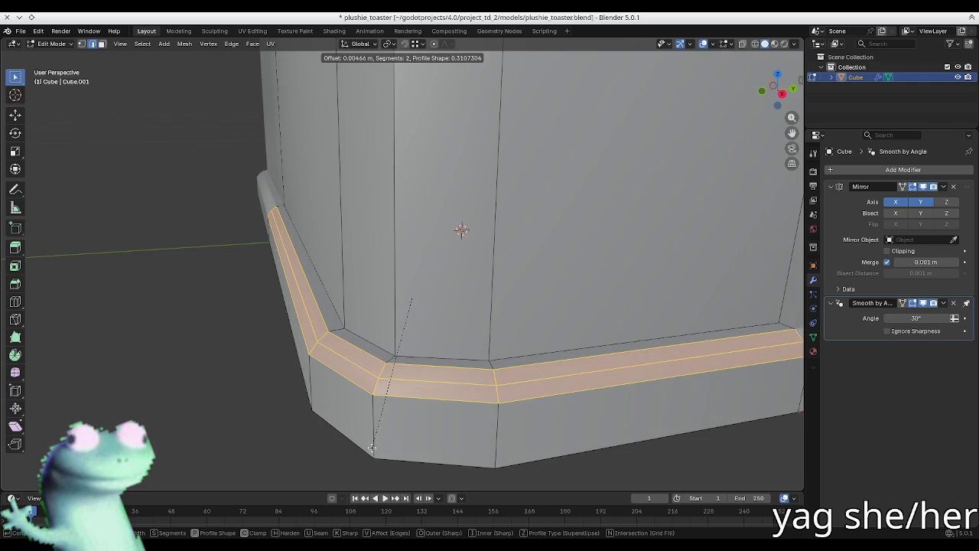
click(372, 447)
- Set the bevel Profile Shape to 0, then to 0.5, in the redo panel
click(130, 357)
text(0)
key(Return)
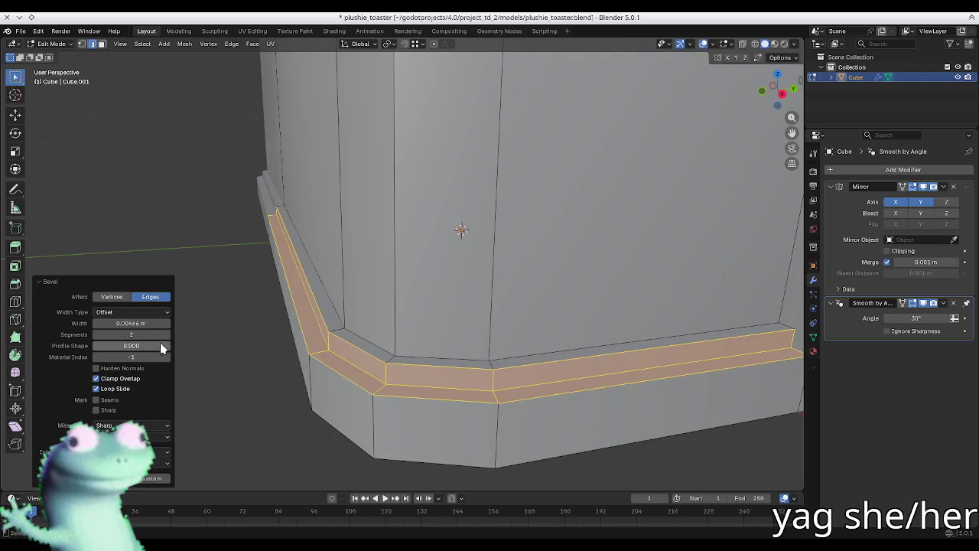
text(0.5)
key(Return)
middle_drag(359, 309, 344, 324)
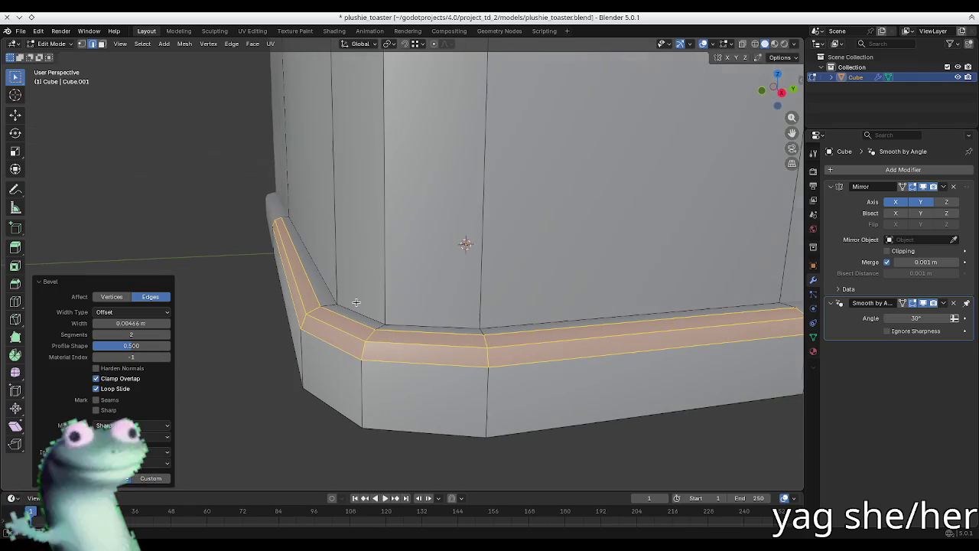
- Redo the base seam bevel wider, with 3 segments at about 0.0083 m
key(ctrl+z)
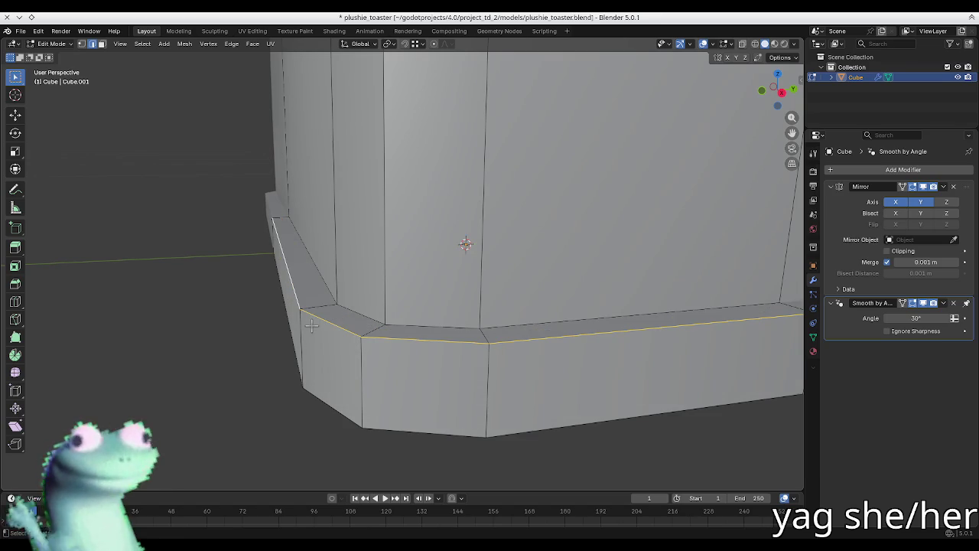
key(ctrl+b)
scroll(283, 340, up, 1)
scroll(267, 348, up, 1)
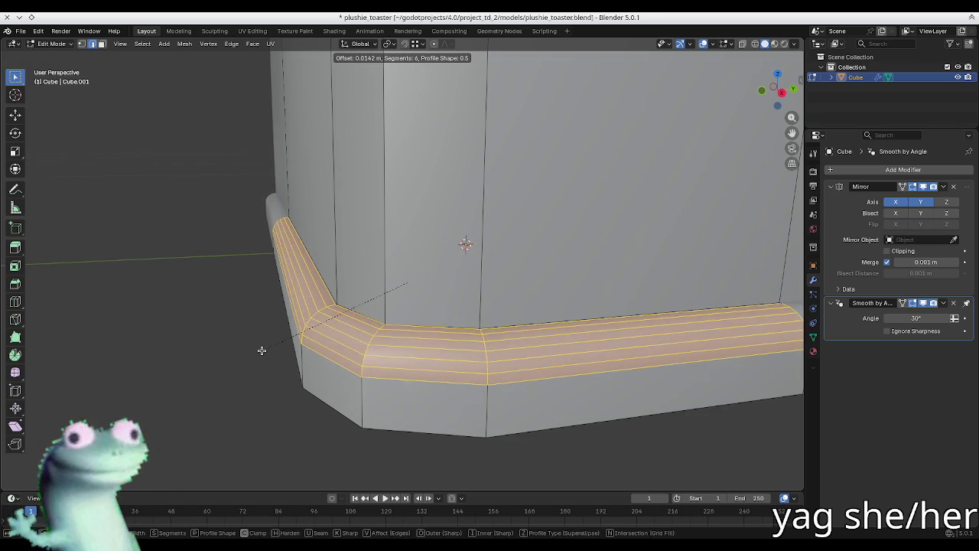
scroll(262, 350, down, 1)
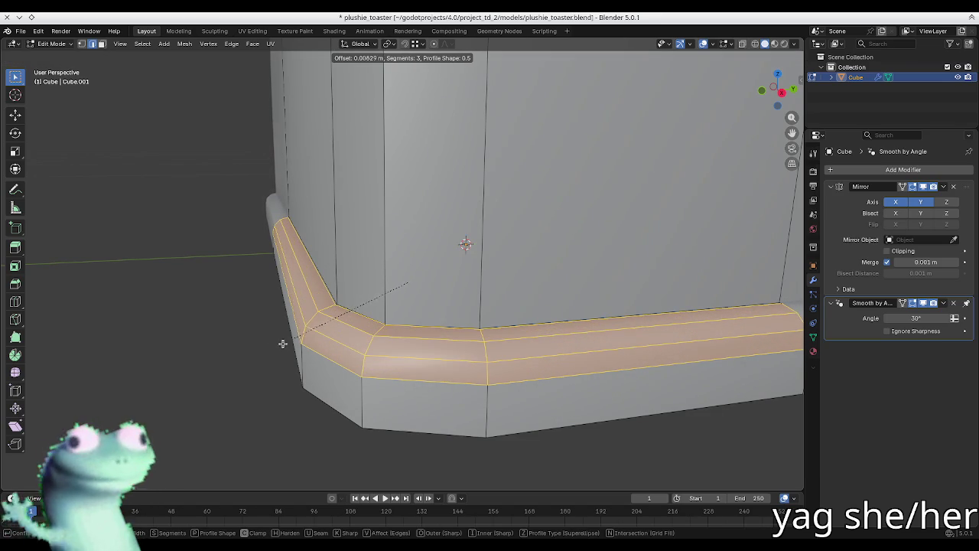
click(290, 342)
- Review the rounded base in Object Mode and save plushie_toaster.blend
key(Tab)
mouse_move(287, 372)
middle_down()
mouse_move(344, 360)
mouse_move(528, 371)
mouse_move(452, 349)
mouse_move(477, 323)
mouse_move(495, 392)
mouse_move(339, 269)
mouse_move(365, 295)
mouse_move(421, 291)
mouse_move(430, 280)
mouse_move(418, 265)
mouse_move(278, 268)
middle_up()
key(Tab)
scroll(528, 371, down, 4)
key(Tab)
key(ctrl+s)
key(Tab)
- Select the side and top rim edges, then undo an accidental vertex extrusion
alt+click(278, 268)
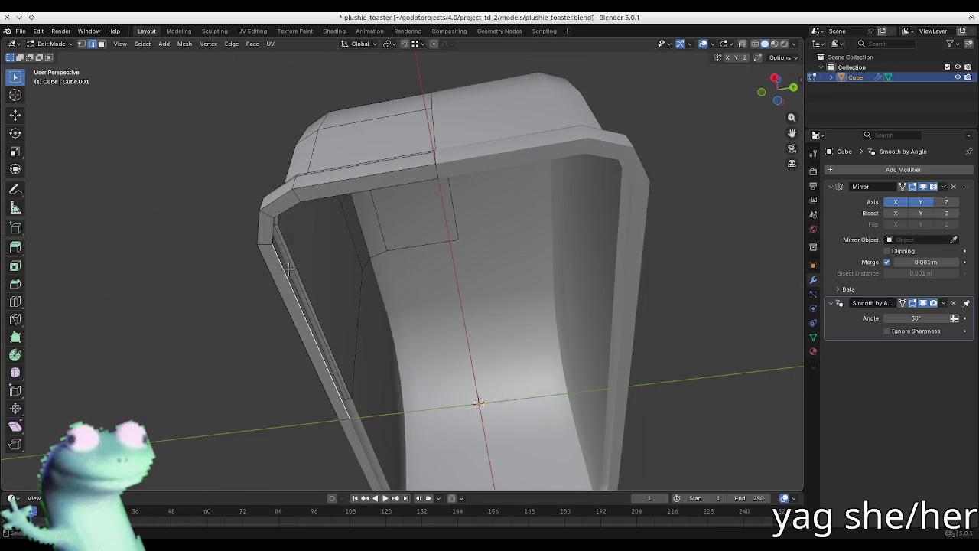
alt+shift+click(327, 202)
middle_drag(326, 201, 355, 192)
mouse_move(365, 225)
middle_down()
mouse_move(429, 229)
mouse_move(472, 165)
middle_up()
click(472, 165)
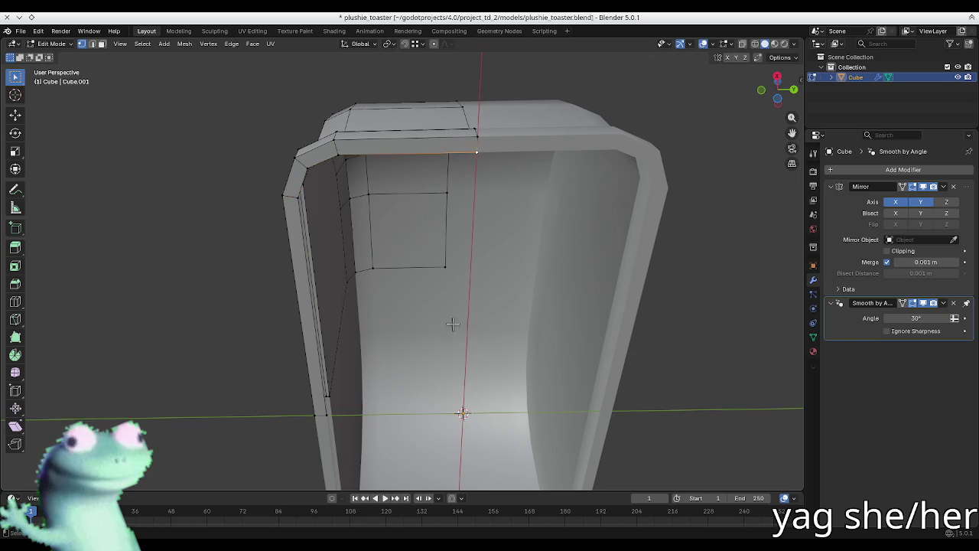
right_click(463, 383)
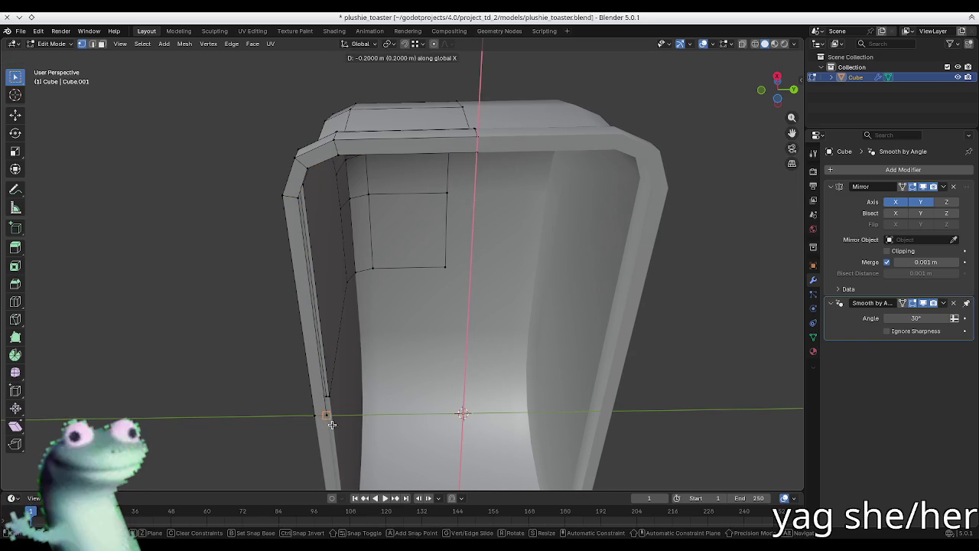
key(ctrl+z)
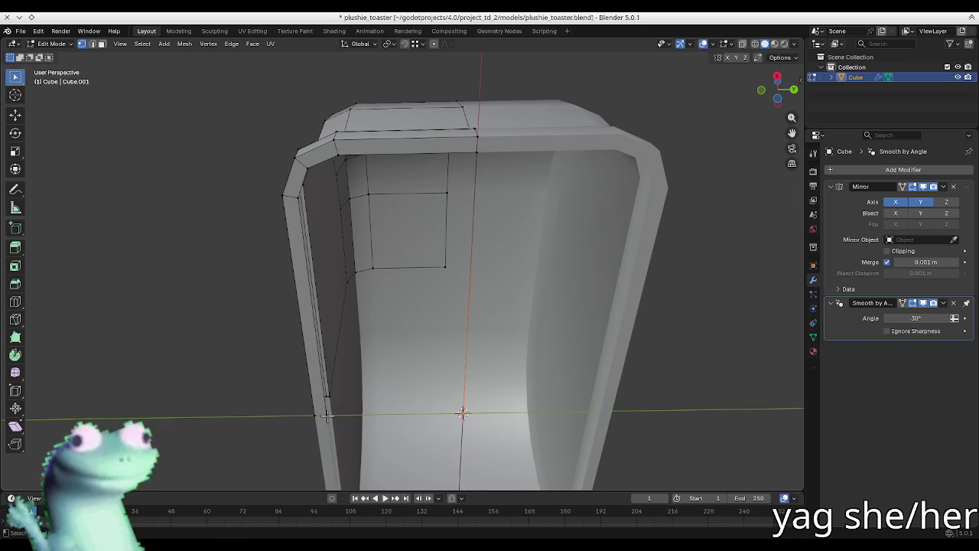
- Select the left-side loop's bottom, centre and top edges and fill them with a face
key(2)
click(338, 404)
alt+click(322, 400)
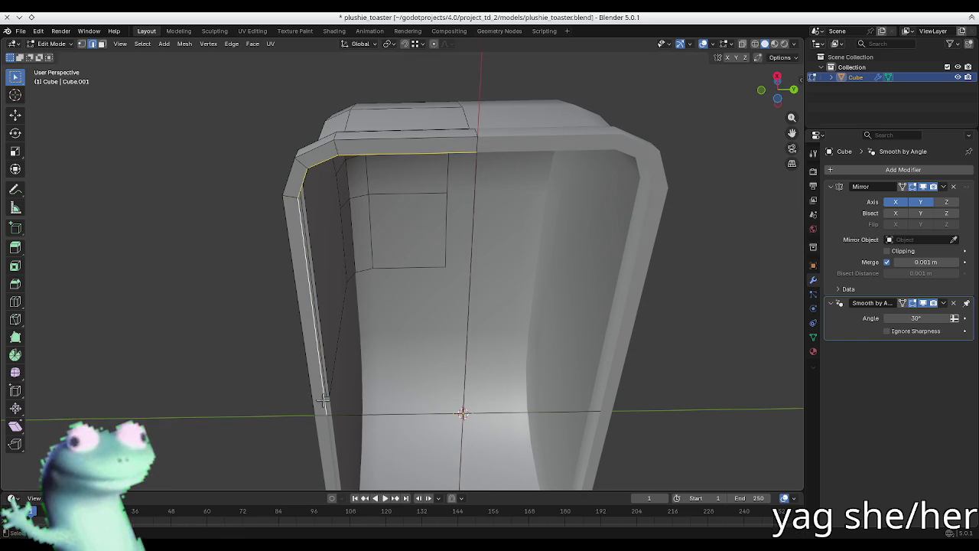
alt+click(457, 366)
shift+click(418, 412)
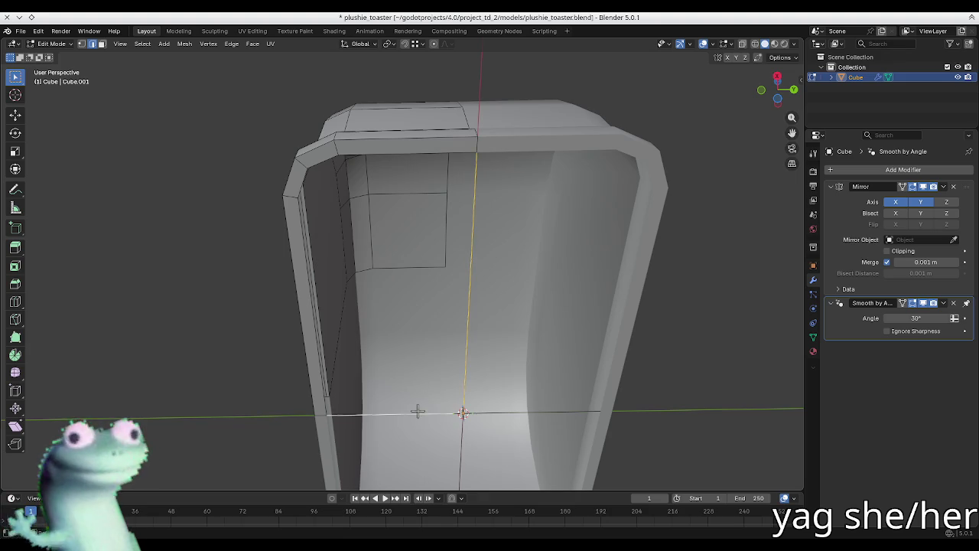
alt+click(402, 154)
key(f)
key(ctrl+z)
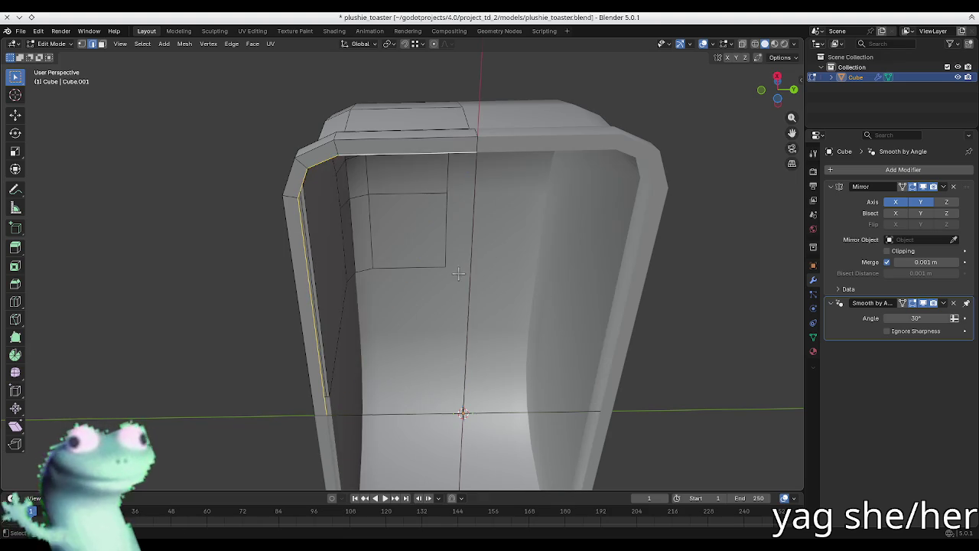
key(f)
- Select the bottom and centre edges, then orbit and zoom out to see the whole body
click(416, 414)
click(469, 373)
mouse_move(411, 243)
middle_down()
mouse_move(420, 291)
mouse_move(456, 347)
middle_up()
mouse_move(418, 283)
middle_down()
mouse_move(393, 313)
mouse_move(455, 286)
mouse_move(499, 305)
middle_up()
scroll(459, 289, down, 3)
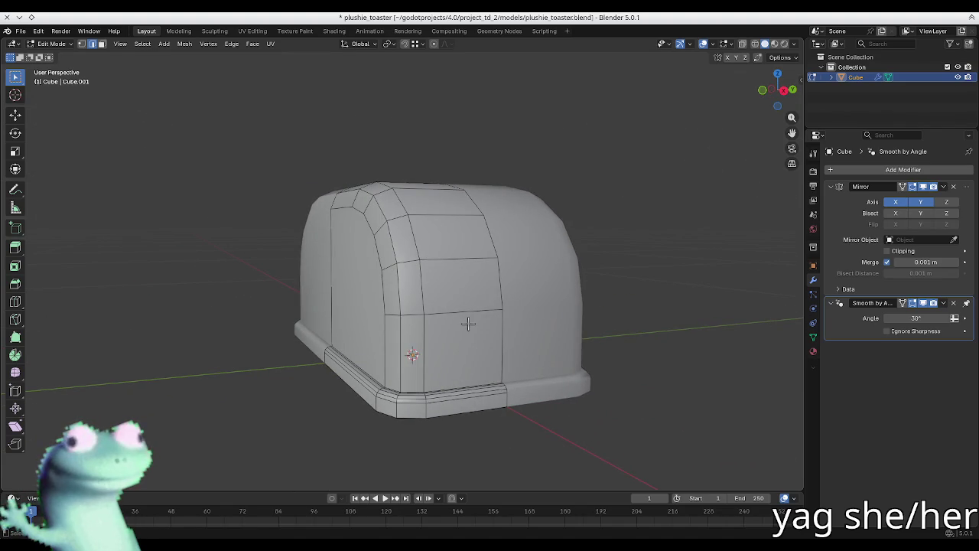
- Save the toaster file and return to Edit Mode in a side view
middle_drag(468, 323, 495, 212)
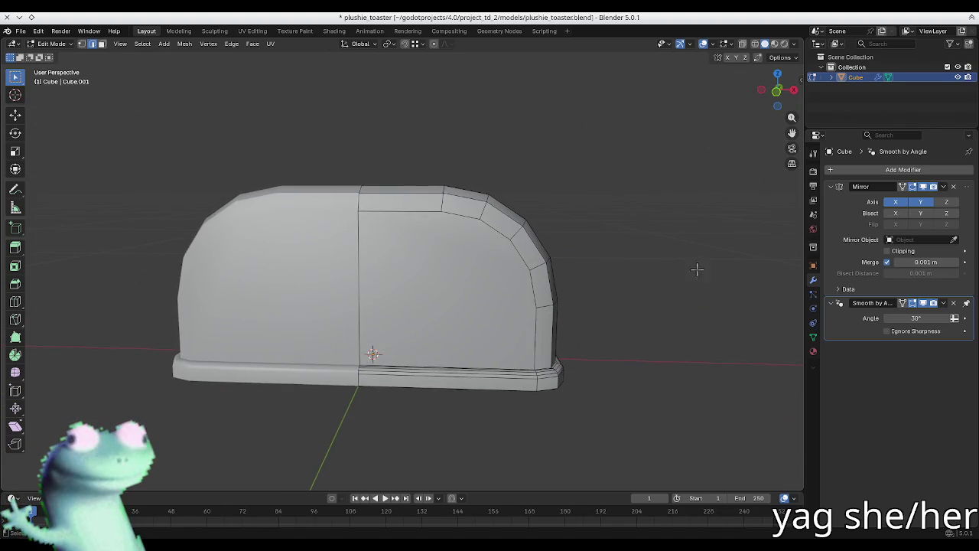
key(Tab)
mouse_move(481, 252)
middle_down()
mouse_move(418, 286)
mouse_move(391, 280)
mouse_move(355, 250)
mouse_move(370, 287)
mouse_move(426, 290)
mouse_move(418, 265)
middle_up()
key(ctrl+s)
key(Tab)
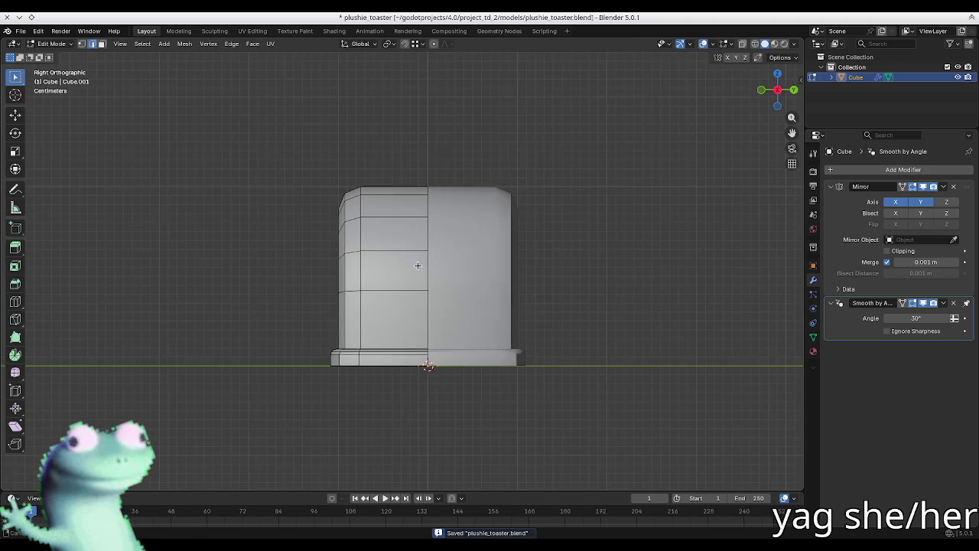
- With X-ray on, box-select the left-side vertices, nudge them, then deselect
key(alt+z)
drag(376, 172, 286, 305)
key(g)
key(z)
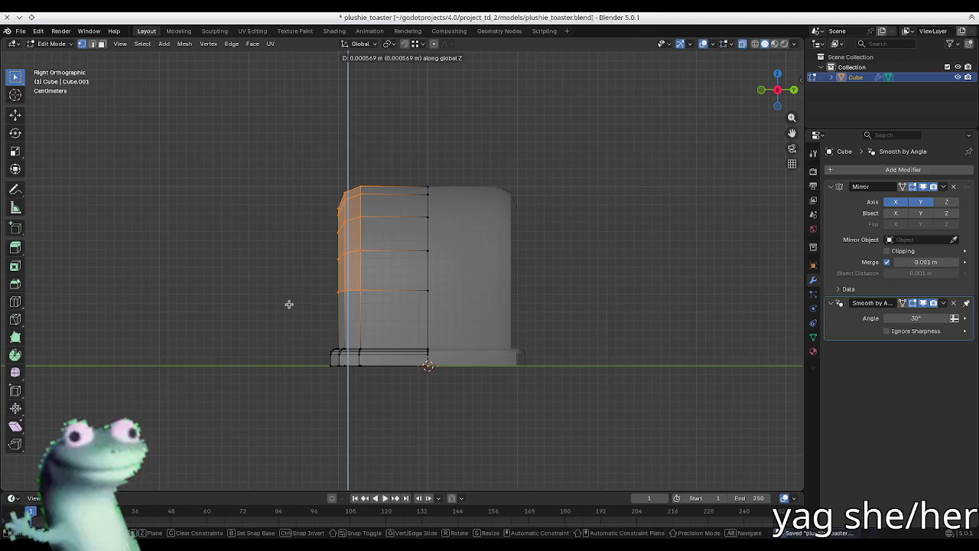
key(Escape)
drag(302, 163, 391, 303)
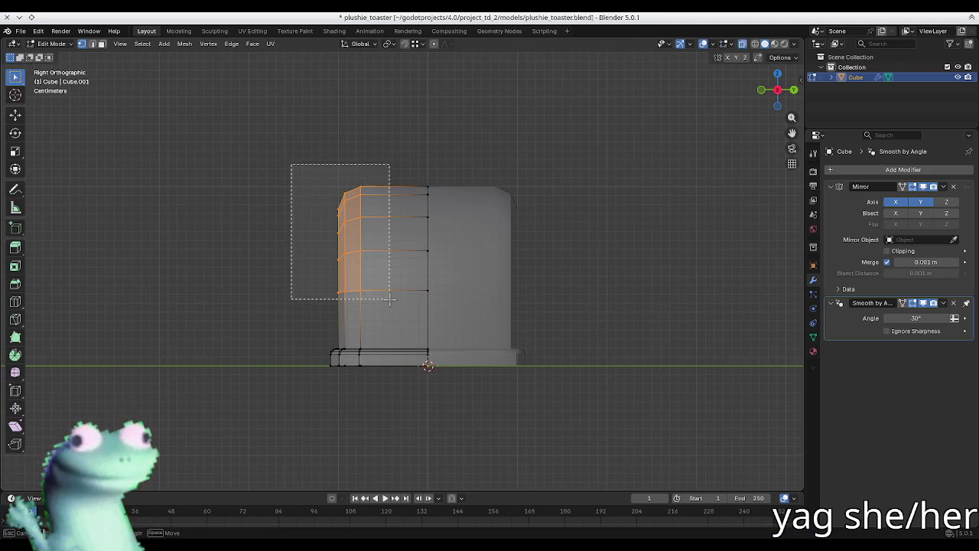
mouse_move(446, 187)
middle_down()
mouse_move(449, 217)
mouse_move(418, 178)
mouse_move(475, 228)
middle_up()
key(g)
click(418, 178)
key(alt+a)
- Select the upper-left vertex column and set the pivot point to 3D Cursor
drag(390, 175, 299, 304)
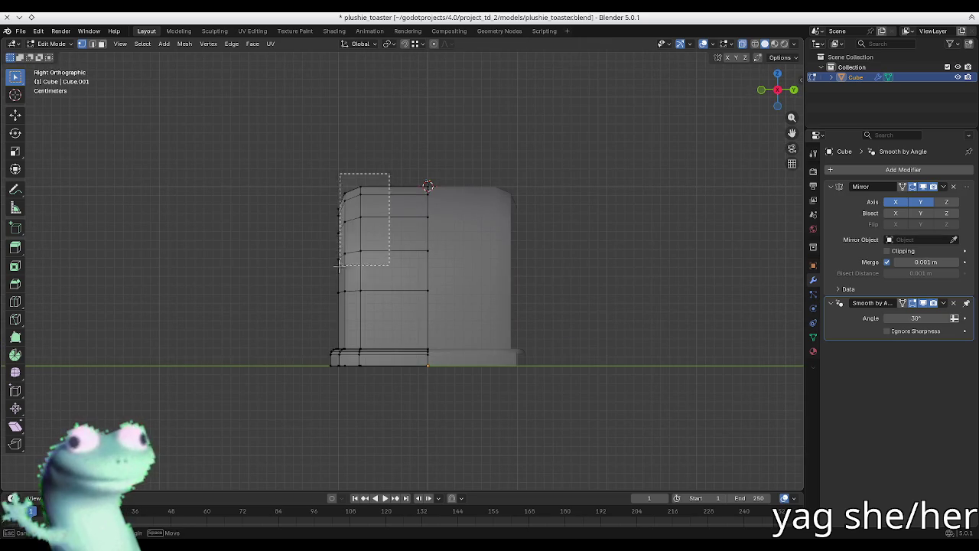
key(period)
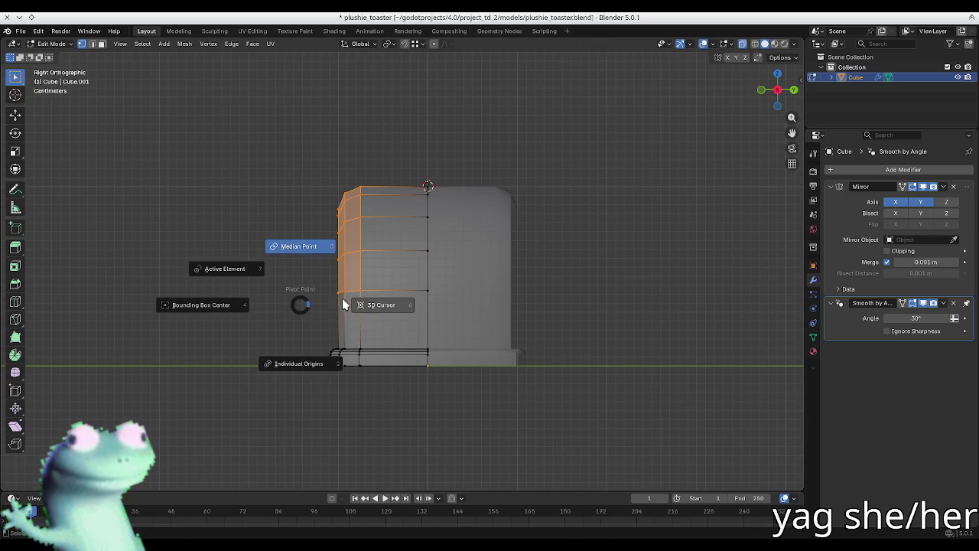
click(346, 304)
key(s)
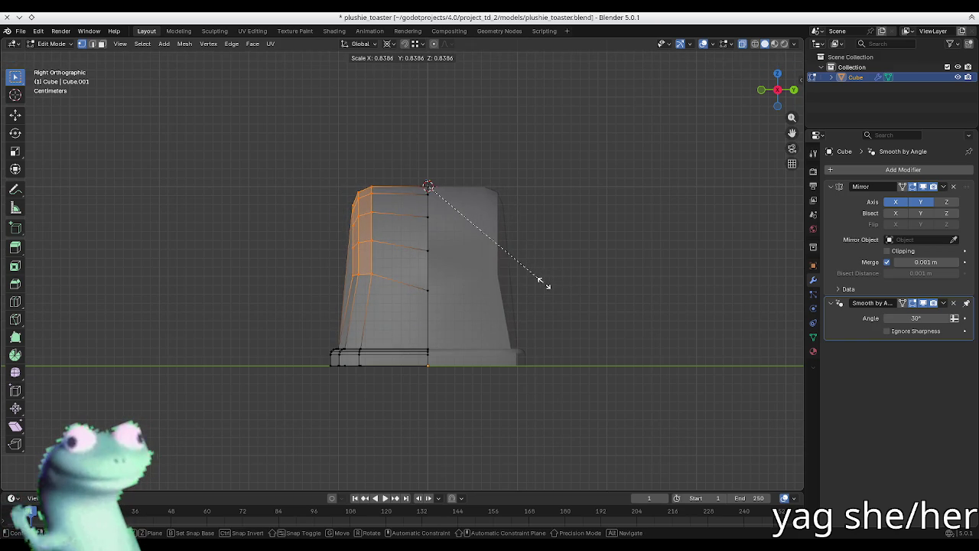
key(Escape)
- Move the selected side vertices slightly along the Y axis
key(g)
key(x)
key(y)
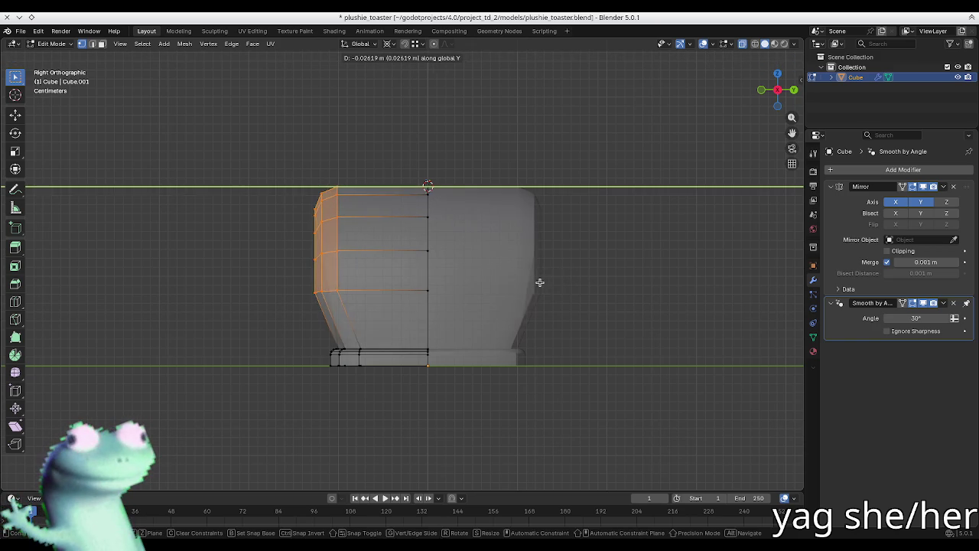
click(583, 287)
middle_drag(583, 287, 347, 276)
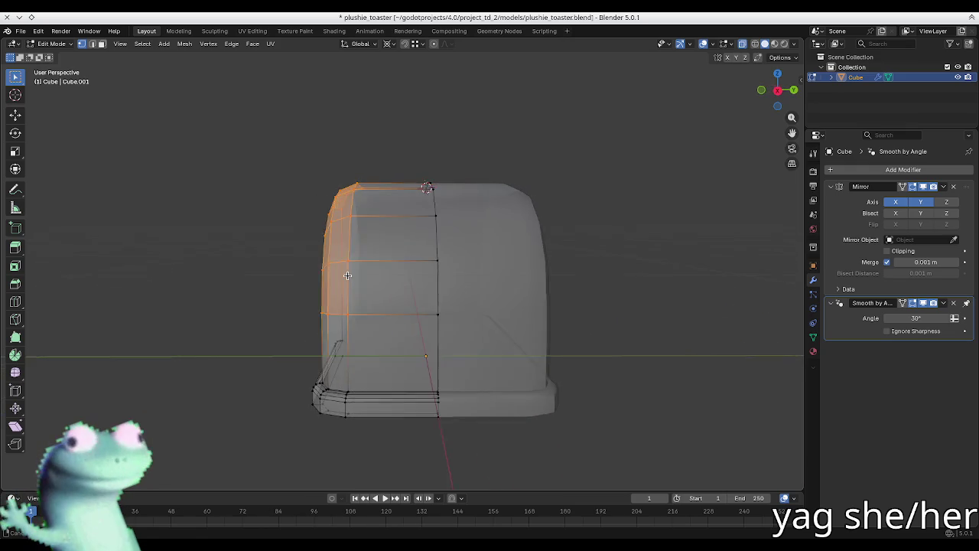
- Slide the left column of side vertices, move them along Y, and scale them slightly
key(KP_3)
drag(278, 141, 350, 273)
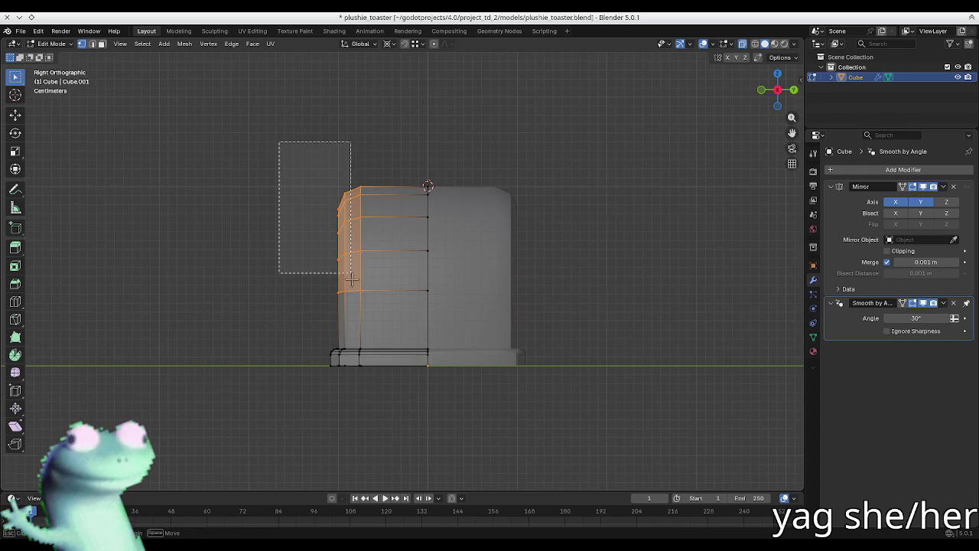
key(shift+v)
click(394, 264)
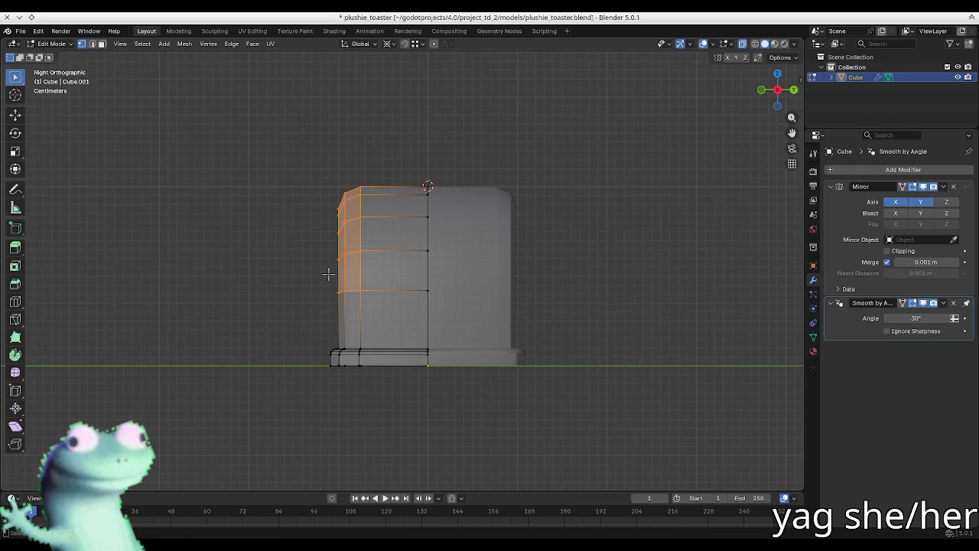
mouse_move(329, 269)
middle_down()
mouse_move(343, 267)
mouse_move(334, 247)
mouse_move(332, 256)
mouse_move(367, 262)
mouse_move(451, 263)
mouse_move(351, 258)
mouse_move(476, 280)
middle_up()
key(g)
key(y)
click(376, 259)
middle_drag(599, 286, 640, 293)
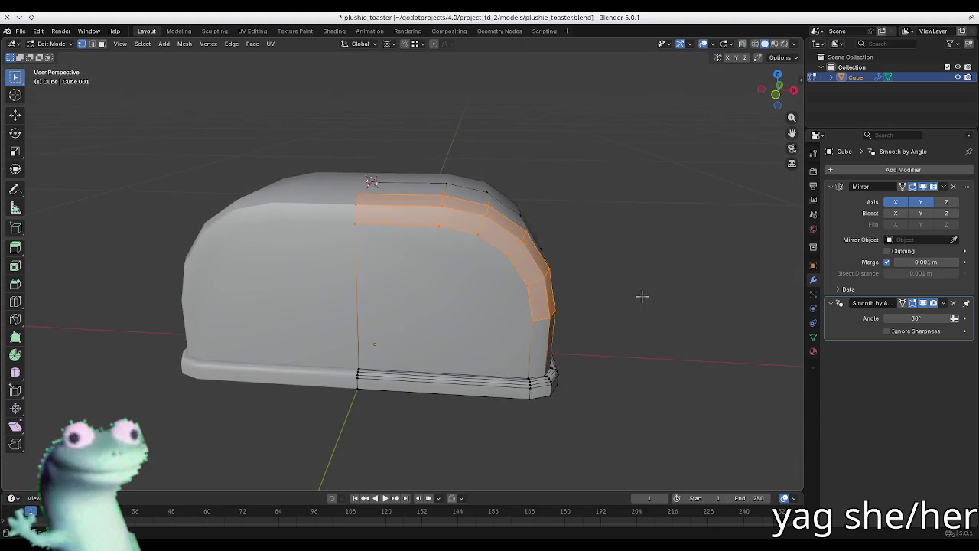
key(s)
click(668, 293)
- Select the toaster's upper arch faces from the right view and scale them
key(KP_3)
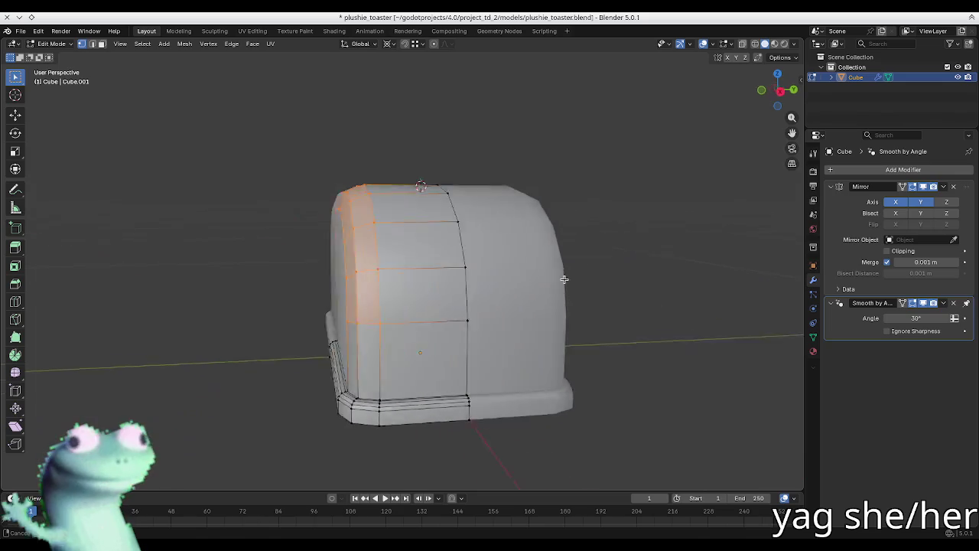
middle_drag(549, 278, 443, 290)
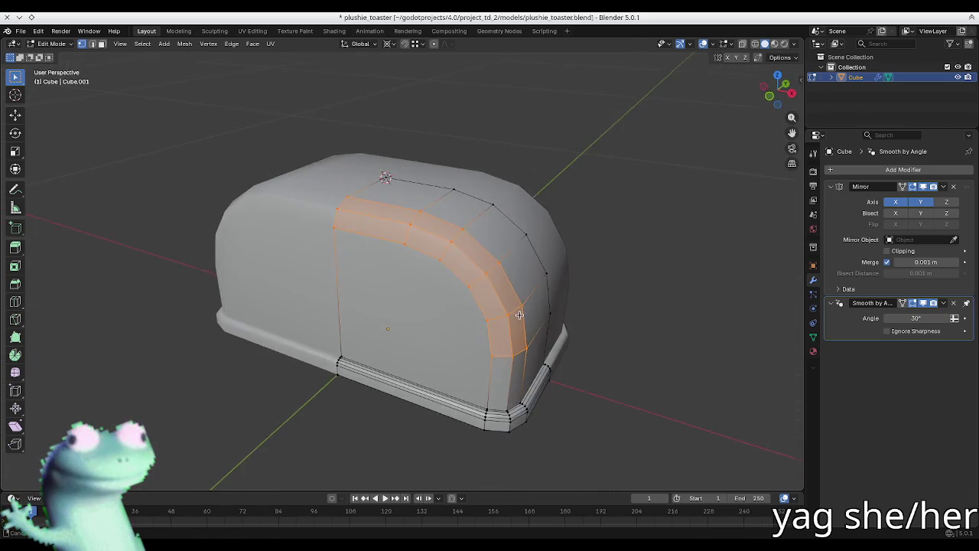
key(KP_3)
drag(463, 163, 336, 294)
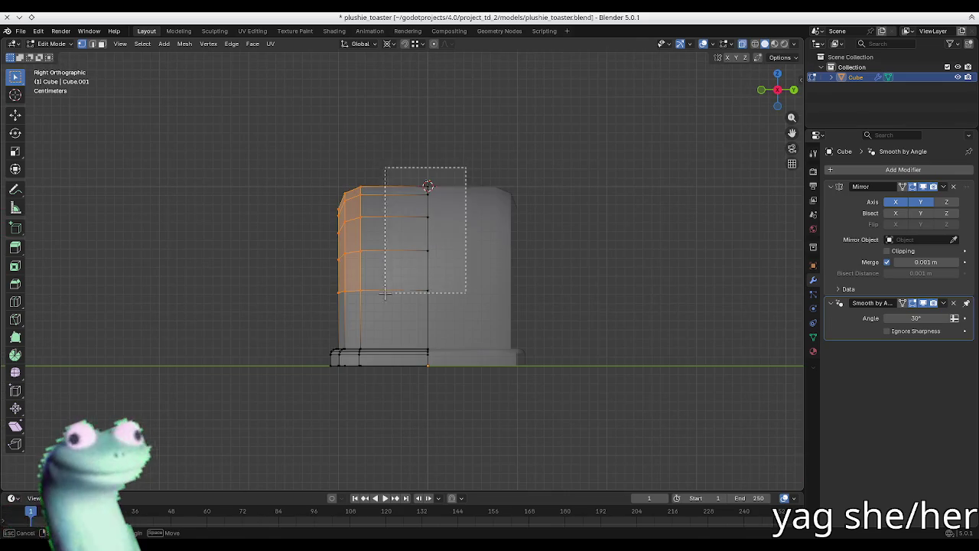
middle_drag(336, 294, 483, 315)
mouse_move(640, 310)
middle_down()
mouse_move(581, 304)
mouse_move(210, 332)
mouse_move(299, 280)
mouse_move(361, 338)
mouse_move(365, 382)
mouse_move(257, 302)
mouse_move(286, 275)
mouse_move(275, 263)
mouse_move(275, 297)
middle_up()
key(KP_3)
key(s)
click(597, 311)
- Select the upper-left faces plus the lower corner strips and large flat side face
drag(298, 306, 468, 174)
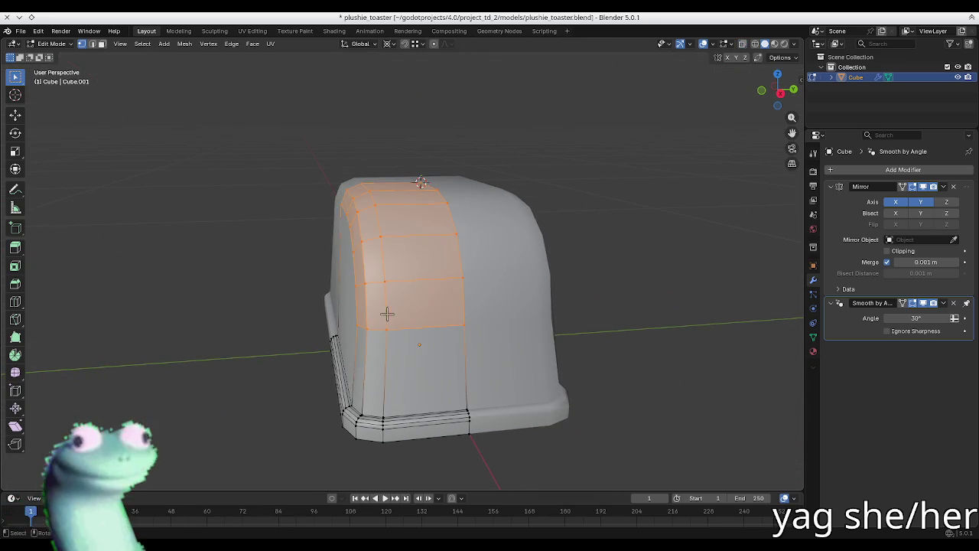
key(KP_3)
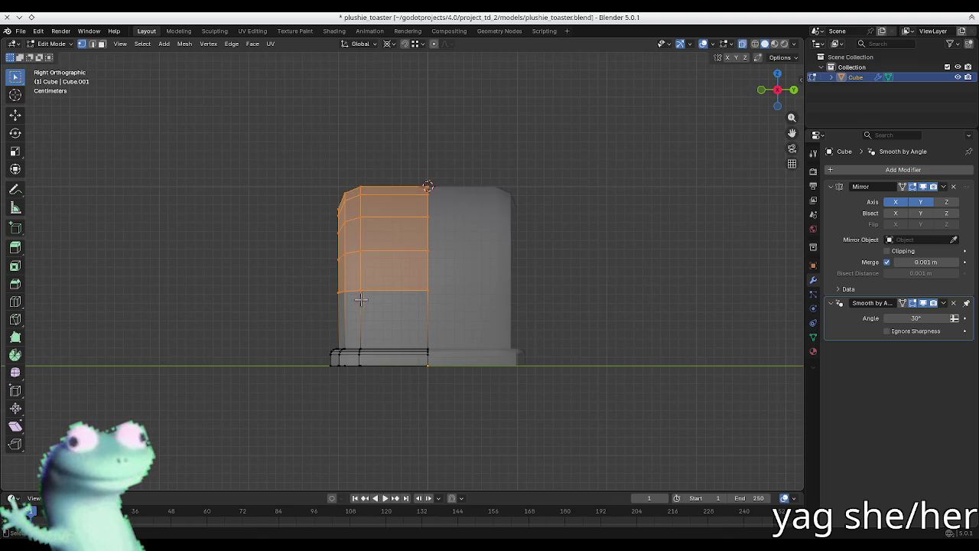
middle_drag(367, 325, 375, 343)
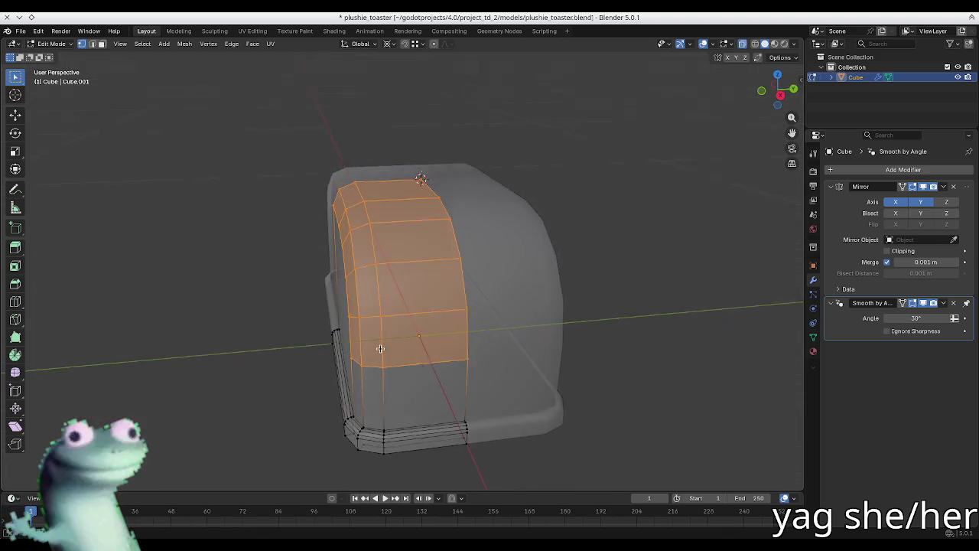
scroll(356, 432, up, 4)
shift+click(348, 414)
shift+click(375, 435)
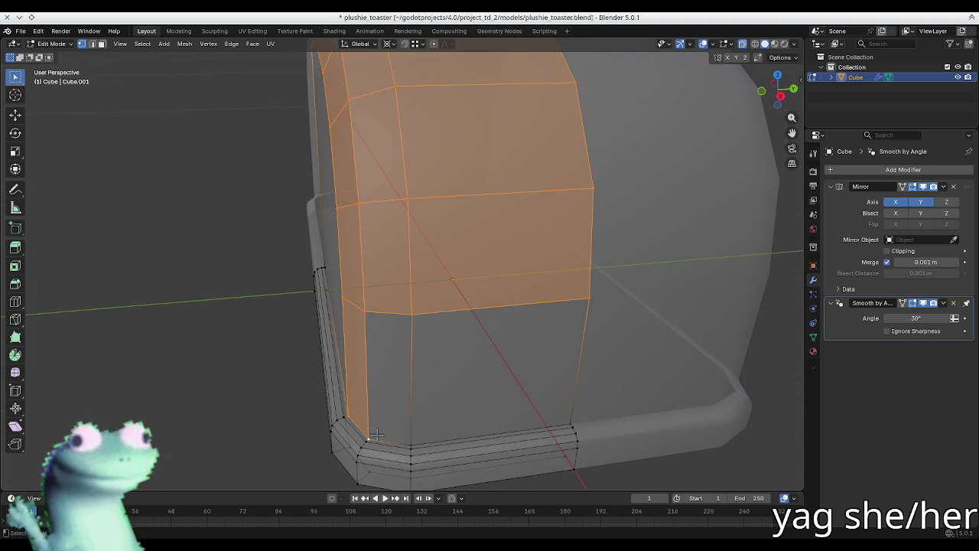
shift+click(411, 440)
shift+click(564, 413)
mouse_move(427, 327)
middle_down()
mouse_move(444, 321)
mouse_move(297, 302)
mouse_move(620, 277)
middle_up()
shift+click(284, 297)
- Try scaling the faces, turn off see-through, and drop the lower faces from the selection
key(s)
right_click(608, 280)
key(alt+z)
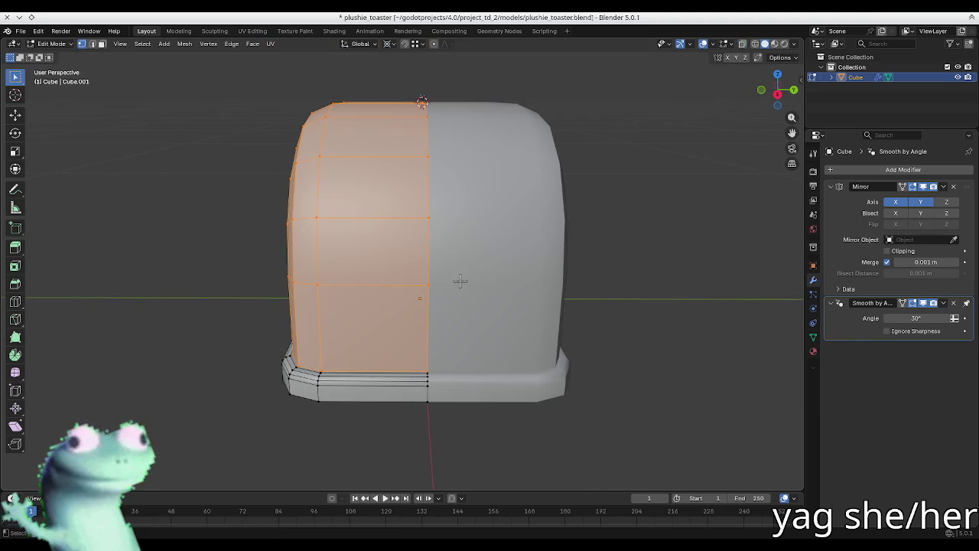
key(KP_3)
key(s)
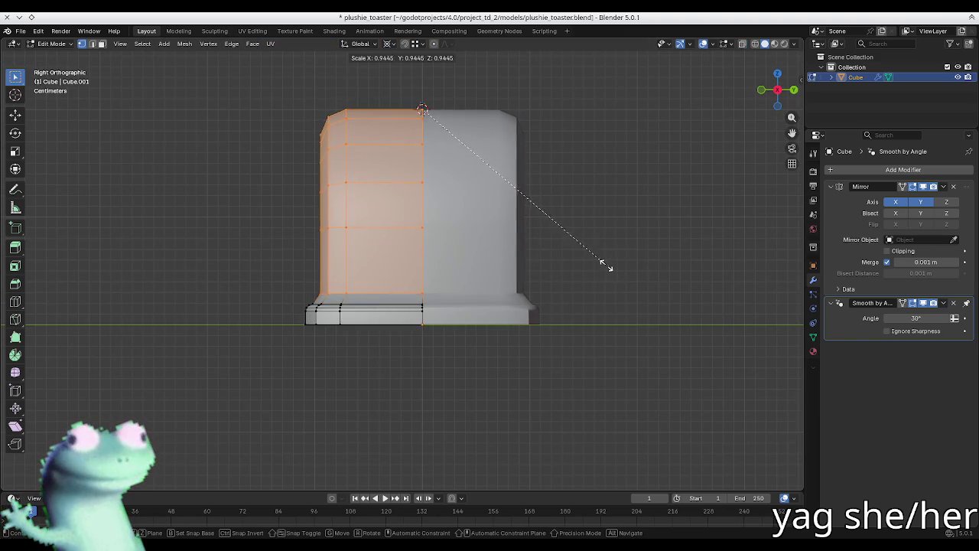
right_click(602, 264)
middle_drag(602, 264, 406, 295)
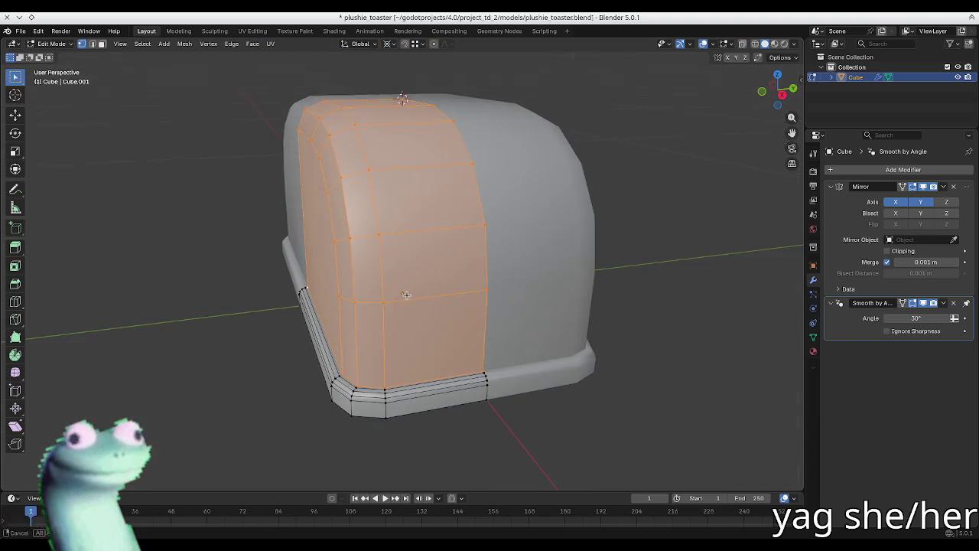
key(ctrl+z)
key(ctrl+z)
key(ctrl+z)
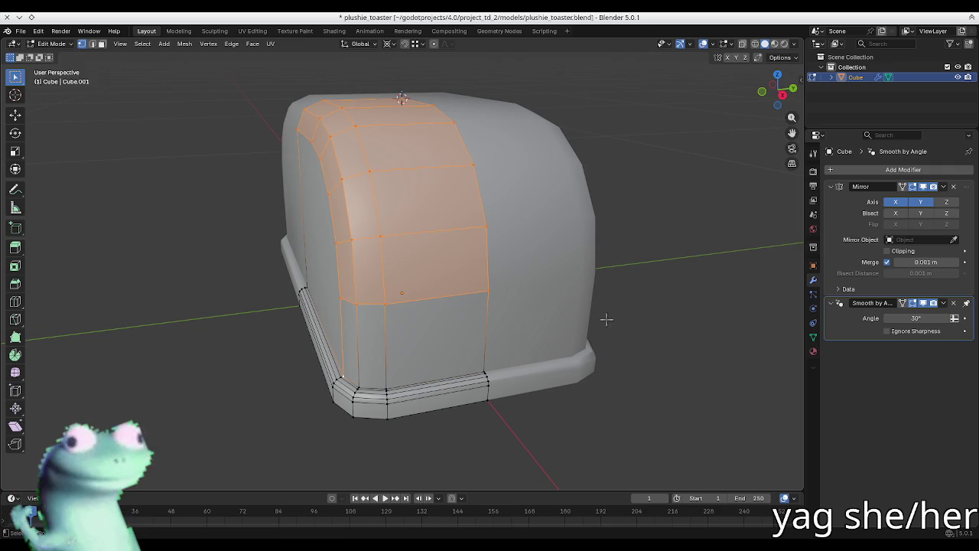
- Scale the selected upper faces along X so the sides taper slightly inward
key(s)
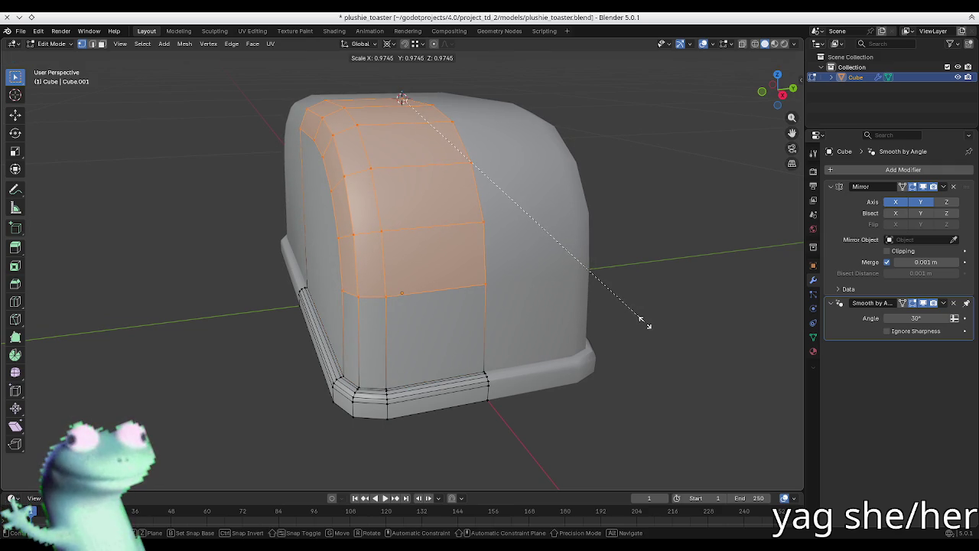
key(x)
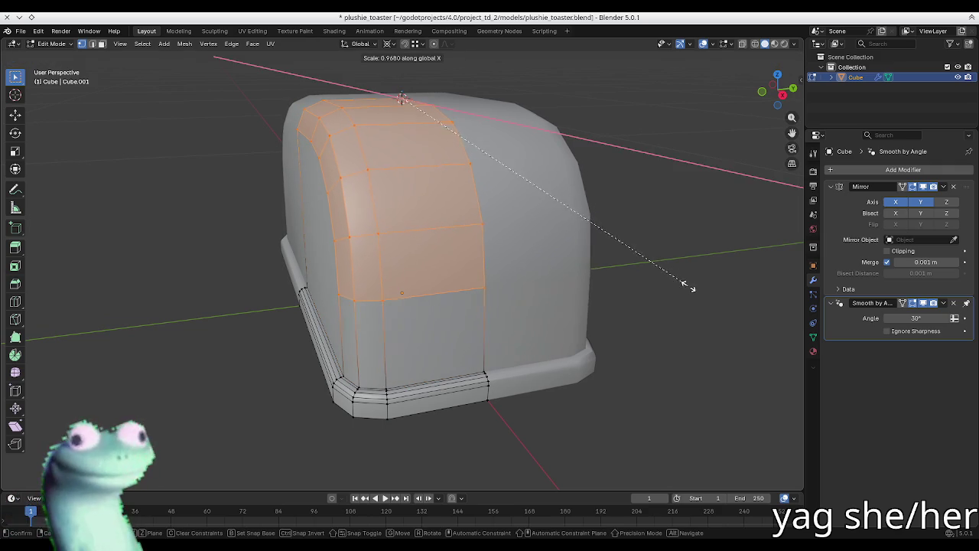
middle_drag(662, 286, 632, 289)
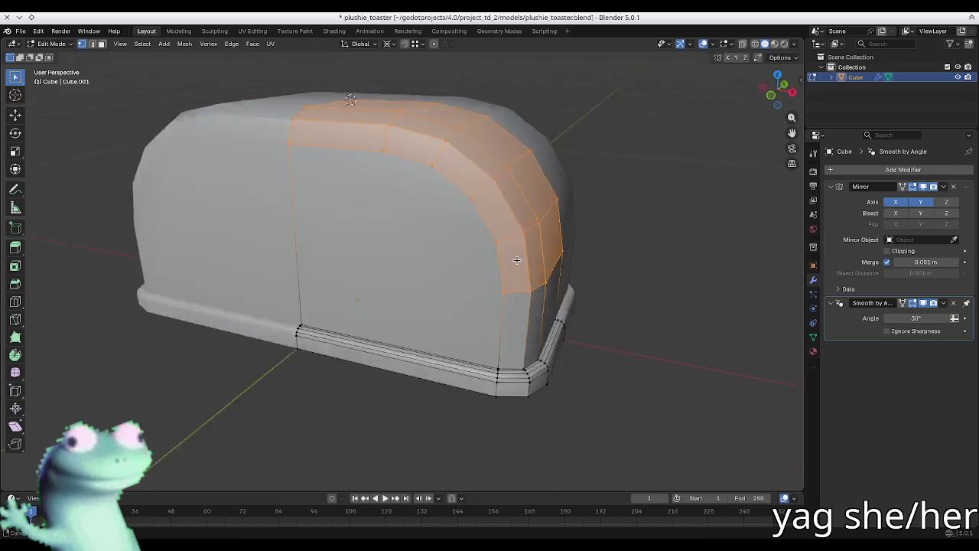
key(x)
key(x)
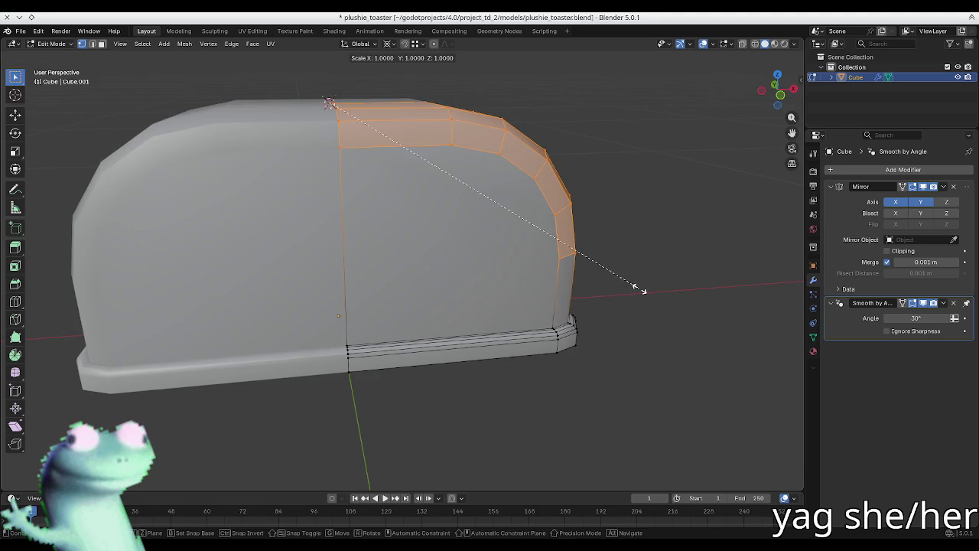
key(x)
mouse_move(626, 287)
middle_down()
mouse_move(486, 254)
mouse_move(459, 255)
mouse_move(461, 267)
mouse_move(432, 249)
middle_up()
click(594, 276)
- Deselect everything, return to Object Mode, and save plushie_toaster.blend
key(alt+a)
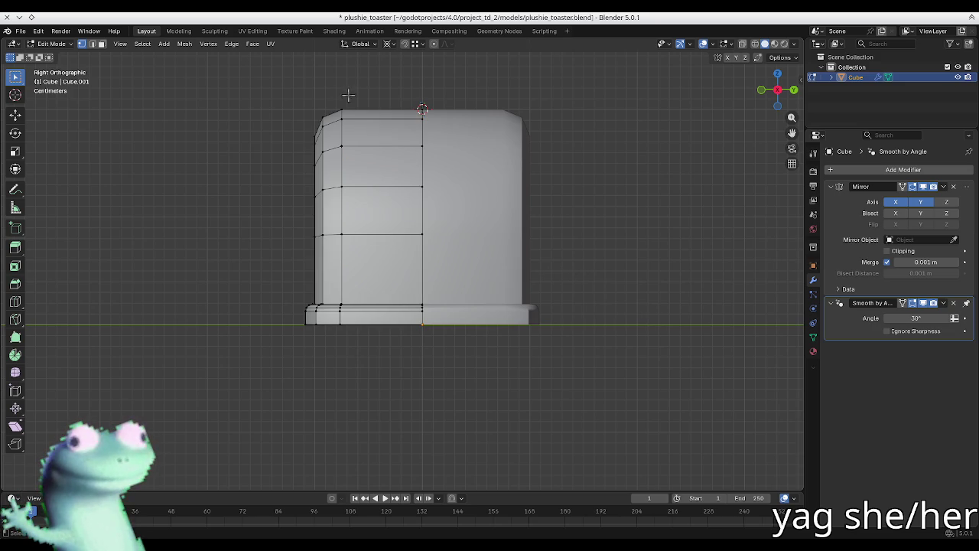
mouse_move(305, 208)
middle_down()
mouse_move(378, 258)
mouse_move(482, 291)
mouse_move(393, 284)
mouse_move(420, 284)
mouse_move(385, 251)
middle_up()
key(Tab)
key(ctrl+s)
scroll(384, 252, down, 2)
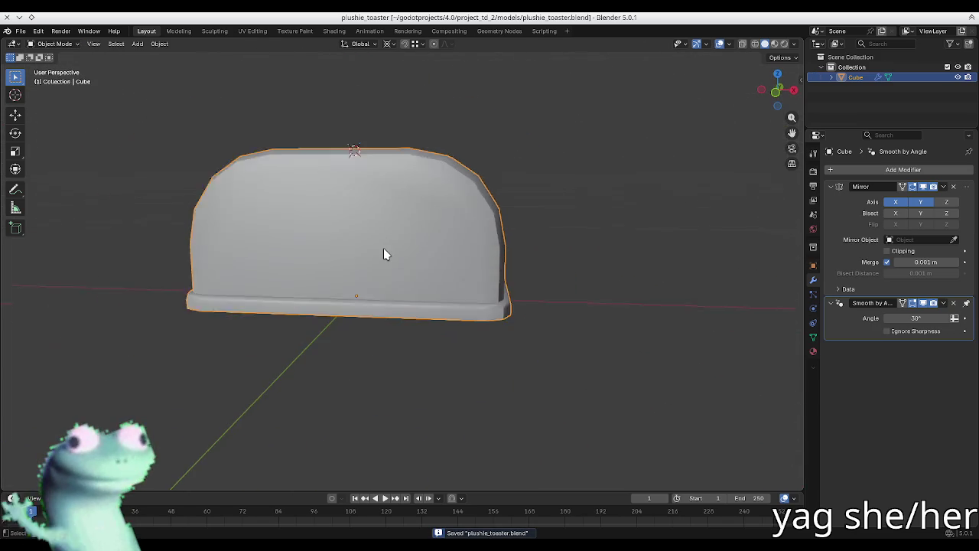
- In front view with see-through on, raise the top edge loop about 0.025 m along Z
scroll(383, 251, down, 1)
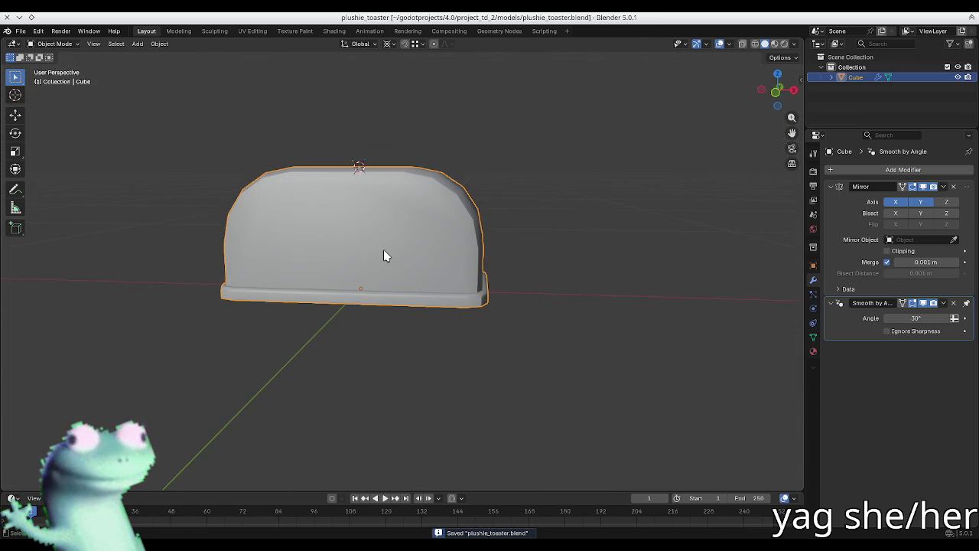
key(Tab)
key(KP_1)
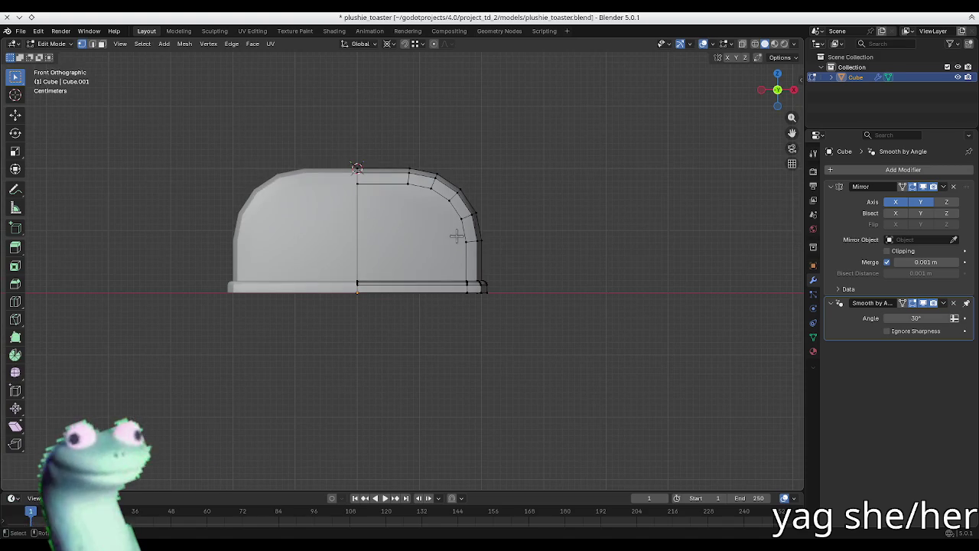
key(alt+z)
drag(507, 258, 324, 148)
key(g)
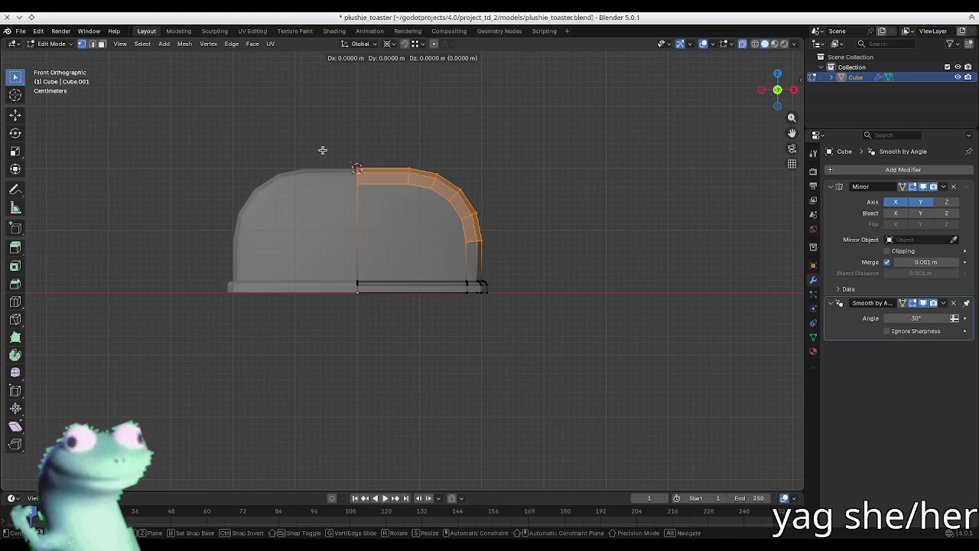
key(z)
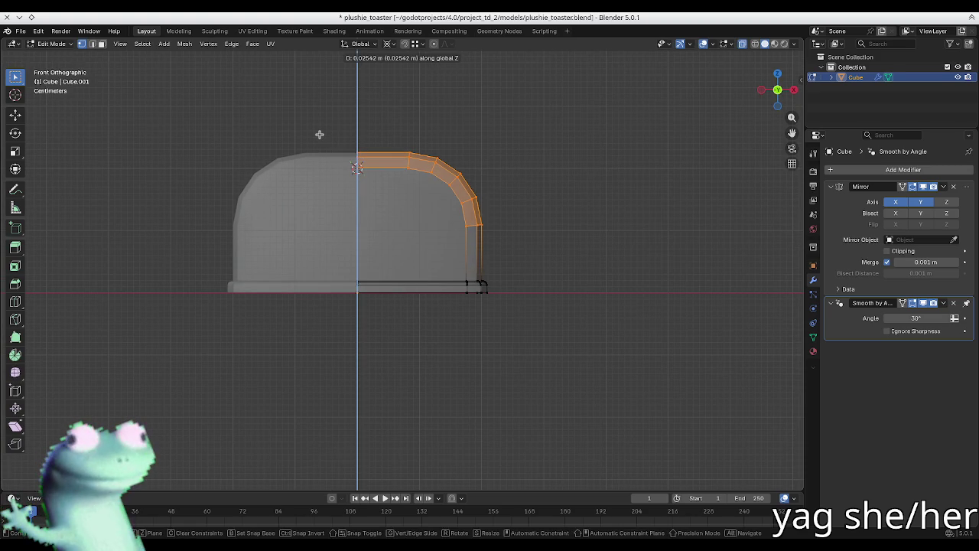
click(319, 134)
- Return to Object Mode, save the file, and show the Mirror modifier's options
click(645, 274)
key(Tab)
middle_drag(645, 273, 449, 274)
key(ctrl+s)
key(alt+z)
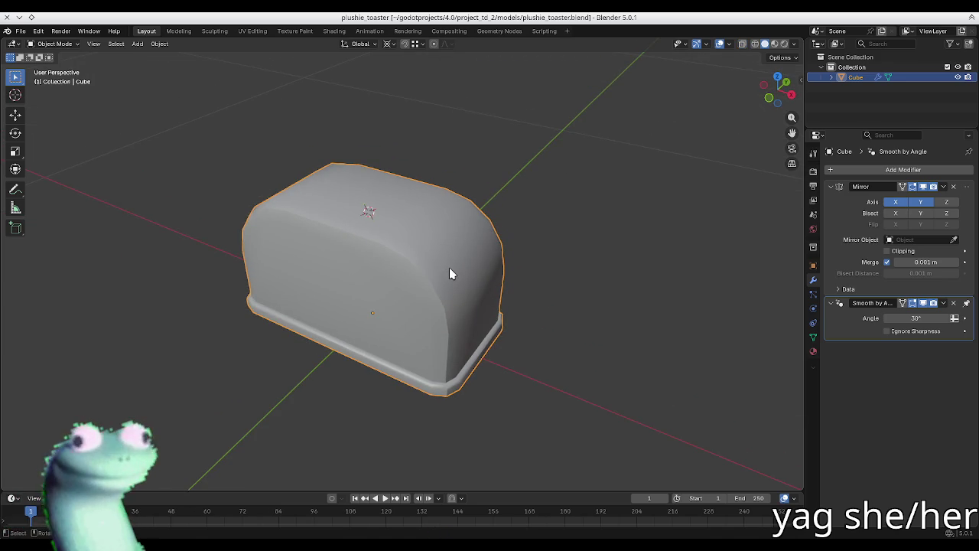
click(943, 187)
- Apply the Mirror modifier and add two centred loop cuts across the toaster body
click(910, 199)
key(Tab)
middle_drag(487, 295, 413, 260)
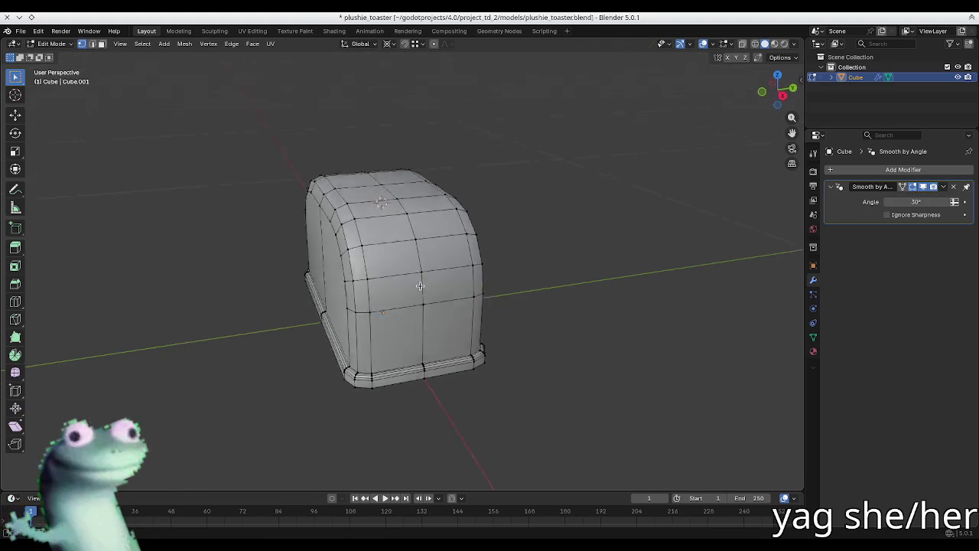
key(ctrl+r)
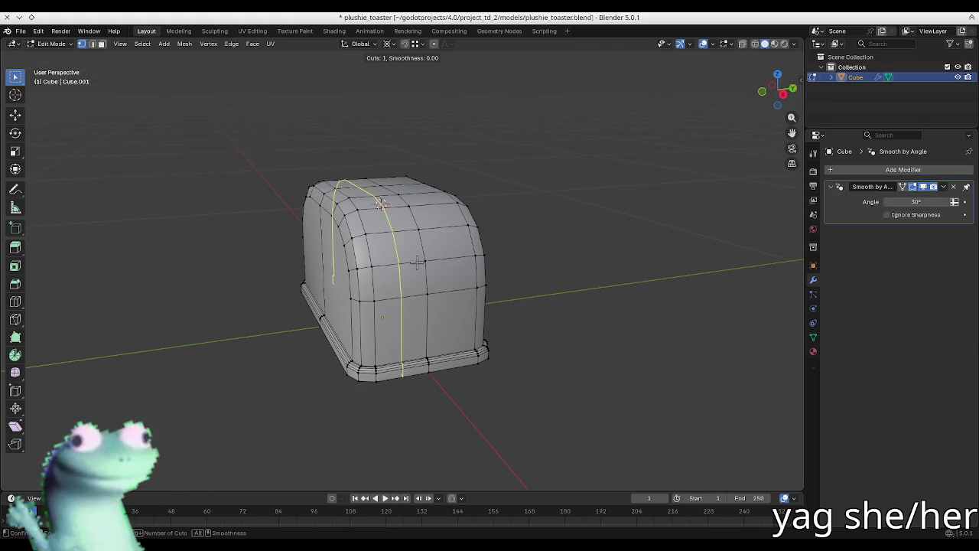
click(416, 262)
right_click(419, 262)
key(ctrl+r)
click(456, 263)
right_click(456, 263)
- Select two vertical edge loops and squeeze them together along Y
middle_drag(536, 299, 518, 295)
key(alt+a)
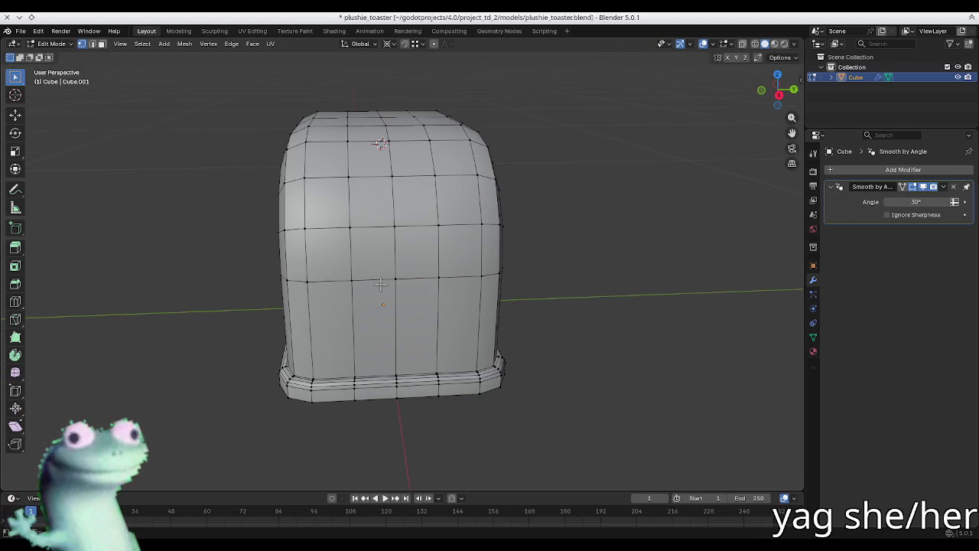
alt+shift+click(434, 299)
key(s)
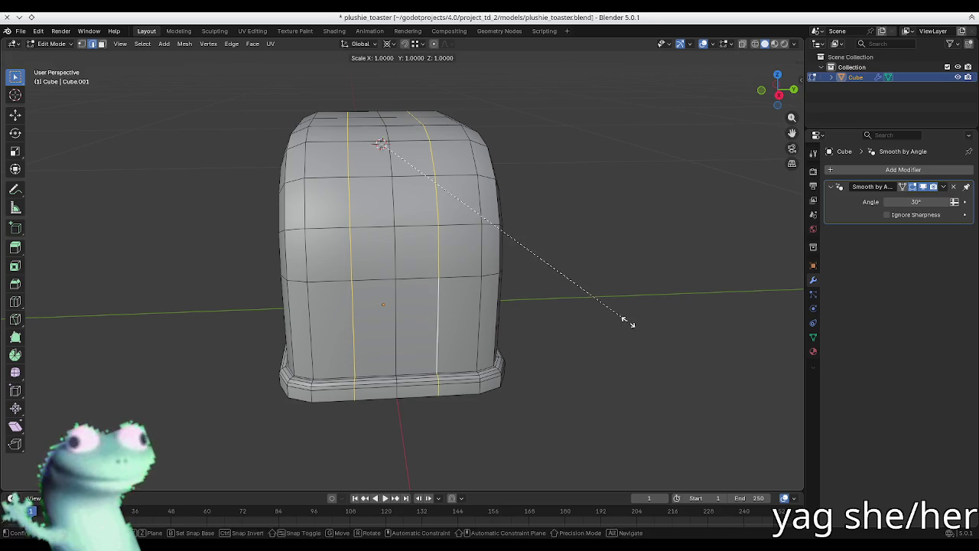
right_click(609, 319)
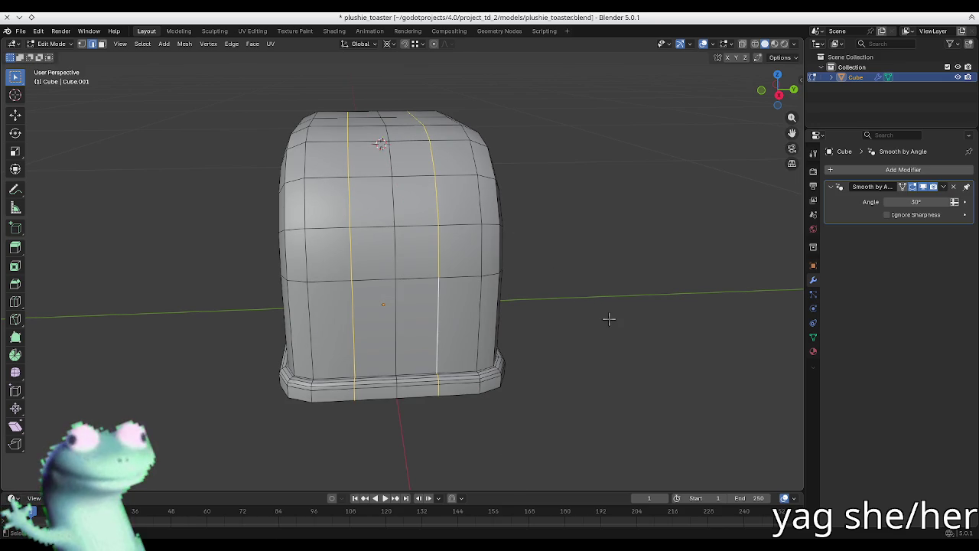
mouse_move(609, 319)
middle_down()
mouse_move(444, 155)
mouse_move(620, 234)
middle_up()
key(g)
click(443, 156)
key(s)
key(y)
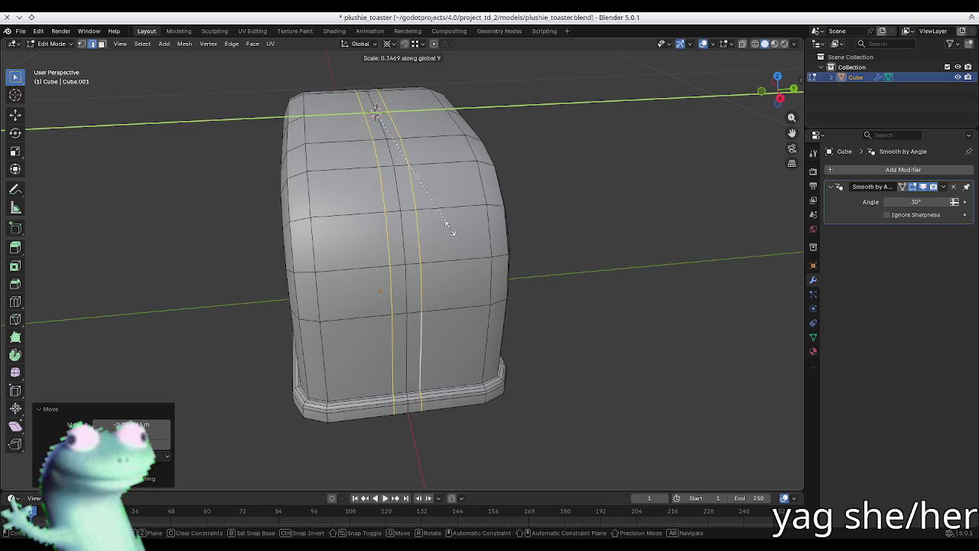
click(440, 224)
- Delete the squeezed edge loops and two more vertical edge loops from the body
key(x)
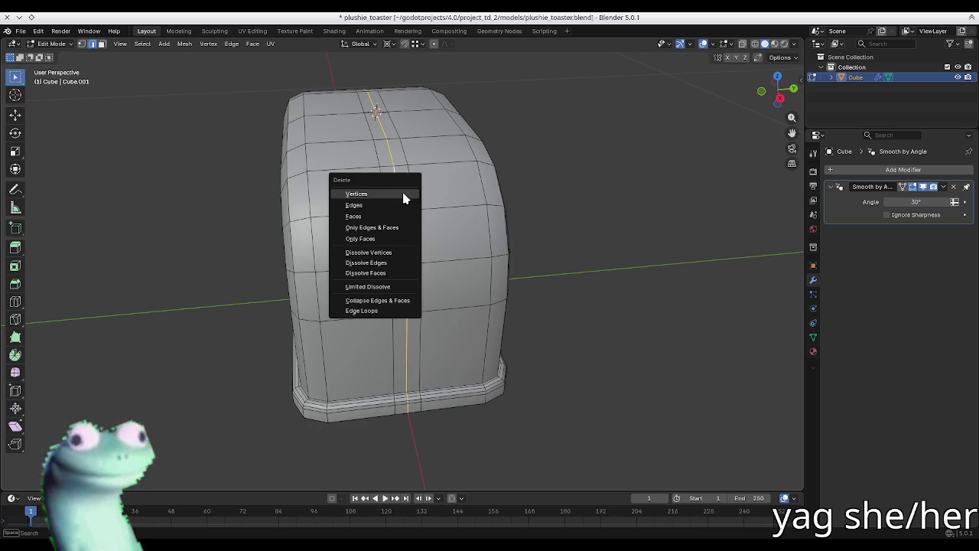
click(380, 310)
middle_drag(380, 192, 396, 210)
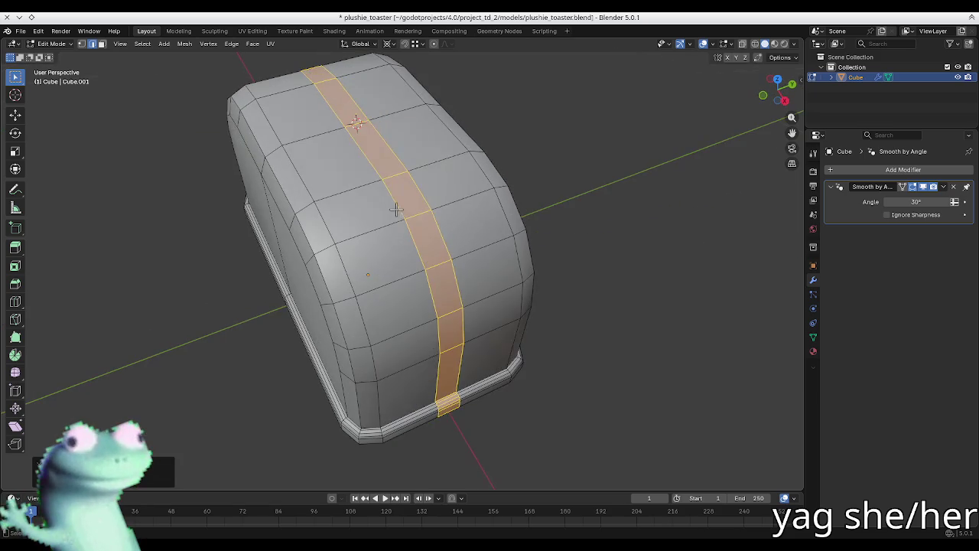
key(alt+a)
alt+click(328, 136)
key(x)
click(327, 168)
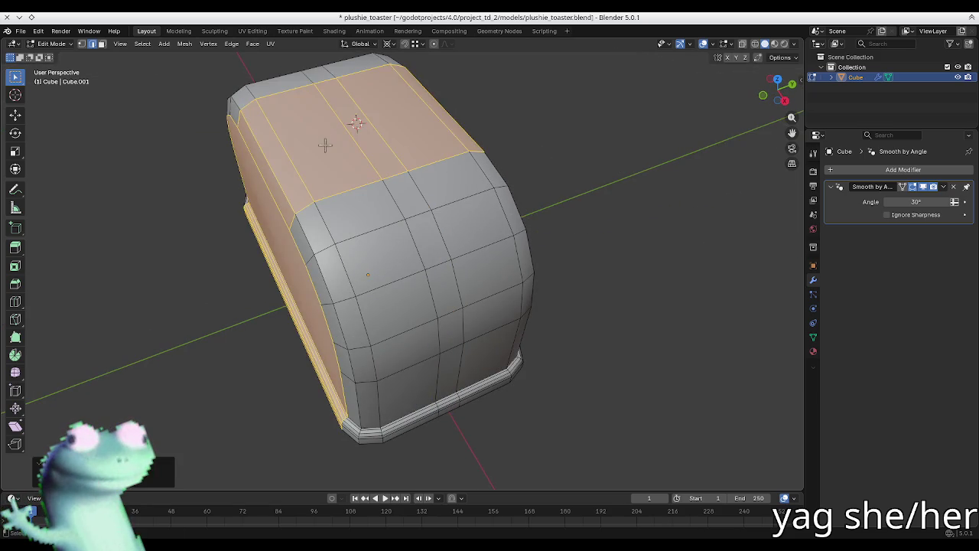
alt+click(329, 126)
key(x)
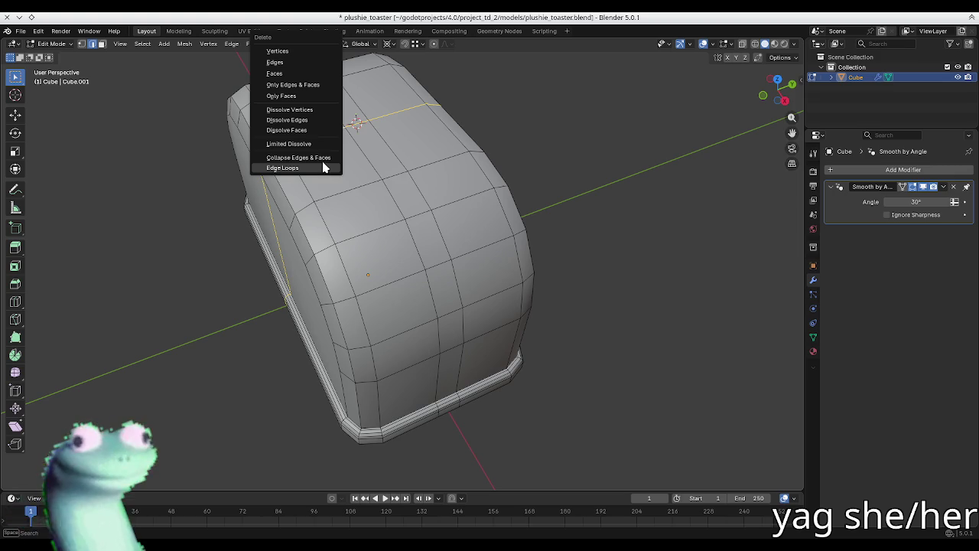
click(327, 168)
mouse_move(326, 167)
middle_down()
mouse_move(420, 163)
mouse_move(560, 273)
middle_up()
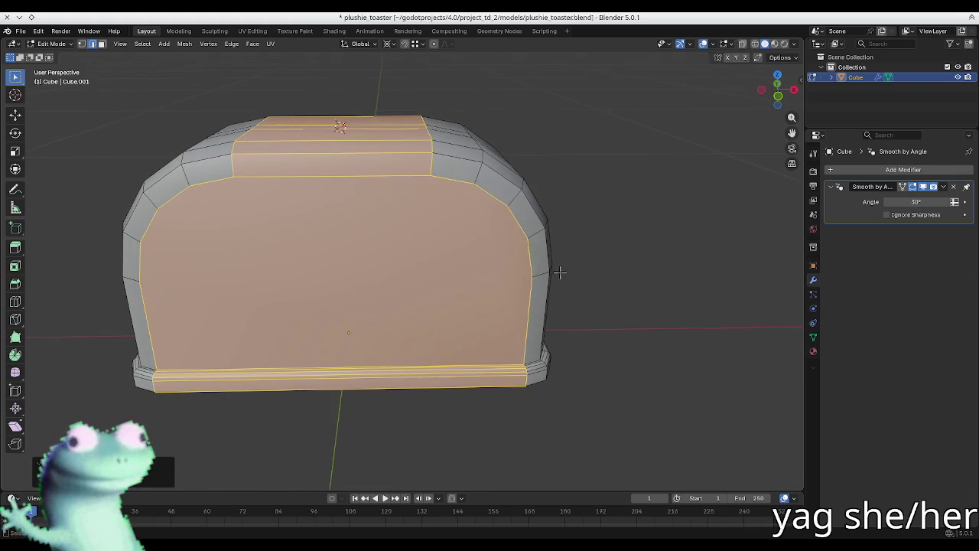
key(alt+a)
- Add two new vertical loop cuts and pull them closer together along Y
mouse_move(387, 204)
middle_down()
mouse_move(350, 219)
mouse_move(465, 219)
mouse_move(472, 253)
mouse_move(380, 184)
middle_up()
key(ctrl+r)
scroll(337, 200, up, 1)
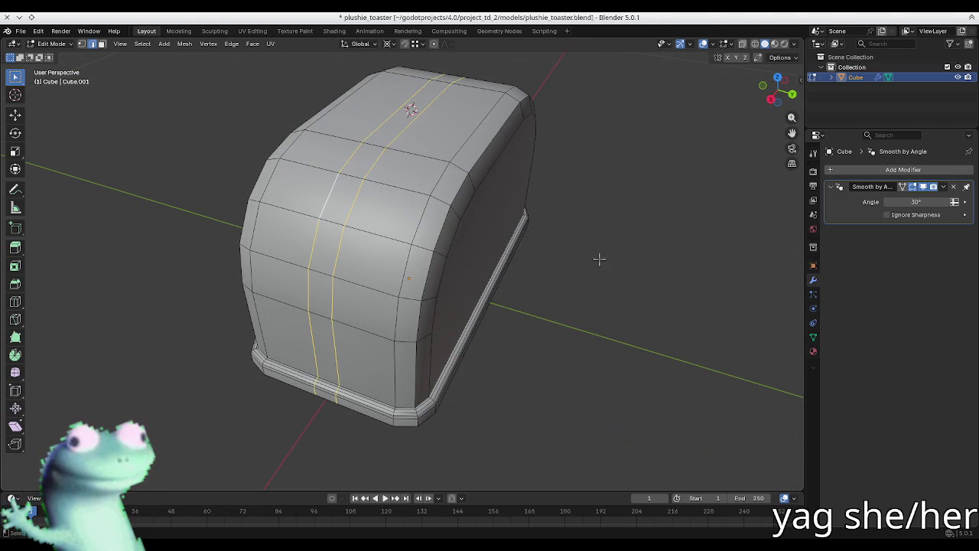
middle_drag(599, 259, 616, 237)
key(s)
key(Escape)
key(s)
key(y)
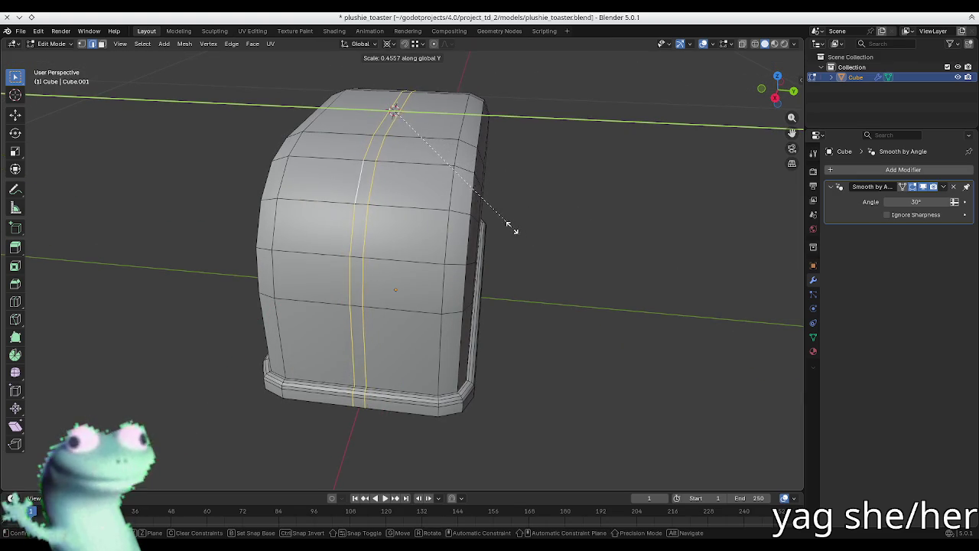
click(493, 209)
key(KP_1)
mouse_move(772, 237)
middle_down()
mouse_move(665, 240)
mouse_move(617, 258)
middle_up()
- Switch to face selection, pick the vertical face loop and front faces, then clear the selection
click(680, 286)
key(3)
click(366, 237)
alt+click(483, 262)
middle_drag(365, 211, 535, 276)
alt+click(492, 255)
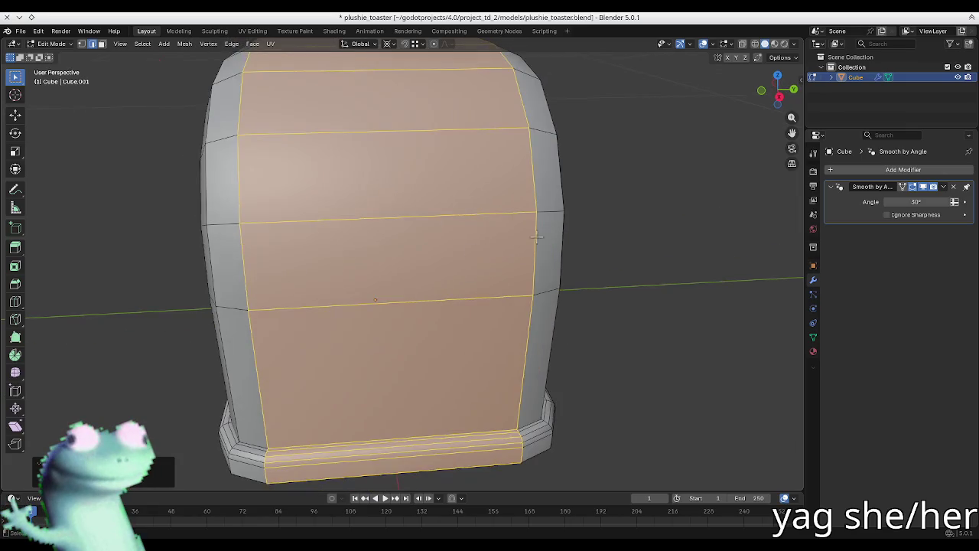
click(596, 288)
middle_drag(596, 288, 490, 273)
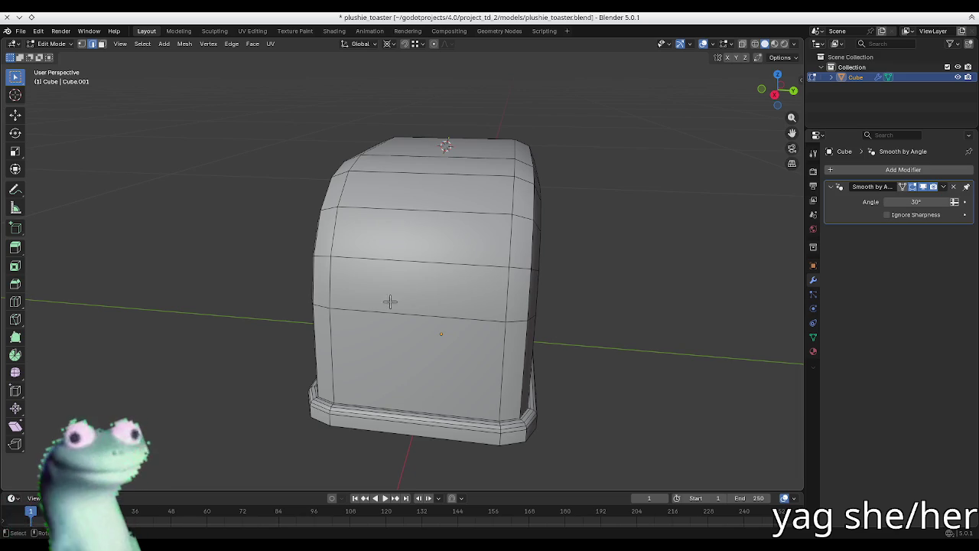
- Select the edge loop running along the toaster's rounded side corner
key(Tab)
mouse_move(389, 303)
middle_down()
mouse_move(437, 214)
mouse_move(406, 278)
middle_up()
key(Tab)
alt+click(456, 275)
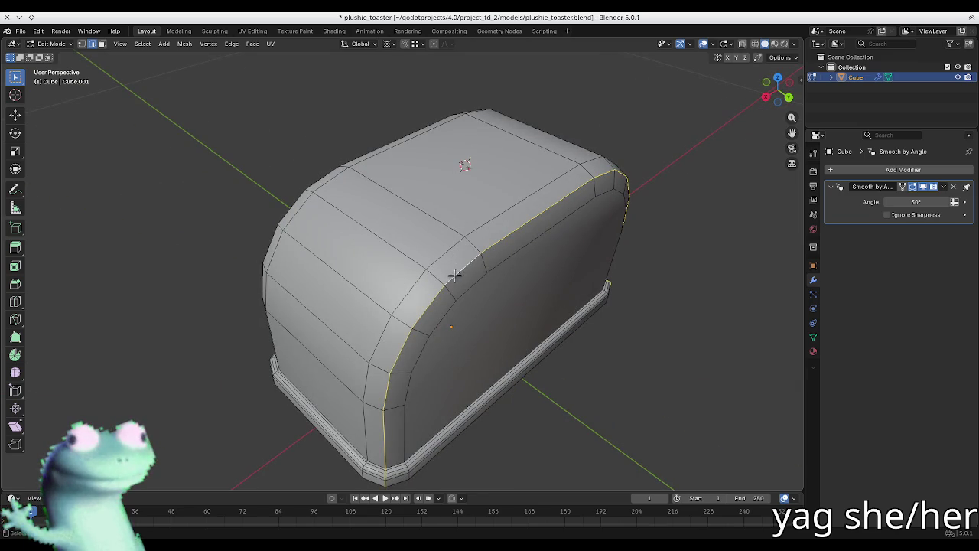
middle_drag(364, 266, 458, 285)
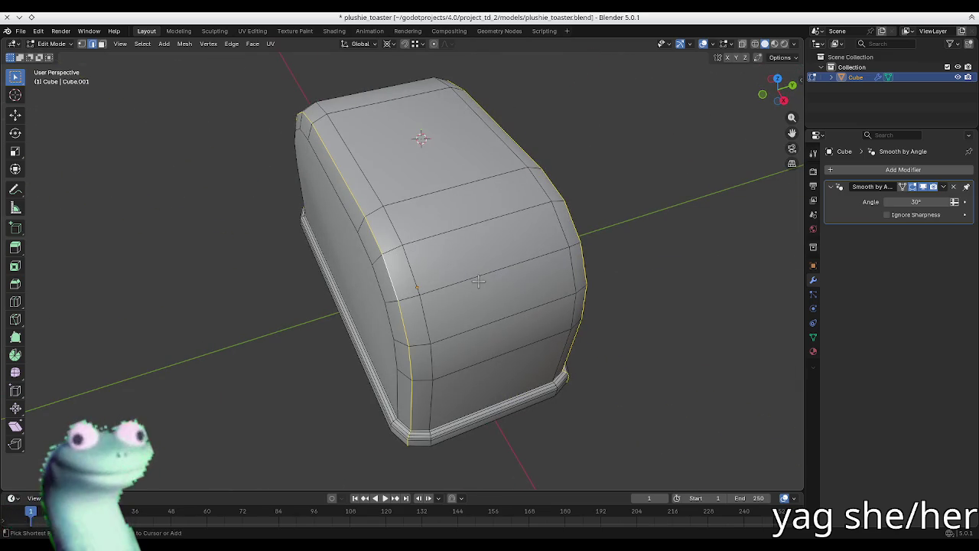
- Bevel the corner edge loop with 1 segment and check the shading in Object Mode
key(ctrl+b)
scroll(466, 314, down, 1)
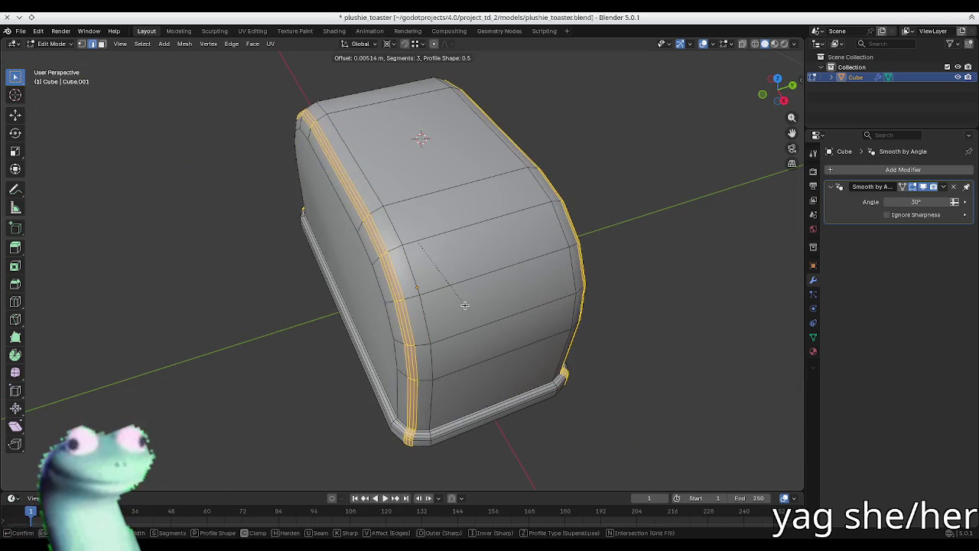
scroll(464, 306, down, 1)
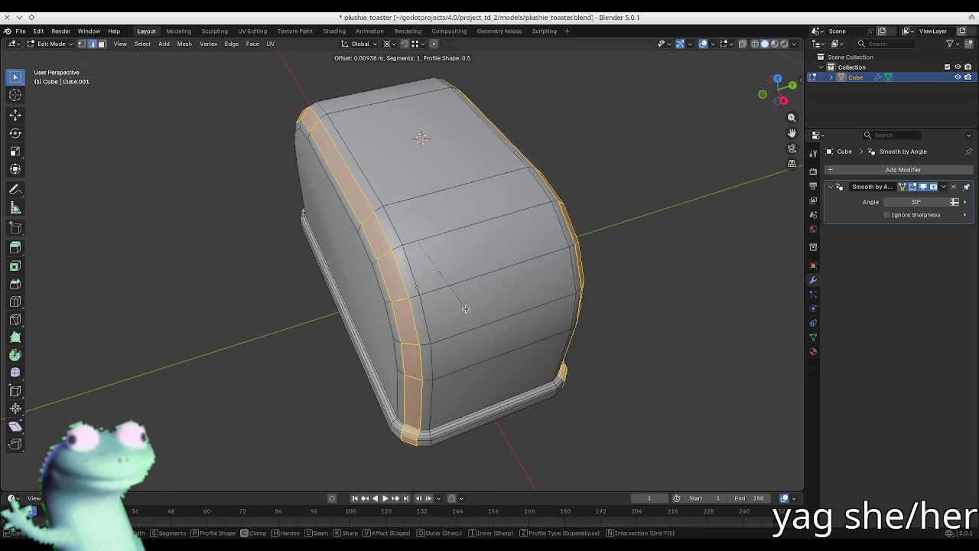
click(466, 308)
key(Tab)
mouse_move(468, 310)
middle_down()
mouse_move(531, 332)
mouse_move(490, 253)
mouse_move(498, 238)
mouse_move(633, 269)
mouse_move(647, 251)
mouse_move(525, 216)
mouse_move(528, 337)
mouse_move(477, 332)
mouse_move(413, 352)
mouse_move(284, 306)
mouse_move(311, 345)
mouse_move(313, 382)
mouse_move(367, 354)
mouse_move(481, 339)
mouse_move(406, 214)
middle_up()
- Bevel the two neighbouring vertical corner loops wider, then save plushie_toaster.blend
key(Tab)
key(Tab)
key(Tab)
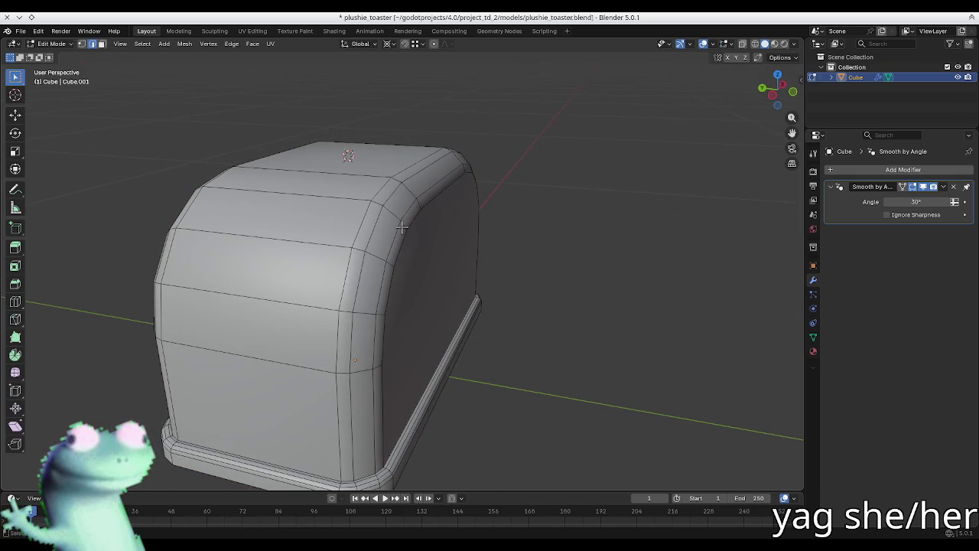
alt+click(391, 192)
alt+shift+click(408, 206)
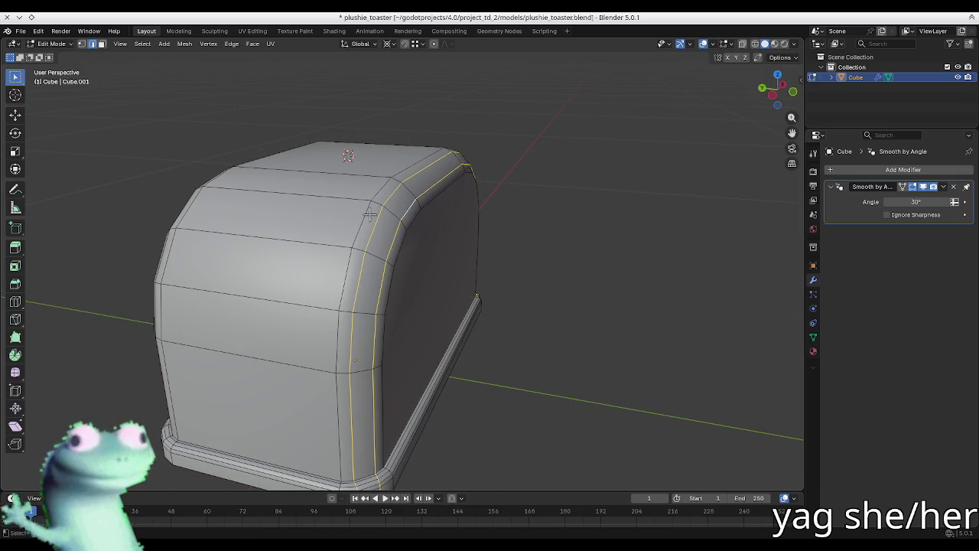
key(Tab)
key(Tab)
key(Tab)
key(Tab)
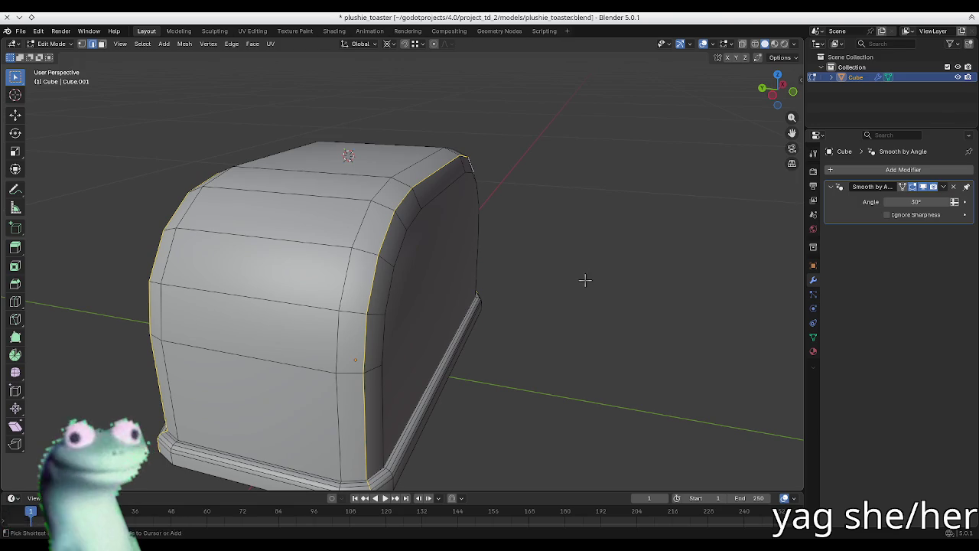
key(ctrl+b)
click(594, 285)
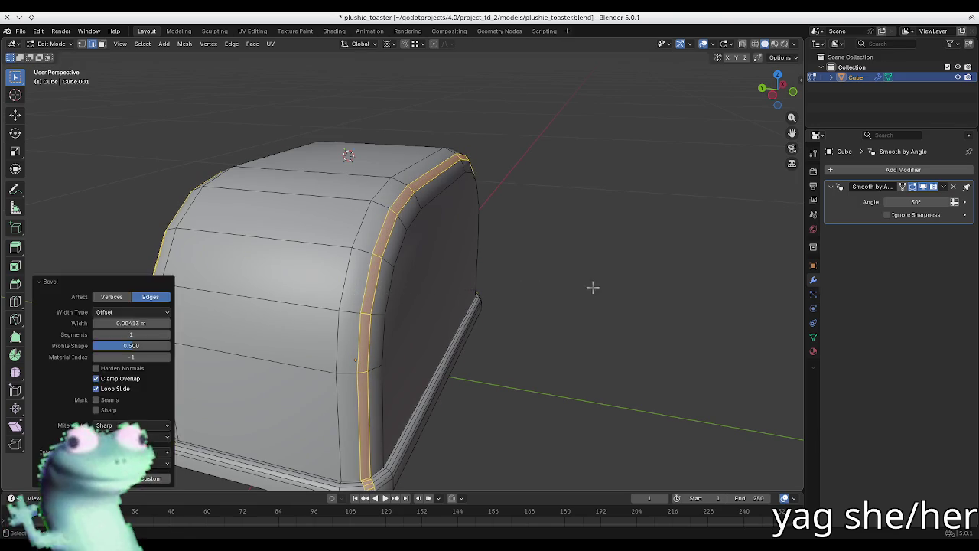
key(Tab)
mouse_move(477, 234)
middle_down()
mouse_move(499, 221)
mouse_move(479, 245)
mouse_move(278, 230)
mouse_move(324, 258)
mouse_move(417, 234)
mouse_move(401, 277)
mouse_move(424, 284)
mouse_move(498, 291)
mouse_move(473, 234)
mouse_move(512, 267)
mouse_move(448, 269)
mouse_move(400, 252)
middle_up()
key(ctrl+s)
- Bevel the edge path on the other corner, return to Object Mode and save
key(Tab)
key(Tab)
key(Tab)
ctrl+click(404, 256)
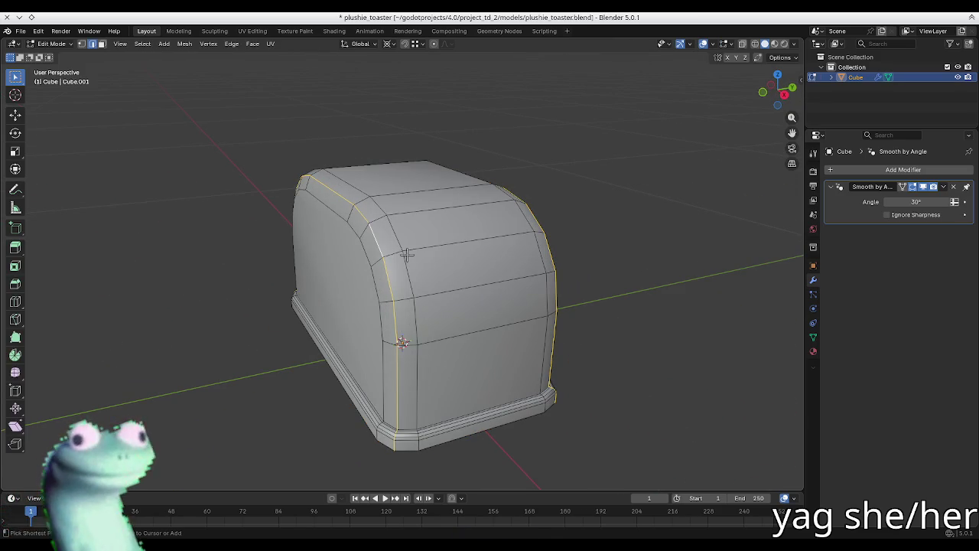
key(ctrl+b)
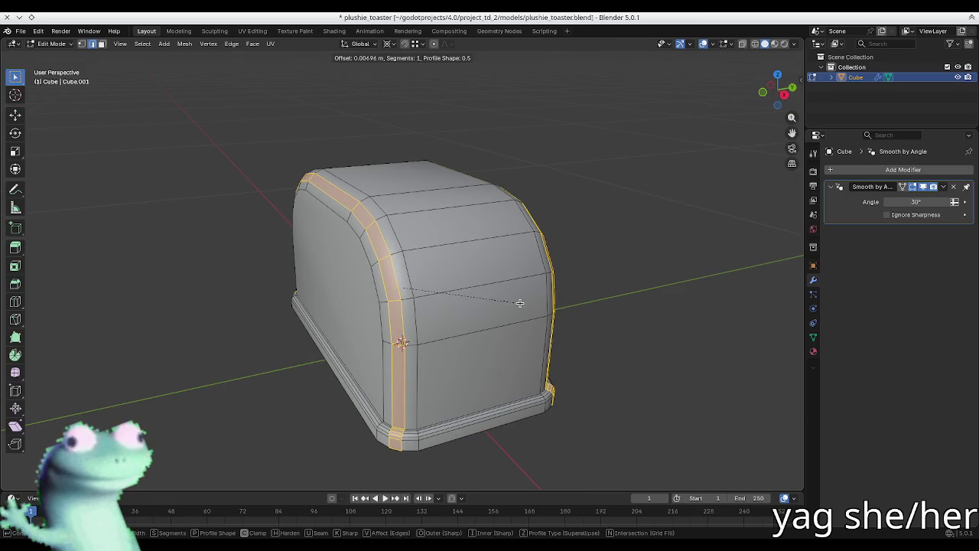
click(520, 302)
key(Tab)
mouse_move(520, 303)
middle_down()
mouse_move(350, 278)
mouse_move(439, 305)
mouse_move(486, 273)
mouse_move(459, 263)
mouse_move(421, 280)
mouse_move(334, 292)
mouse_move(309, 284)
middle_up()
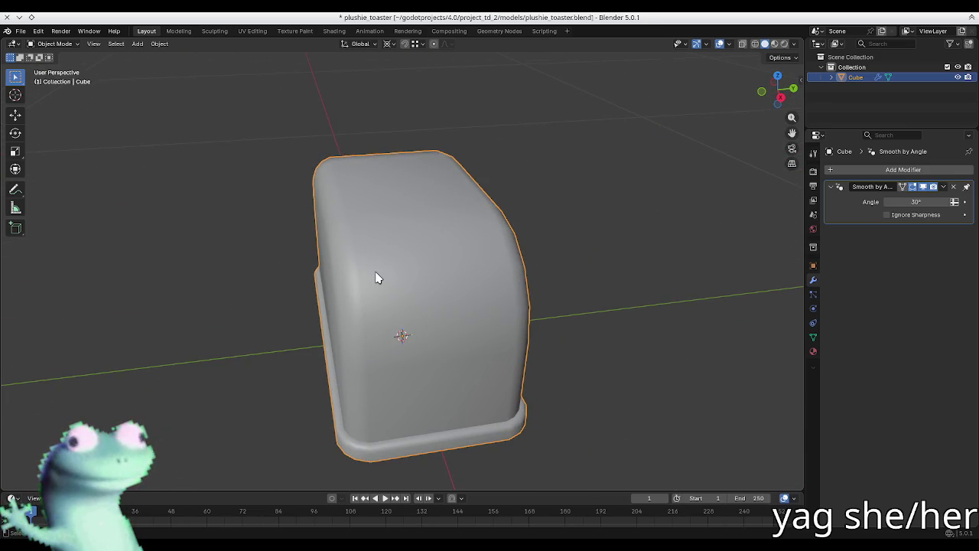
key(ctrl+s)
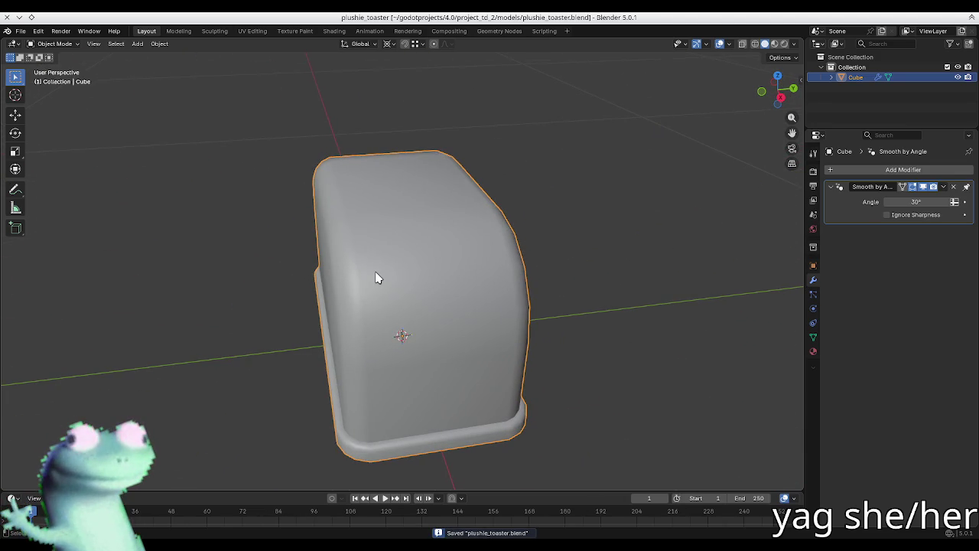
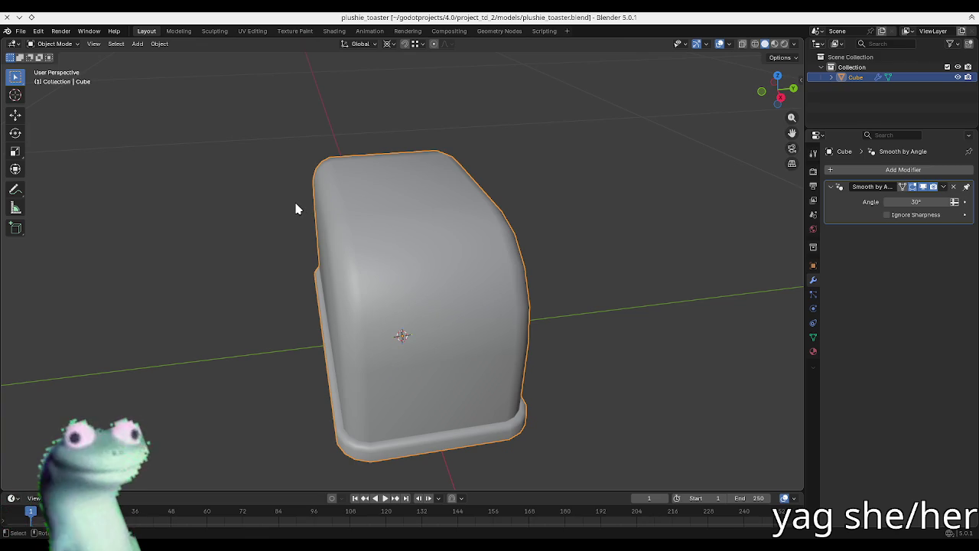
- Orbit to a level front view of the toaster, abandoning an add outside Edit Mode
key(Tab)
key(alt+a)
mouse_move(573, 339)
middle_down()
mouse_move(443, 273)
mouse_move(413, 287)
middle_up()
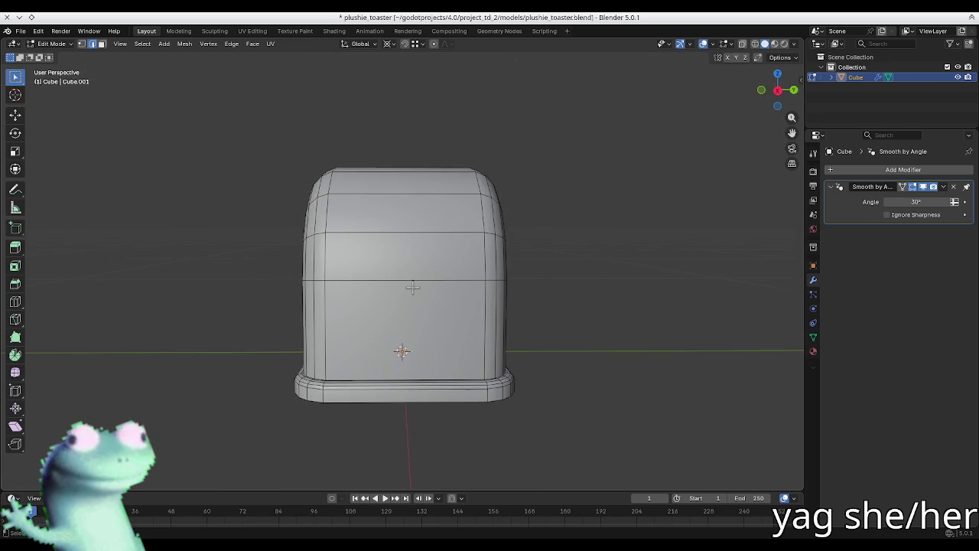
key(Tab)
key(shift+a)
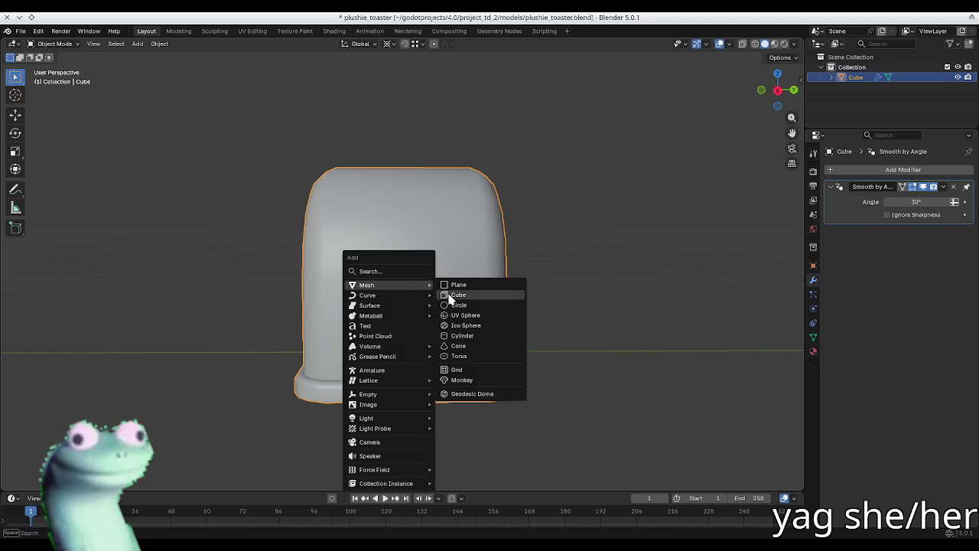
click(450, 295)
- Add a cube inside the toaster mesh, shrink it to a small box, and go to Top view
key(Tab)
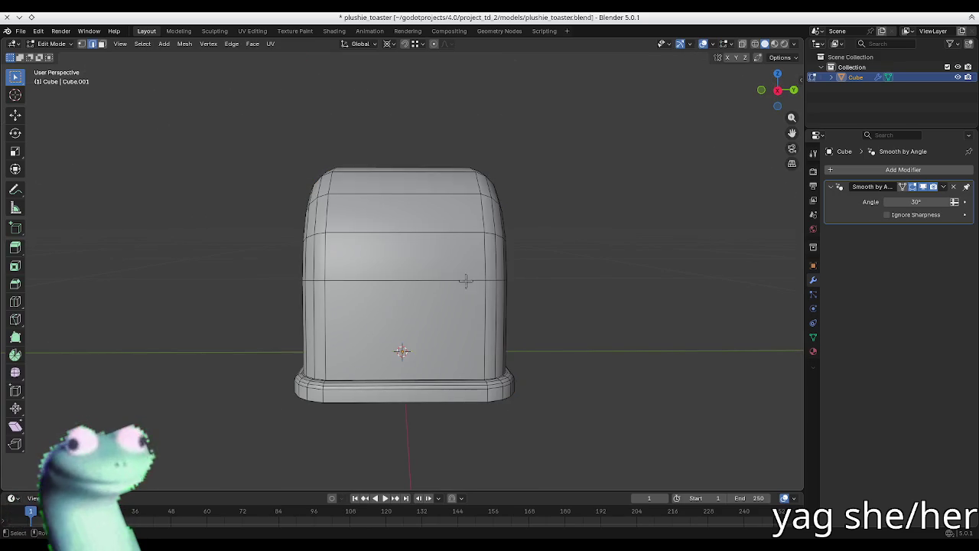
key(shift+a)
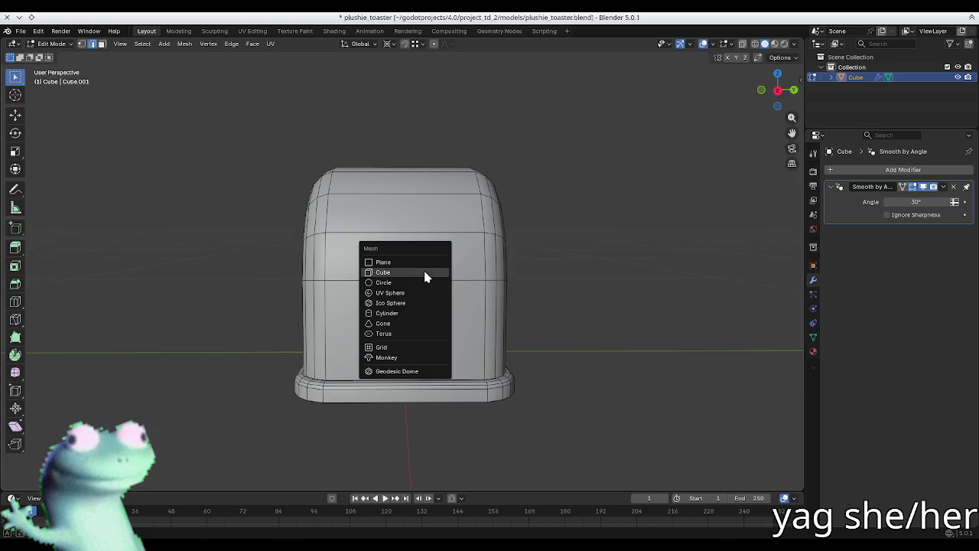
click(426, 274)
key(s)
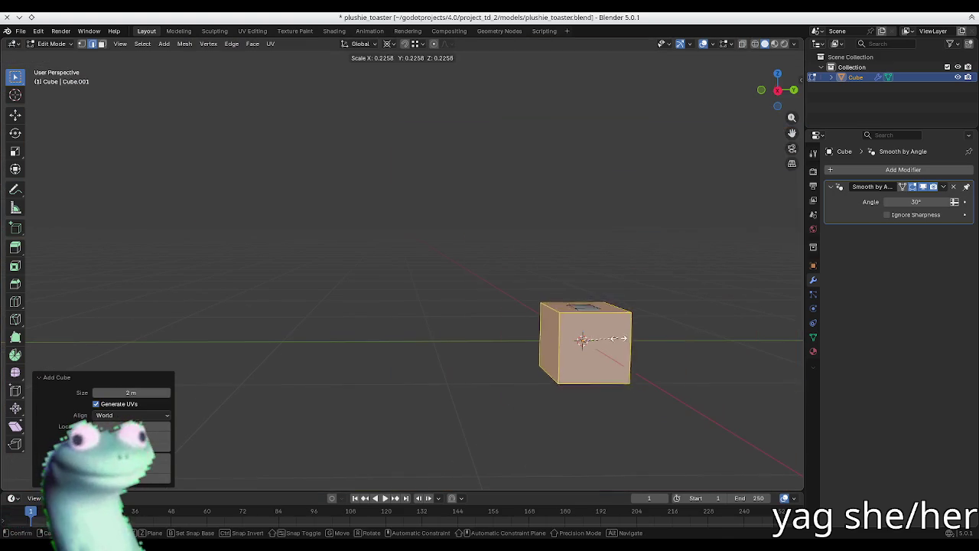
click(599, 337)
scroll(586, 333, up, 4)
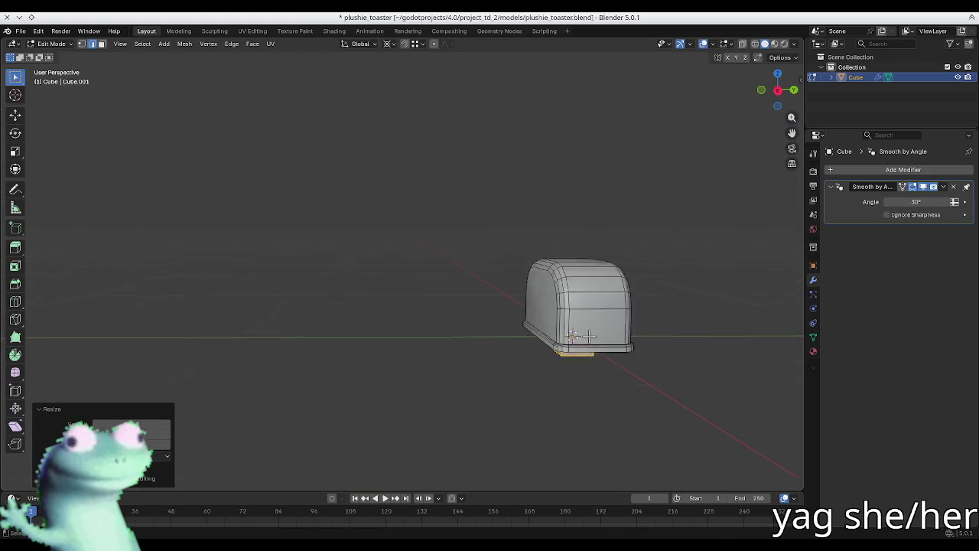
scroll(570, 306, up, 4)
key(KP_1)
key(KP_7)
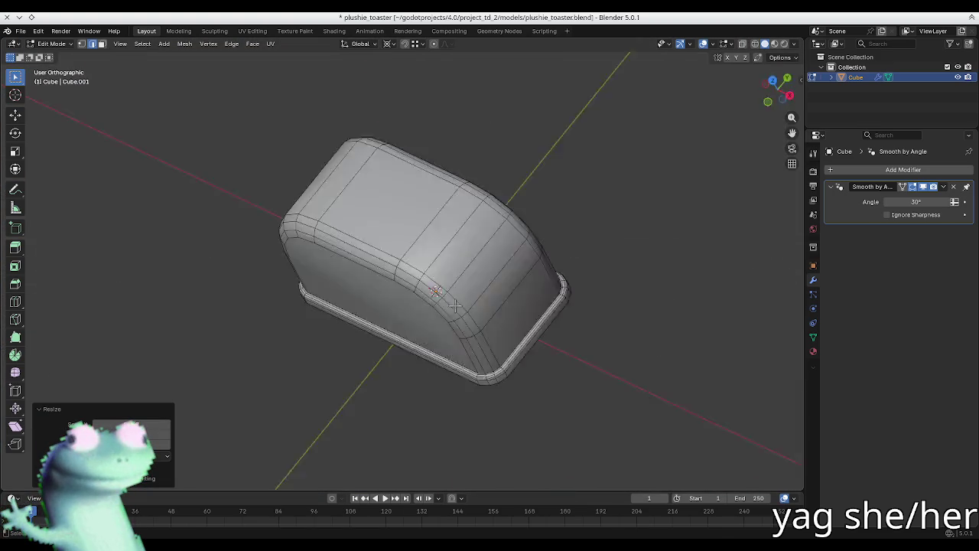
- Move the small cube along X beside the toaster, then raise it along Z
key(g)
key(x)
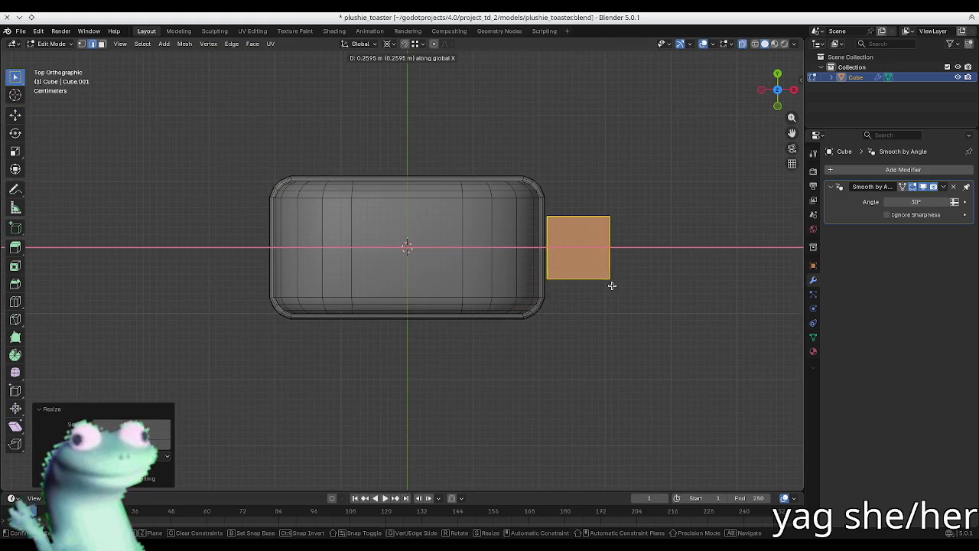
click(616, 304)
key(KP_1)
key(g)
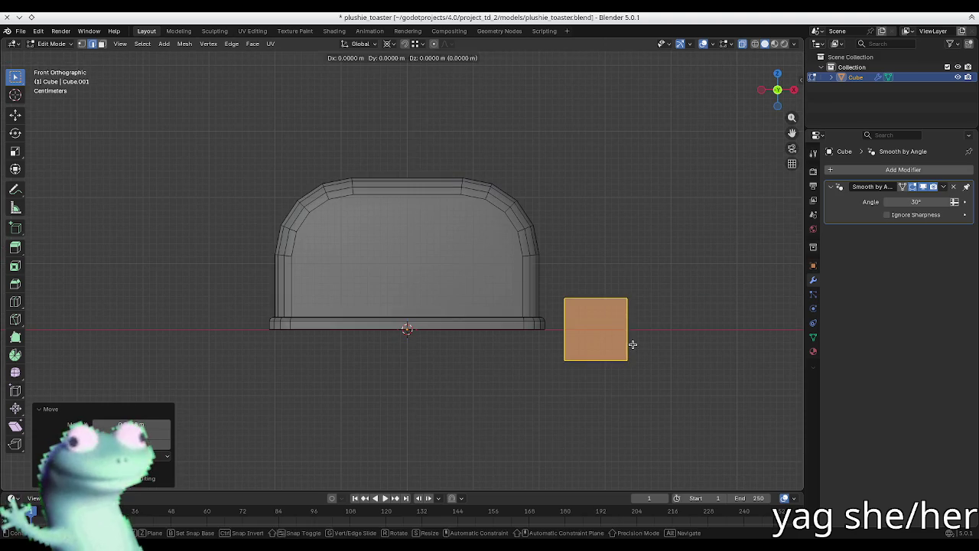
key(z)
click(624, 271)
- Frame the cube, change the pivot point, and scale it down to about 0.39
middle_drag(659, 229, 540, 304)
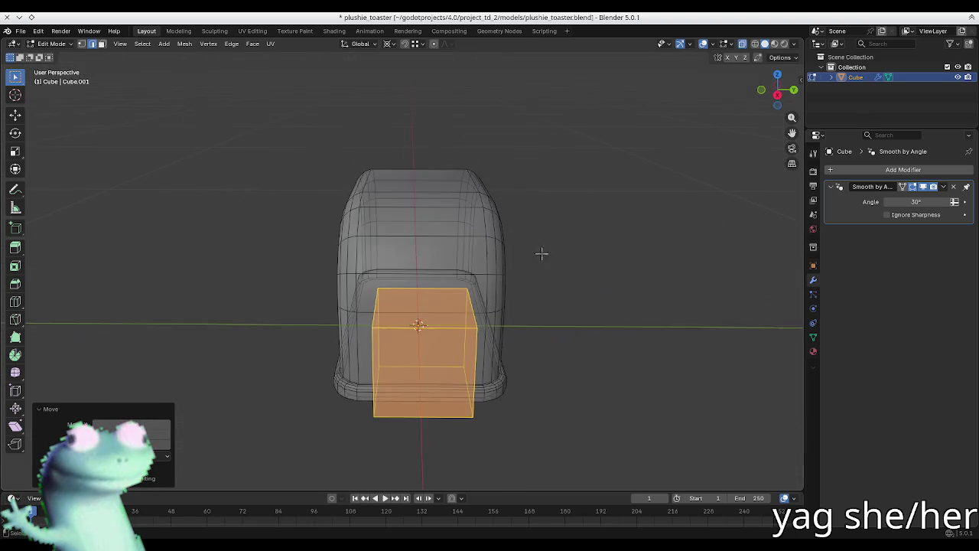
key(KP_7)
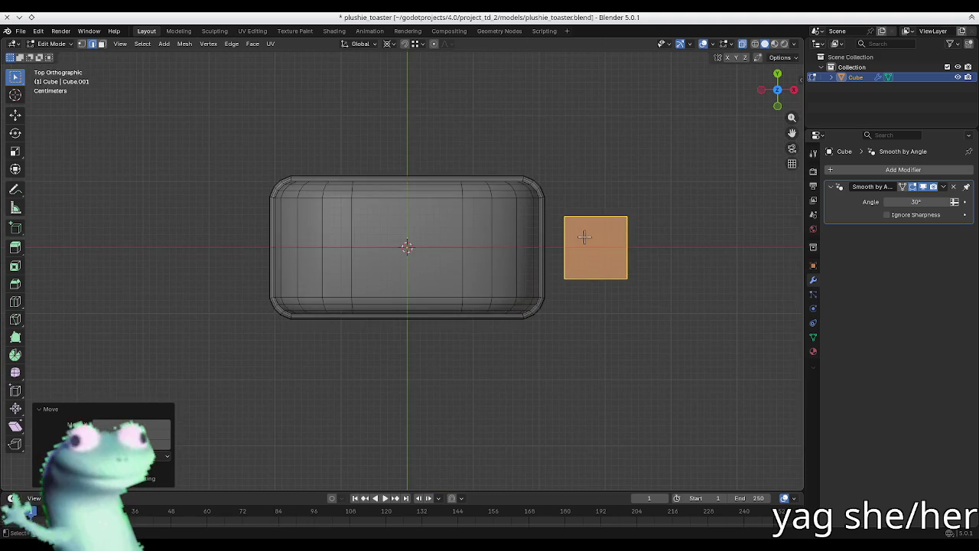
key(KP_Decimal)
mouse_move(583, 237)
middle_down()
mouse_move(475, 157)
mouse_move(564, 129)
middle_up()
key(s)
key(Escape)
key(period)
key(s)
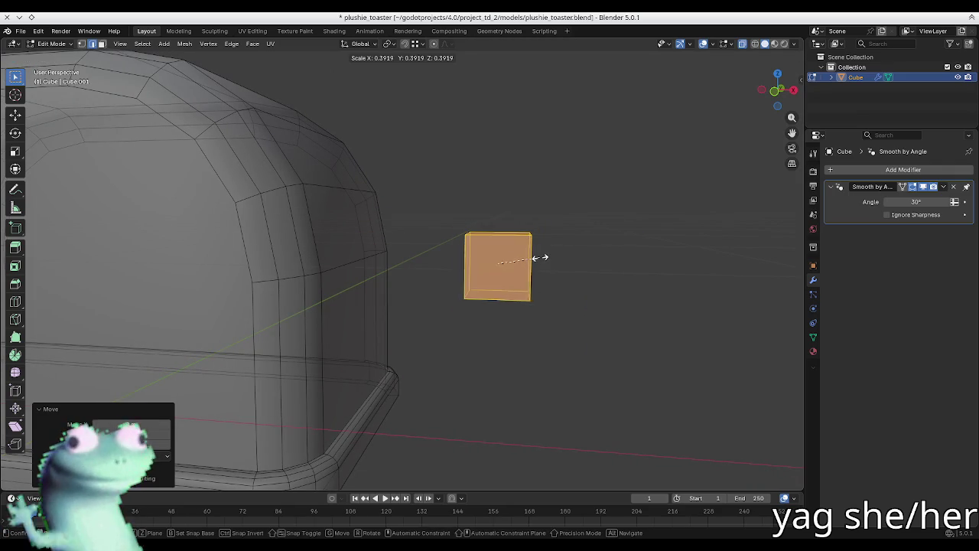
click(541, 257)
- Slide the cube along X against the toaster's end wall, partly sunk in, and deselect it
mouse_move(590, 260)
middle_down()
mouse_move(492, 271)
mouse_move(588, 294)
middle_up()
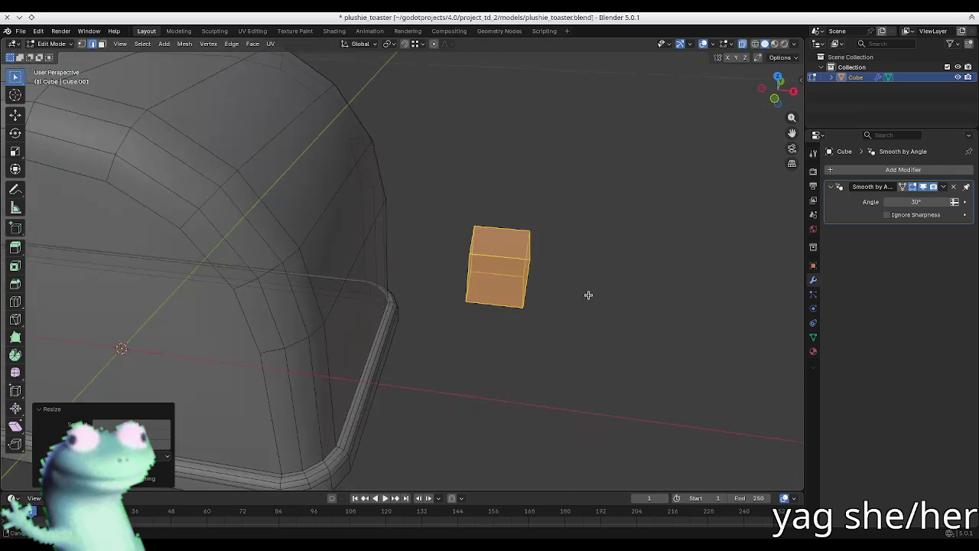
key(g)
key(z)
key(x)
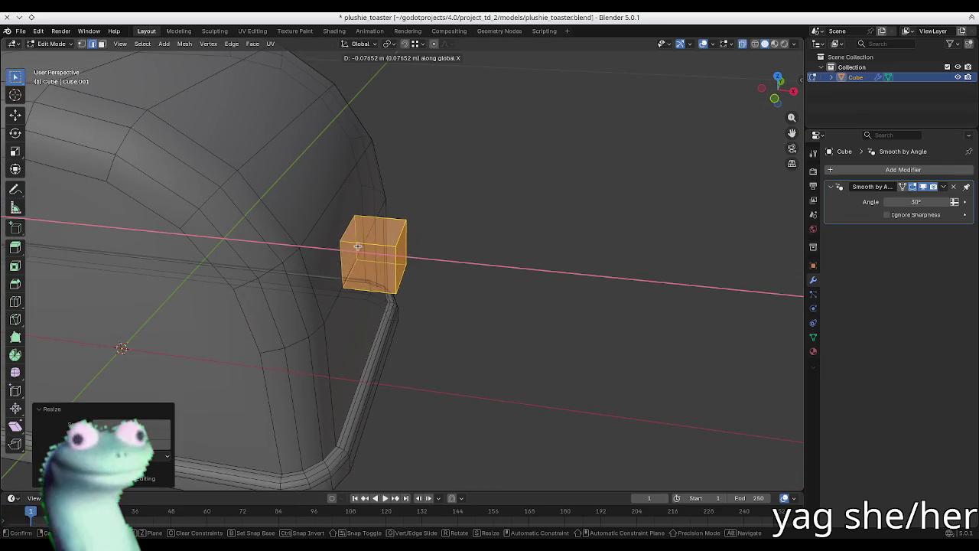
click(324, 323)
mouse_move(376, 299)
middle_down()
mouse_move(452, 251)
mouse_move(369, 222)
middle_up()
scroll(452, 252, up, 8)
scroll(447, 256, down, 5)
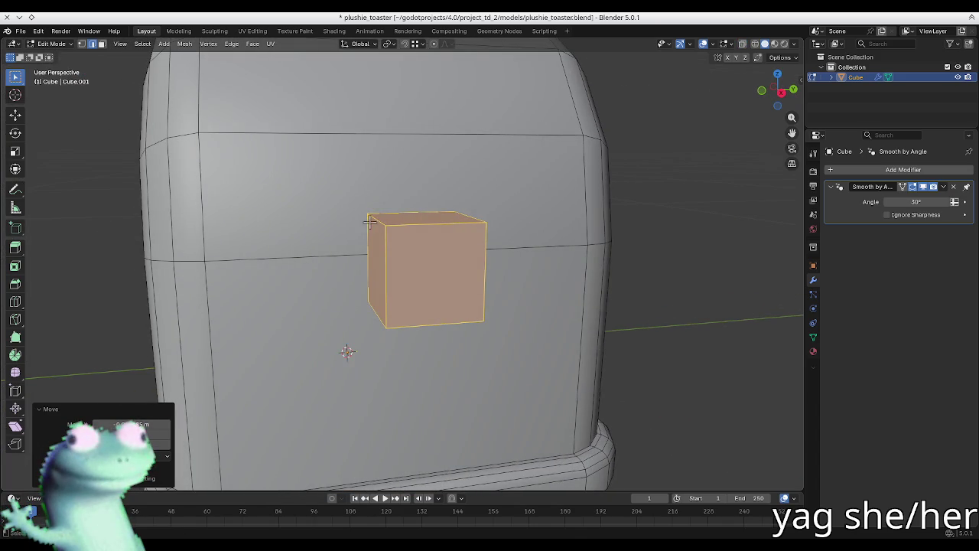
key(Tab)
key(Tab)
key(alt+a)
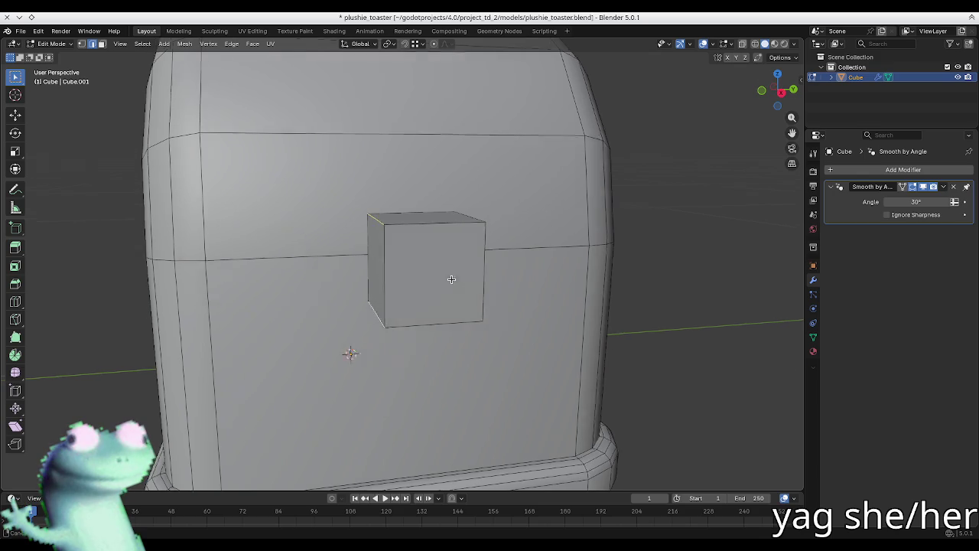
- Bevel the cube's edges with two segments
middle_drag(449, 278, 460, 315)
middle_drag(416, 213, 485, 269)
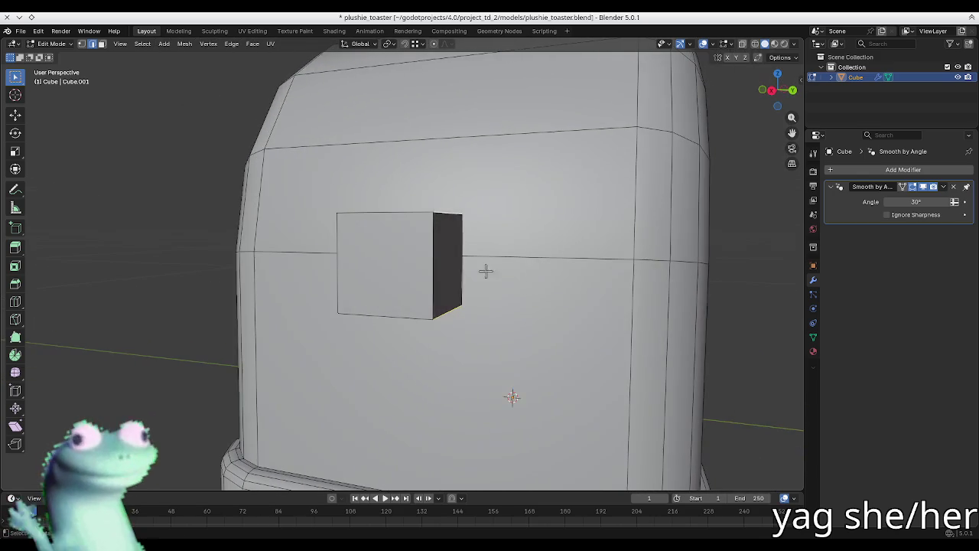
key(ctrl+b)
scroll(662, 314, up, 1)
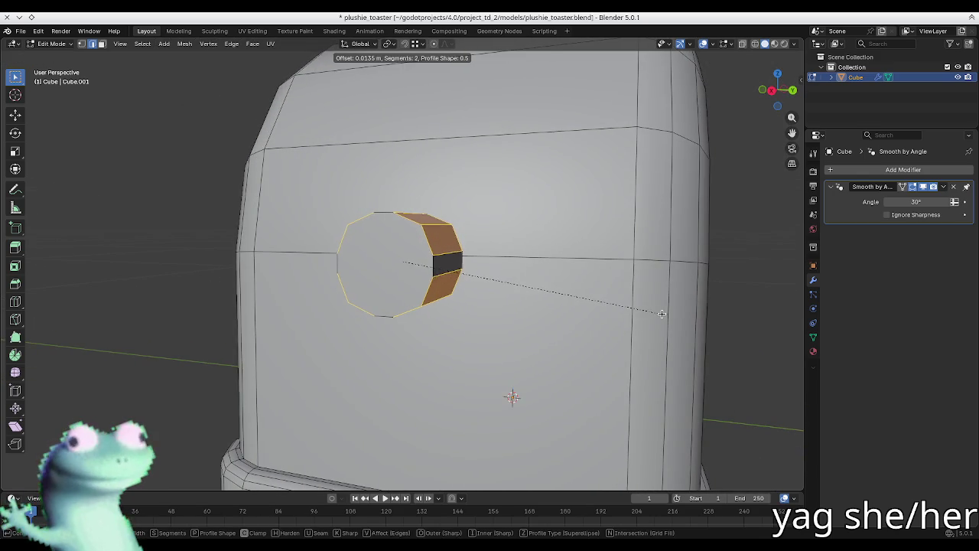
click(652, 308)
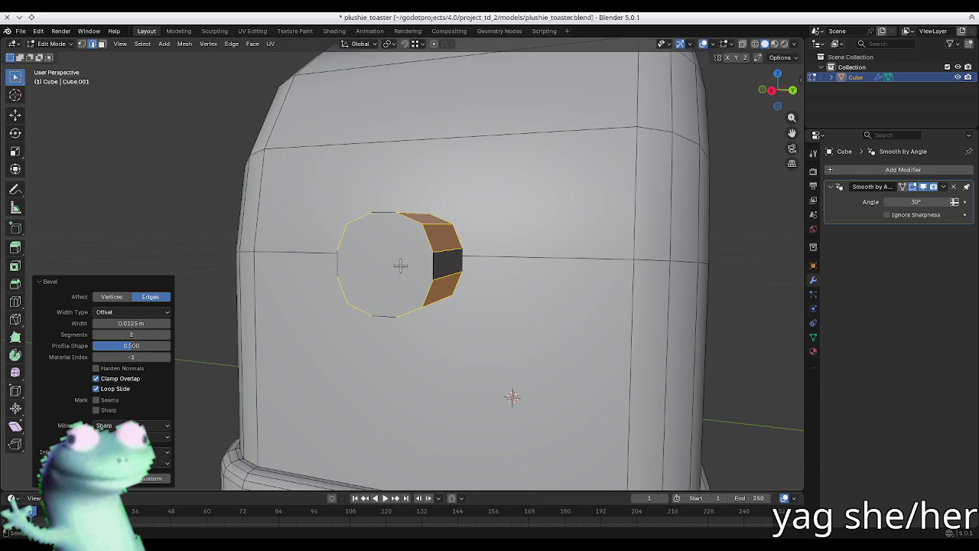
- Undo the two-segment bevel and re-bevel the edges with 4 segments into a cylinder
key(ctrl+KP_Add)
key(ctrl+l)
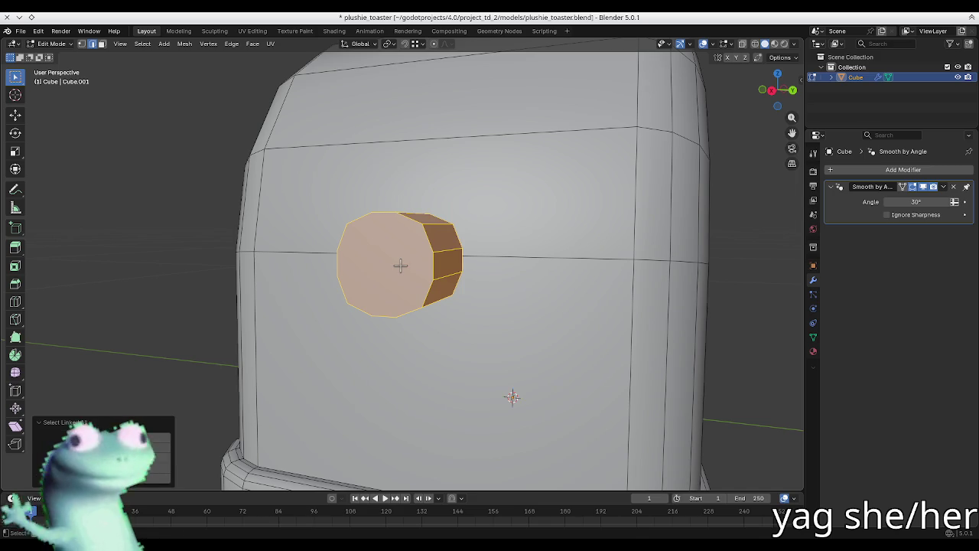
key(s)
key(x)
key(y)
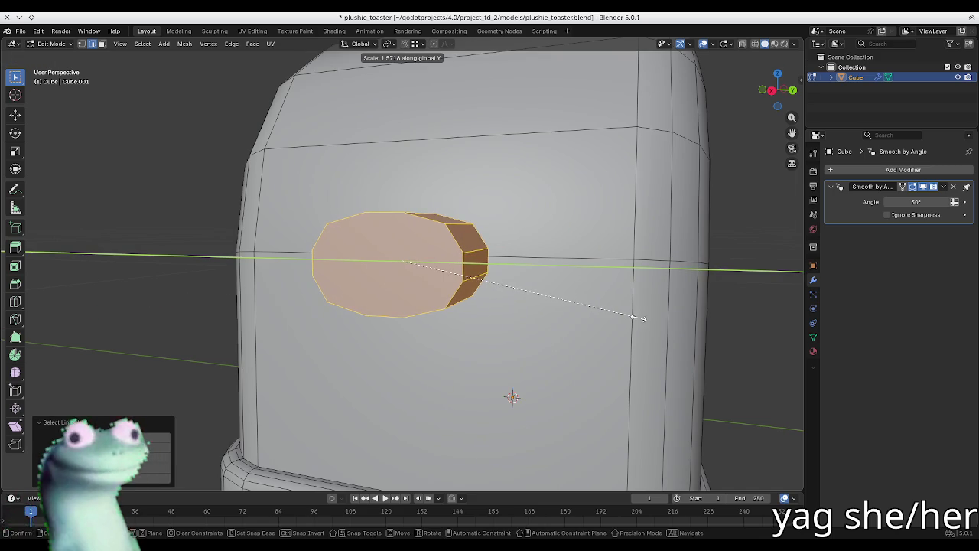
key(Escape)
key(ctrl+z)
key(ctrl+z)
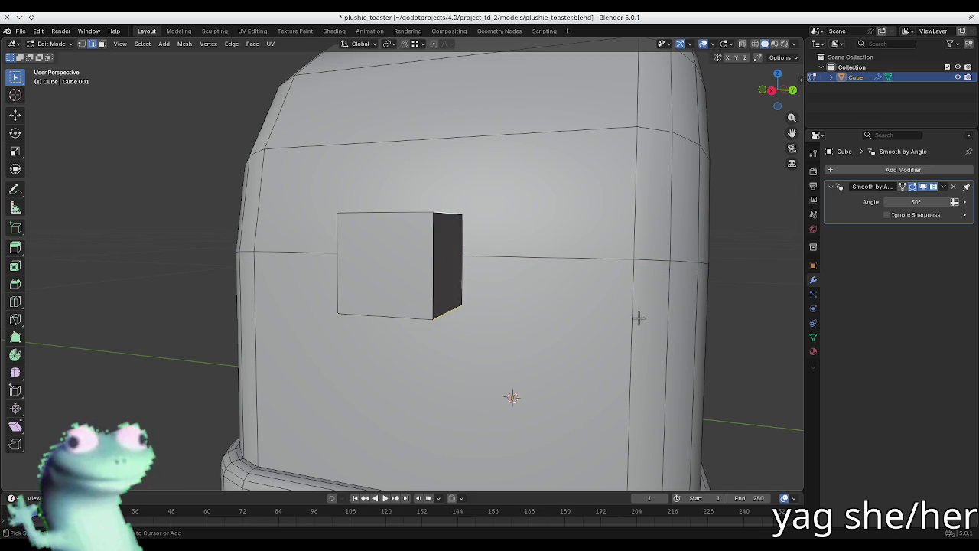
key(ctrl+b)
scroll(662, 322, up, 3)
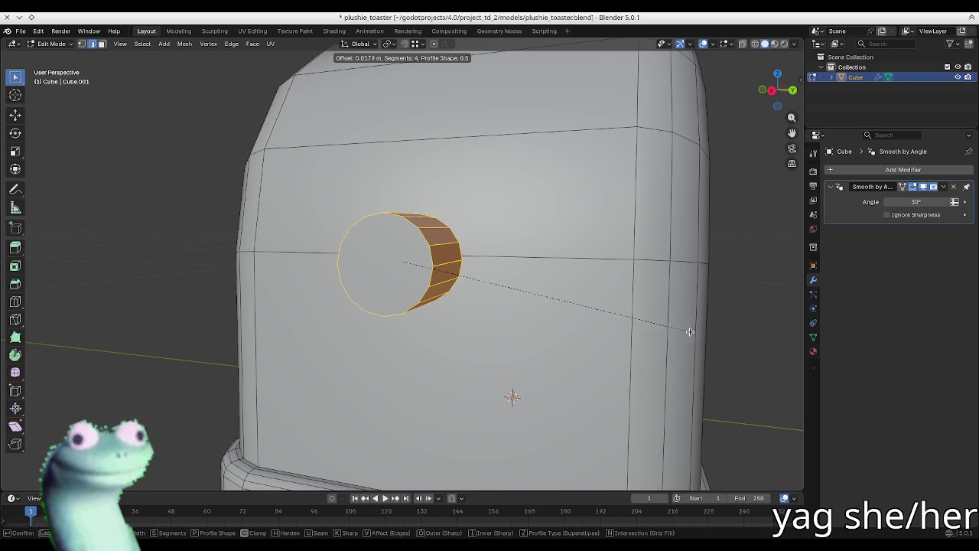
- Confirm the 4-segment bevel and merge the knob's duplicate vertices by distance
click(707, 334)
key(a)
key(ctrl+z)
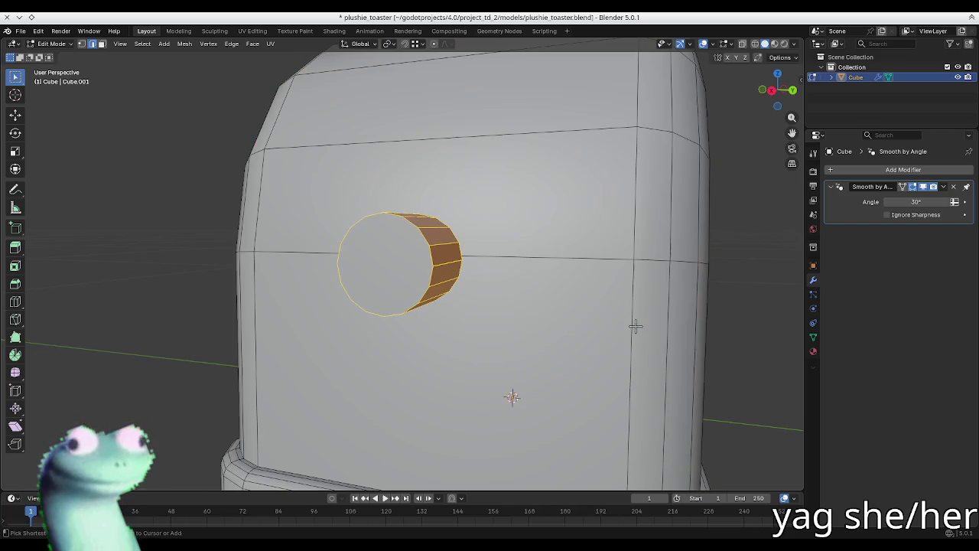
key(ctrl+l)
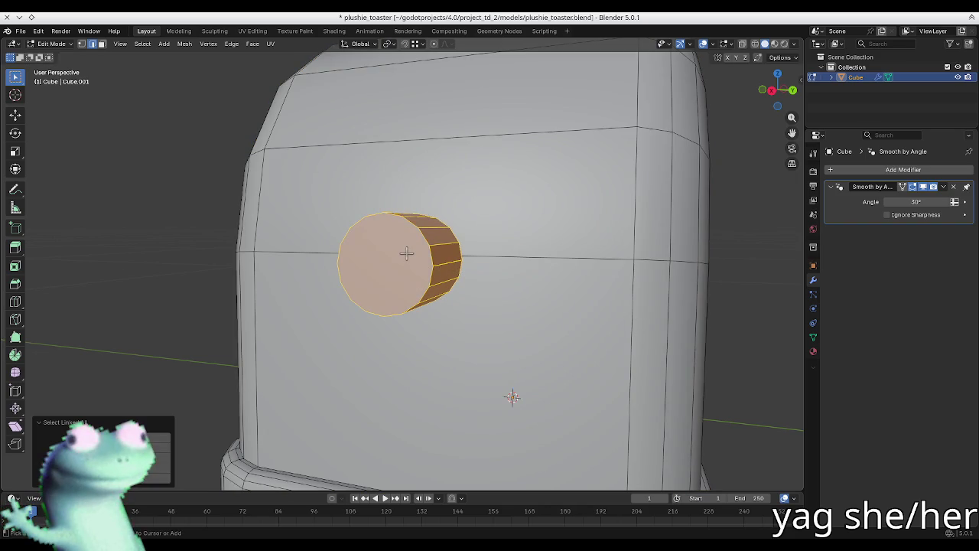
key(m)
click(406, 254)
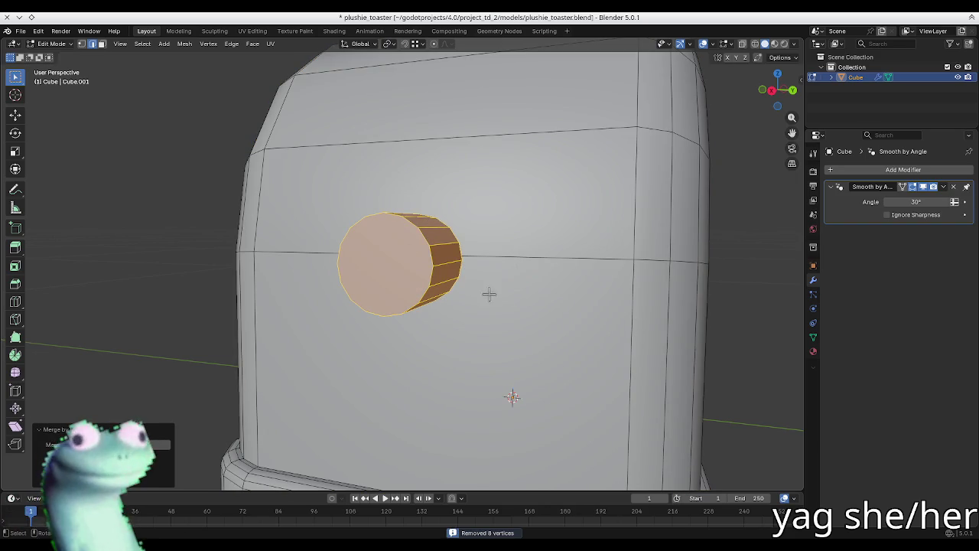
- Stretch the cylinder along Y and flatten it along X into a knob shape
key(s)
key(x)
key(y)
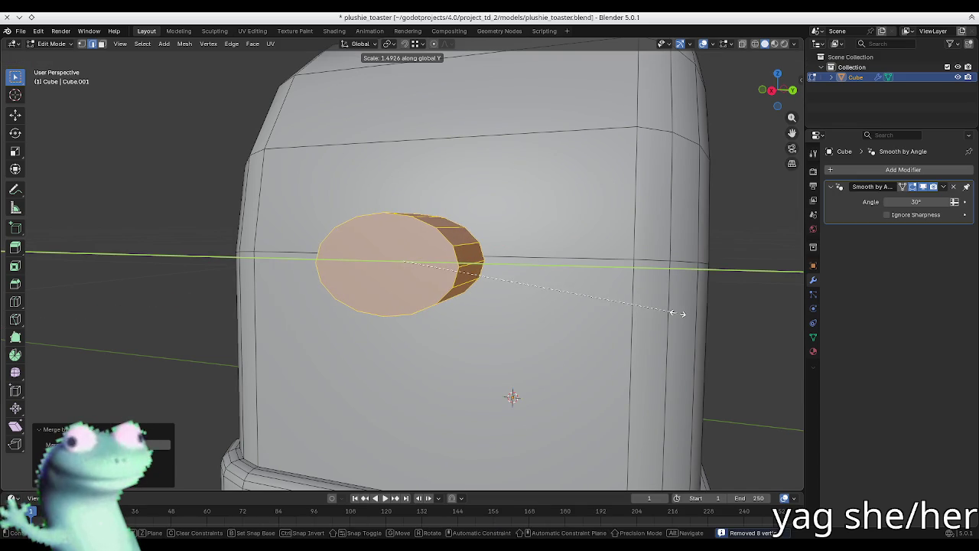
click(684, 314)
key(s)
key(x)
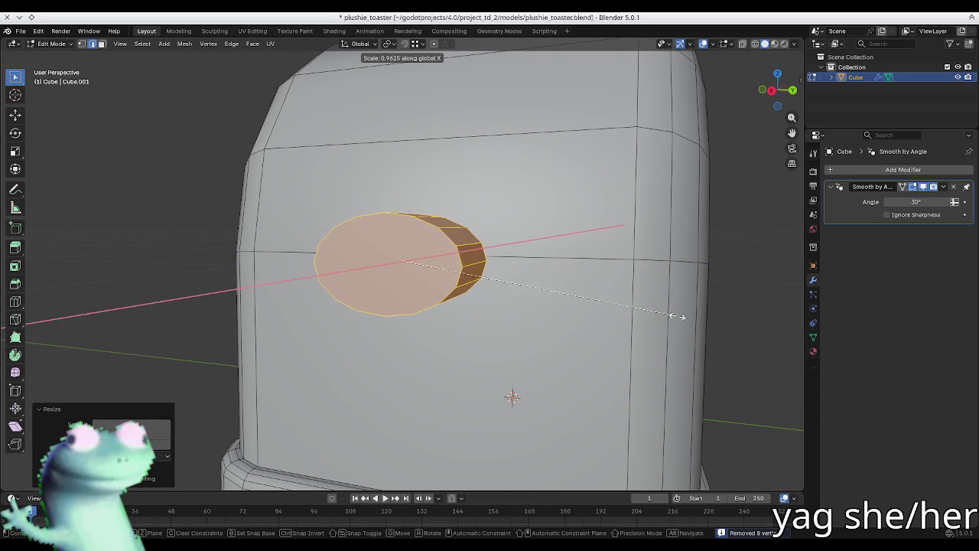
click(495, 313)
key(alt+a)
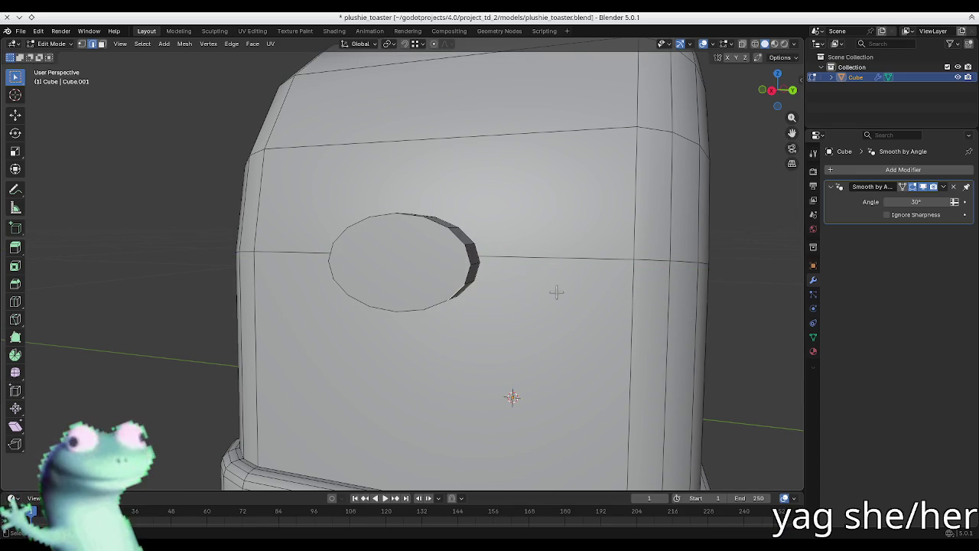
- Inset the knob's round end face and extrude it outward from the body
key(3)
click(375, 255)
key(i)
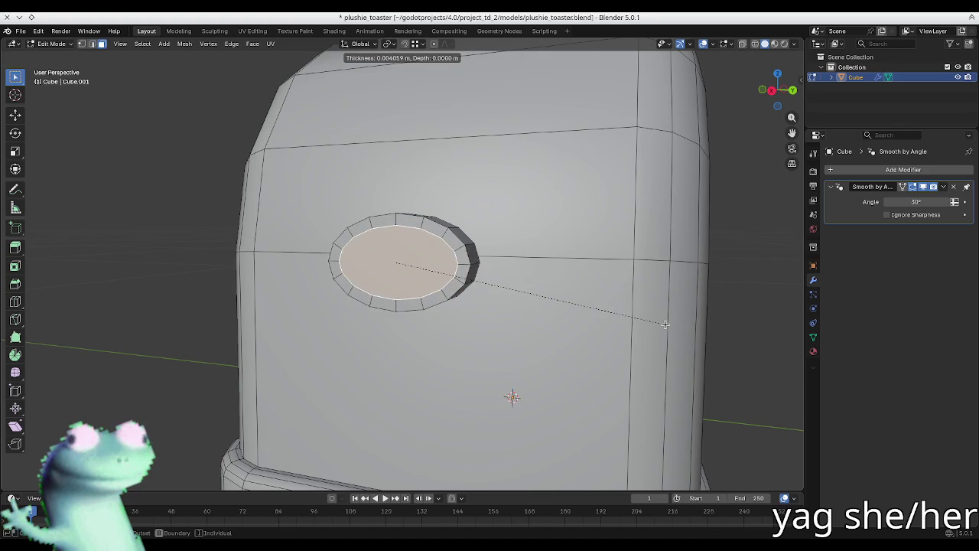
click(668, 324)
key(e)
click(634, 328)
key(s)
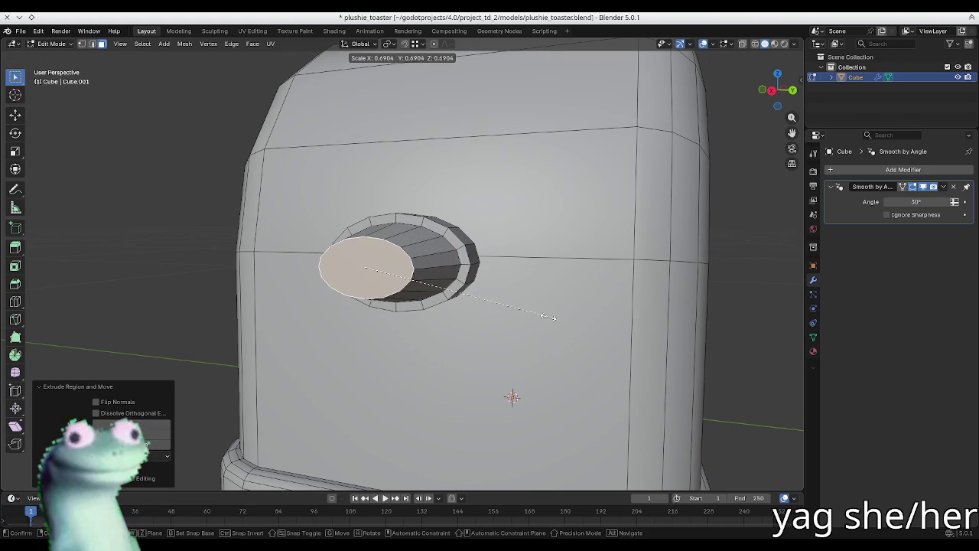
- Flatten the cylinder's side loop vertically along Z, then undo it
key(Escape)
mouse_move(518, 284)
middle_down()
mouse_move(468, 273)
mouse_move(317, 273)
middle_up()
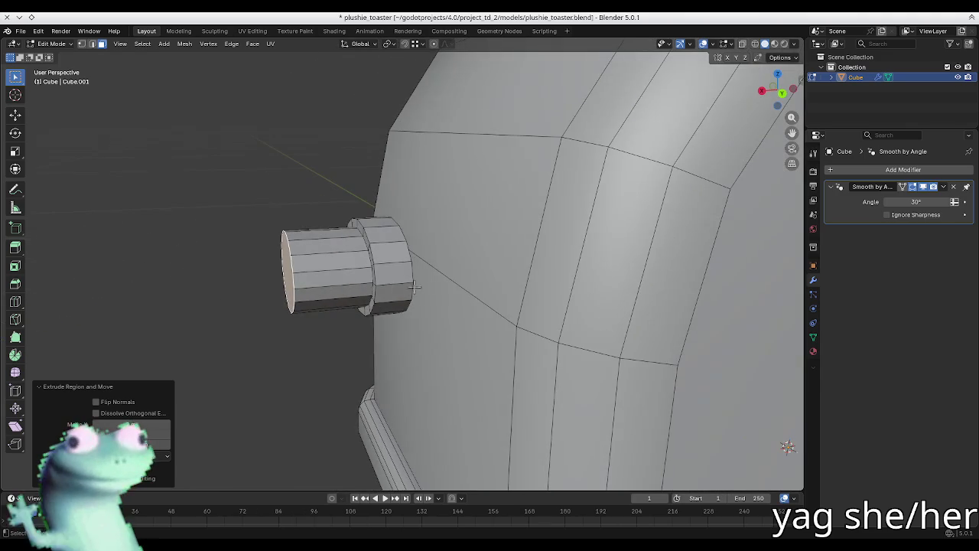
alt+click(319, 272)
key(s)
key(z)
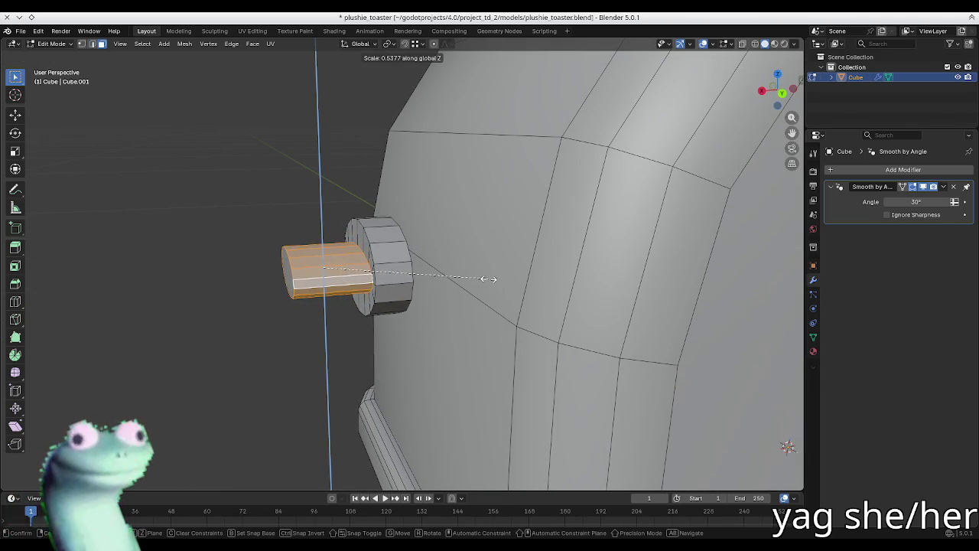
click(495, 279)
key(ctrl+z)
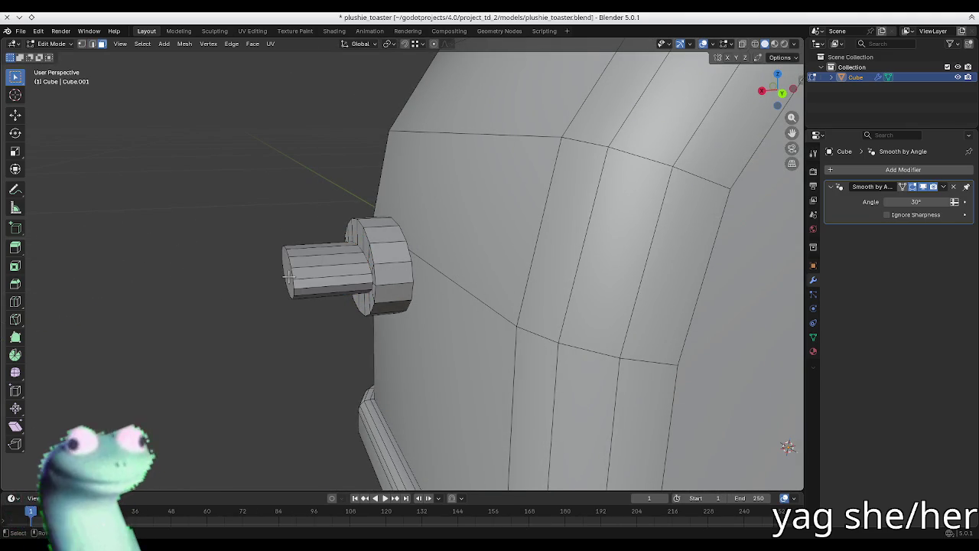
- Shift the cylinder tip and its outer end loop along X to taper the stem
key(g)
key(y)
key(z)
key(x)
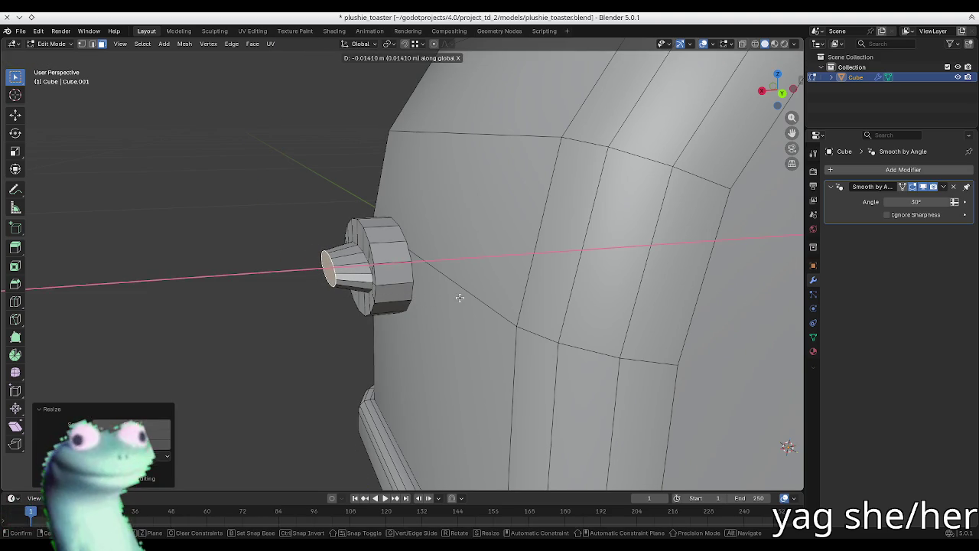
click(460, 298)
mouse_move(460, 298)
middle_down()
mouse_move(592, 284)
mouse_move(543, 280)
middle_up()
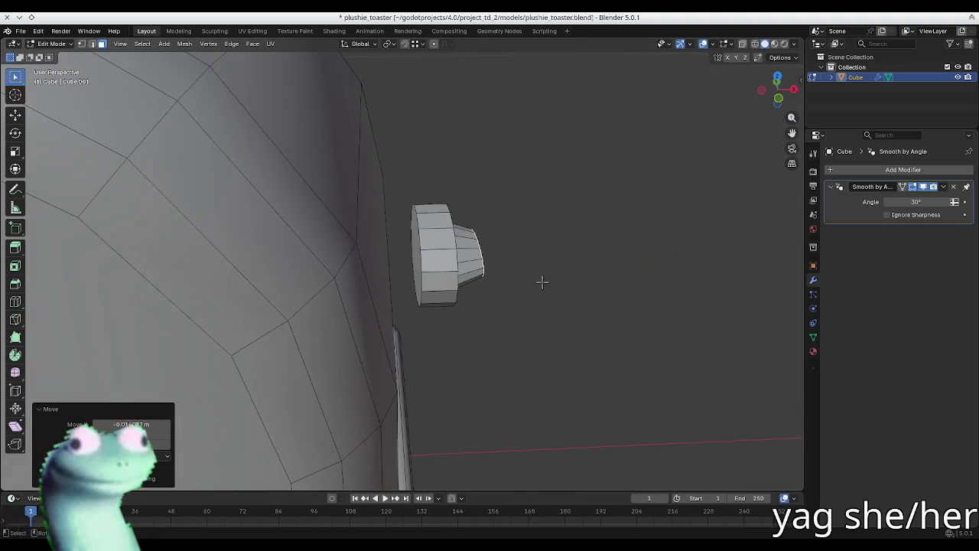
alt+click(420, 260)
key(g)
key(y)
key(x)
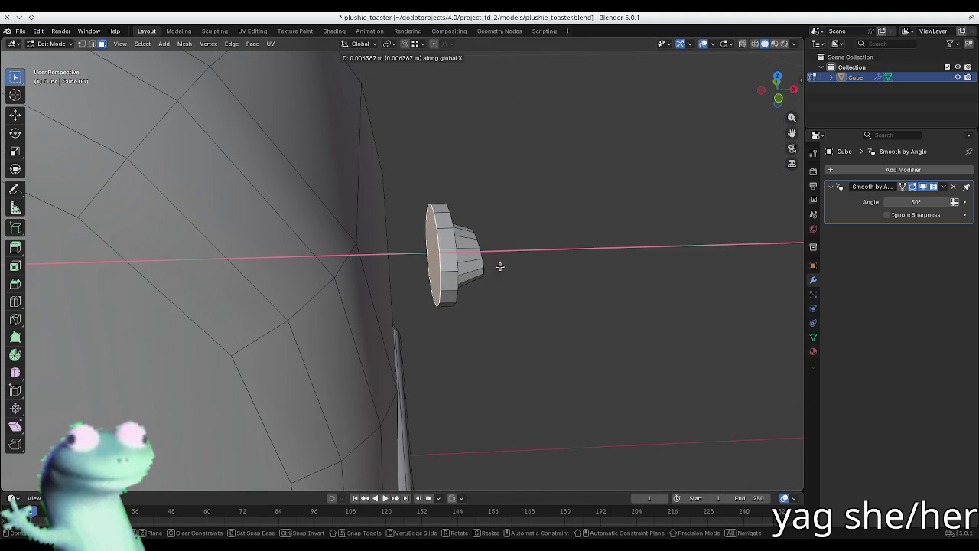
click(505, 266)
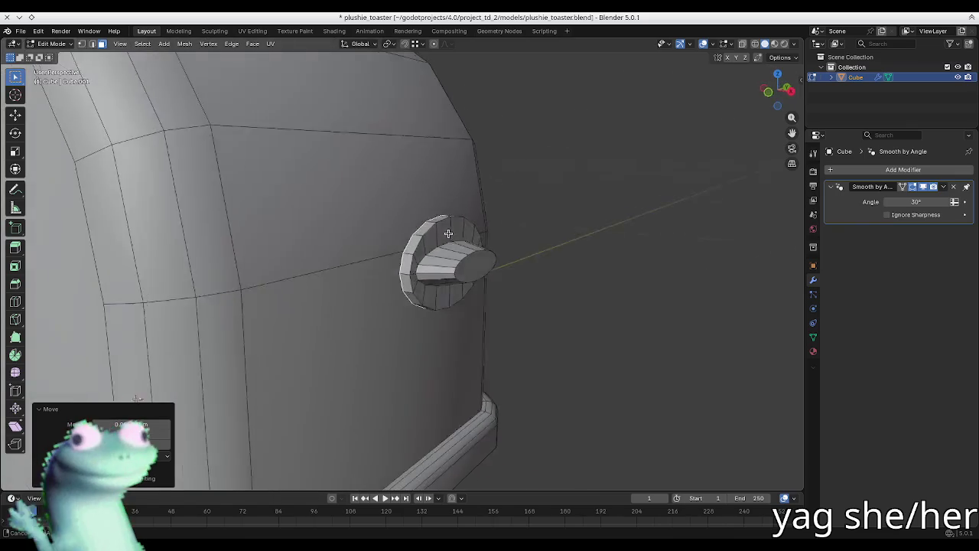
- Check the knob shape in Object Mode, then return to Edit Mode
middle_drag(496, 258, 350, 376)
scroll(400, 292, up, 2)
key(Tab)
key(Tab)
mouse_move(399, 292)
middle_down()
mouse_move(393, 274)
mouse_move(503, 229)
middle_up()
key(Tab)
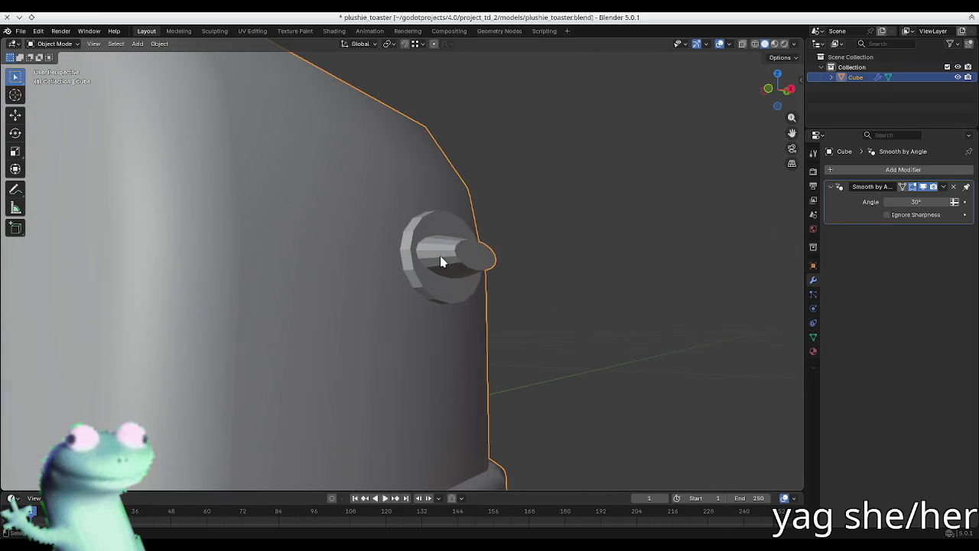
- Select all of the knob's faces using Select Linked
right_click(443, 259)
click(442, 257)
key(Tab)
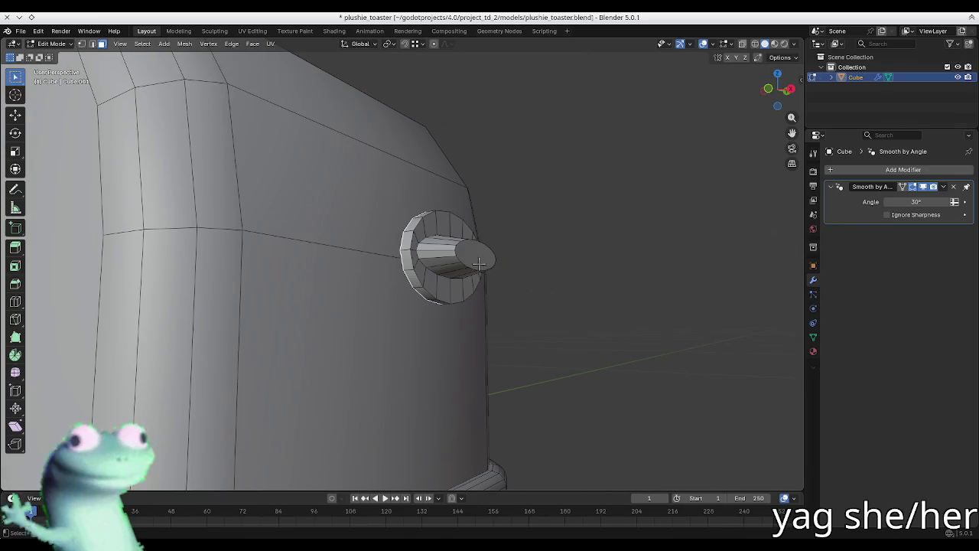
alt+click(448, 252)
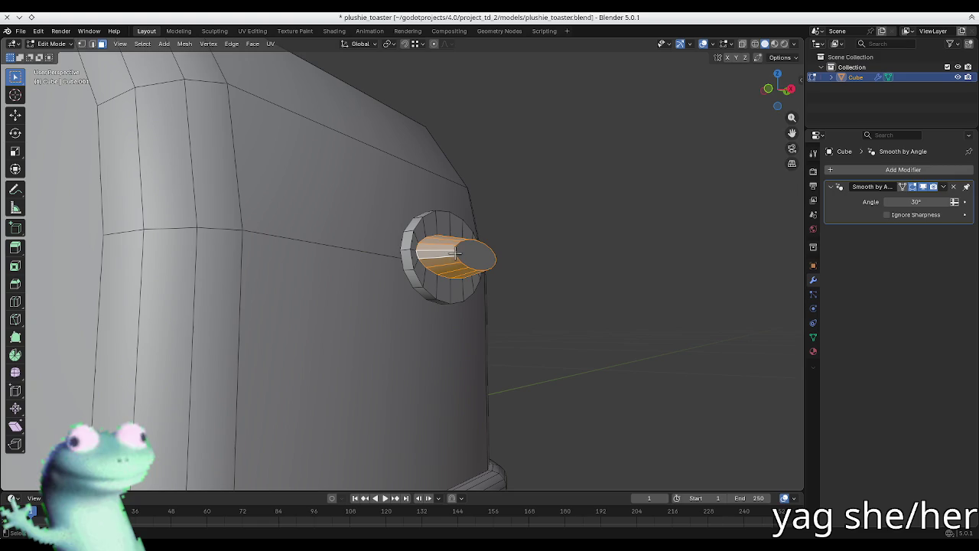
key(ctrl+l)
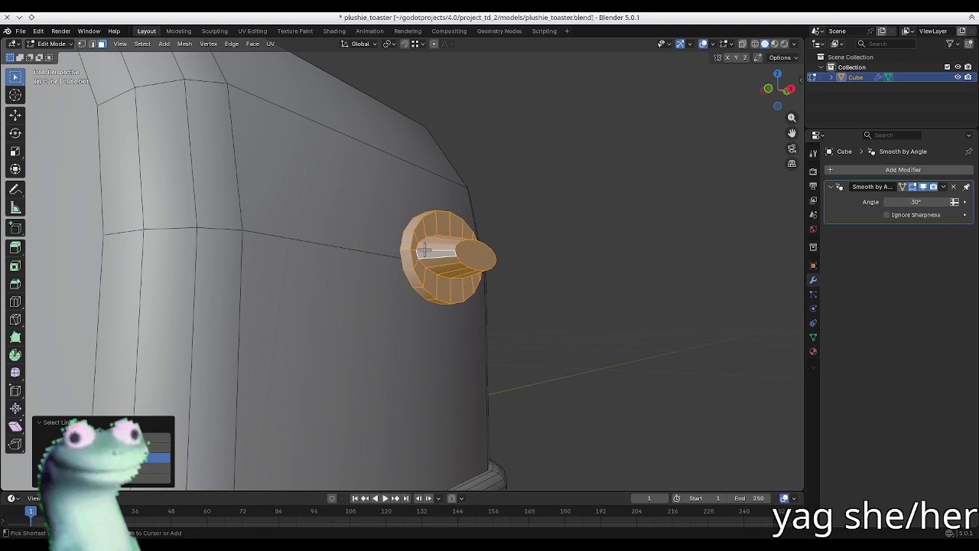
right_click(428, 249)
key(Escape)
- Look through the edge and face menus, then deselect and re-enter Edit Mode
key(ctrl+e)
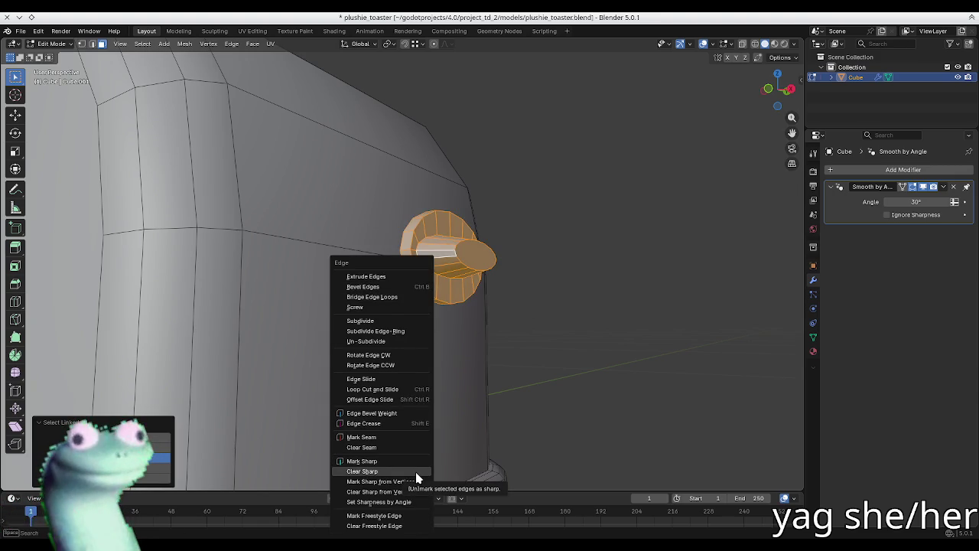
key(ctrl+f)
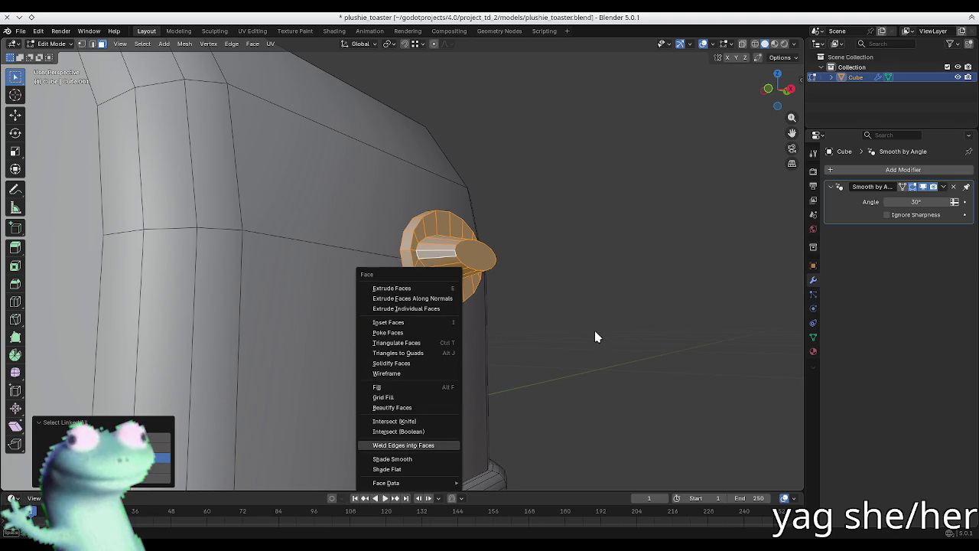
key(Escape)
key(alt+a)
key(Tab)
mouse_move(601, 313)
middle_down()
mouse_move(422, 175)
mouse_move(334, 221)
mouse_move(558, 273)
mouse_move(379, 248)
middle_up()
key(Tab)
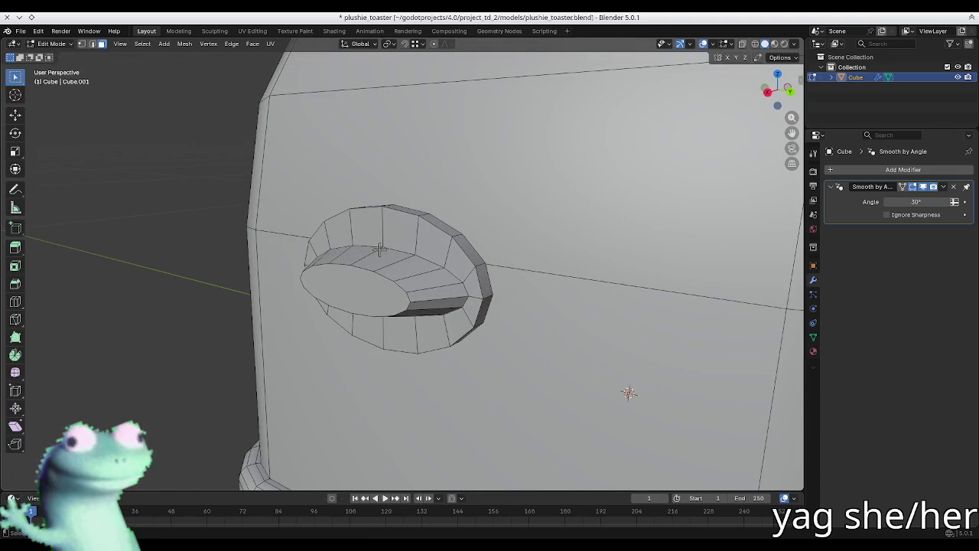
- Separate the knob by selection into its own object, Cube.001, and select all its faces
key(l)
key(p)
click(413, 279)
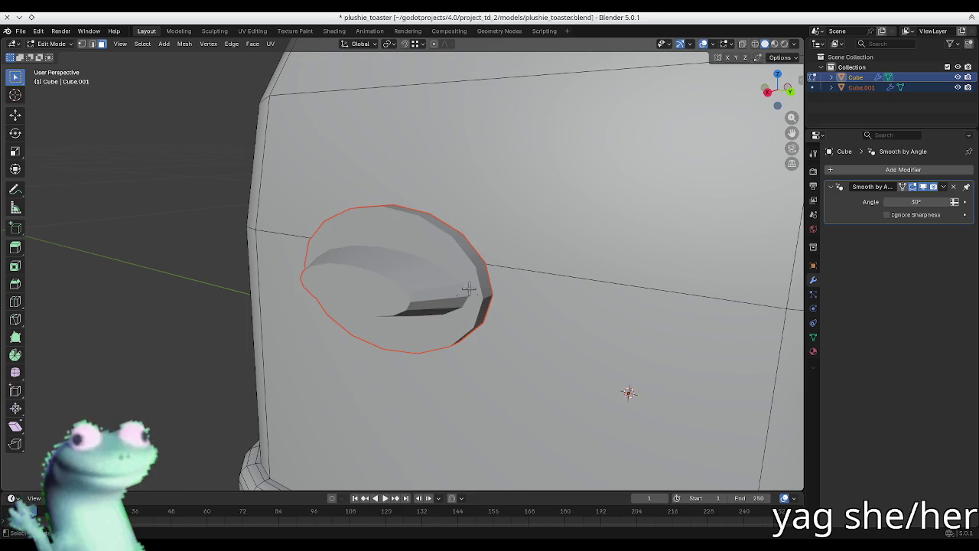
key(Tab)
click(407, 285)
middle_drag(406, 285, 498, 262)
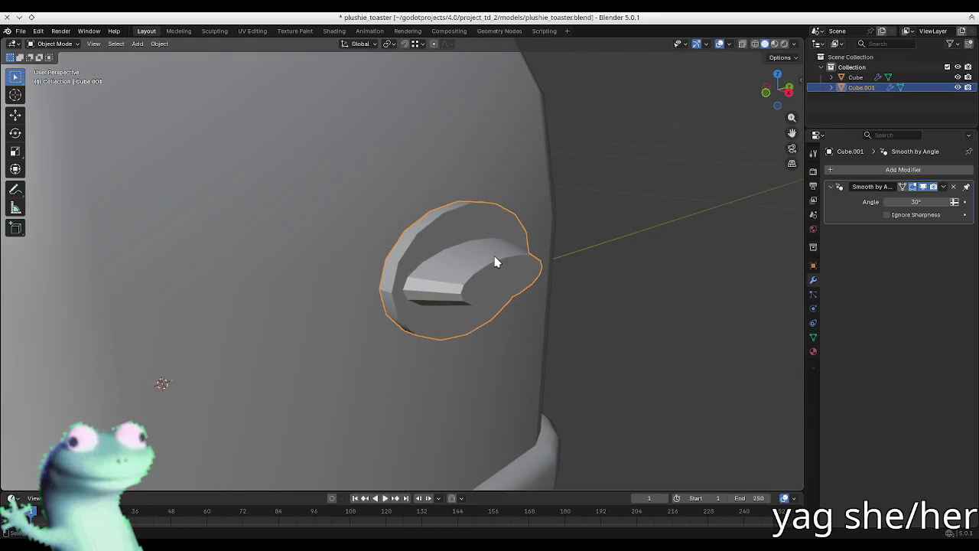
key(Tab)
key(a)
key(ctrl+f)
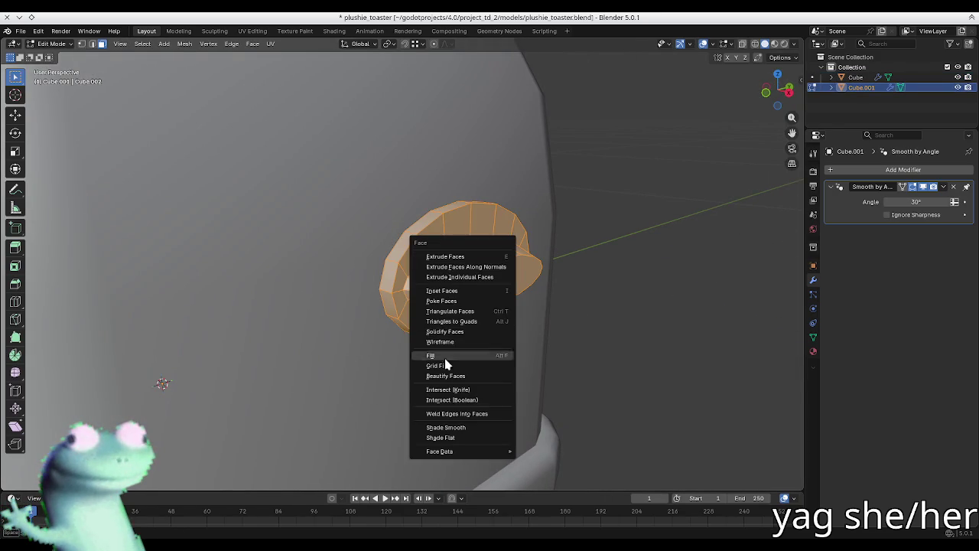
- Shade the knob's faces smooth and check the result in Object Mode
click(469, 428)
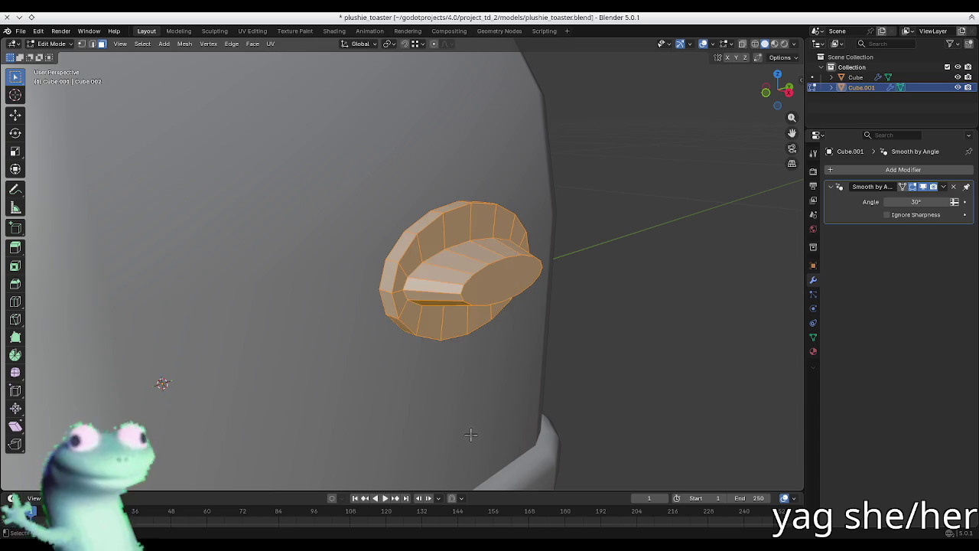
key(Tab)
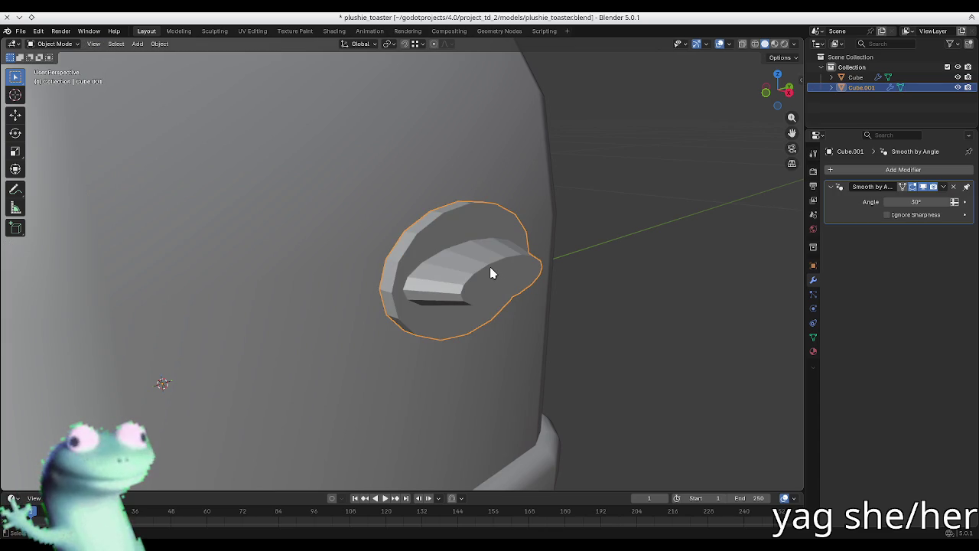
right_click(491, 273)
click(462, 269)
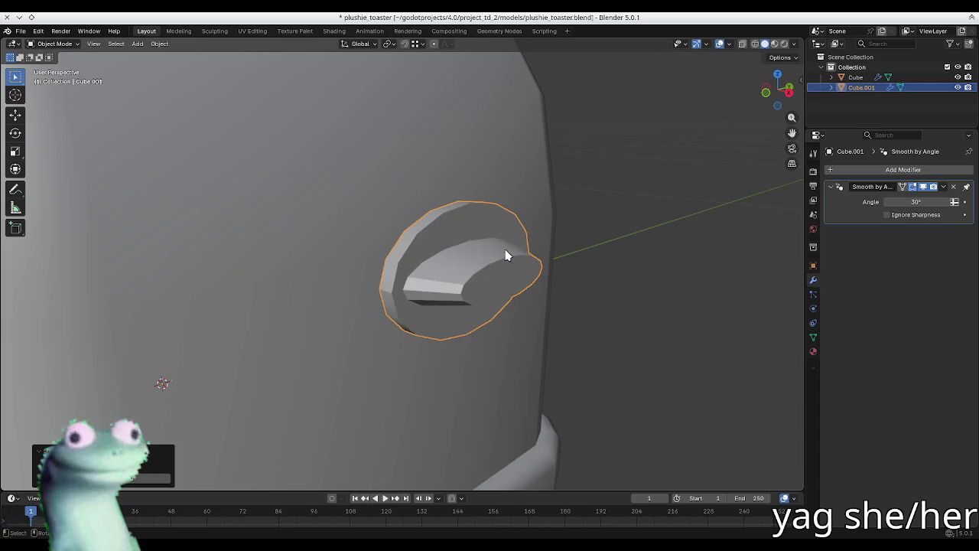
middle_drag(505, 256, 485, 214)
- Delete the knob's Smooth by Angle modifier
key(Tab)
key(Tab)
key(Tab)
key(Tab)
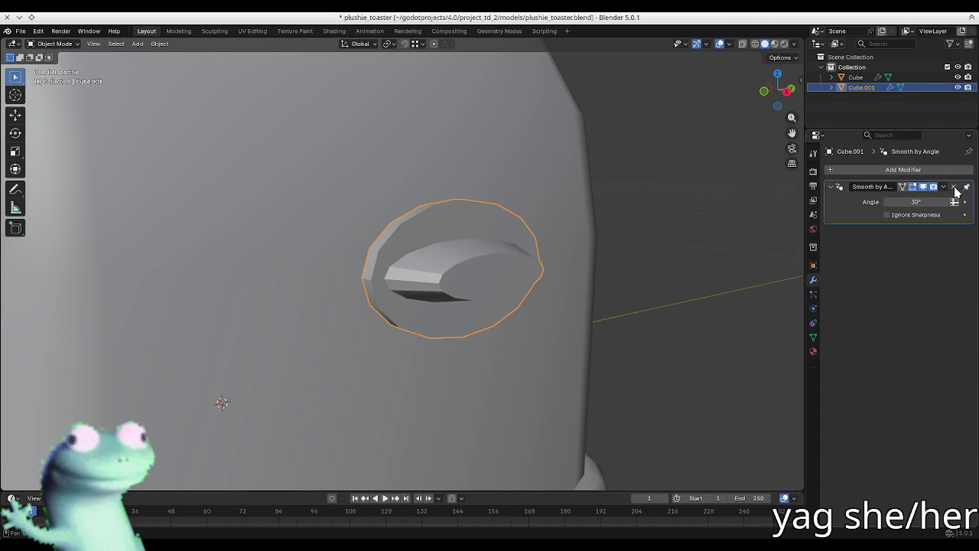
click(954, 187)
key(Tab)
mouse_move(489, 250)
middle_down()
mouse_move(509, 294)
mouse_move(528, 253)
mouse_move(428, 294)
middle_up()
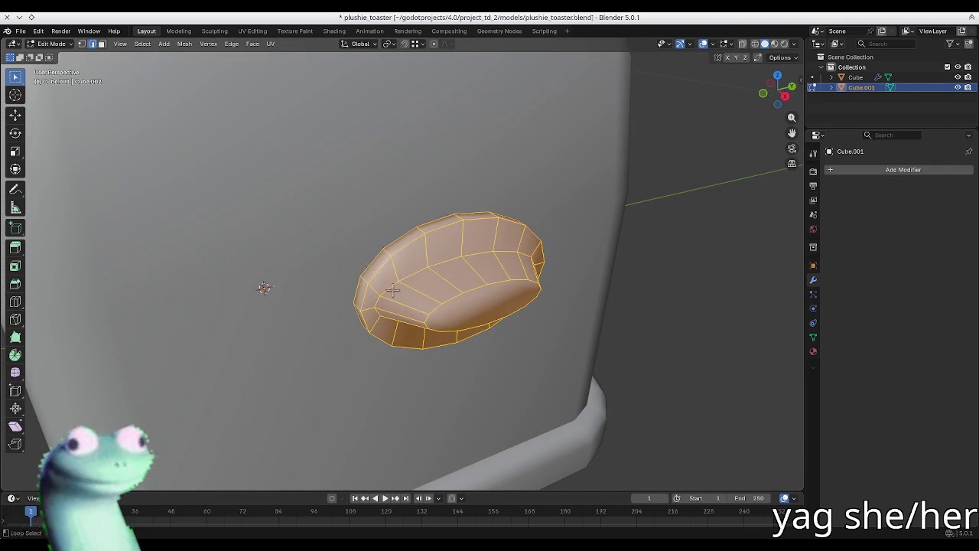
- Make the knob's front cap face flat-shaded and review it from another angle
alt+click(392, 289)
click(435, 309)
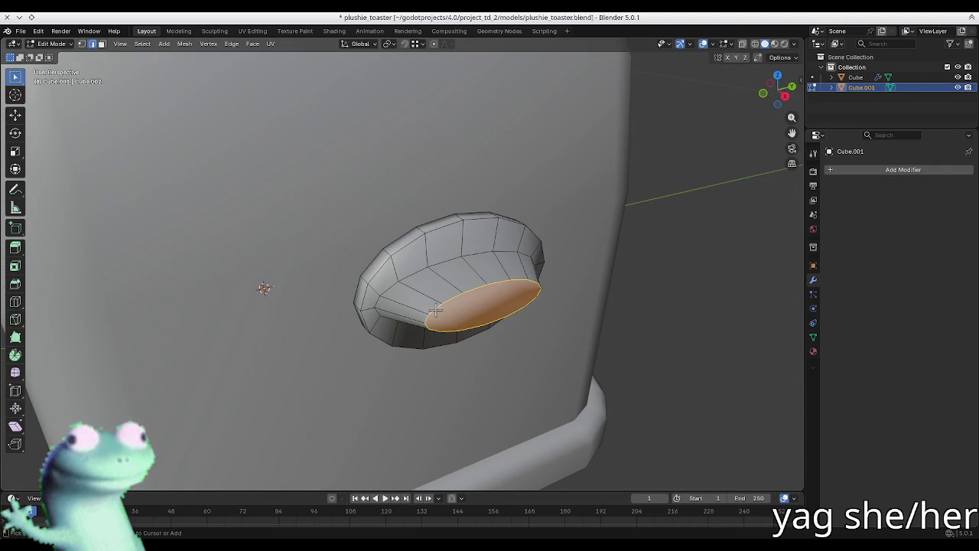
key(ctrl+f)
click(436, 311)
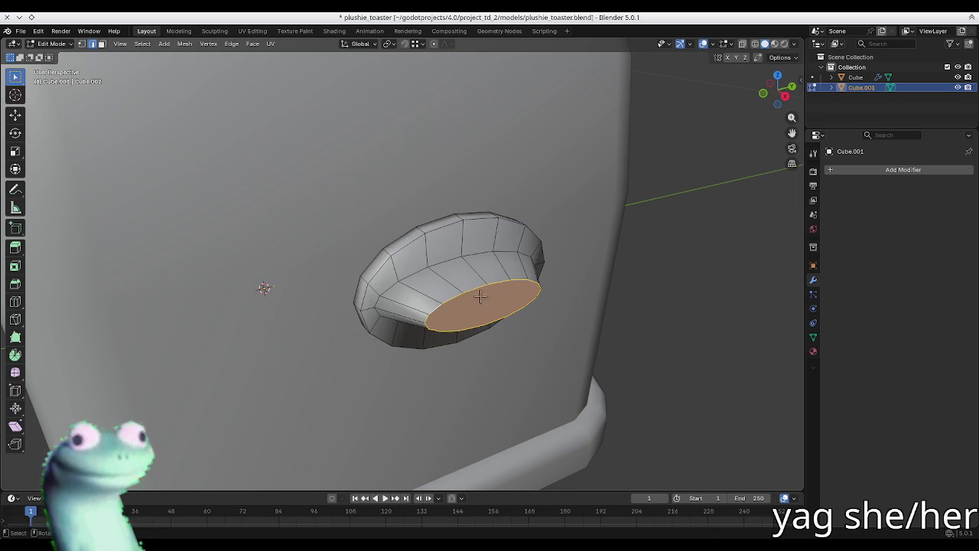
key(Tab)
mouse_move(515, 251)
middle_down()
mouse_move(543, 225)
mouse_move(486, 209)
mouse_move(477, 232)
middle_up()
- Extrude the knob's front cap face slightly outward
key(Tab)
key(Tab)
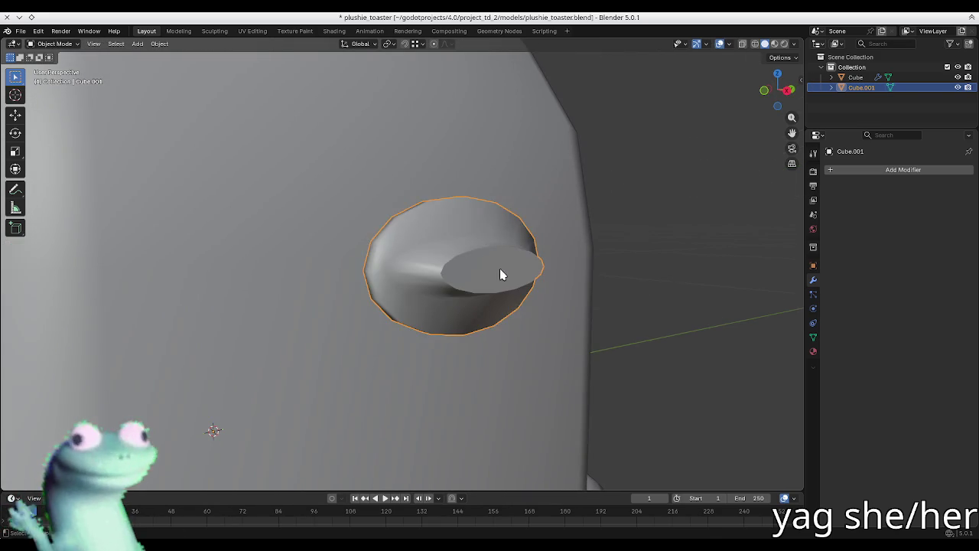
key(Tab)
key(e)
click(677, 300)
- Shrink the extruded tip face and bevel its rim at 0.0117 m with 1 segment
key(s)
click(632, 295)
key(ctrl+b)
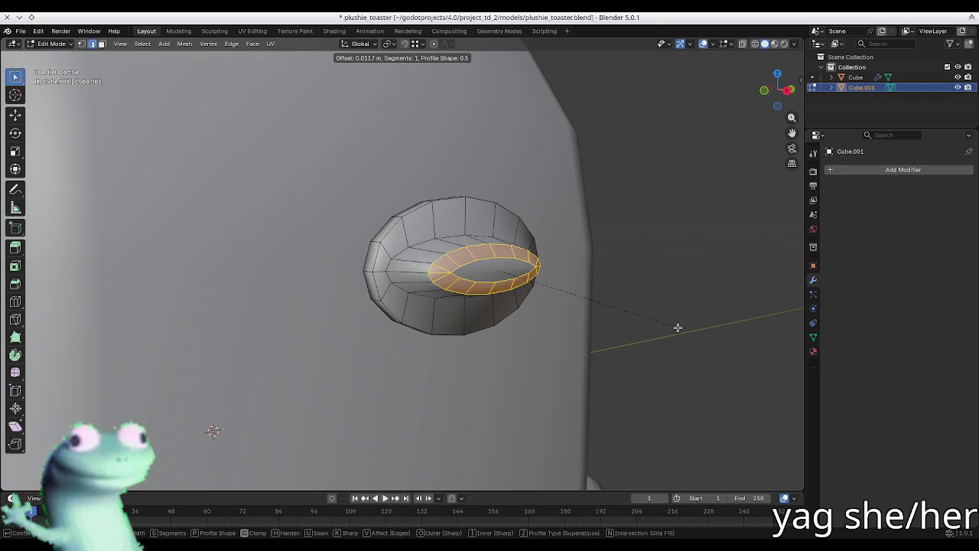
scroll(677, 328, up, 3)
middle_drag(567, 267, 443, 281)
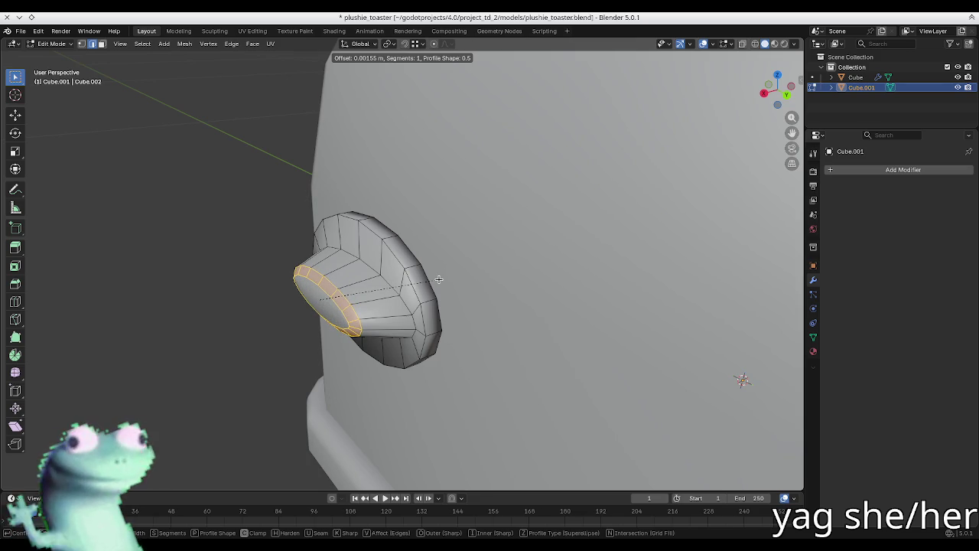
click(438, 279)
- Mark the selected knob rim edges as sharp and check the shading in Object Mode
key(Tab)
mouse_move(286, 273)
middle_down()
mouse_move(354, 356)
mouse_move(453, 244)
mouse_move(286, 209)
mouse_move(284, 238)
middle_up()
key(Tab)
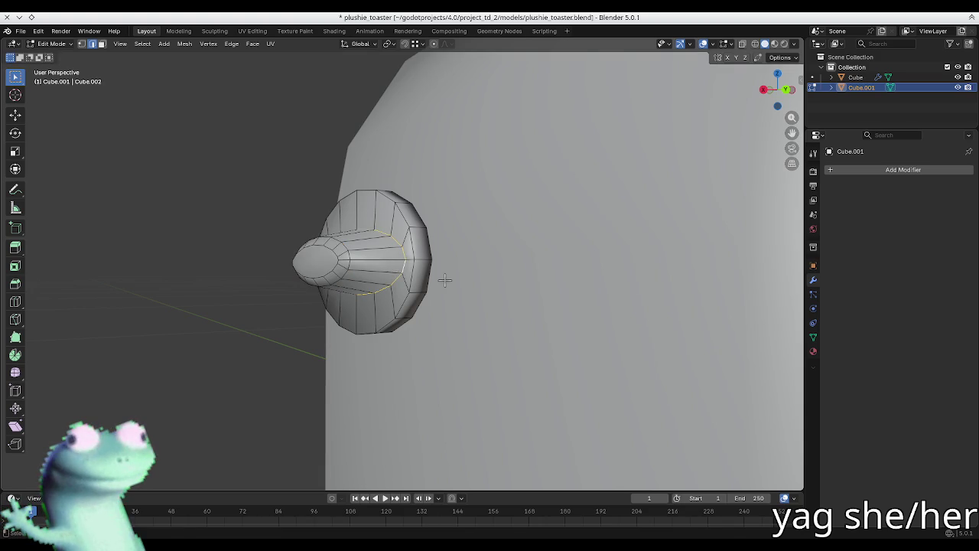
key(ctrl+e)
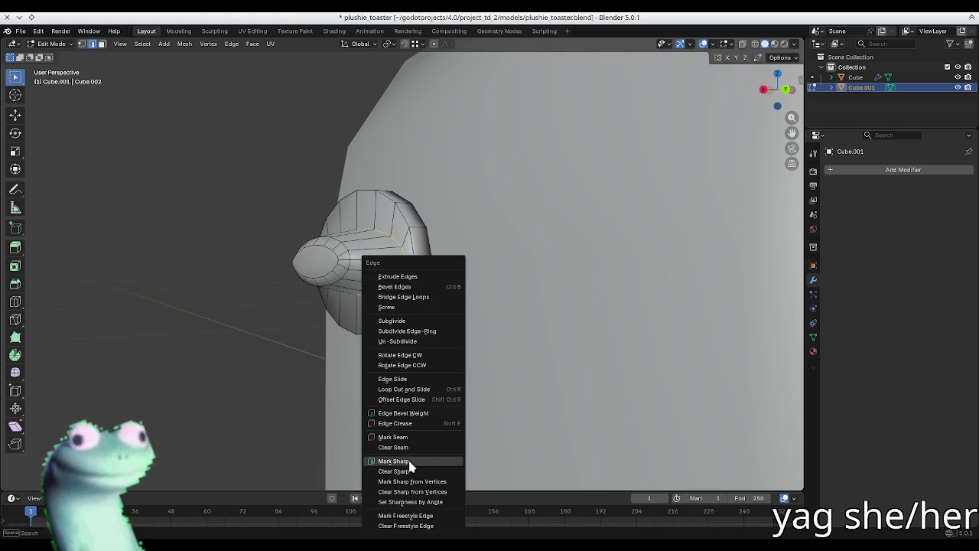
click(411, 466)
key(Tab)
mouse_move(265, 166)
middle_down()
mouse_move(338, 166)
mouse_move(393, 196)
mouse_move(367, 204)
mouse_move(387, 179)
mouse_move(400, 186)
mouse_move(347, 201)
mouse_move(357, 216)
mouse_move(379, 164)
mouse_move(371, 282)
mouse_move(465, 248)
mouse_move(369, 190)
mouse_move(297, 214)
mouse_move(313, 189)
mouse_move(314, 146)
mouse_move(368, 124)
mouse_move(538, 202)
mouse_move(464, 277)
mouse_move(518, 214)
mouse_move(508, 184)
mouse_move(498, 332)
mouse_move(335, 212)
mouse_move(339, 181)
mouse_move(468, 191)
mouse_move(443, 184)
mouse_move(455, 151)
mouse_move(405, 208)
mouse_move(348, 225)
mouse_move(356, 252)
mouse_move(375, 267)
mouse_move(437, 278)
mouse_move(425, 263)
mouse_move(437, 247)
mouse_move(395, 260)
mouse_move(425, 282)
mouse_move(457, 277)
middle_up()
key(Tab)
- Mark two more knob edge loops as sharp, reviewing each in Object Mode
right_click(368, 280)
click(368, 280)
key(Tab)
key(Tab)
right_click(457, 274)
click(456, 278)
key(Tab)
key(Tab)
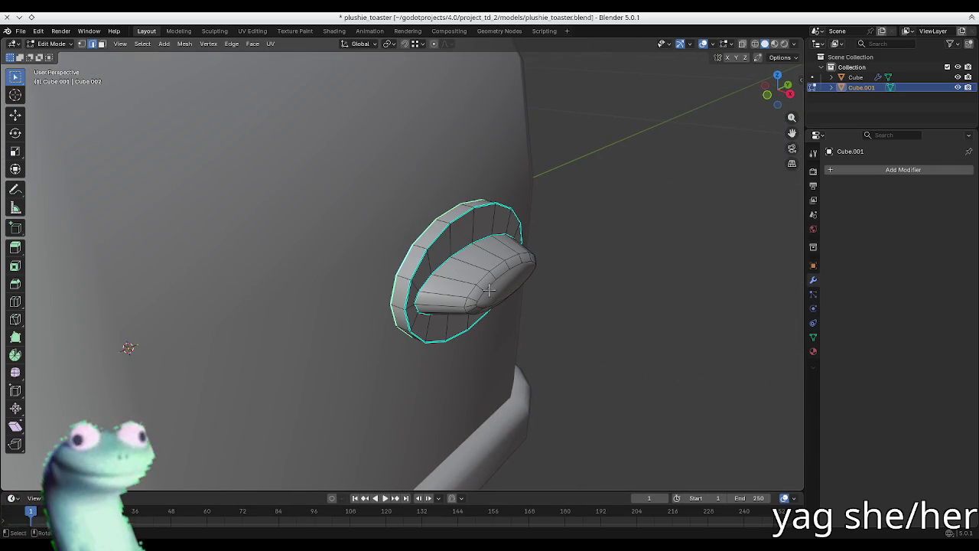
- Apply a right-click face operation to the knob and review it from several angles
right_click(498, 290)
click(500, 286)
key(Tab)
middle_drag(621, 284, 595, 255)
key(Tab)
key(Tab)
key(Tab)
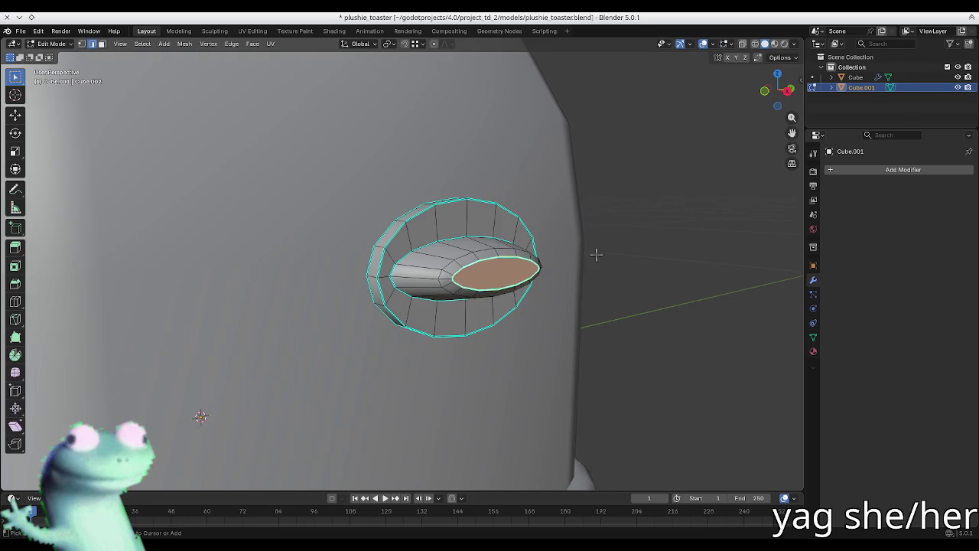
key(Tab)
middle_drag(594, 253, 457, 271)
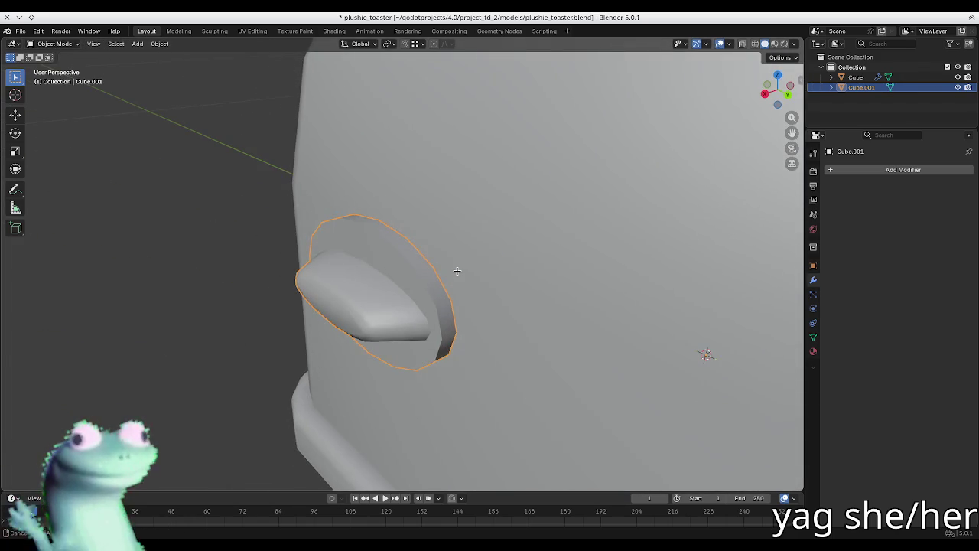
key(Tab)
- Move the knob's end face along X and scale it down to 0.91
click(335, 326)
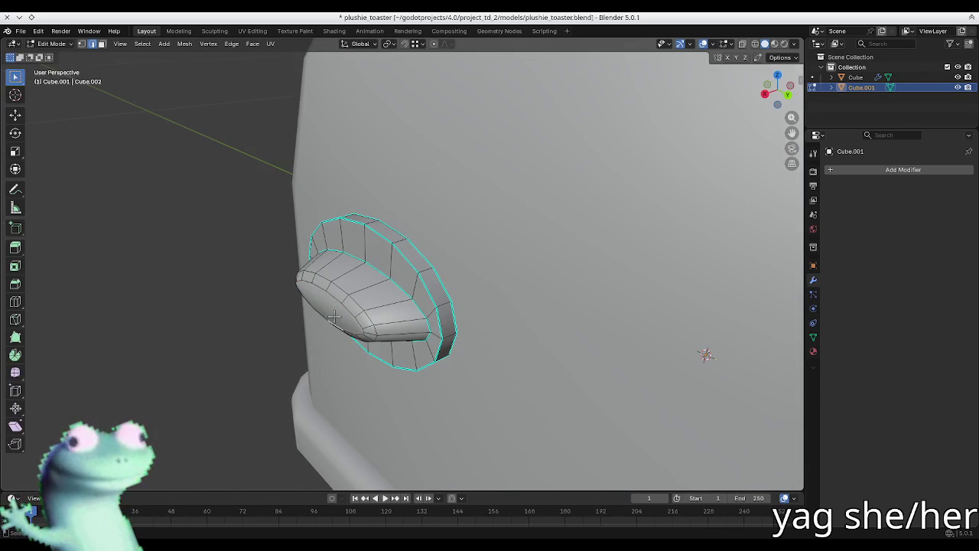
key(g)
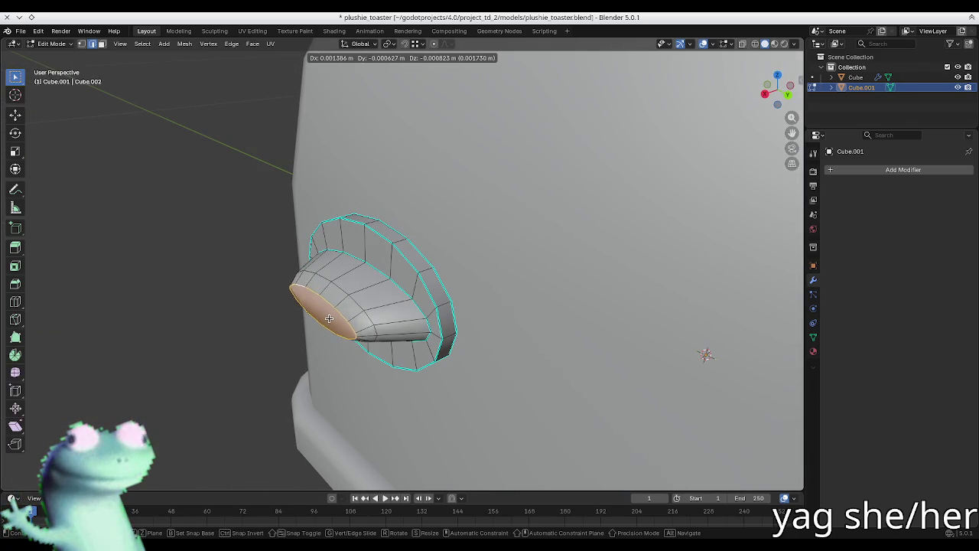
key(y)
key(x)
click(320, 323)
key(s)
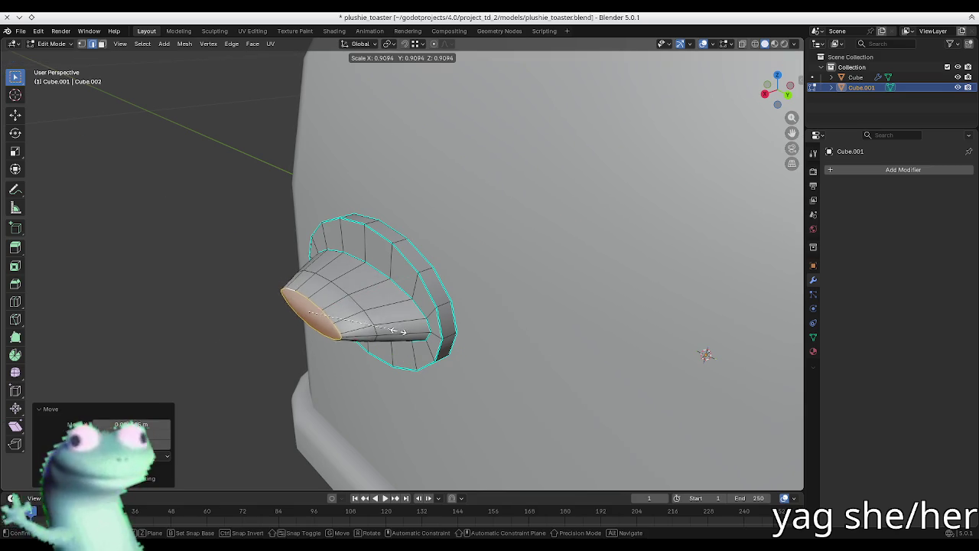
click(378, 329)
- Review the tapered knob tip from a front-on view and save the toaster file
key(Tab)
mouse_move(306, 280)
middle_down()
mouse_move(388, 257)
mouse_move(417, 265)
middle_up()
key(Tab)
key(Tab)
click(672, 339)
key(Tab)
middle_drag(673, 339, 481, 256)
key(Tab)
mouse_move(542, 253)
middle_down()
mouse_move(411, 271)
mouse_move(443, 299)
mouse_move(326, 282)
middle_up()
- Select the whole knob mesh and move it along the X axis
key(Tab)
key(Tab)
key(ctrl+s)
click(443, 297)
key(Tab)
key(a)
key(g)
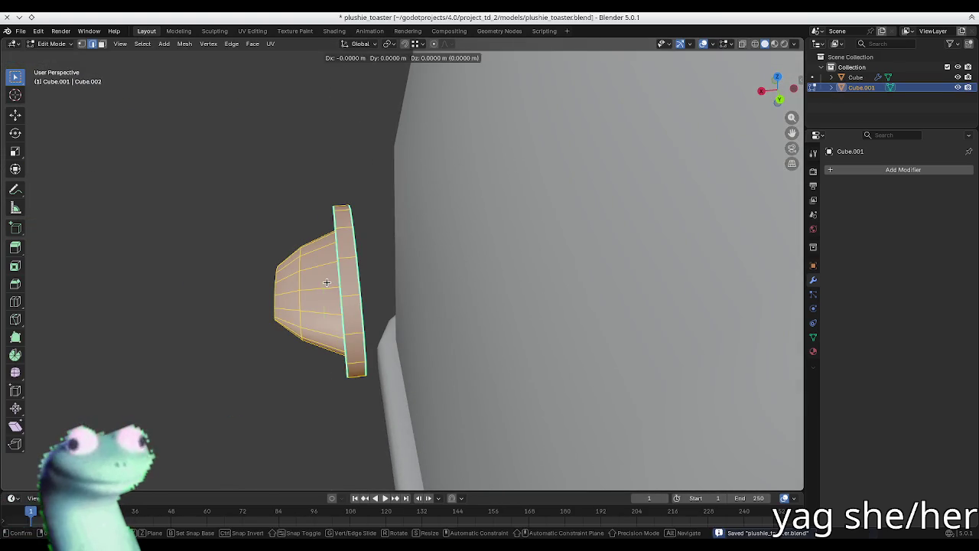
key(y)
key(x)
click(393, 149)
- Lower the knob about 0.013 m along Z and save plushie_toaster.blend
mouse_move(393, 149)
middle_down()
mouse_move(548, 258)
mouse_move(584, 231)
mouse_move(557, 240)
mouse_move(568, 209)
mouse_move(510, 252)
mouse_move(649, 422)
mouse_move(339, 280)
mouse_move(273, 306)
middle_up()
key(g)
key(z)
click(578, 236)
key(Tab)
scroll(339, 280, down, 5)
click(620, 343)
key(ctrl+s)
mouse_move(620, 343)
middle_down()
mouse_move(406, 350)
mouse_move(429, 314)
middle_up()
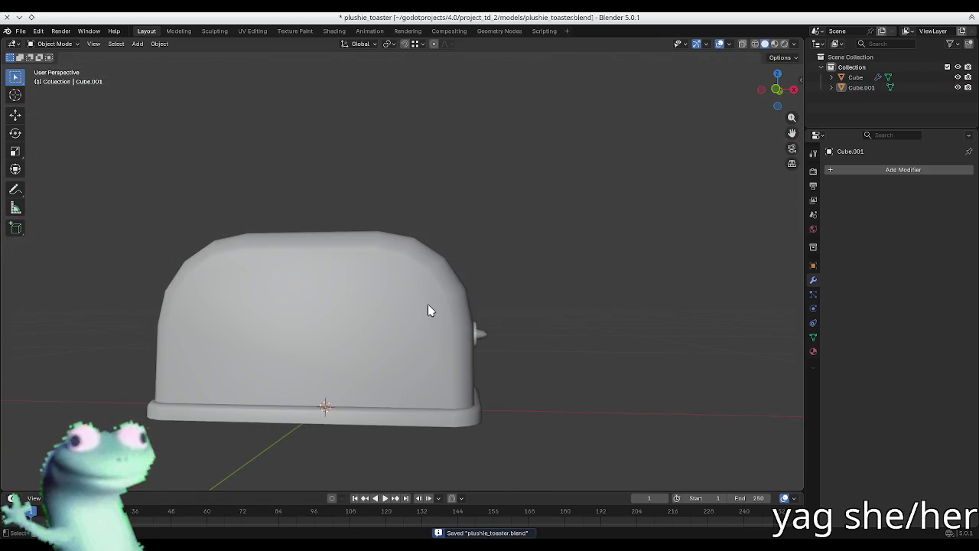
- Bevel the outer edge loop of the knob's ring
middle_drag(427, 306, 423, 369)
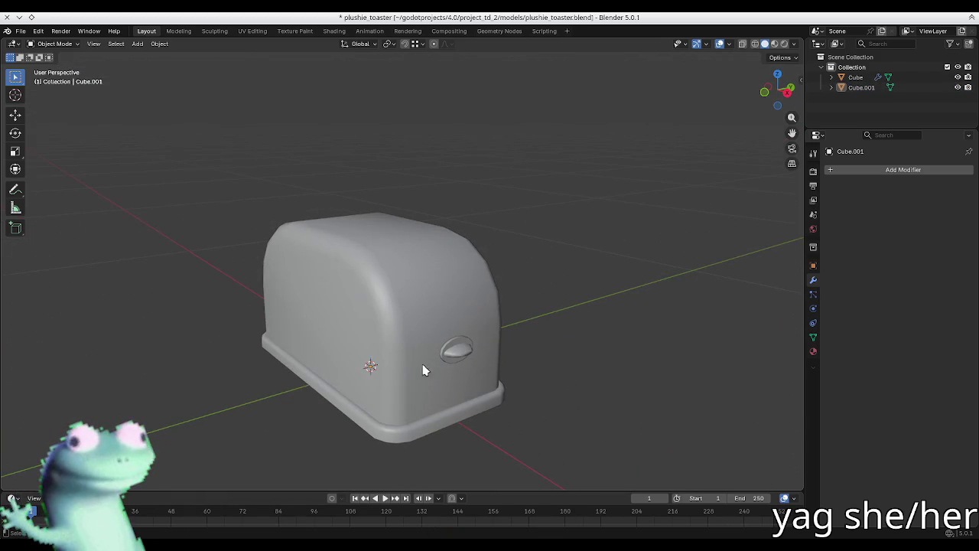
click(457, 351)
key(Tab)
key(KP_Decimal)
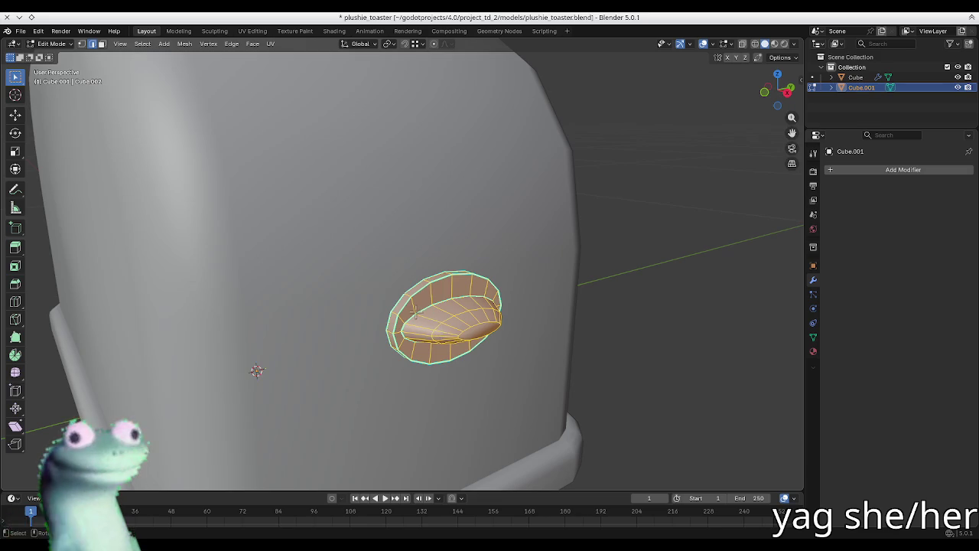
alt+click(405, 309)
key(ctrl+b)
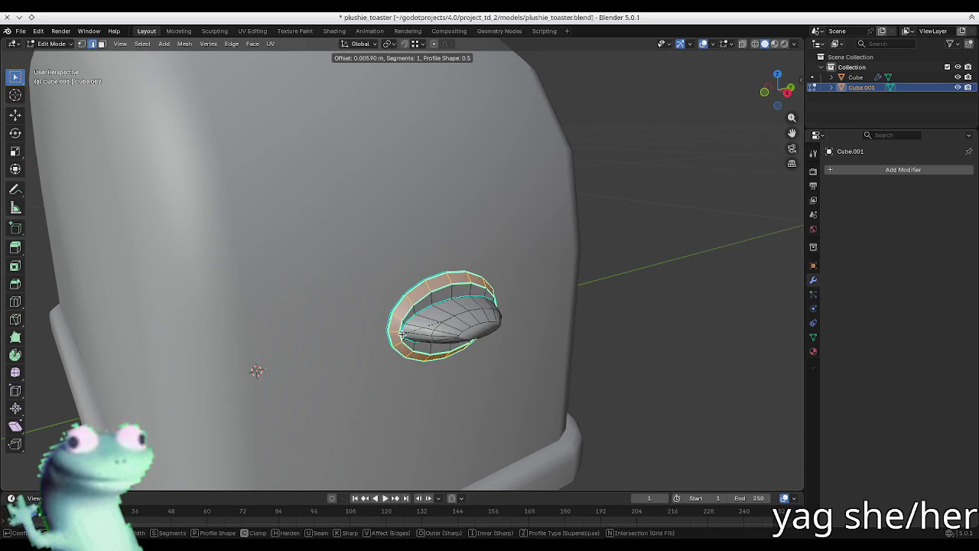
click(408, 330)
key(Tab)
middle_drag(407, 328, 399, 316)
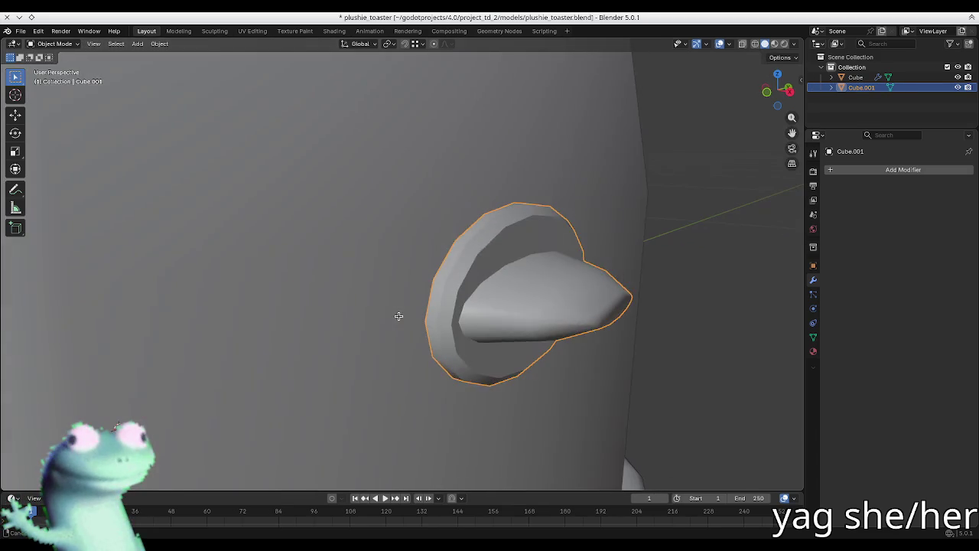
key(Tab)
- Apply an edge-menu operation to another ring loop, check the shading, and save the file
alt+click(444, 296)
right_click(443, 295)
click(446, 297)
key(Tab)
mouse_move(505, 278)
middle_down()
mouse_move(451, 269)
mouse_move(393, 286)
mouse_move(393, 295)
mouse_move(457, 271)
mouse_move(400, 272)
middle_up()
key(Tab)
- Nudge the whole knob along Z so its base plate rests against the toaster's side
key(Tab)
scroll(360, 306, down, 4)
scroll(361, 306, down, 4)
key(ctrl+s)
mouse_move(360, 306)
middle_down()
mouse_move(373, 260)
mouse_move(664, 415)
mouse_move(400, 372)
mouse_move(359, 334)
mouse_move(352, 276)
mouse_move(297, 314)
mouse_move(423, 338)
mouse_move(419, 351)
middle_up()
scroll(664, 416, down, 3)
click(422, 337)
key(g)
key(z)
click(423, 337)
key(Tab)
key(Tab)
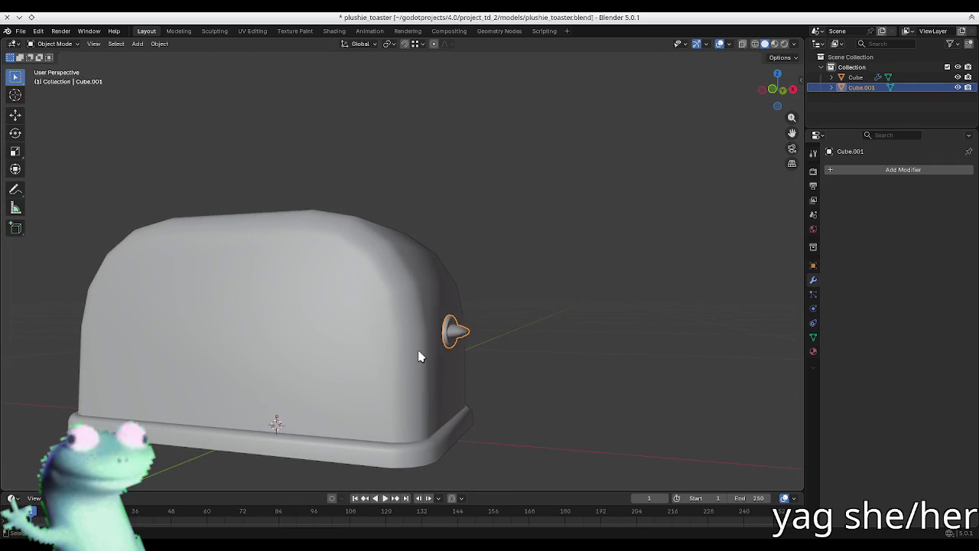
key(Tab)
key(Tab)
key(Tab)
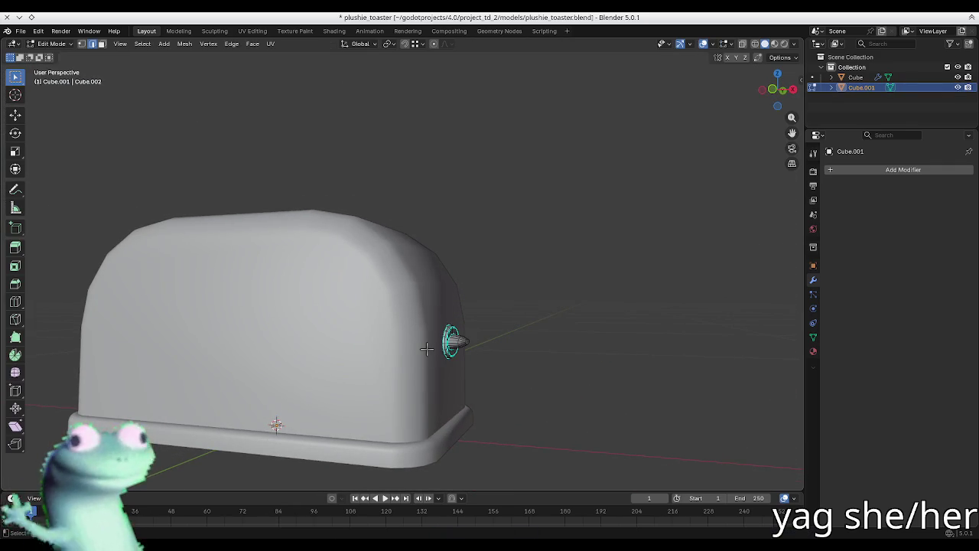
key(a)
key(g)
key(z)
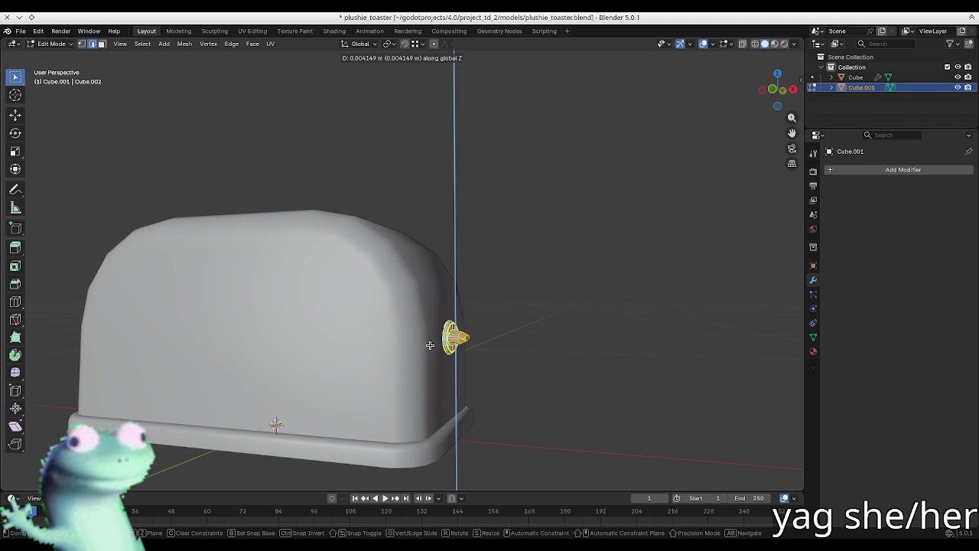
click(430, 345)
middle_drag(430, 345, 436, 328)
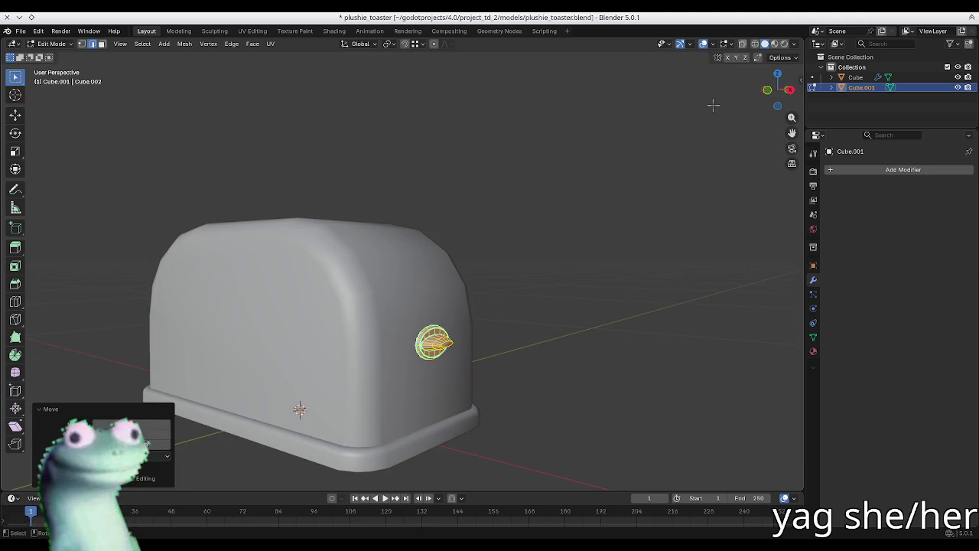
- Check the knob's placement in wireframe and front orthographic view, then return to solid shading
click(755, 44)
scroll(389, 339, up, 3)
mouse_move(389, 339)
middle_down()
mouse_move(489, 343)
mouse_move(470, 358)
middle_up()
scroll(472, 342, up, 2)
key(KP_Decimal)
scroll(428, 321, down, 4)
middle_drag(428, 321, 406, 299)
key(KP_1)
scroll(391, 285, up, 3)
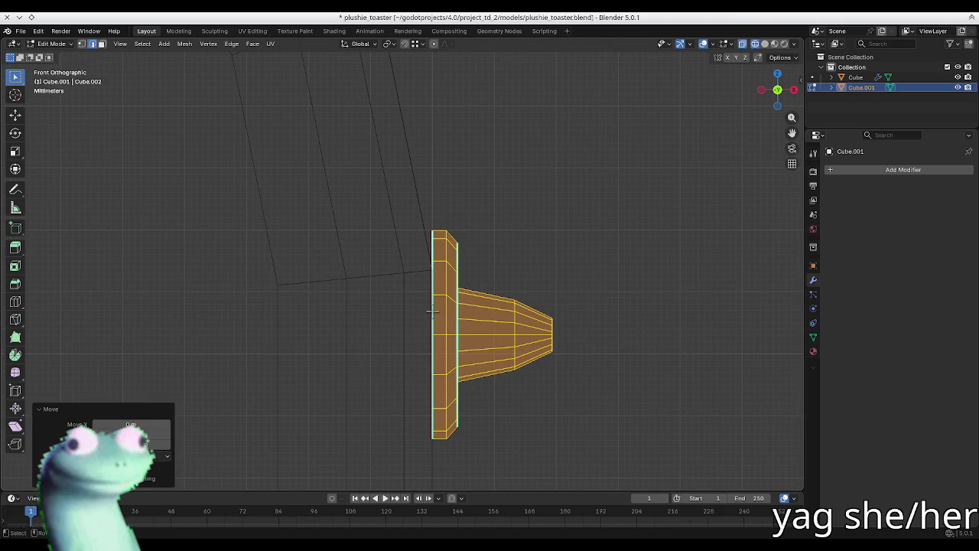
scroll(471, 306, down, 2)
scroll(472, 306, down, 2)
middle_drag(508, 289, 497, 305)
scroll(498, 304, down, 5)
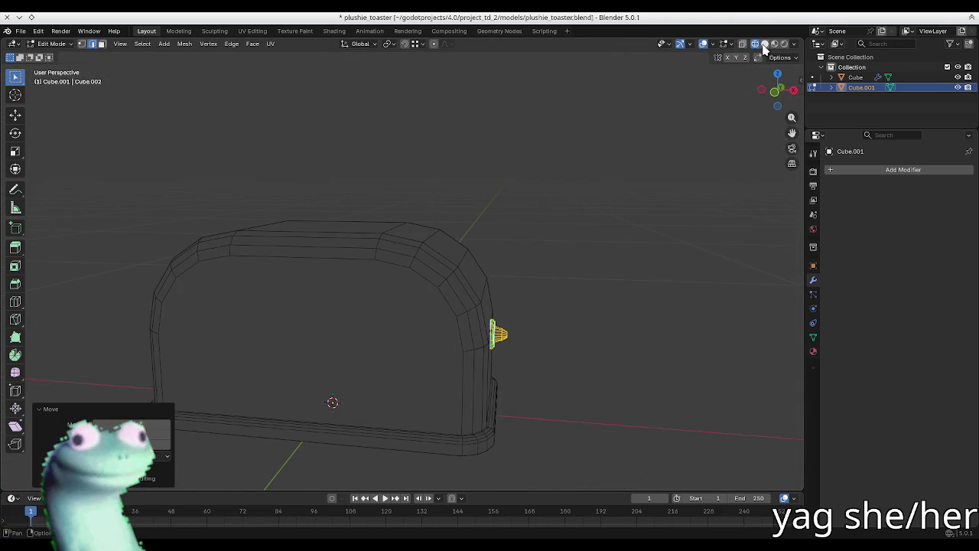
click(764, 44)
- Save plushie_toaster.blend again from Object Mode
key(Tab)
middle_drag(485, 332, 408, 339)
key(ctrl+s)
mouse_move(320, 308)
middle_down()
mouse_move(372, 335)
mouse_move(391, 289)
middle_up()
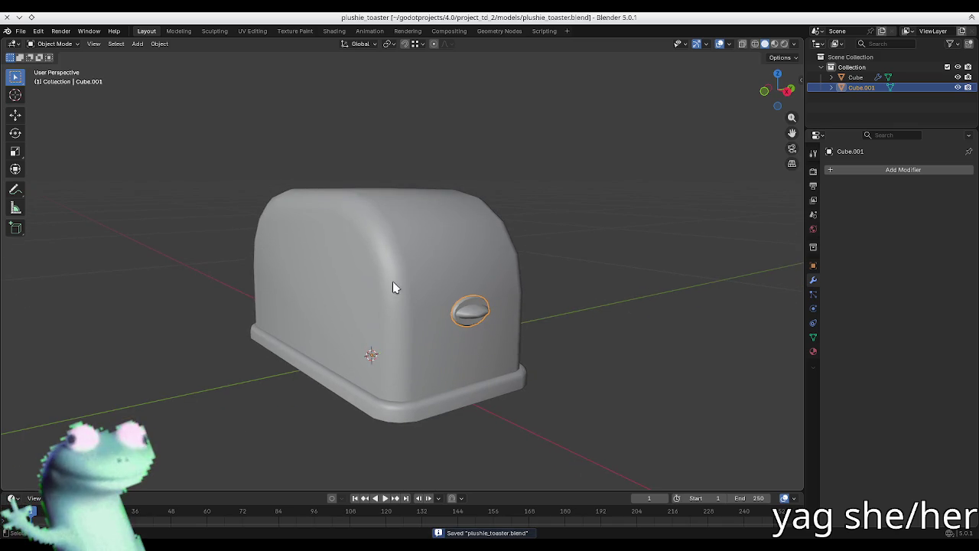
- Rename the body object to 'toaster' and the knob to 'handle', then select both
shift+click(392, 287)
shift+click(460, 324)
double_click(855, 77)
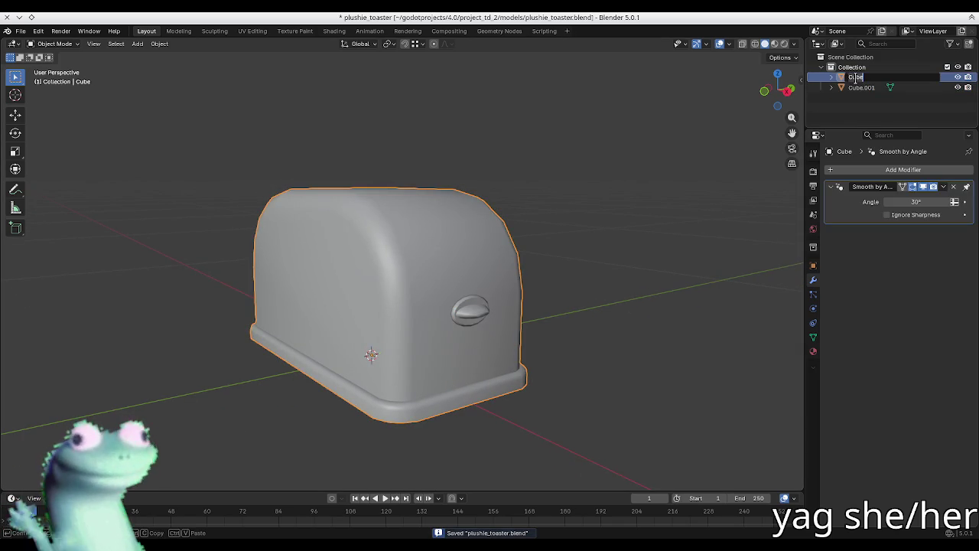
text(toaster)
key(Return)
double_click(864, 77)
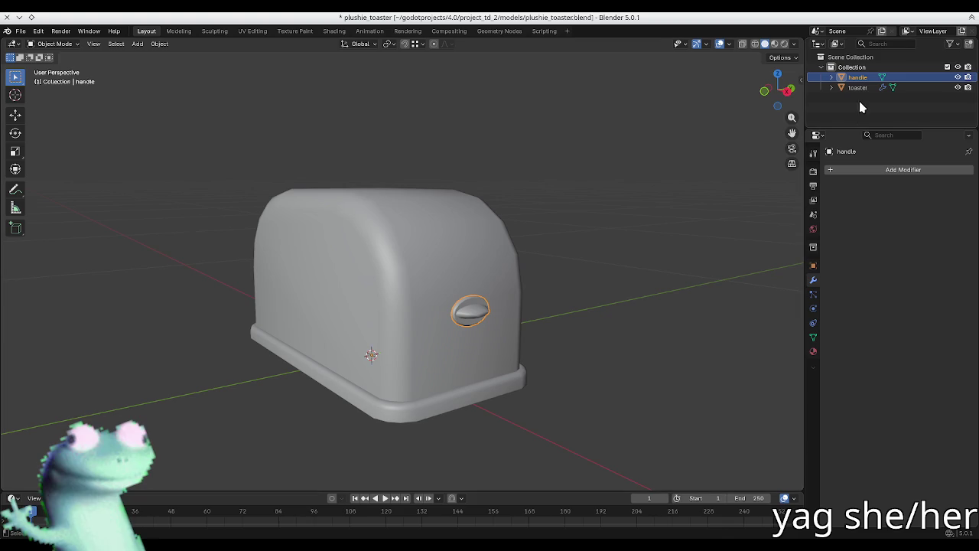
ctrl+click(857, 88)
- Save, then export both as plushie_toaster.glb with Material Images set to None
key(ctrl+s)
key(ctrl+shift+e)
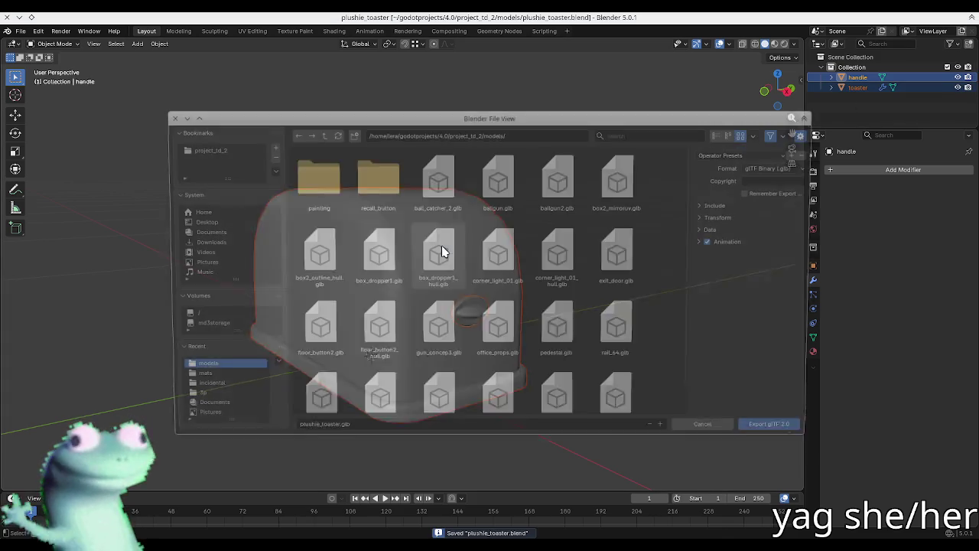
click(721, 204)
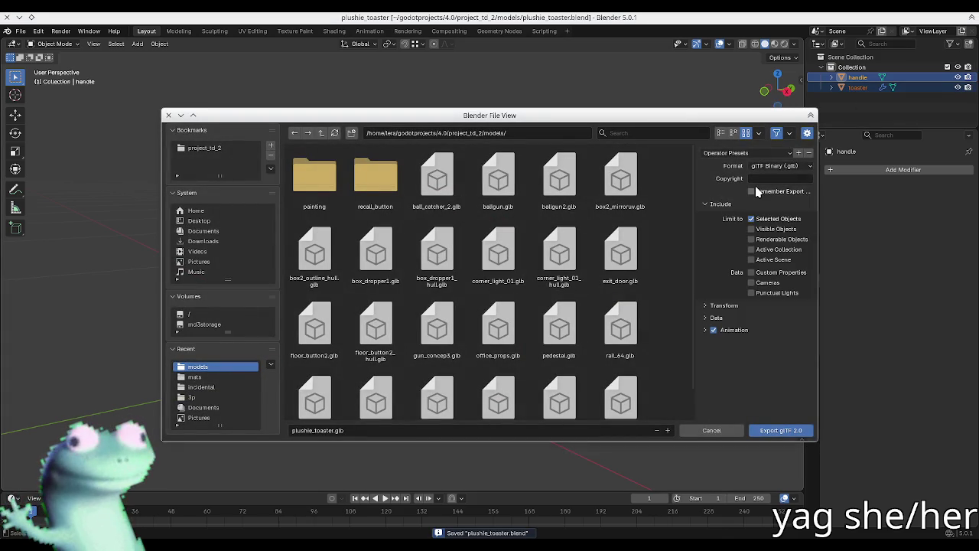
click(737, 205)
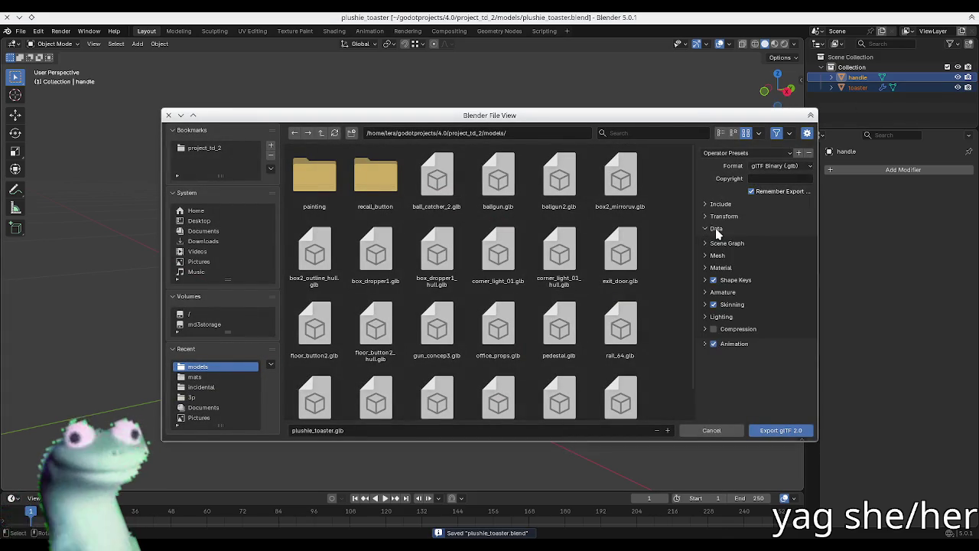
click(720, 268)
click(773, 282)
click(772, 295)
click(776, 295)
click(745, 341)
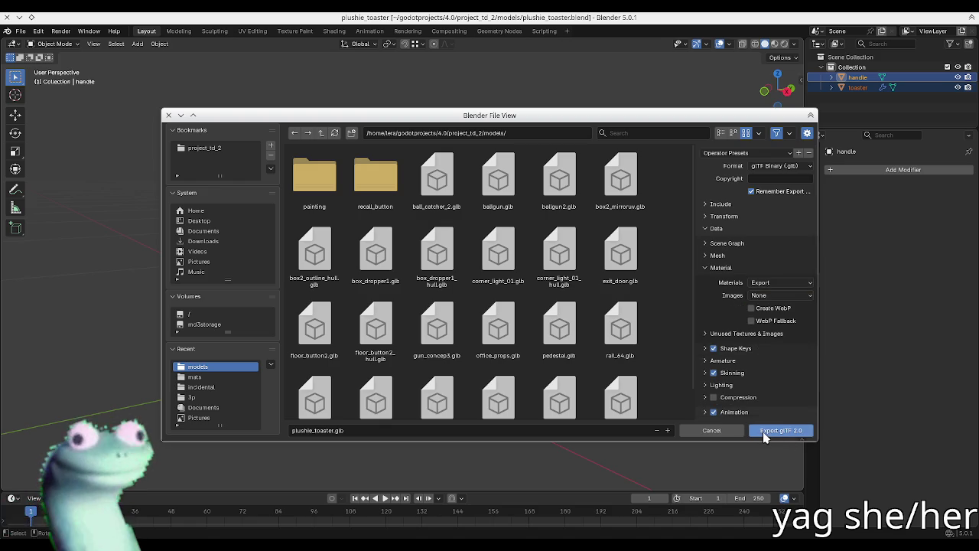
click(763, 432)
key(alt+Tab)
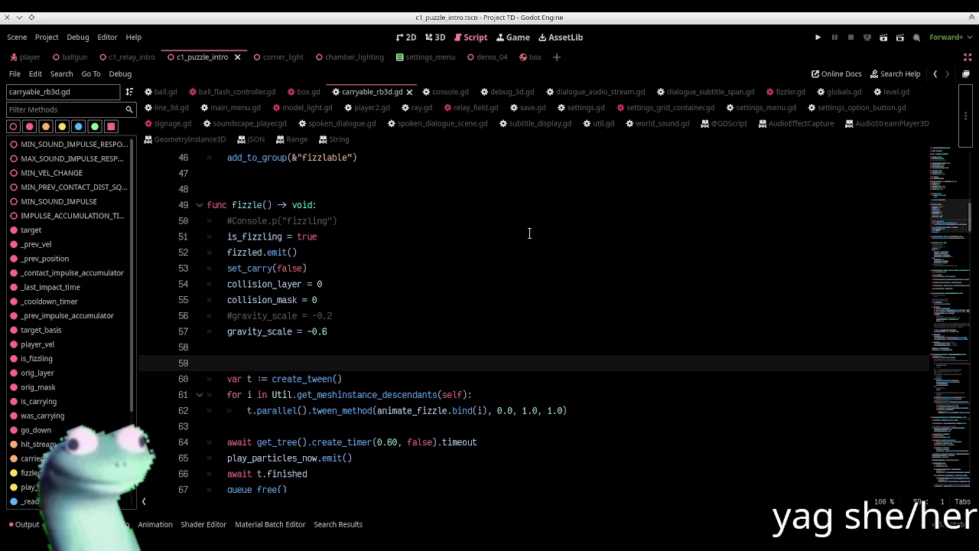
- Instance the plushie_toaster scene under the root node and move it along the wall
click(967, 59)
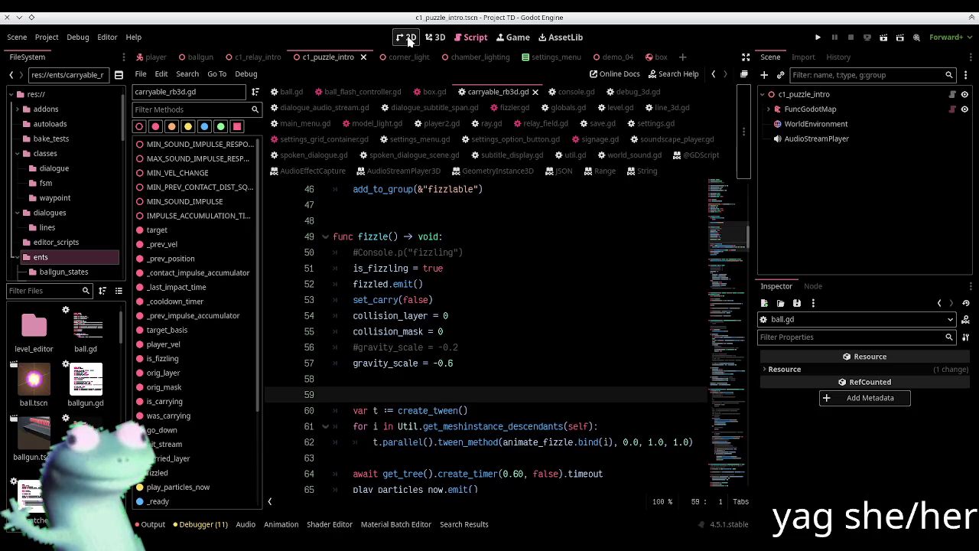
click(435, 36)
right_drag(442, 297, 442, 297)
click(799, 94)
key(ctrl+shift+o)
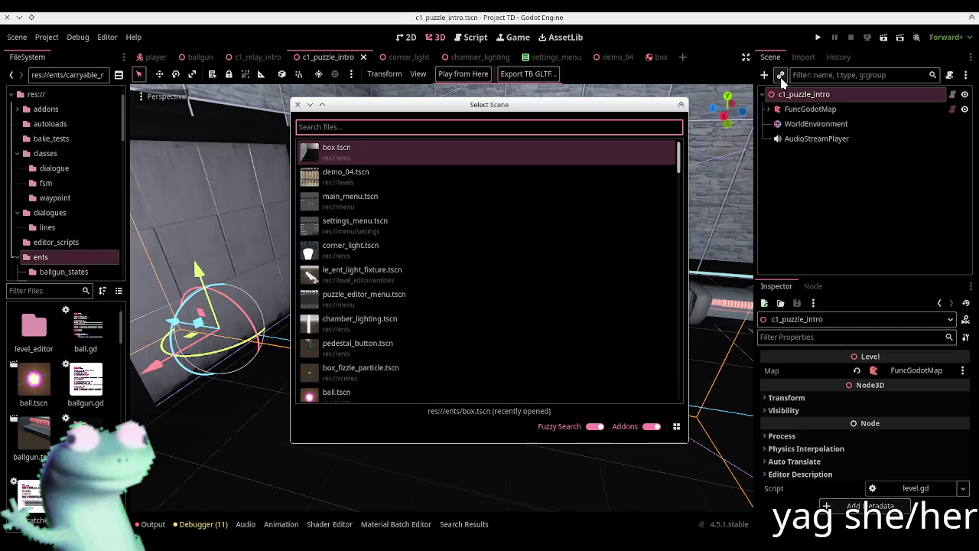
text(plush)
key(Return)
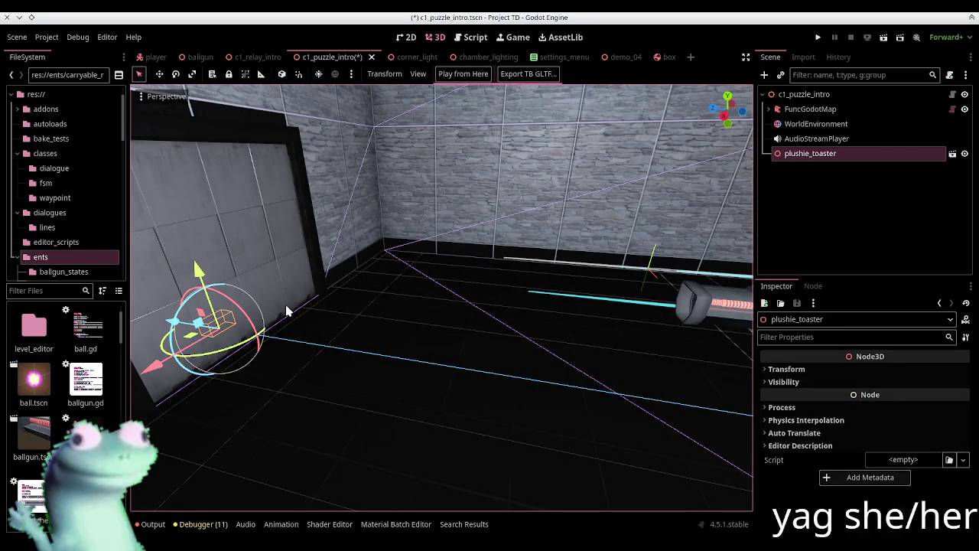
mouse_move(195, 271)
mouse_down()
mouse_move(175, 280)
mouse_move(475, 256)
mouse_up()
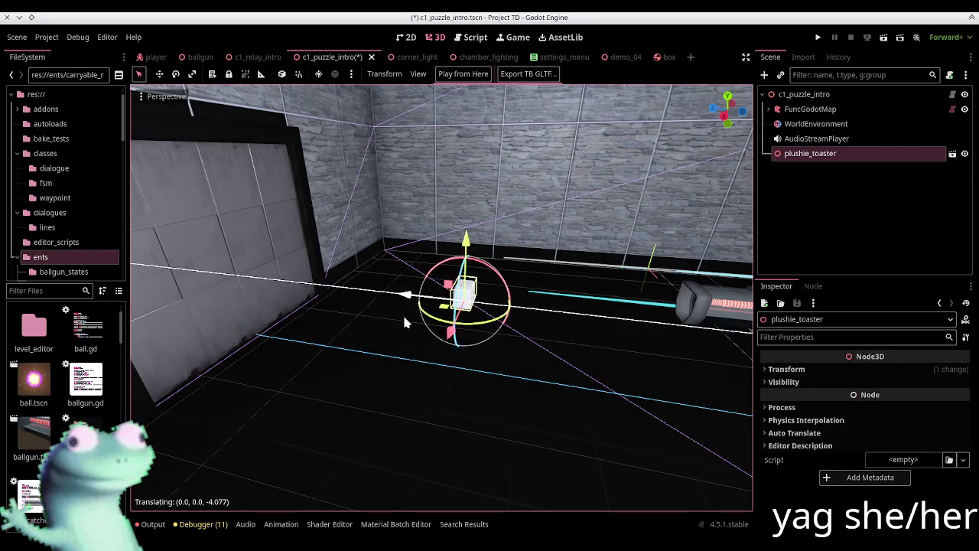
- Zoom in and rotate the plushie_toaster about its vertical Y axis to a new facing
mouse_move(490, 256)
middle_down()
mouse_move(498, 314)
mouse_move(664, 294)
mouse_move(535, 252)
mouse_move(616, 236)
mouse_move(501, 282)
mouse_move(482, 256)
mouse_move(375, 192)
mouse_move(280, 218)
mouse_move(168, 221)
mouse_move(221, 242)
mouse_move(459, 273)
mouse_move(456, 320)
middle_up()
scroll(497, 314, up, 3)
click(664, 295)
scroll(501, 281, up, 3)
click(459, 273)
mouse_move(460, 324)
mouse_down()
mouse_move(490, 281)
mouse_move(455, 346)
mouse_move(390, 398)
mouse_move(385, 317)
mouse_move(404, 350)
mouse_move(451, 349)
mouse_move(505, 276)
mouse_move(490, 253)
mouse_move(393, 254)
mouse_move(451, 255)
mouse_up()
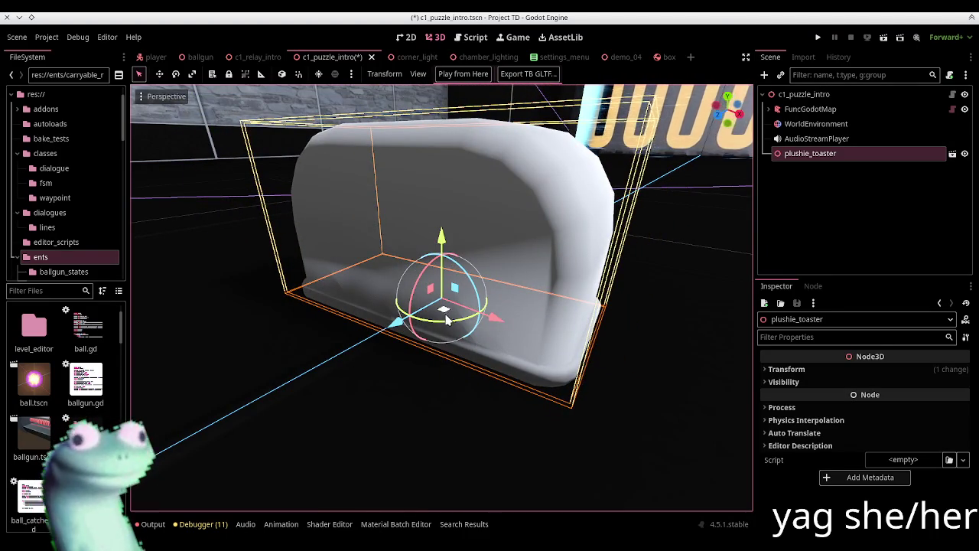
key(ctrl+z)
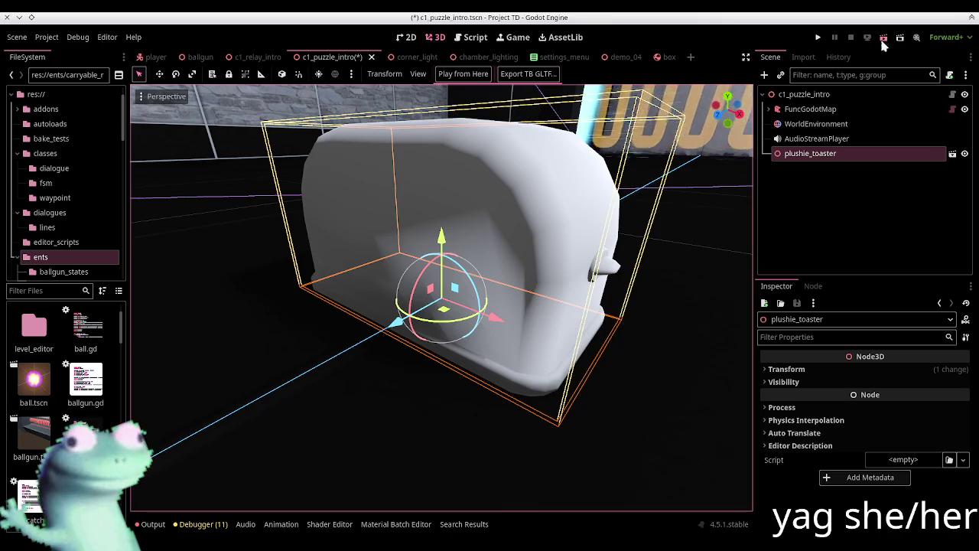
- Run the project, maximize the game window to see the toaster on the floor, then pause and close it
click(882, 42)
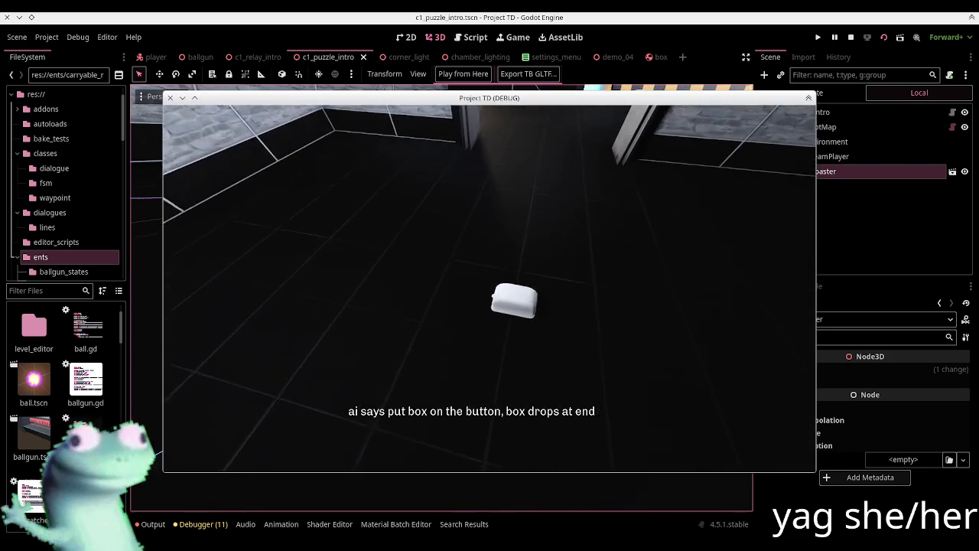
key(super+Up)
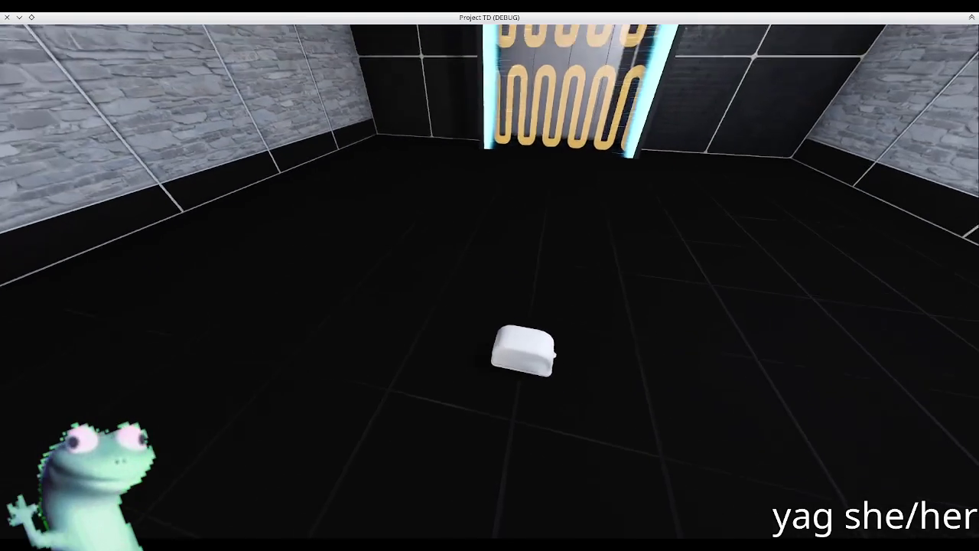
key(Escape)
click(7, 17)
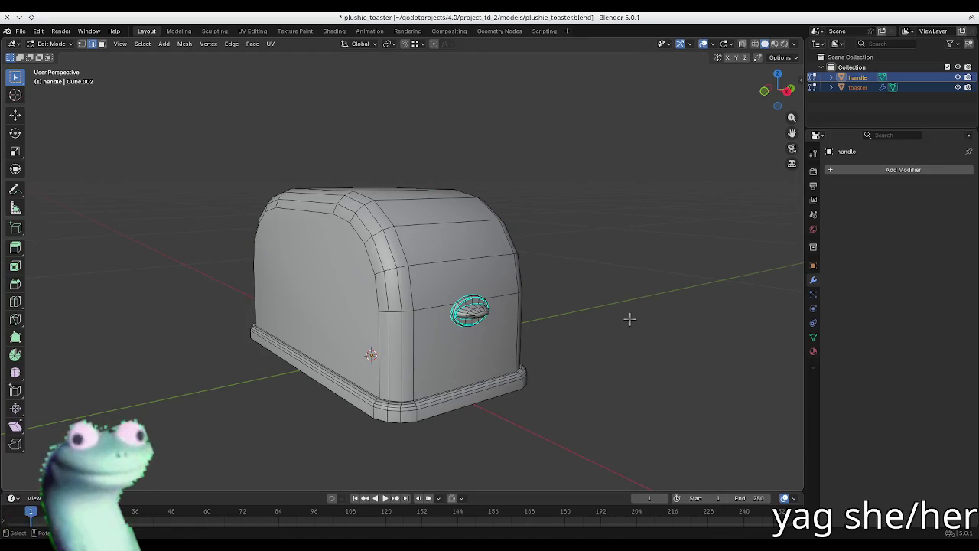
- Scale all of the toaster mesh up around the chosen pivot point in edit mode
key(period)
key(Escape)
key(Tab)
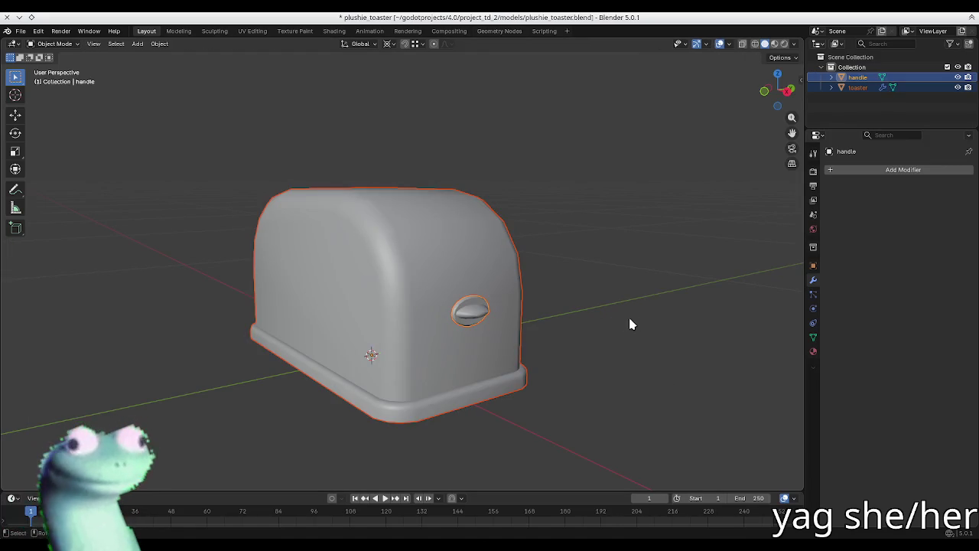
key(Tab)
key(a)
key(s)
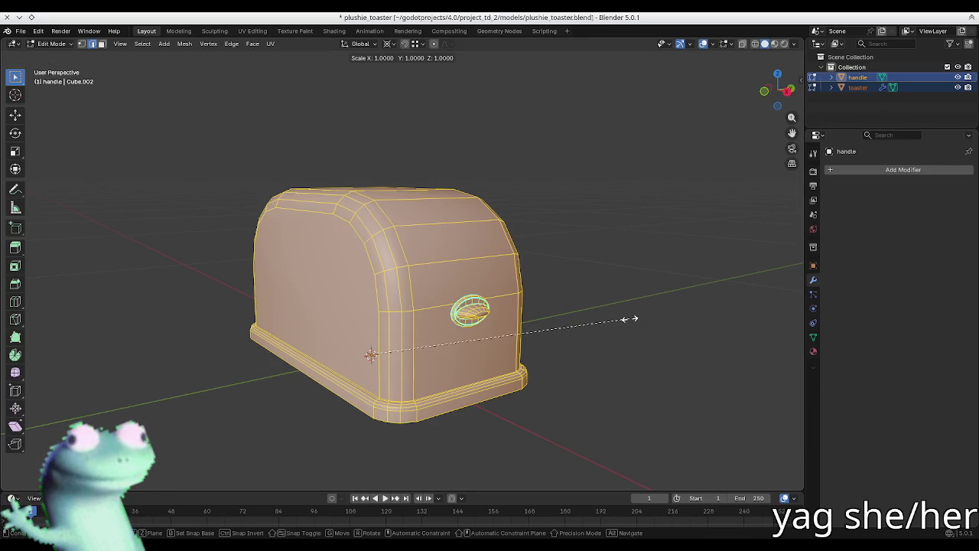
click(696, 312)
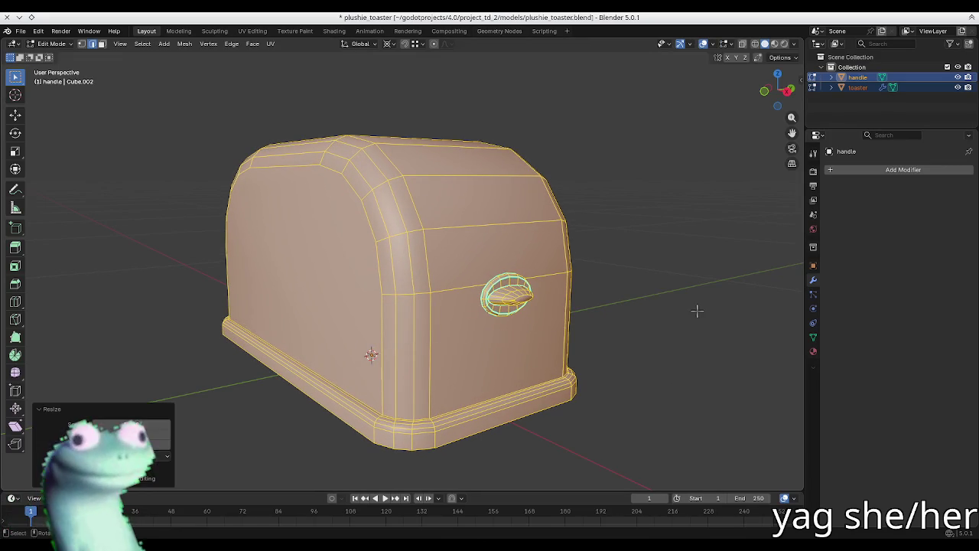
key(Tab)
- Save plushie_toaster.blend and re-export the toaster as glTF 2.0
key(ctrl+s)
key(ctrl+shift+s)
click(793, 428)
- Zoom out in Godot to view the reimported larger toaster and play-test the scene
key(alt+Tab)
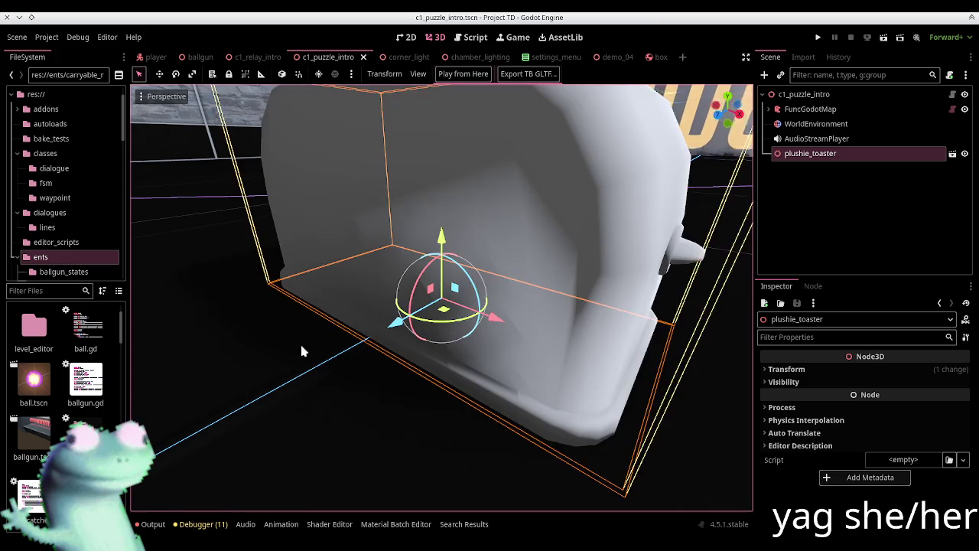
scroll(345, 306, down, 5)
scroll(403, 246, down, 2)
scroll(403, 246, down, 2)
key(F6)
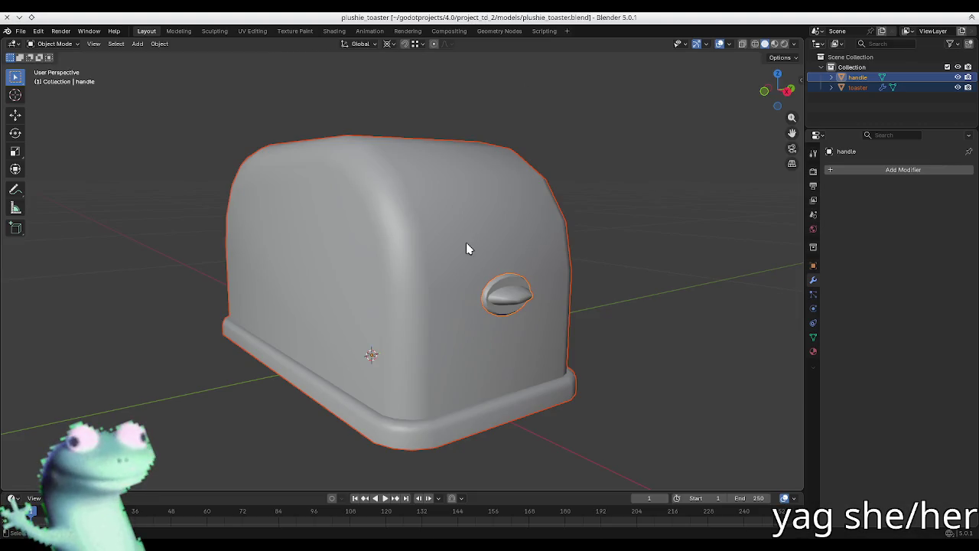
key(ctrl+s)
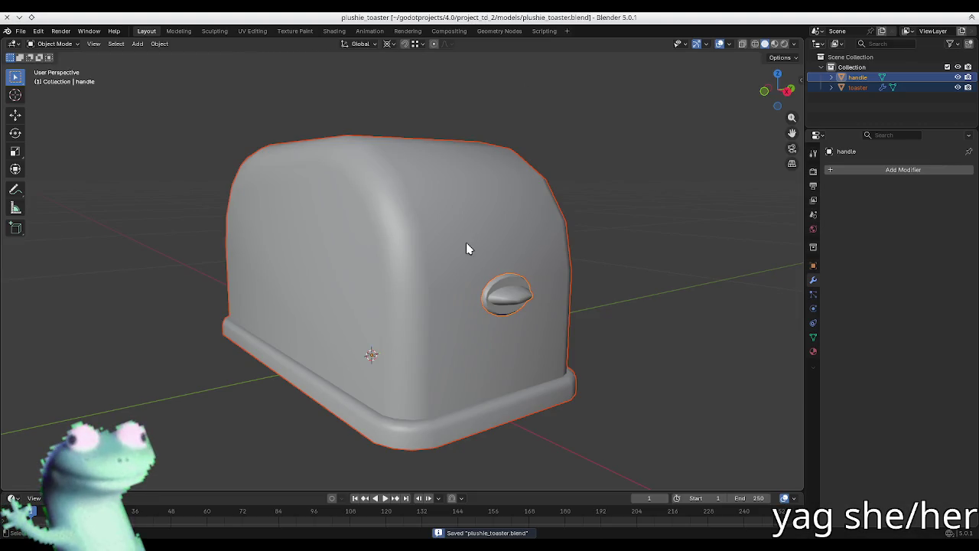
- Save, select the toaster body, and show the Ucupaint tab in the N sidebar
key(n)
click(466, 246)
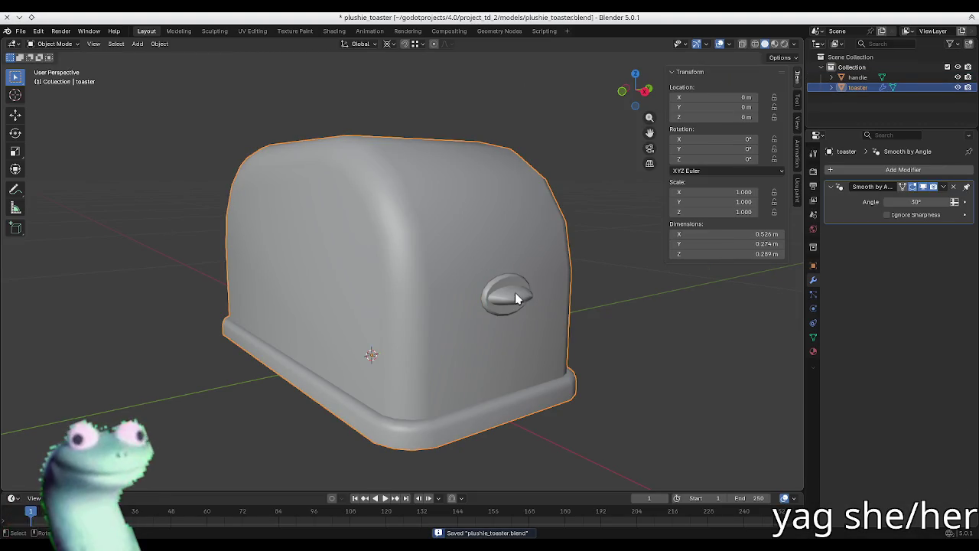
click(598, 246)
key(n)
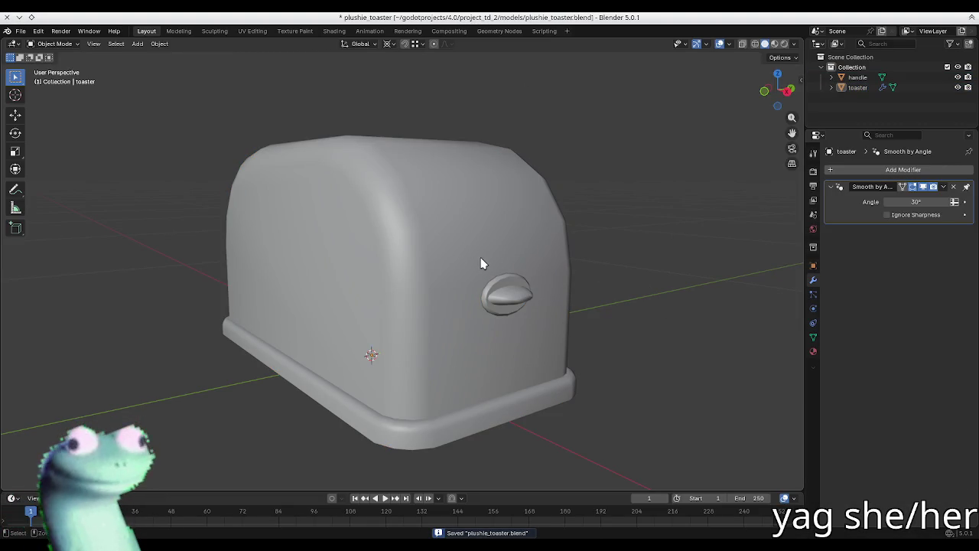
key(ctrl+s)
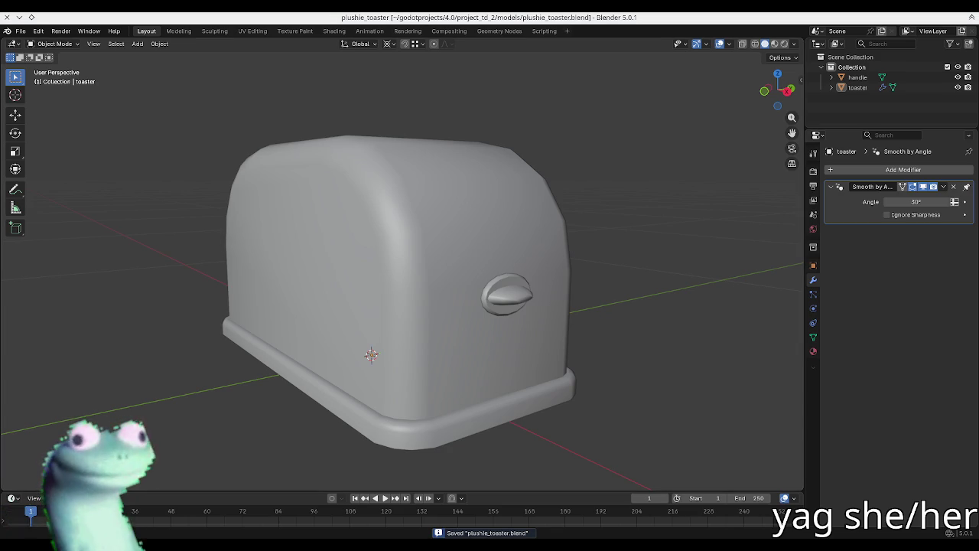
click(457, 215)
key(n)
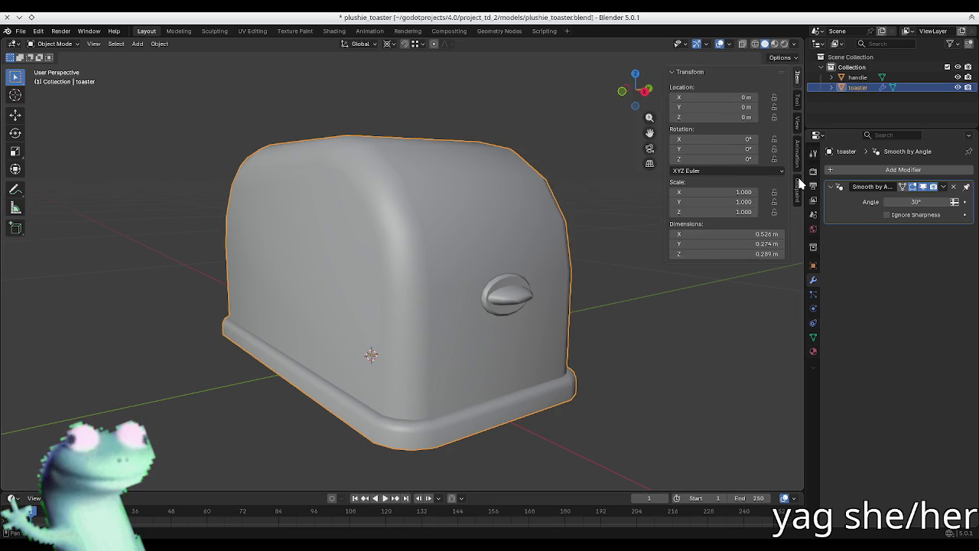
click(798, 188)
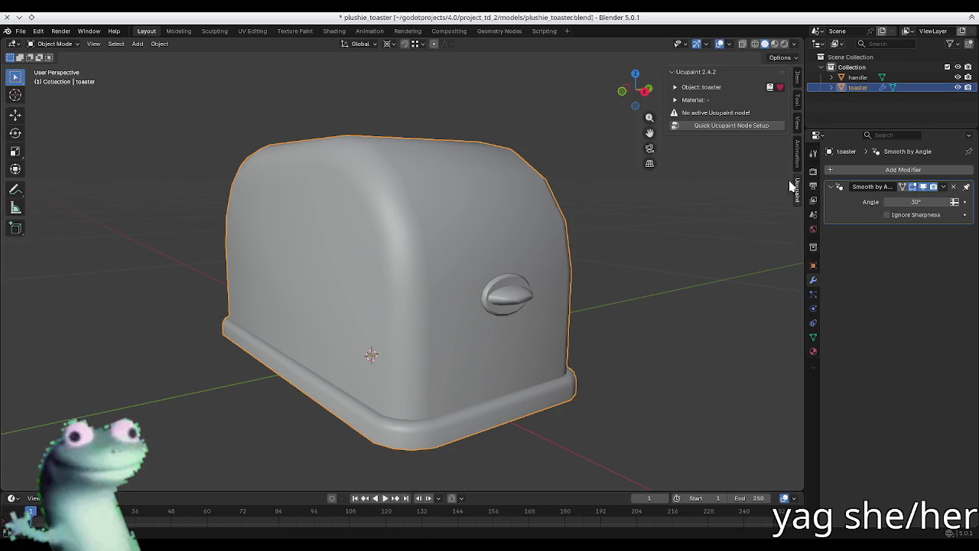
- Run Quick Ucupaint Node Setup named 'toaster' with the Ambient Occlusion channel enabled
click(718, 129)
click(688, 131)
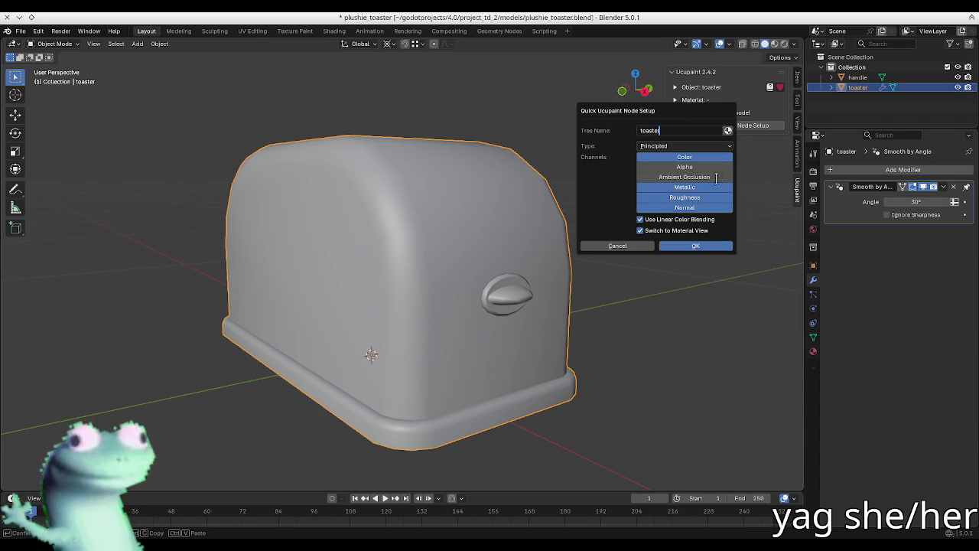
click(674, 208)
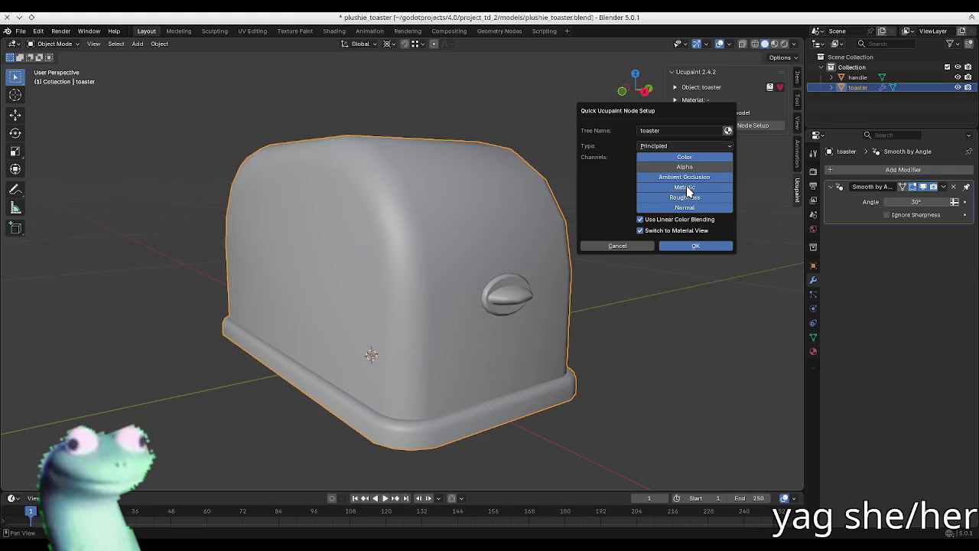
click(687, 246)
- Assign the existing 'toaster' material to the handle object
shift+middle_drag(489, 211, 471, 279)
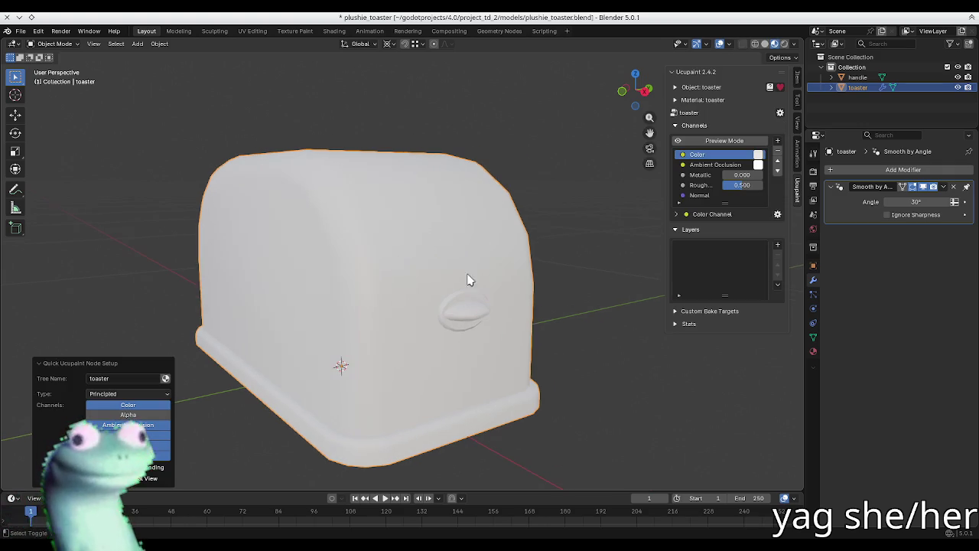
click(469, 319)
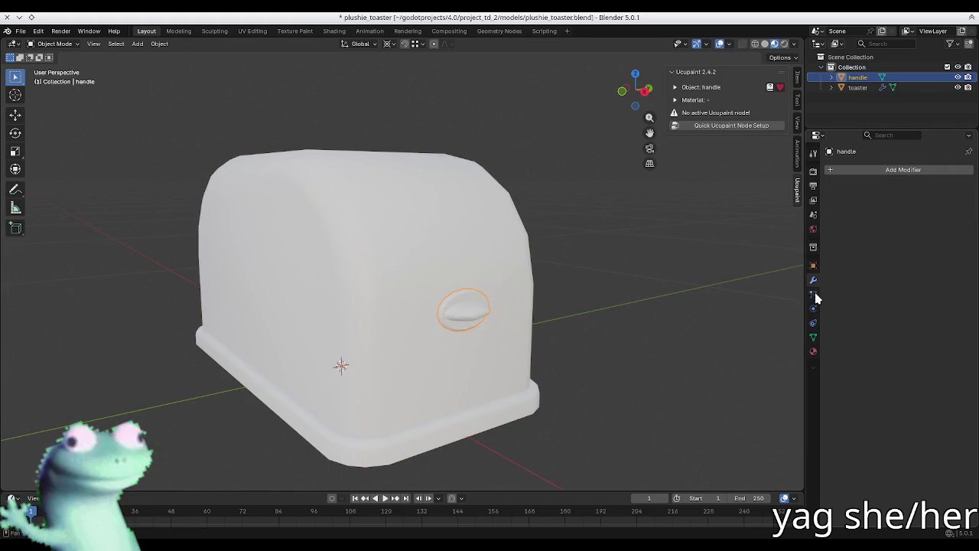
click(814, 351)
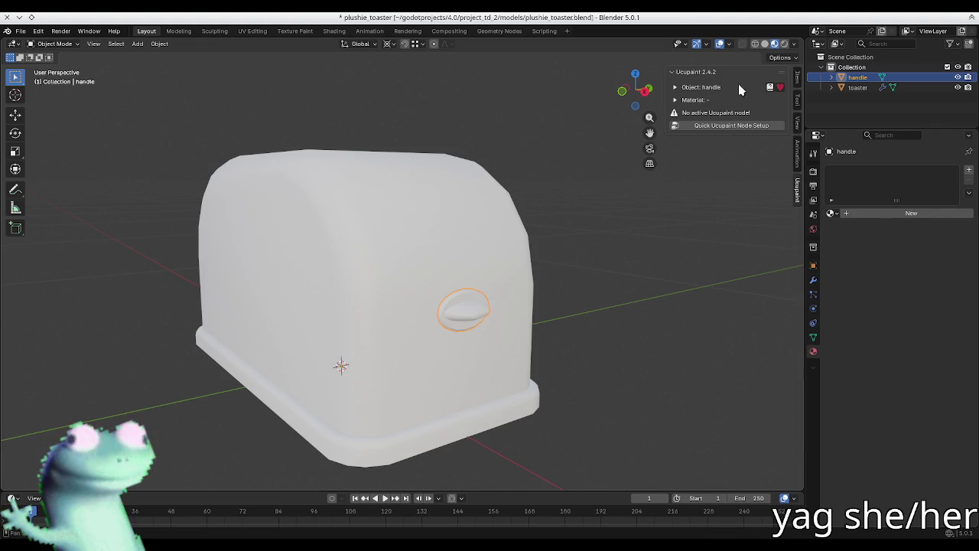
click(832, 213)
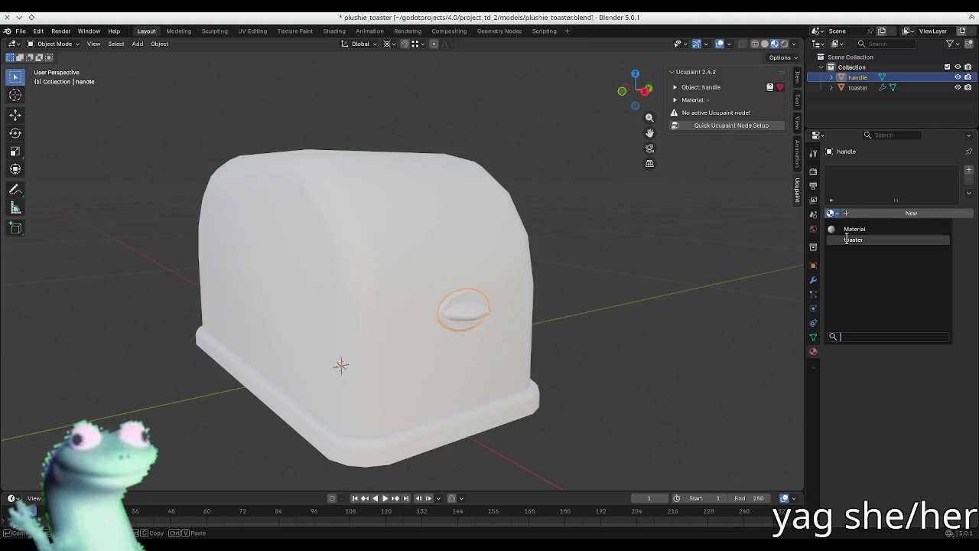
click(857, 235)
- Switch the viewport to Solid shading, deselect everything, and save the blend file
click(447, 276)
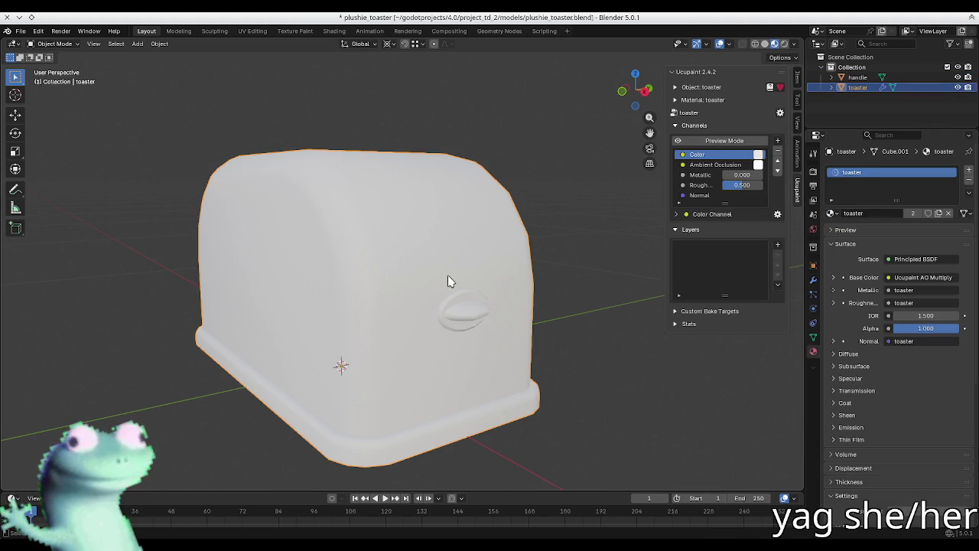
click(765, 43)
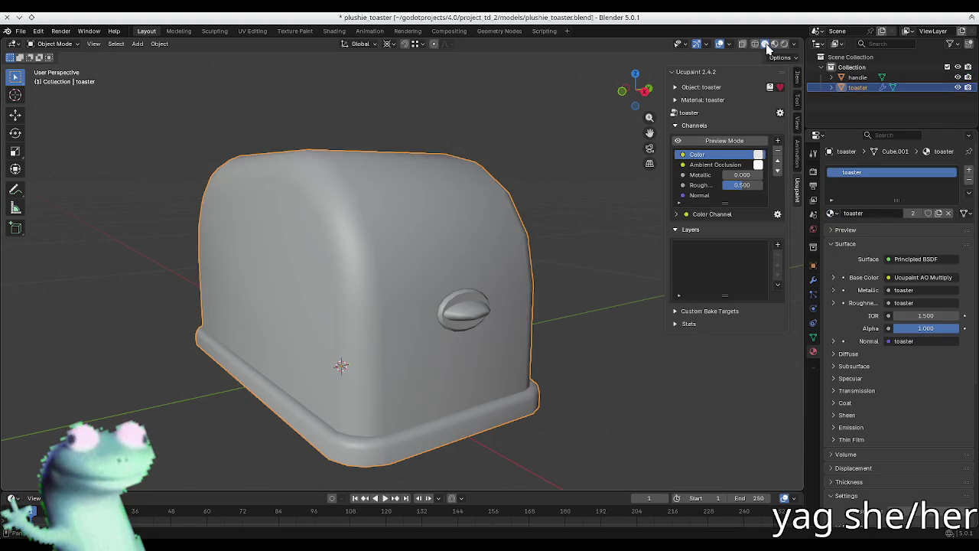
click(502, 125)
key(ctrl+s)
click(252, 31)
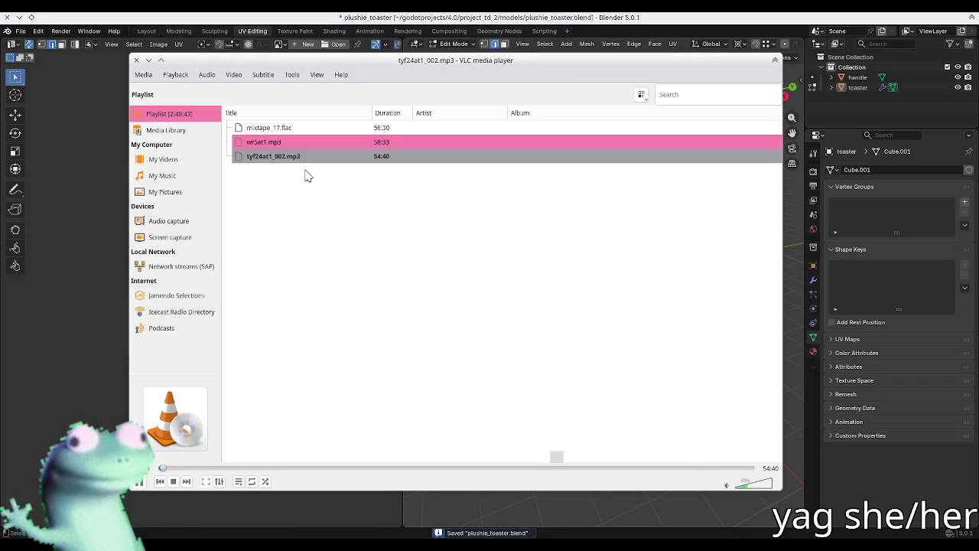
click(262, 275)
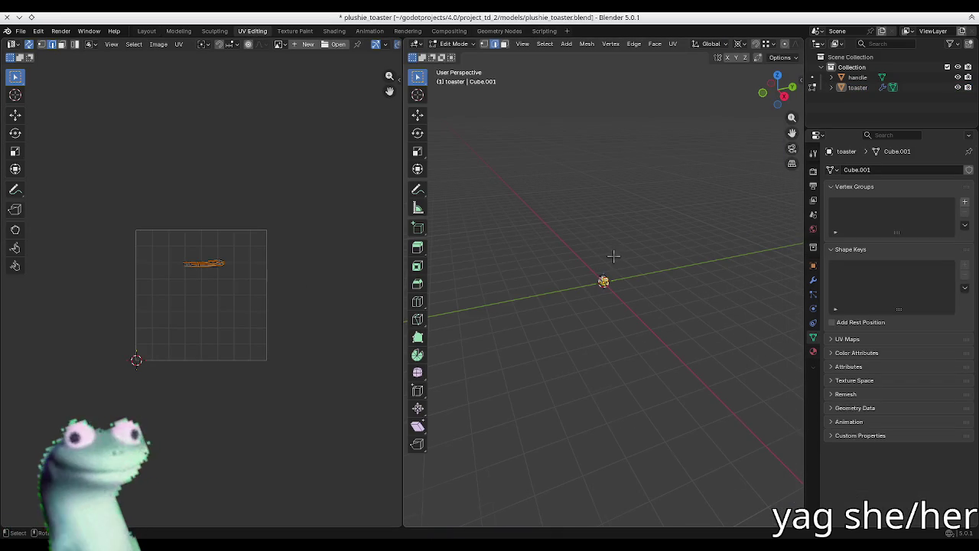
key(KP_Decimal)
scroll(651, 335, down, 2)
click(601, 393)
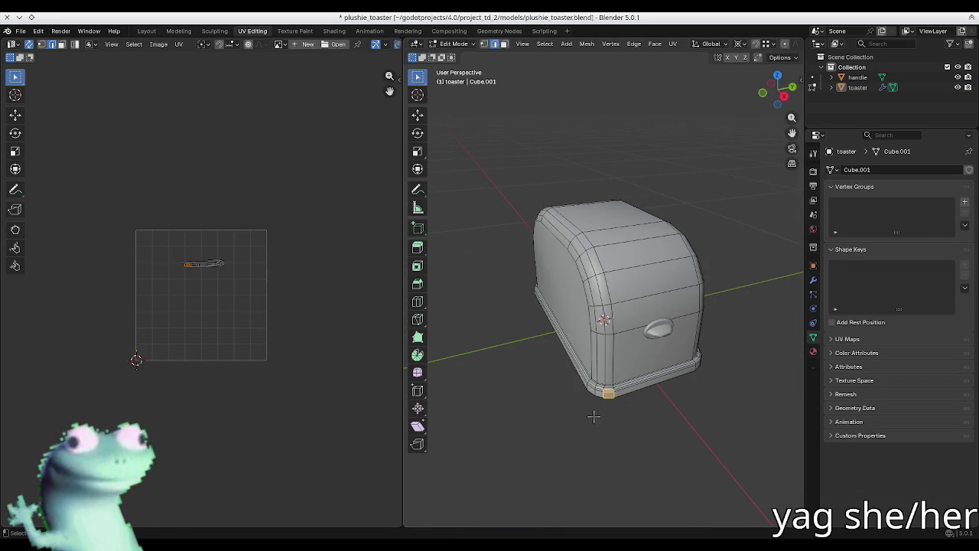
key(KP_Decimal)
middle_drag(549, 285, 556, 294)
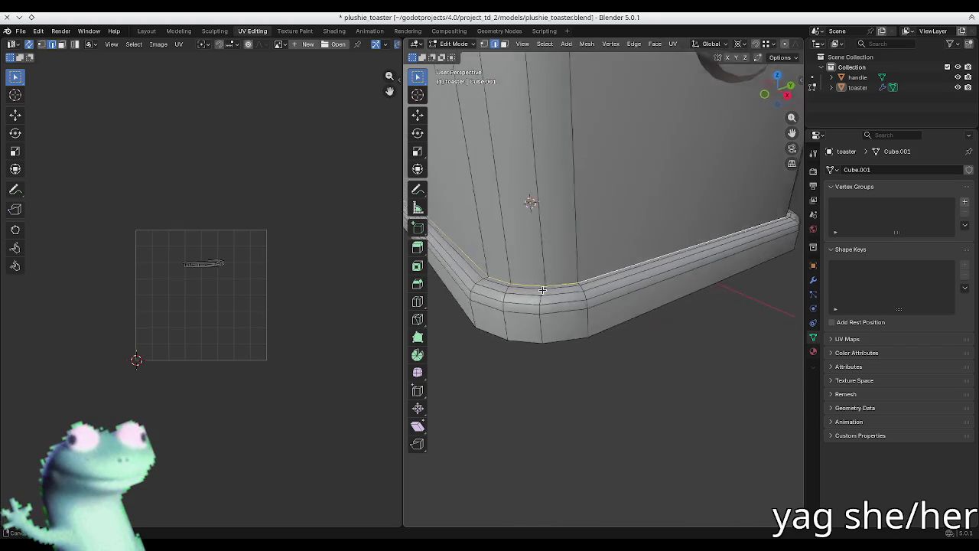
key(a)
key(u)
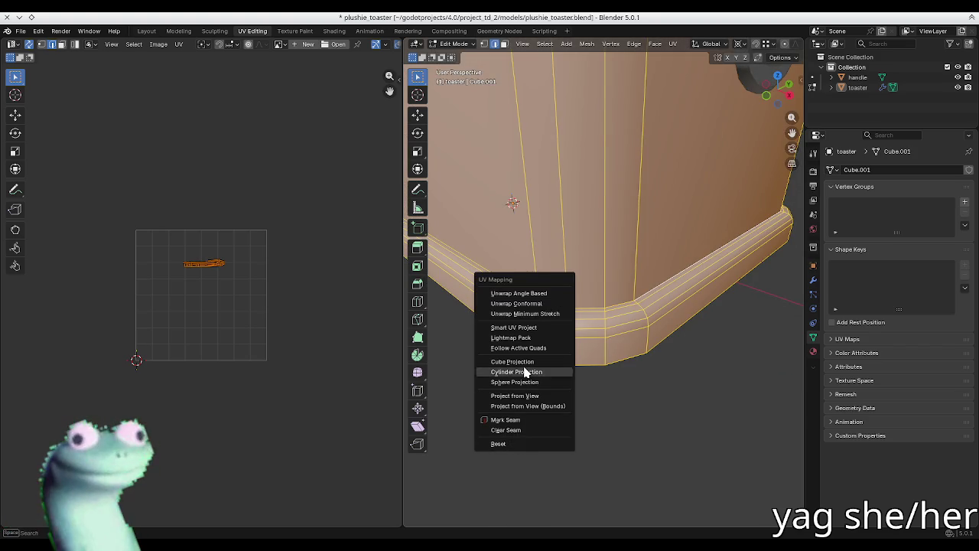
key(x)
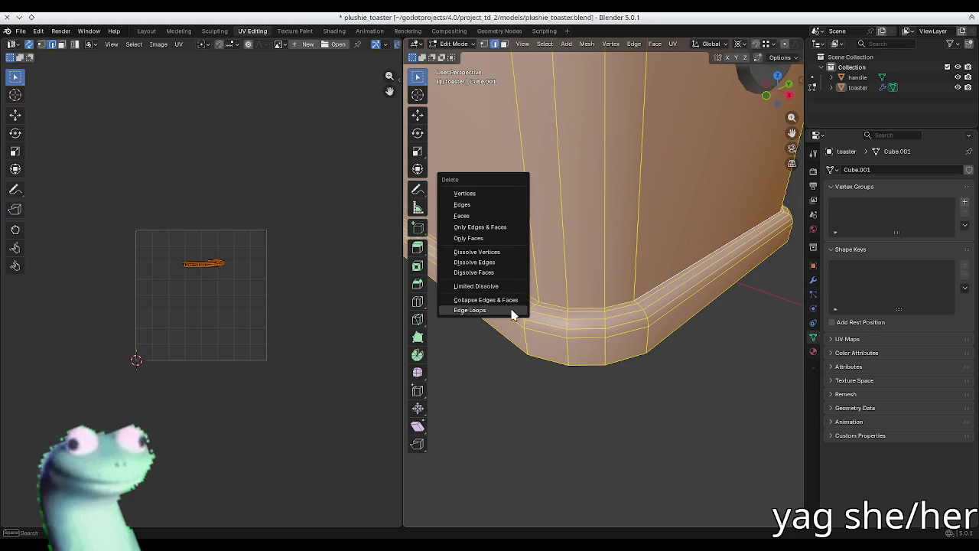
click(514, 306)
key(ctrl+z)
key(x)
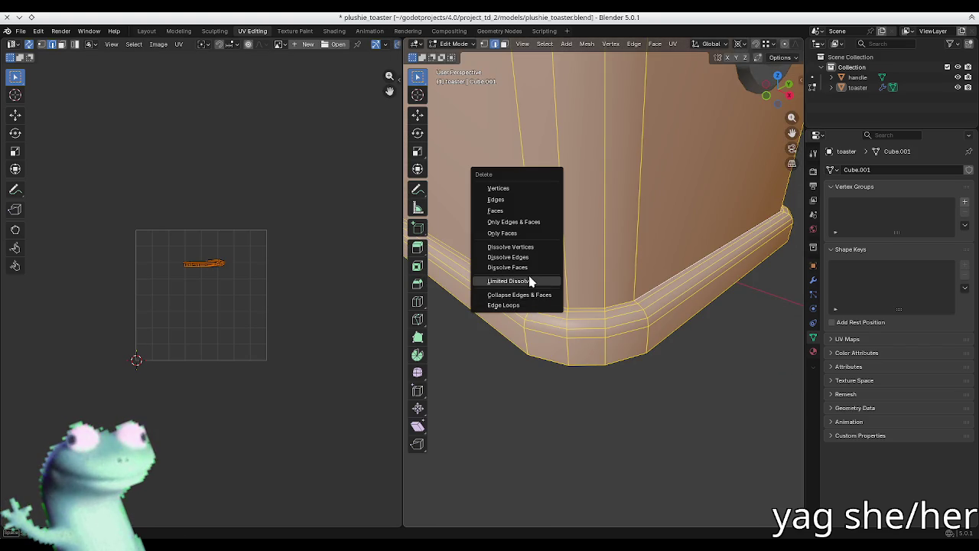
key(Escape)
key(m)
click(595, 260)
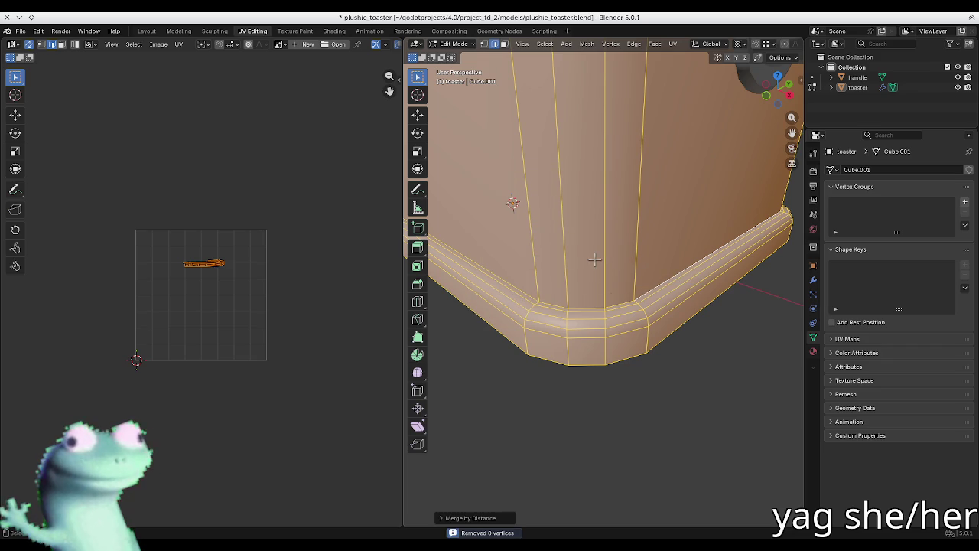
key(KP_Decimal)
key(alt+a)
scroll(581, 348, up, 3)
scroll(586, 335, down, 3)
mouse_move(569, 306)
middle_down()
mouse_move(556, 258)
mouse_move(638, 223)
mouse_move(584, 274)
middle_up()
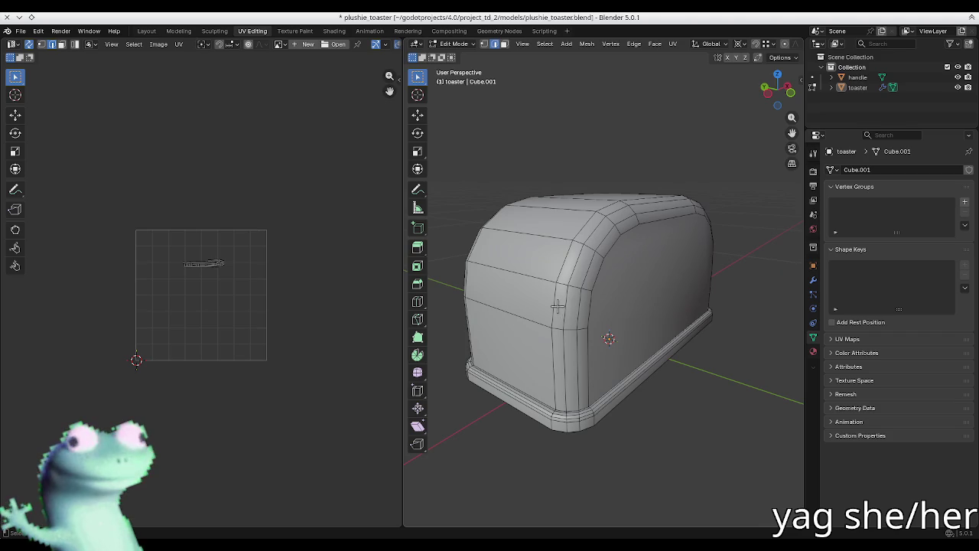
- Mark the selected edge loops at the toaster's ends as seams
middle_drag(530, 314, 559, 351)
key(u)
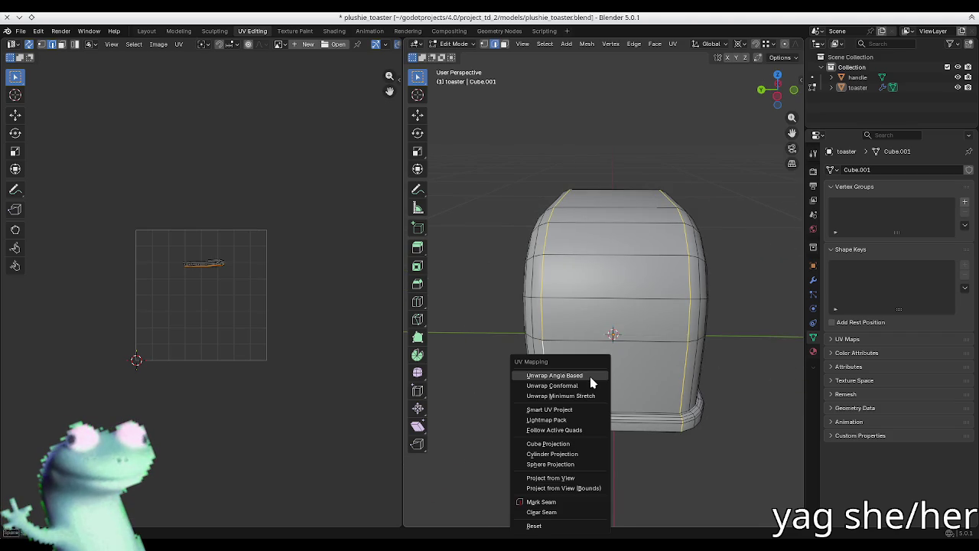
click(590, 377)
key(alt+a)
- Select the bottom outer edge loop of the toaster's base and mark it as a seam
mouse_move(497, 318)
middle_down()
mouse_move(537, 323)
mouse_move(550, 228)
mouse_move(464, 367)
mouse_move(490, 410)
mouse_move(544, 329)
middle_up()
middle_drag(533, 245, 558, 223)
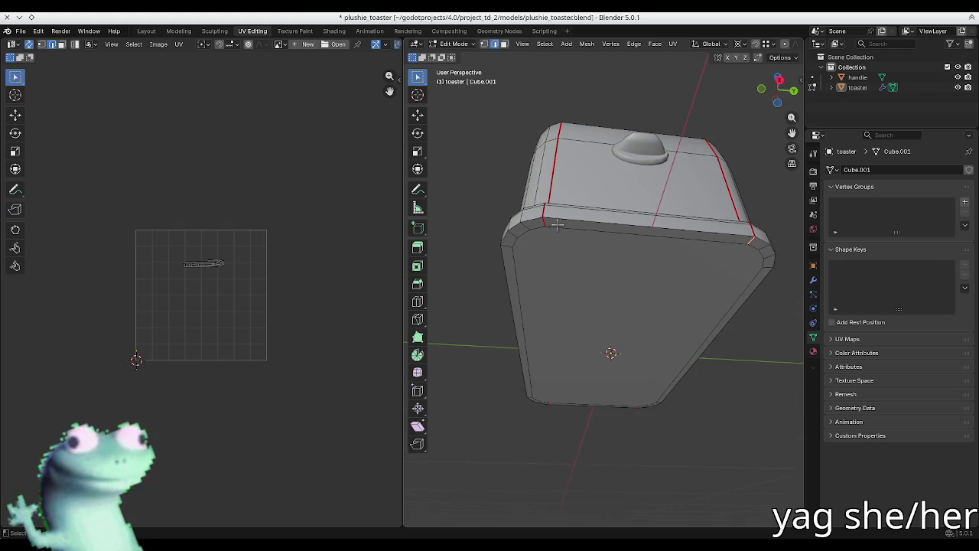
mouse_move(505, 247)
middle_down()
mouse_move(628, 241)
mouse_move(557, 203)
mouse_move(561, 247)
middle_up()
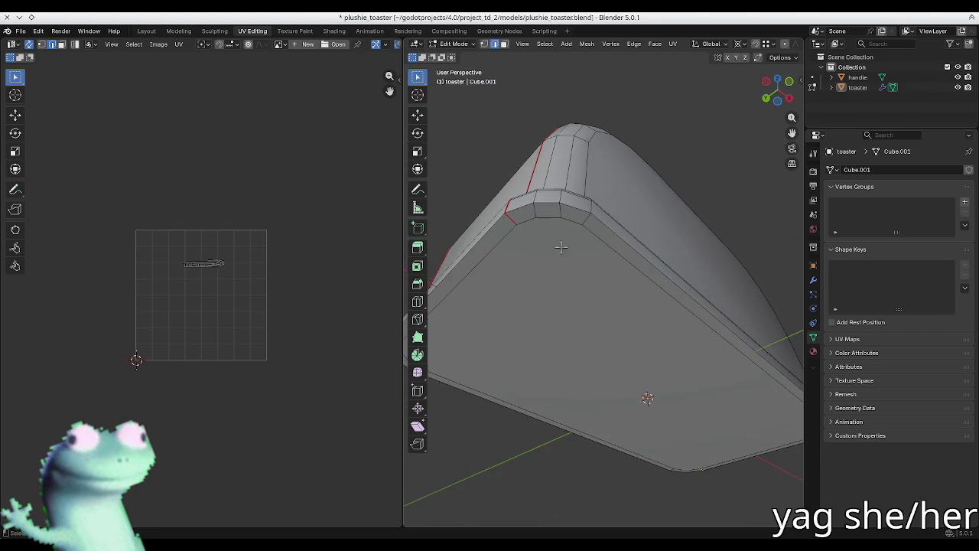
middle_drag(515, 222, 583, 247)
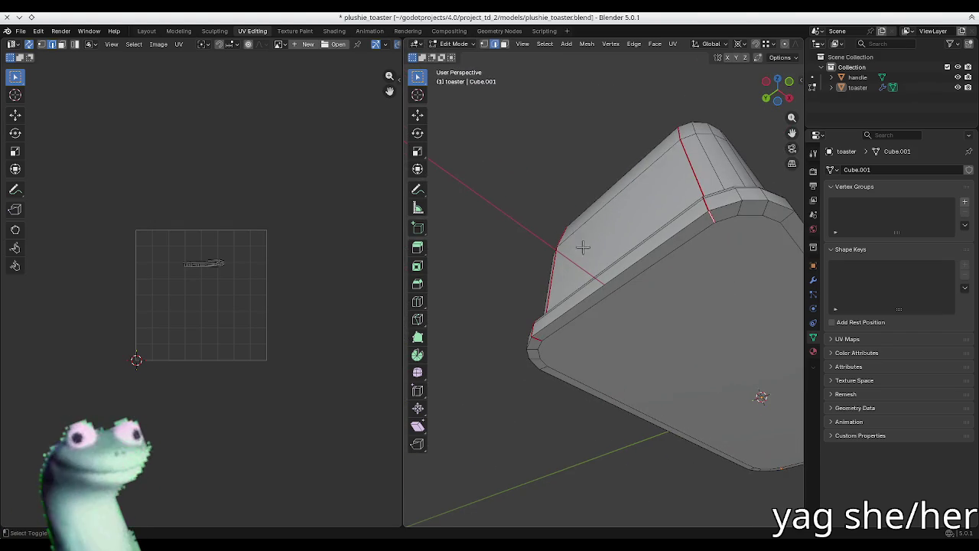
right_click(553, 332)
click(505, 452)
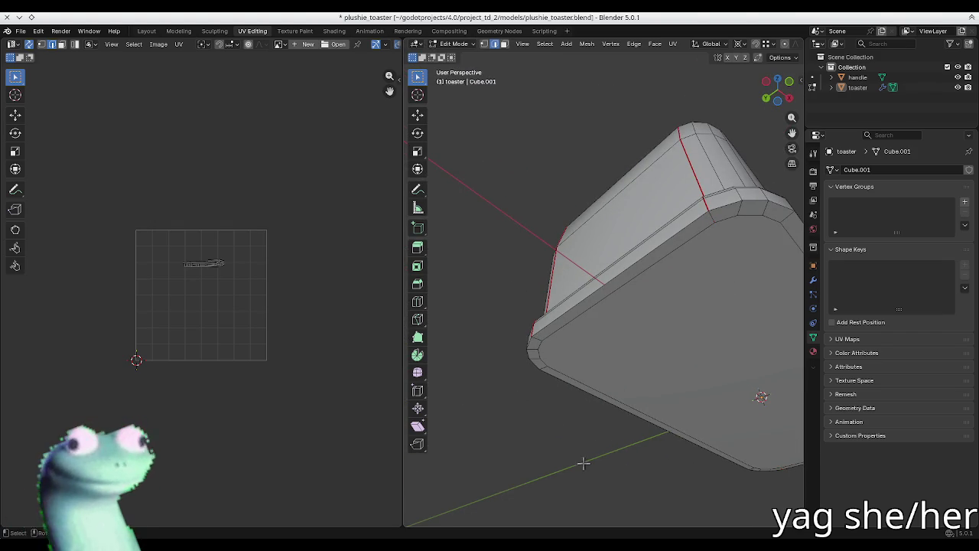
mouse_move(663, 253)
middle_down()
mouse_move(643, 262)
mouse_move(602, 236)
mouse_move(566, 237)
mouse_move(600, 297)
mouse_move(564, 269)
mouse_move(494, 329)
middle_up()
alt+click(633, 262)
middle_drag(557, 395, 538, 396)
right_click(540, 440)
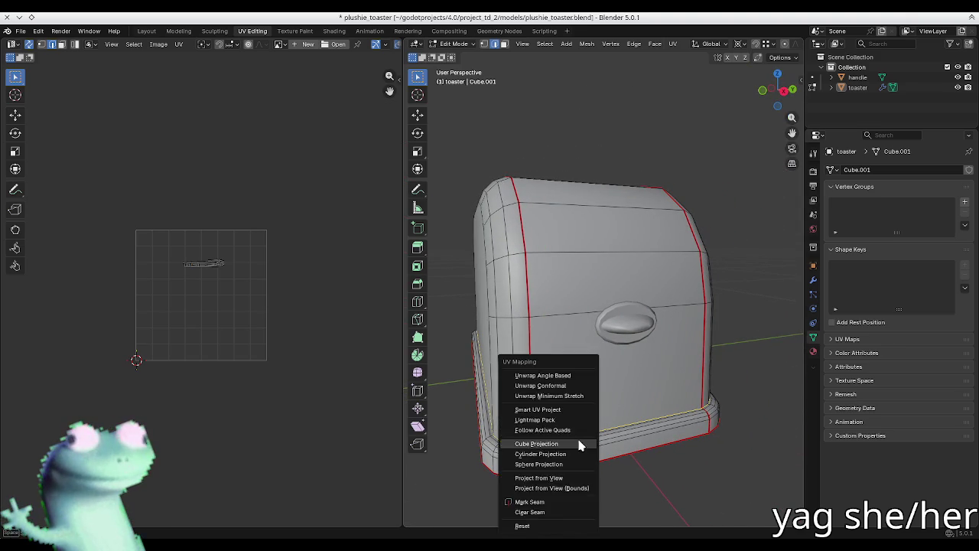
click(540, 439)
- Select the whole toaster mesh and unwrap it into UV islands
key(a)
key(u)
click(620, 472)
scroll(202, 326, up, 2)
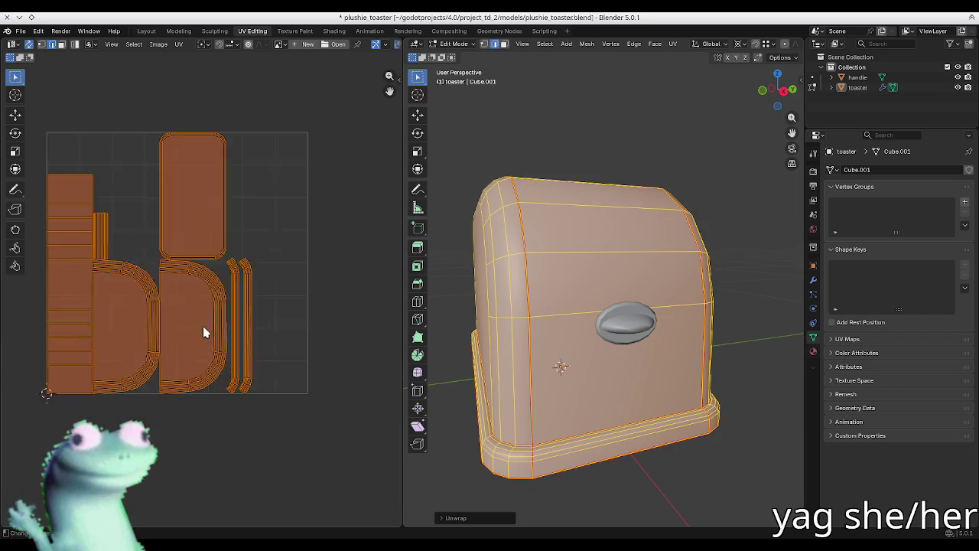
scroll(179, 186, up, 1)
scroll(213, 176, up, 1)
click(191, 223)
- Switch the UV editor overlay to colour the UV islands by stretch
mouse_move(459, 245)
middle_down()
mouse_move(530, 324)
mouse_move(464, 179)
middle_up()
ctrl+scroll(324, 100, right, 5)
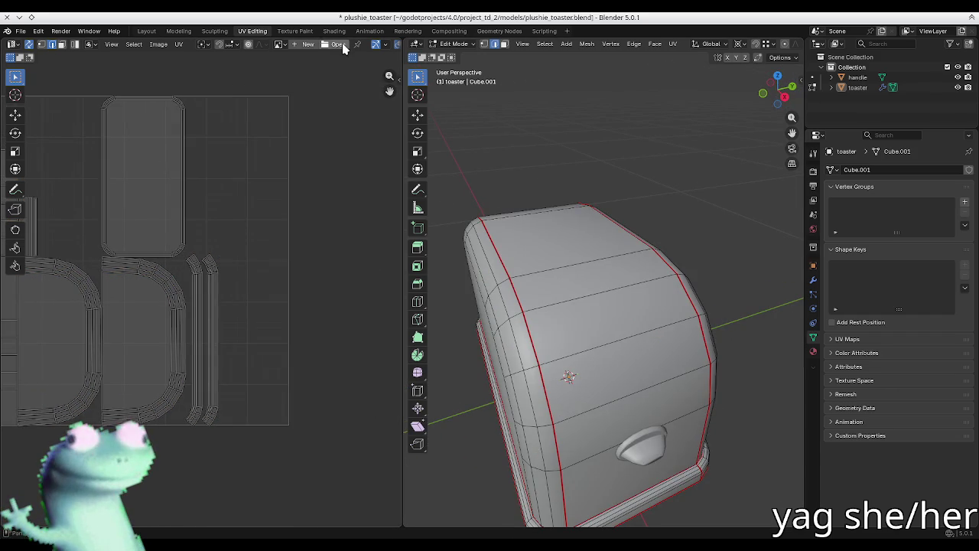
scroll(344, 48, right, 3)
click(319, 44)
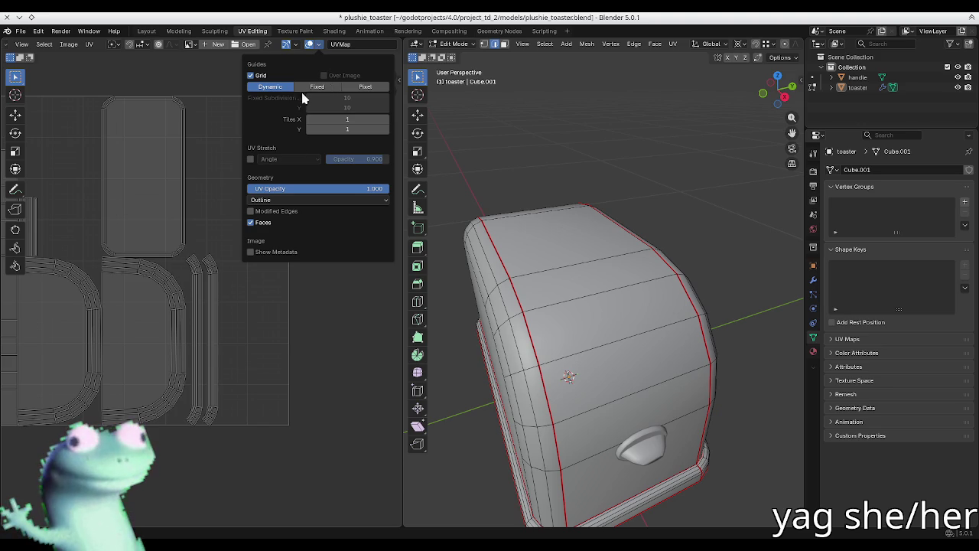
click(251, 159)
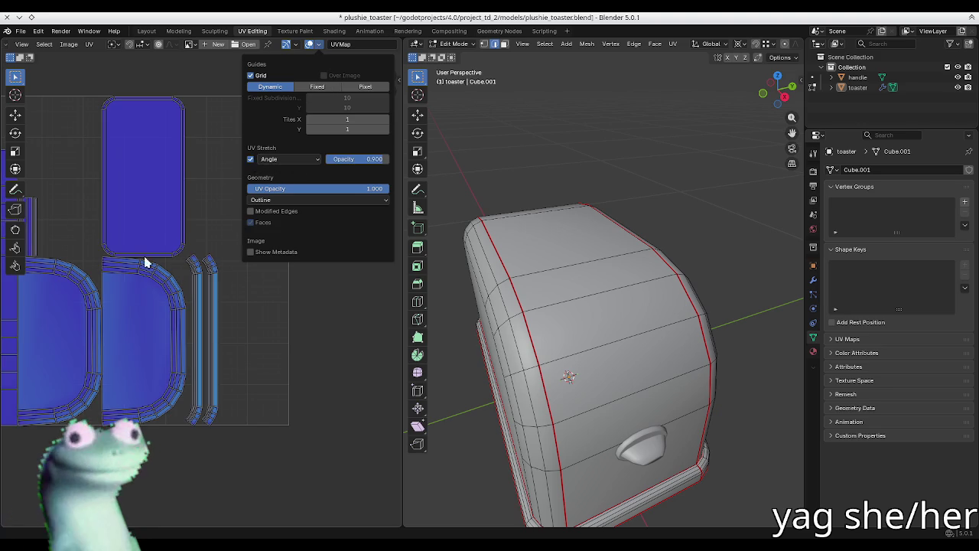
scroll(141, 262, up, 1)
ctrl+scroll(135, 262, left, 2)
scroll(145, 253, up, 1)
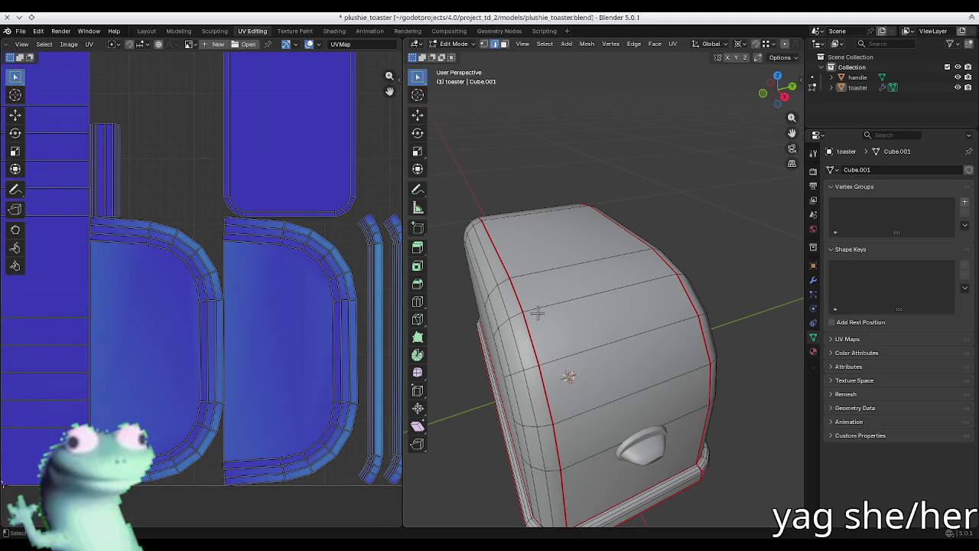
middle_drag(490, 246, 562, 310)
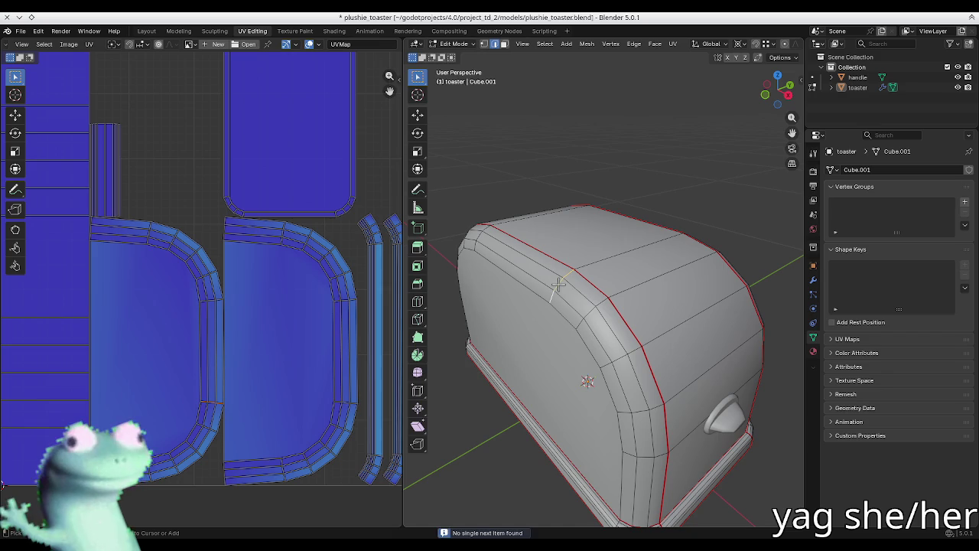
- Select edges along the toaster's side and near the top of its rounded end
shift+click(591, 313)
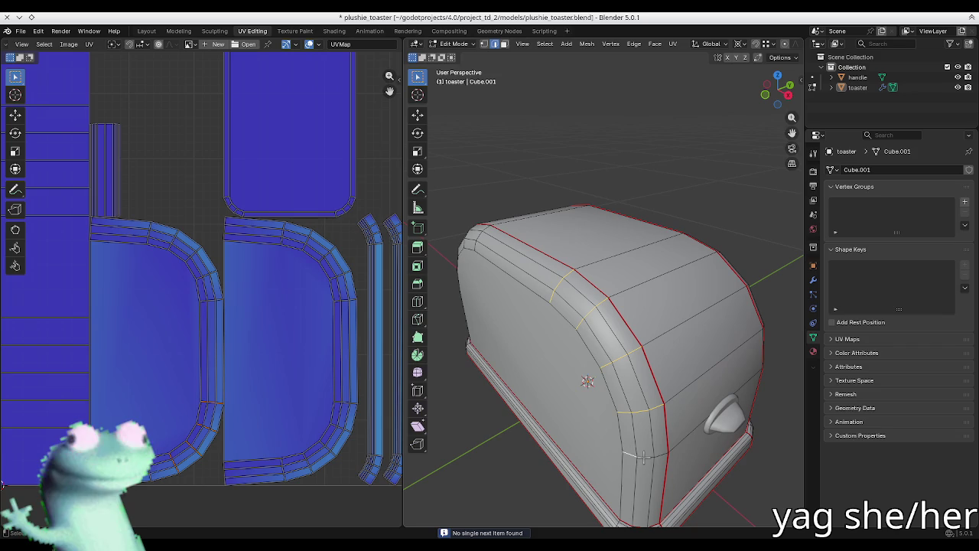
mouse_move(644, 456)
middle_down()
mouse_move(654, 390)
mouse_move(722, 356)
middle_up()
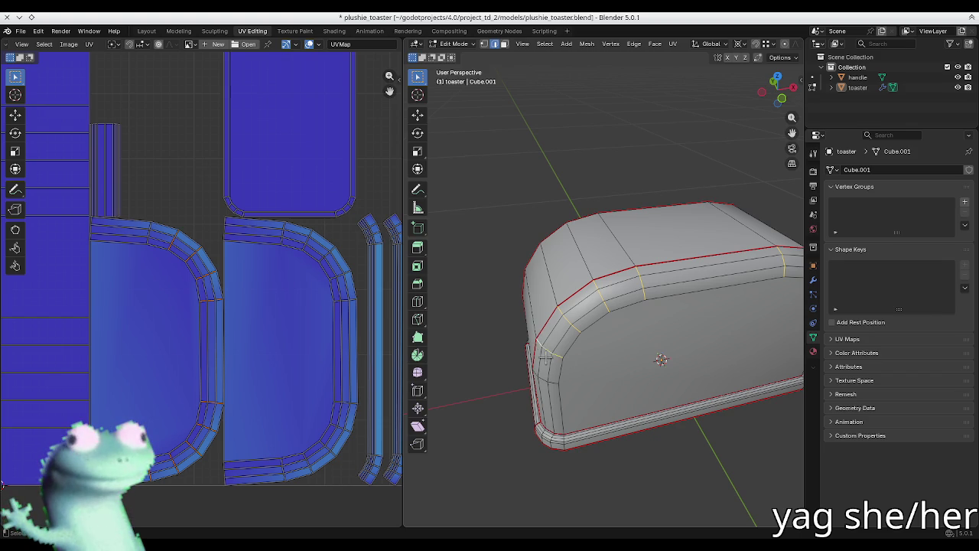
scroll(545, 358, up, 2)
scroll(551, 336, up, 3)
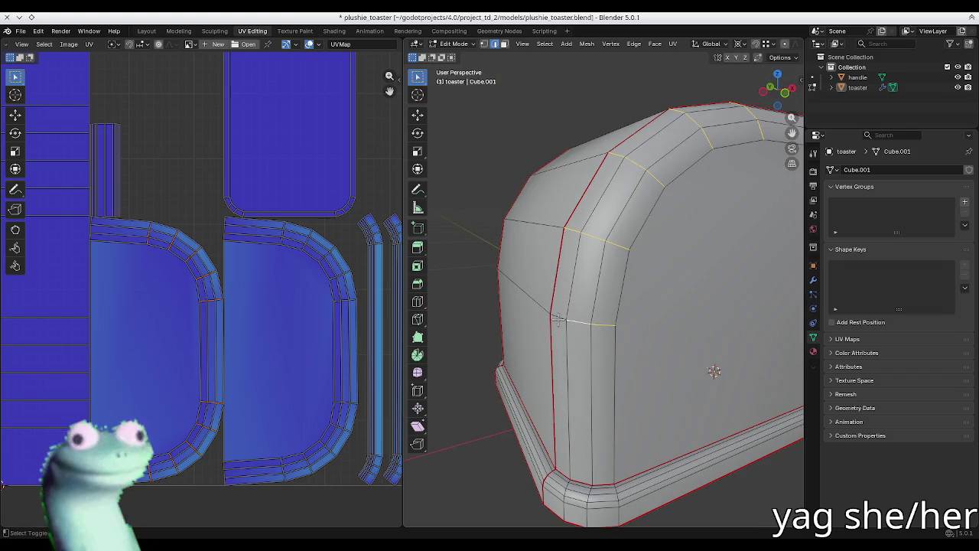
scroll(557, 320, down, 3)
middle_drag(558, 320, 604, 318)
scroll(605, 318, up, 3)
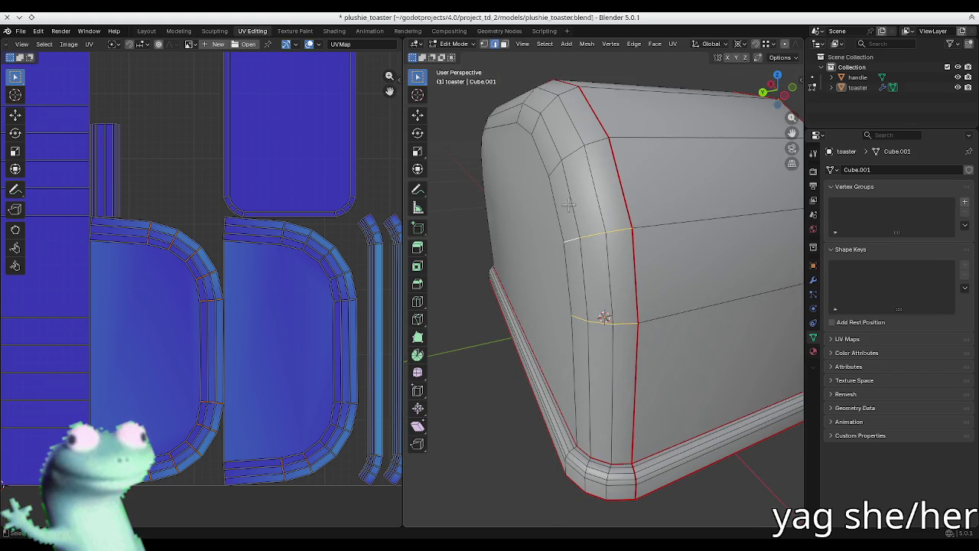
alt+shift+click(570, 159)
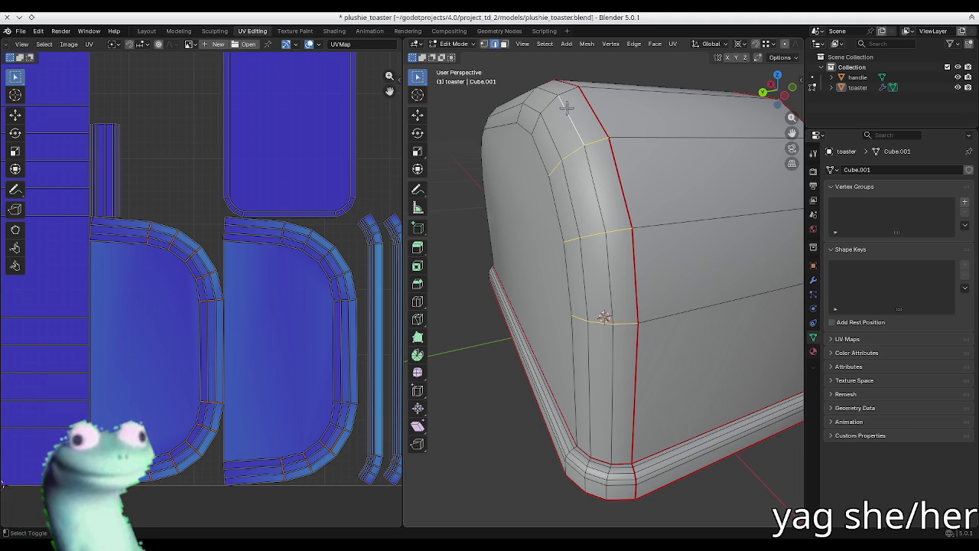
middle_drag(535, 124, 544, 254)
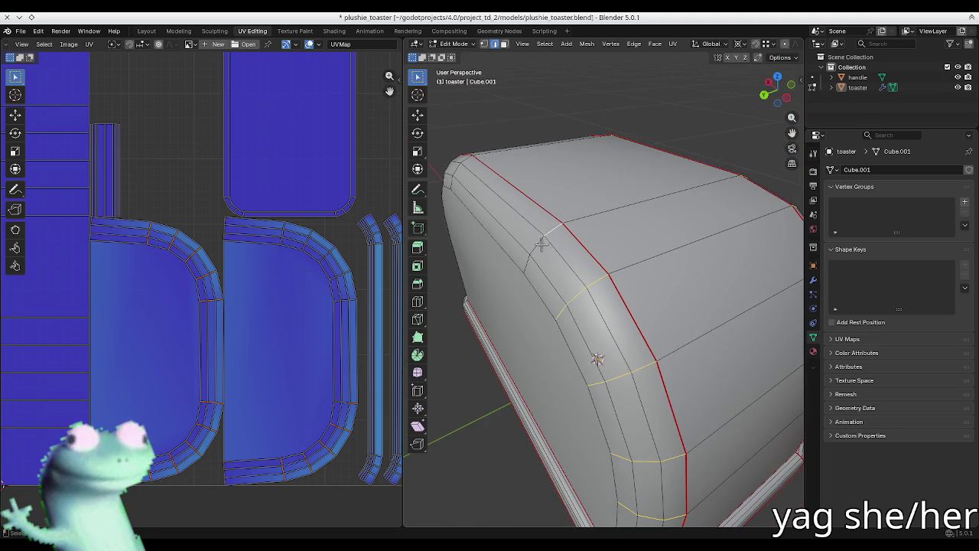
middle_drag(497, 234, 575, 250)
middle_drag(576, 296, 635, 252)
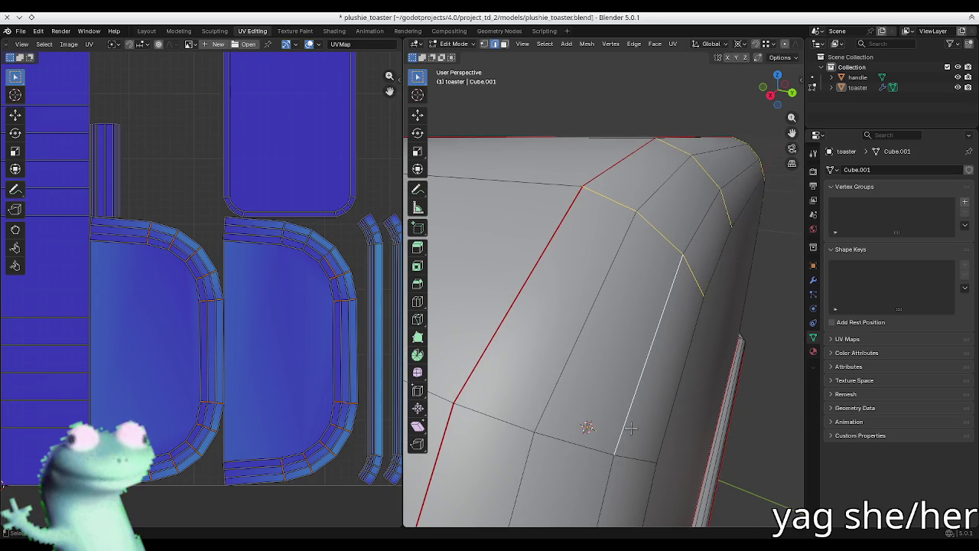
mouse_move(606, 429)
shift+middle_down()
mouse_move(618, 339)
mouse_move(546, 330)
shift+middle_up()
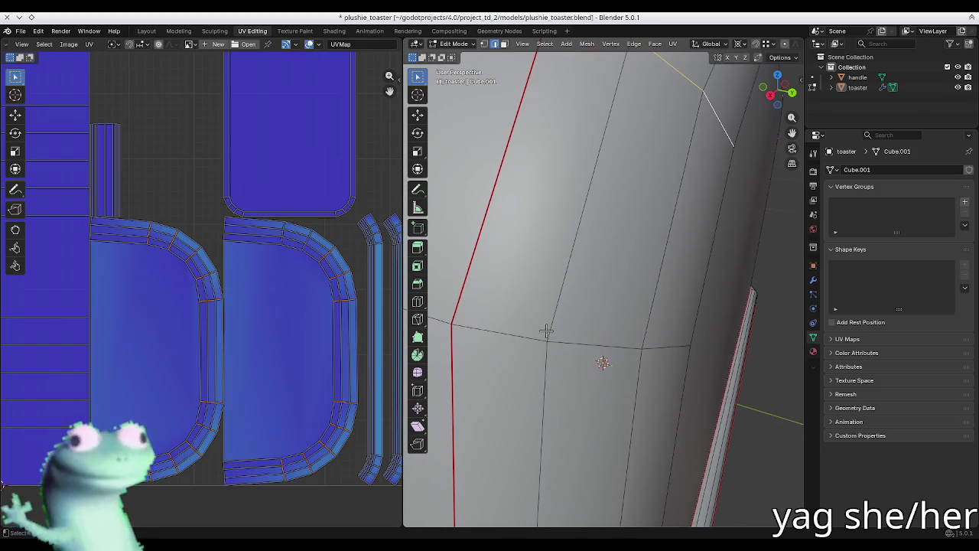
scroll(625, 275, down, 5)
scroll(584, 316, up, 5)
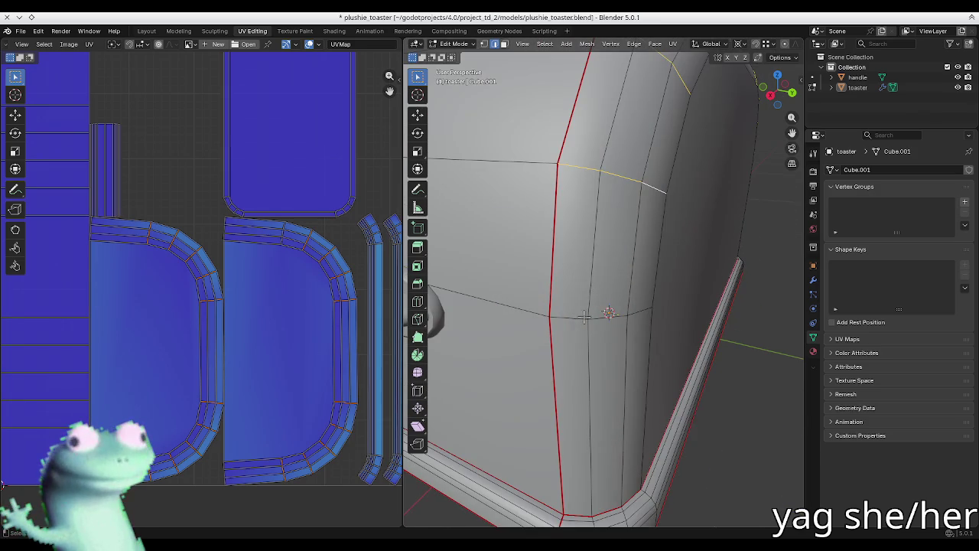
- Mark the selected edges as seams, re-unwrap the whole toaster and deselect
key(u)
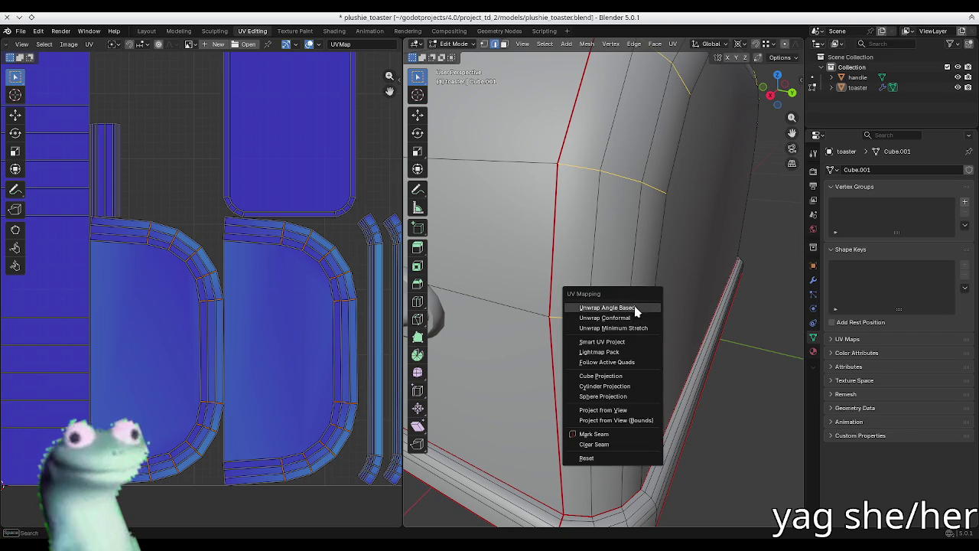
scroll(527, 250, down, 5)
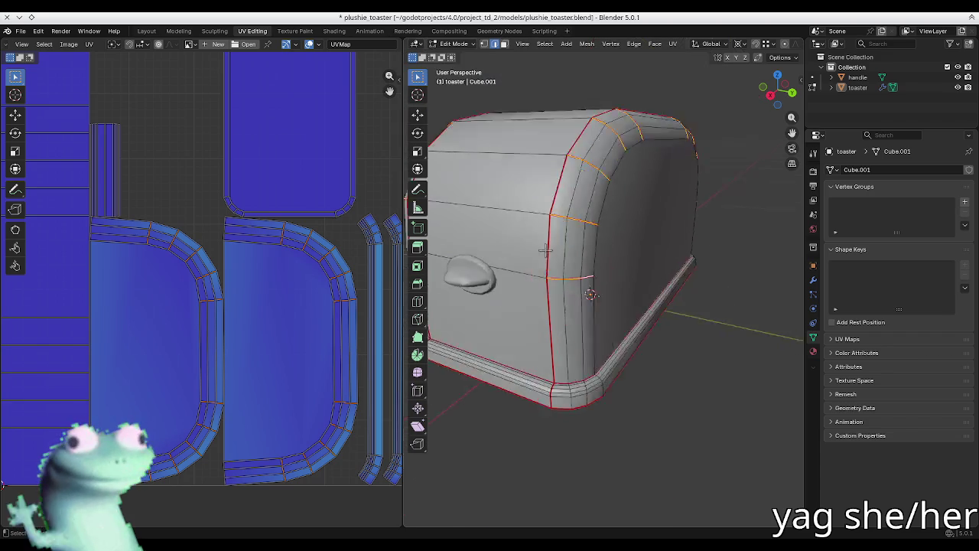
key(a)
key(u)
click(526, 250)
scroll(316, 229, down, 3)
key(alt+a)
- Mark the two vertical edges on one bottom corner as seams
scroll(245, 273, up, 5)
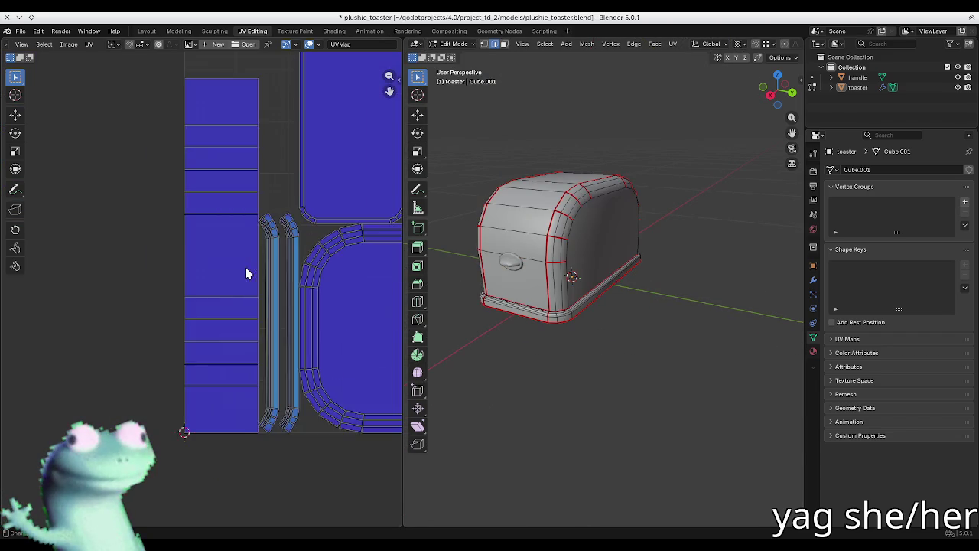
scroll(284, 273, up, 2)
mouse_move(521, 283)
middle_down()
mouse_move(536, 298)
mouse_move(541, 377)
middle_up()
scroll(534, 300, up, 3)
scroll(535, 300, up, 3)
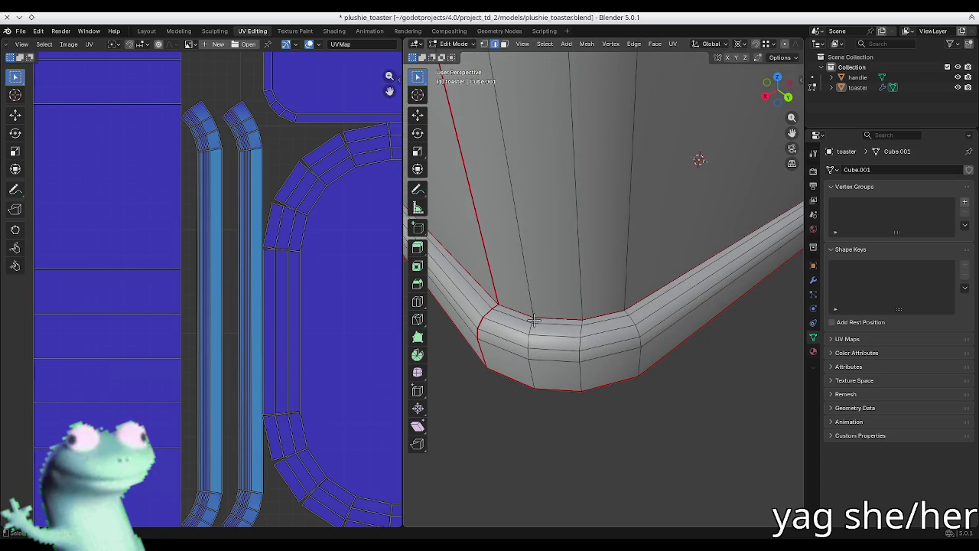
click(528, 344)
shift+click(580, 348)
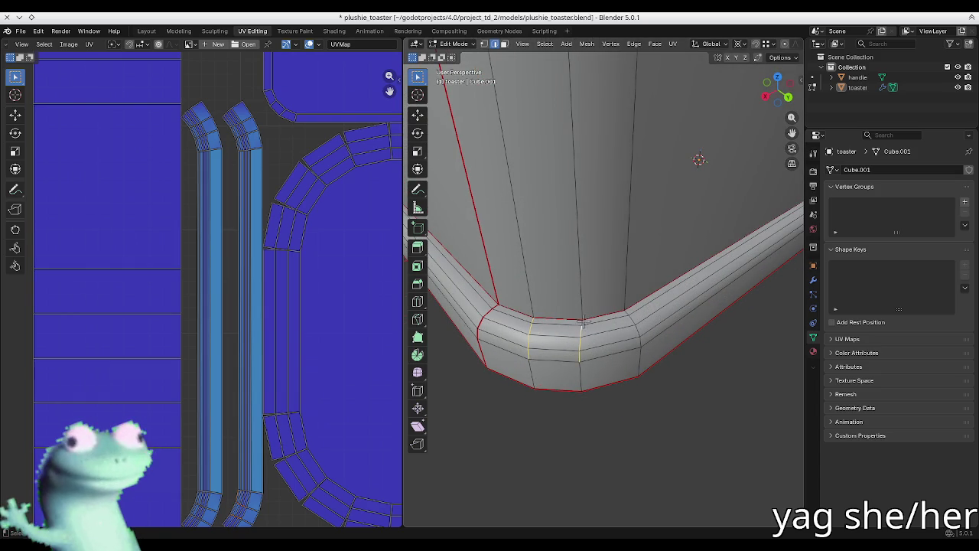
mouse_move(591, 320)
middle_down()
mouse_move(542, 319)
mouse_move(565, 322)
middle_up()
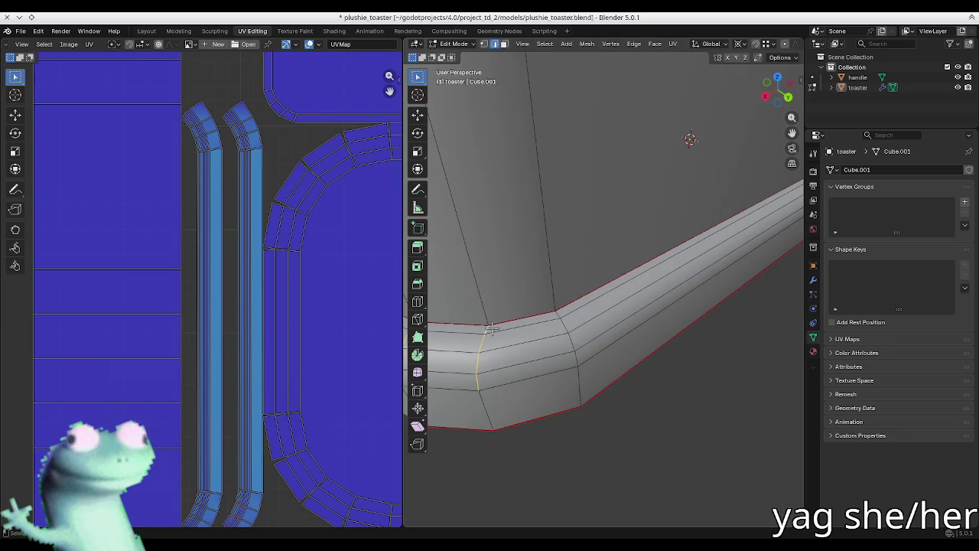
right_click(595, 357)
click(597, 358)
- Select a base corner edge and its opposite corner edge on another corner
mouse_move(597, 358)
middle_down()
mouse_move(647, 275)
mouse_move(639, 333)
middle_up()
scroll(666, 289, up, 3)
scroll(638, 336, up, 3)
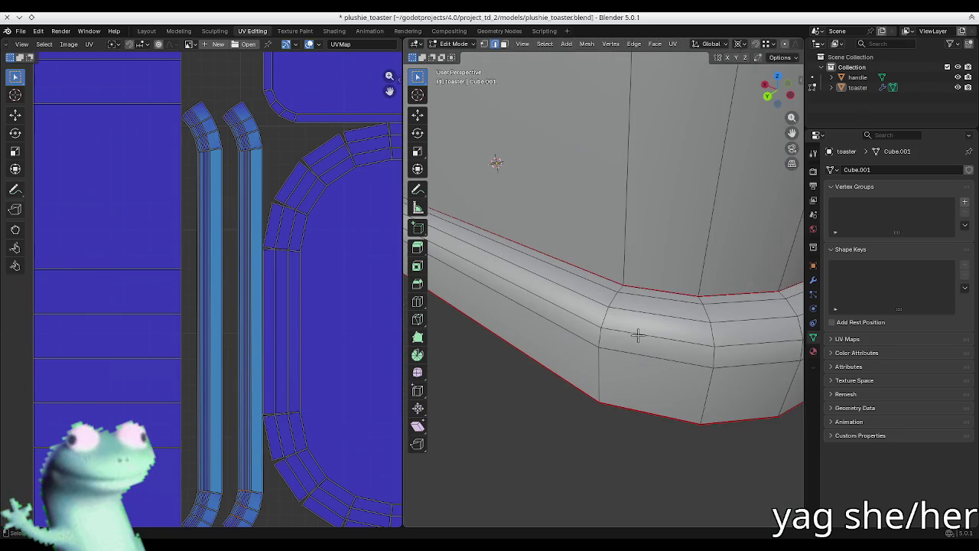
click(612, 306)
shift+click(706, 336)
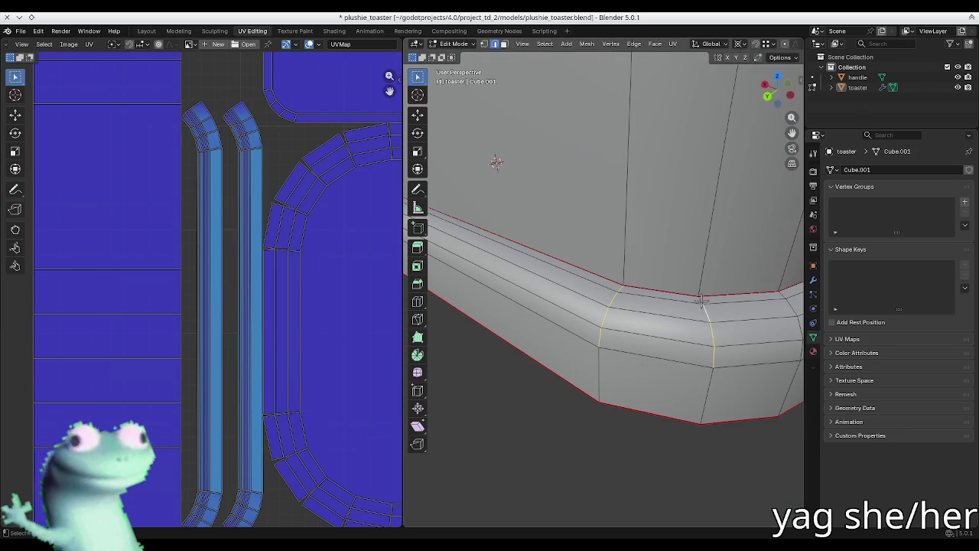
- Add two more bevelled bottom corner edges and mark all as seams
middle_drag(701, 301, 560, 302)
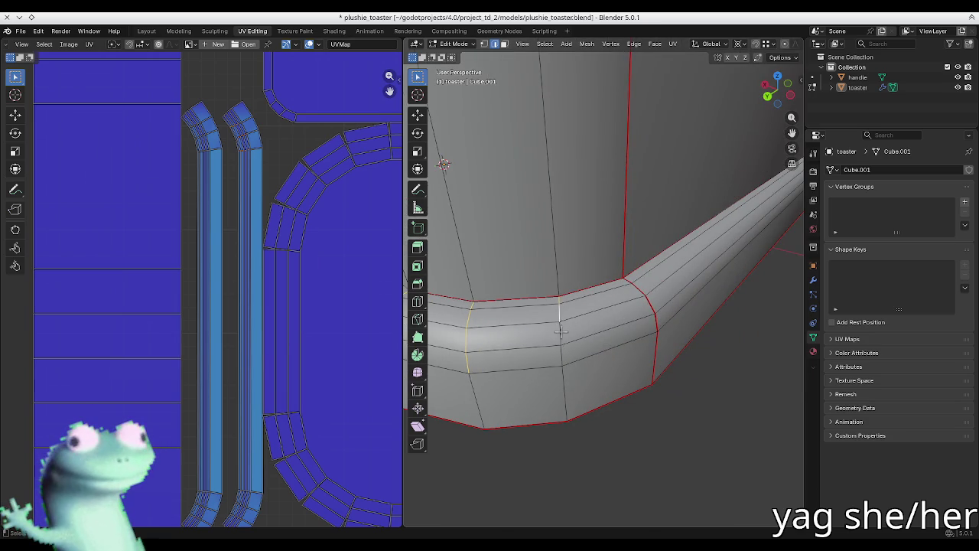
scroll(683, 315, down, 5)
middle_drag(683, 315, 620, 222)
scroll(620, 221, up, 5)
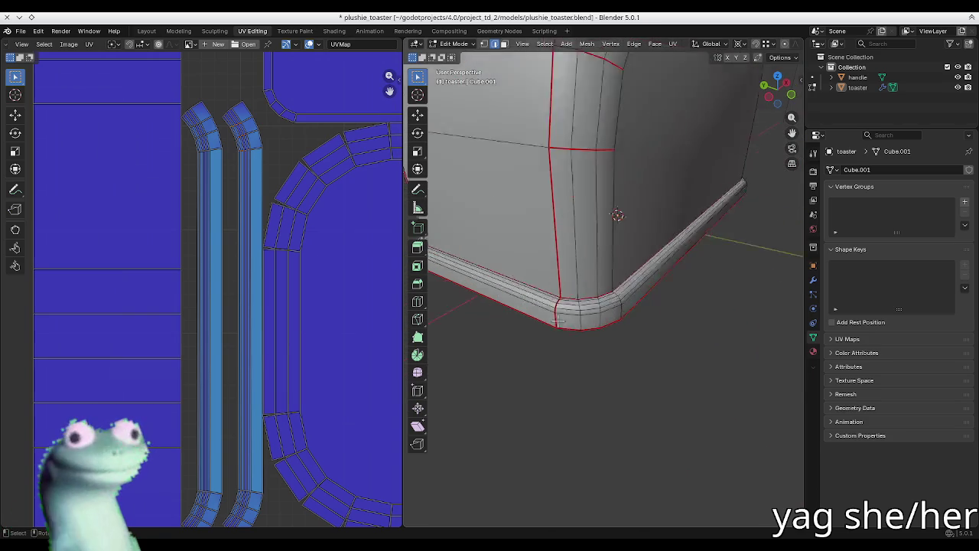
scroll(612, 264, up, 2)
click(609, 264)
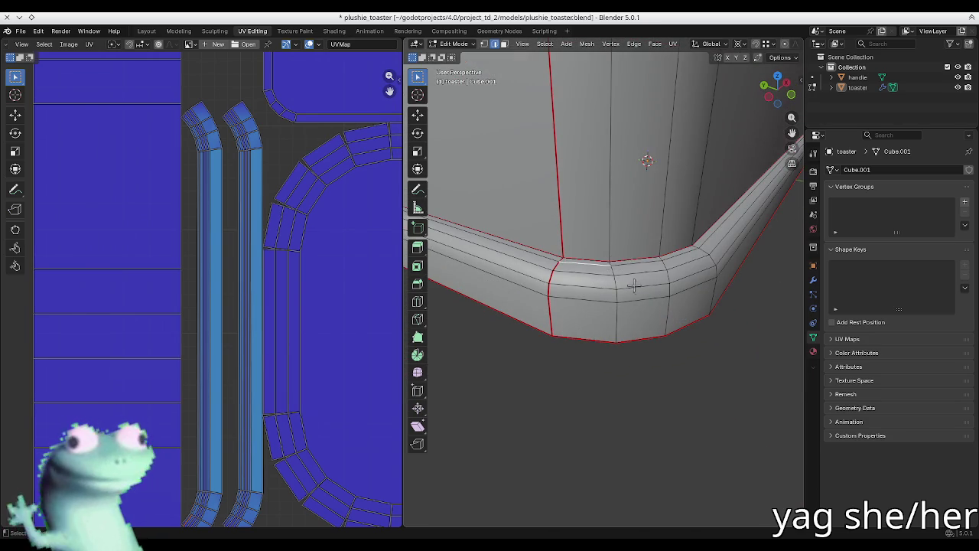
scroll(608, 266, up, 2)
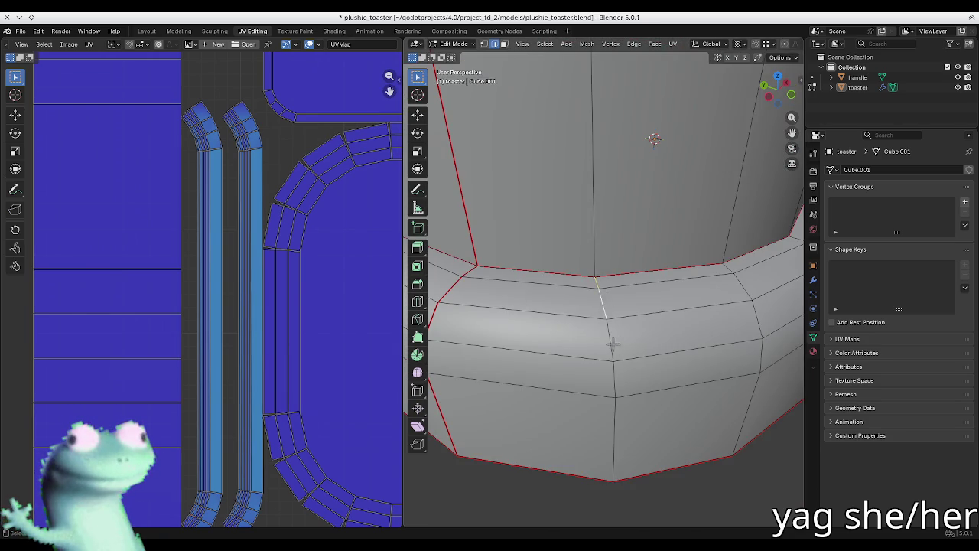
mouse_move(763, 368)
middle_down()
mouse_move(678, 328)
mouse_move(707, 319)
mouse_move(656, 268)
middle_up()
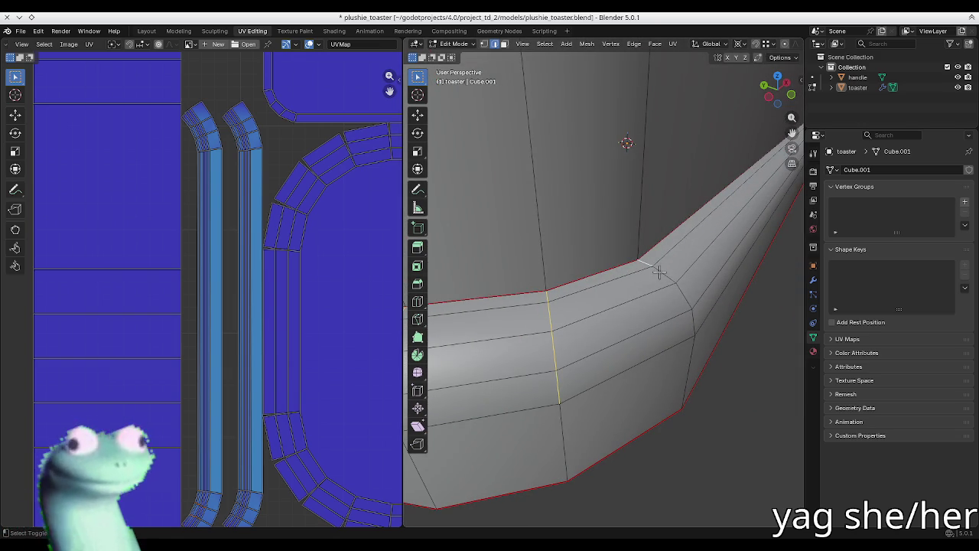
shift+click(688, 307)
key(u)
click(650, 419)
- Mark the short and vertical edges of the lower base corner as seams
middle_drag(650, 419, 672, 284)
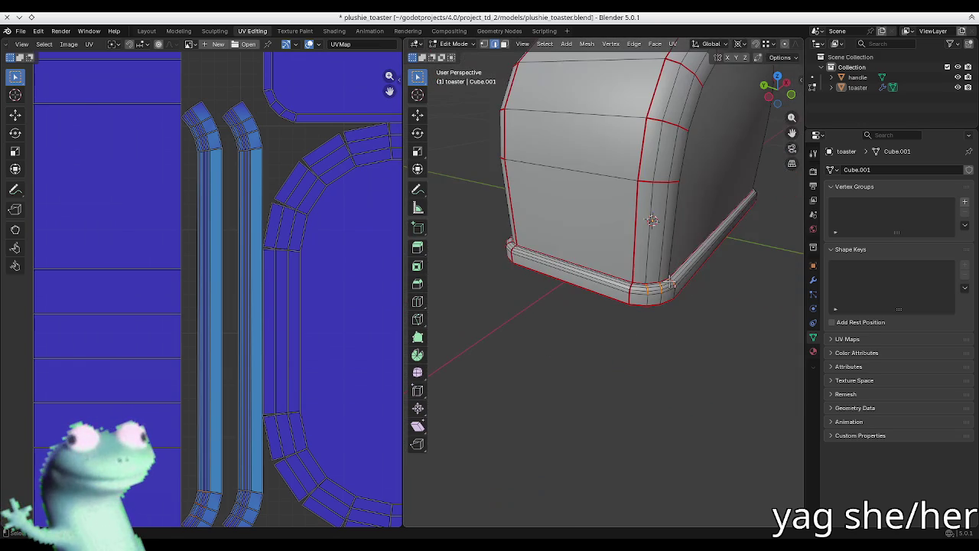
middle_drag(756, 188, 578, 198)
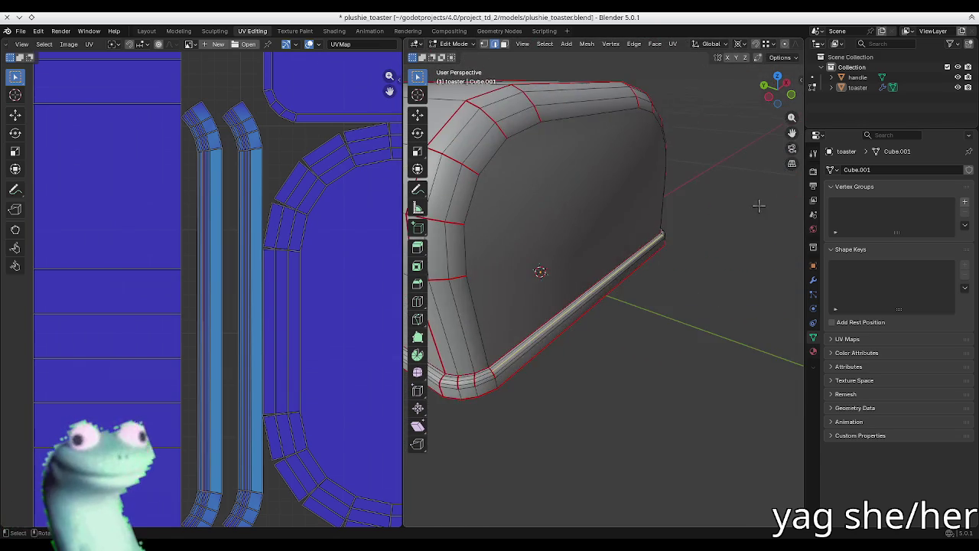
middle_drag(690, 399, 579, 293)
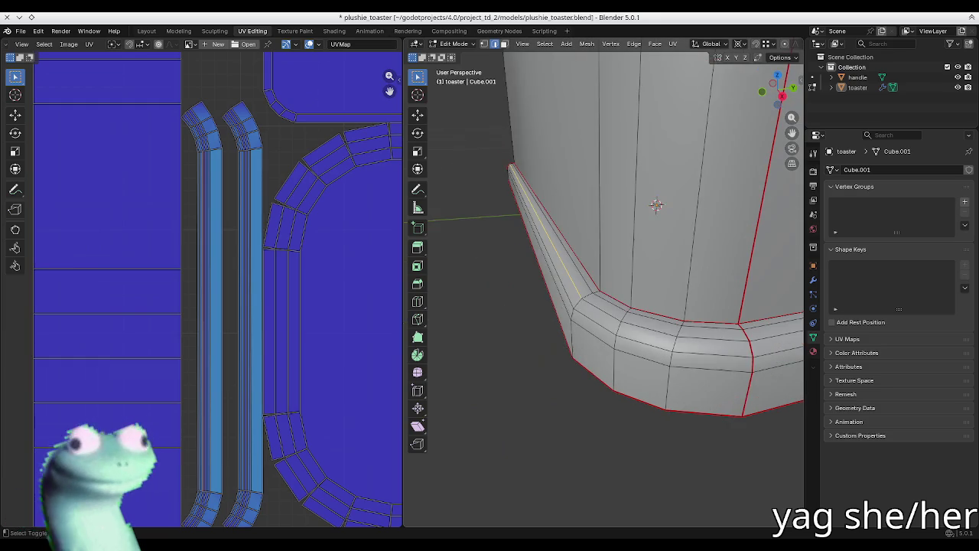
click(573, 284)
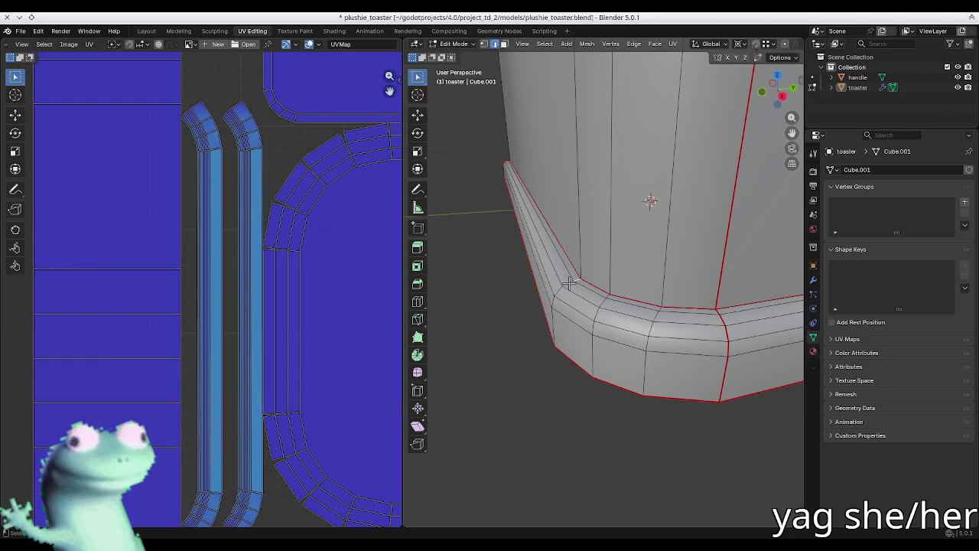
shift+click(595, 325)
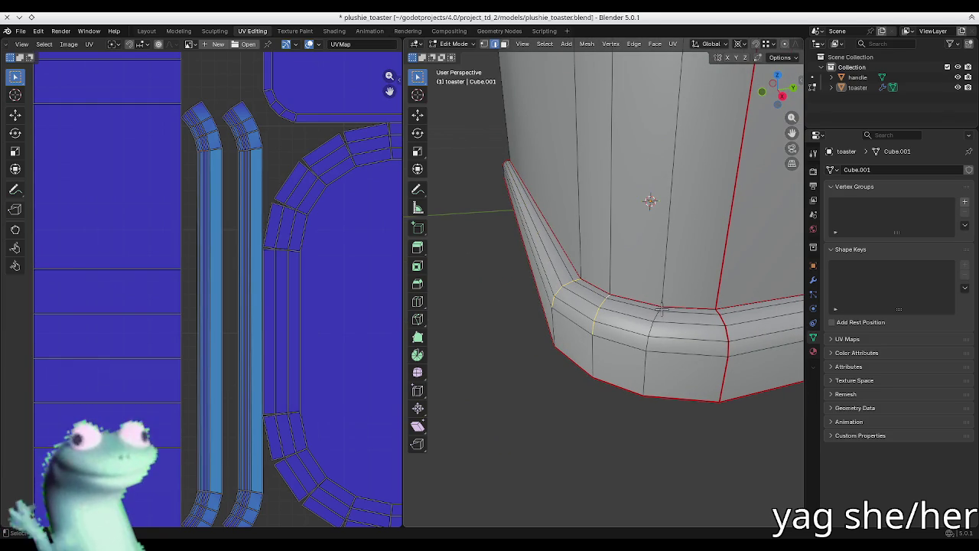
key(u)
click(604, 464)
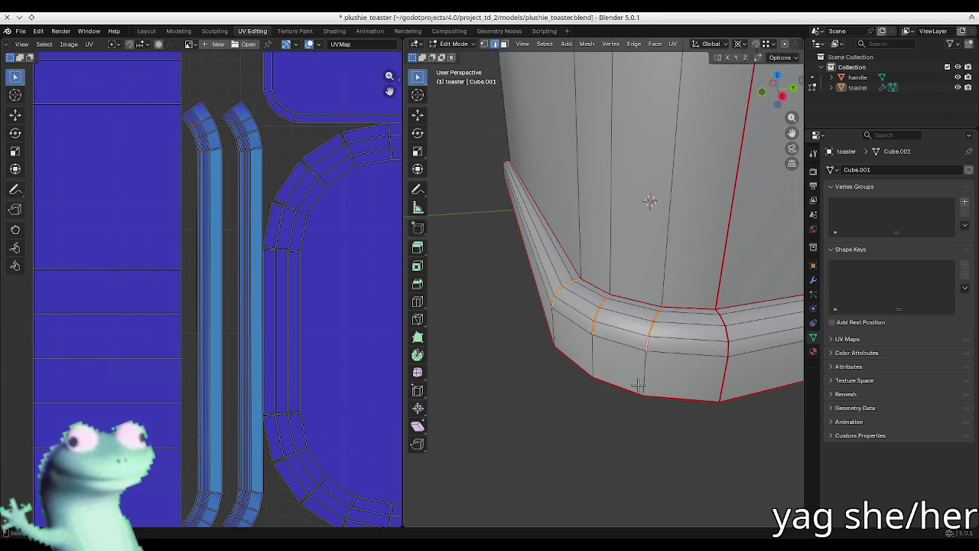
- Unwrap the whole toaster with the new seams and return to Object Mode
key(a)
key(u)
click(637, 390)
key(alt+a)
scroll(262, 262, down, 2)
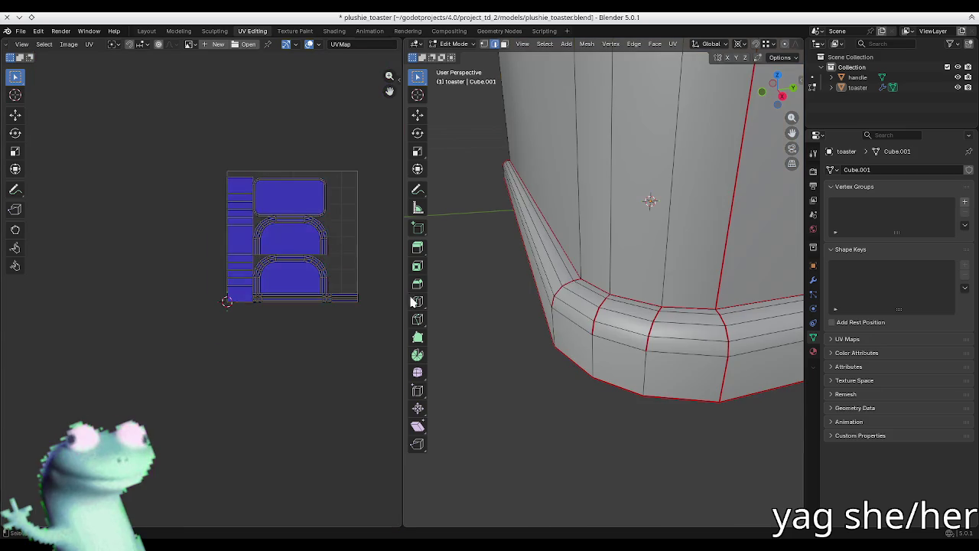
scroll(304, 291, up, 4)
scroll(271, 311, up, 2)
scroll(260, 312, down, 1)
scroll(186, 375, down, 2)
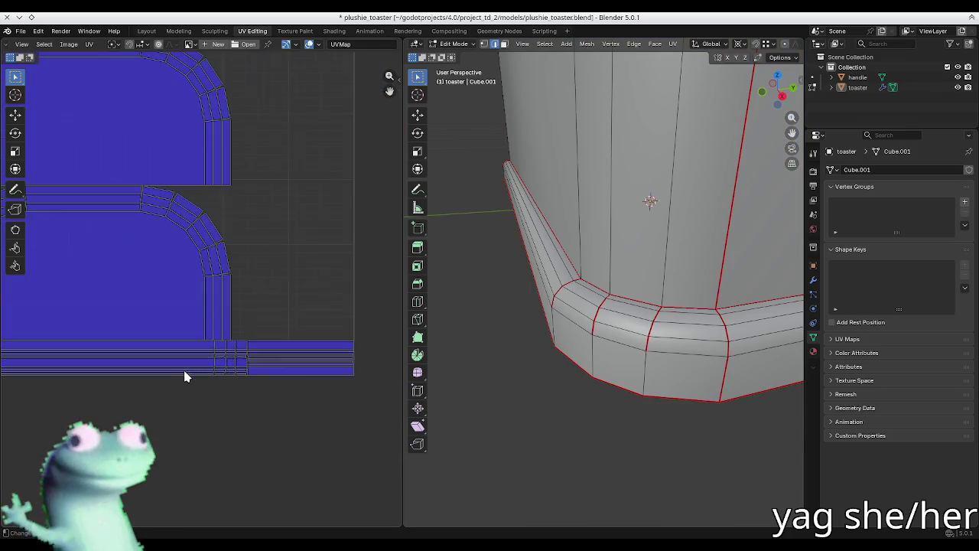
scroll(284, 393, down, 2)
scroll(305, 357, up, 1)
middle_drag(612, 229, 638, 258)
key(Tab)
- Select the handle knob, enter Edit Mode and clear the selection
click(638, 259)
key(Tab)
scroll(284, 230, up, 1)
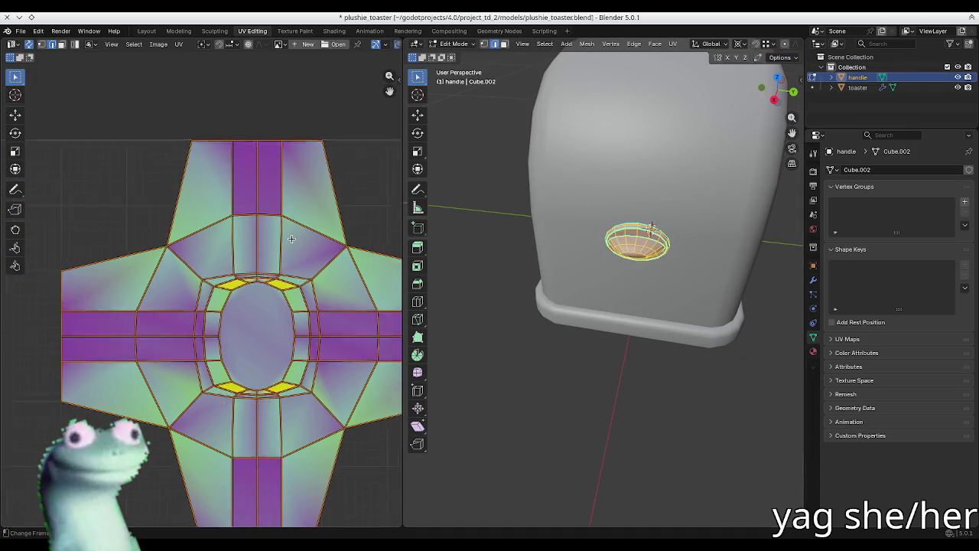
scroll(667, 229, up, 3)
middle_drag(666, 230, 605, 235)
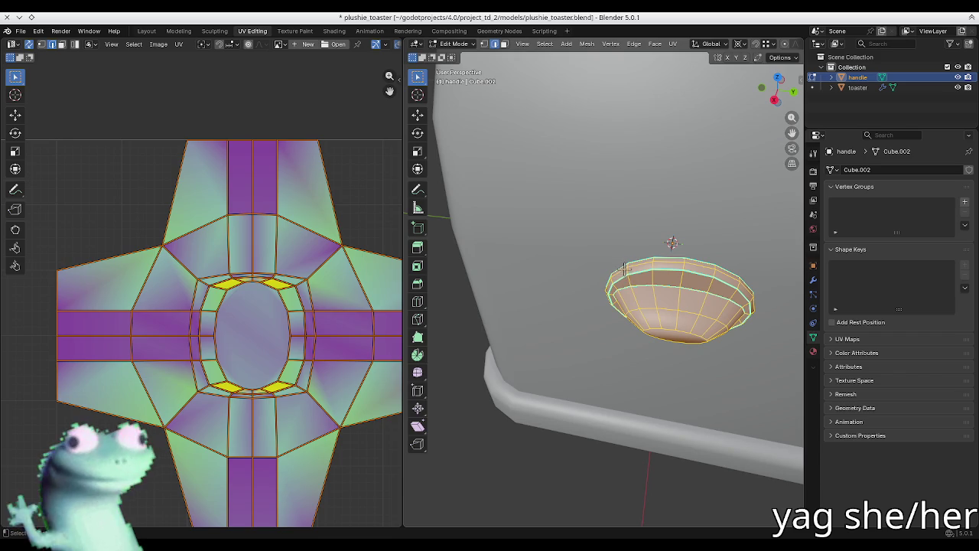
key(alt+a)
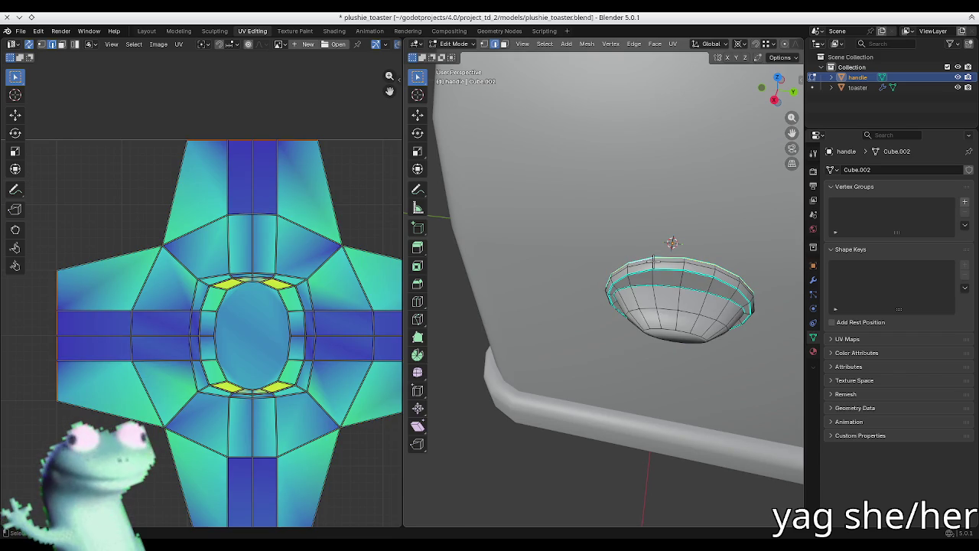
- Seam the handle's top rim, knob-rim loop and tip, then unwrap the handle
scroll(653, 259, up, 2)
right_click(619, 262)
click(612, 329)
scroll(626, 200, down, 1)
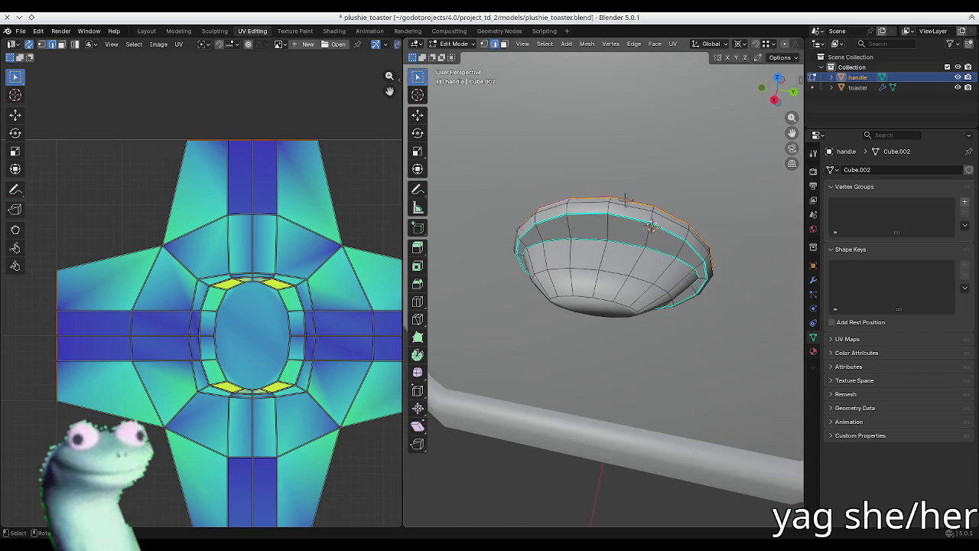
mouse_move(626, 199)
middle_down()
mouse_move(576, 200)
mouse_move(583, 276)
middle_up()
alt+click(517, 302)
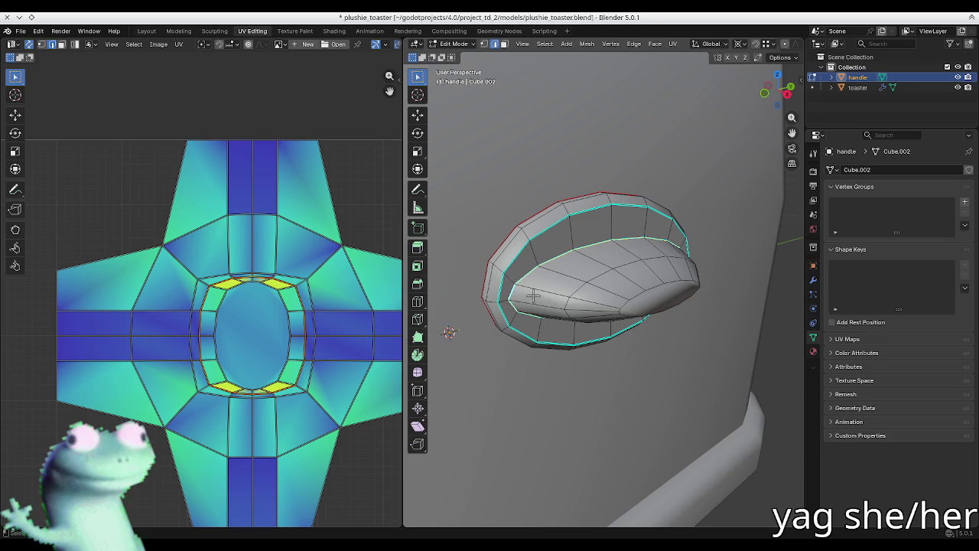
click(632, 301)
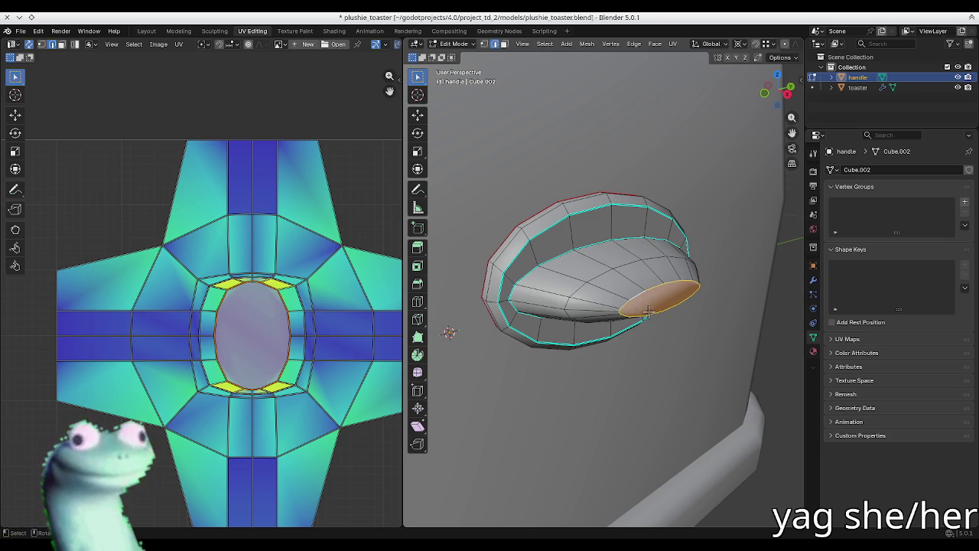
key(a)
key(u)
click(616, 295)
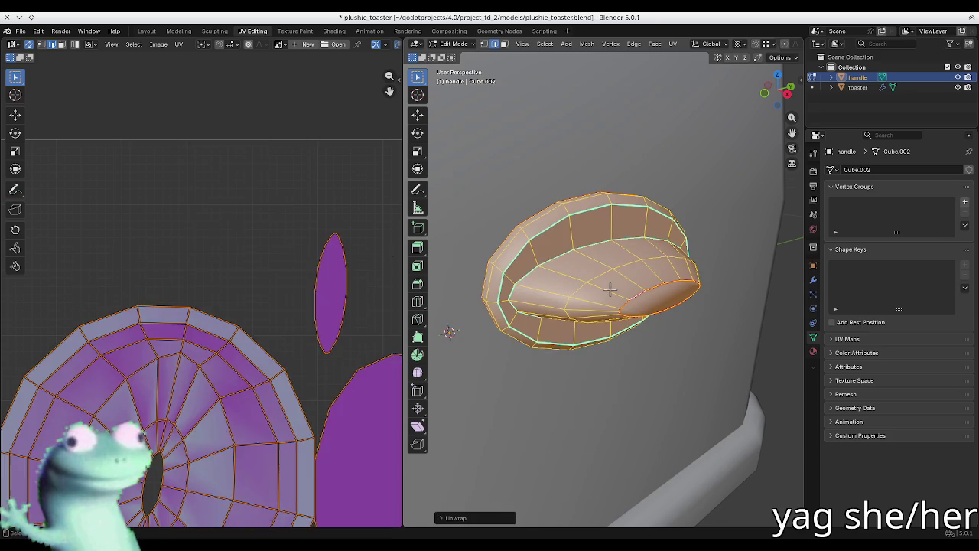
key(alt+a)
- Mark a lower edge loop on the handle as a seam and re-unwrap it
middle_drag(490, 229, 570, 227)
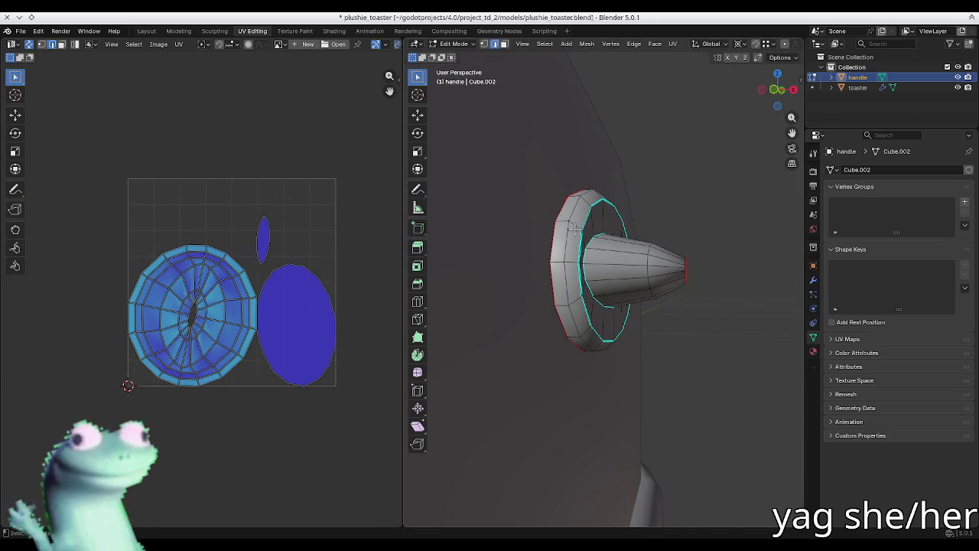
middle_drag(573, 226, 615, 275)
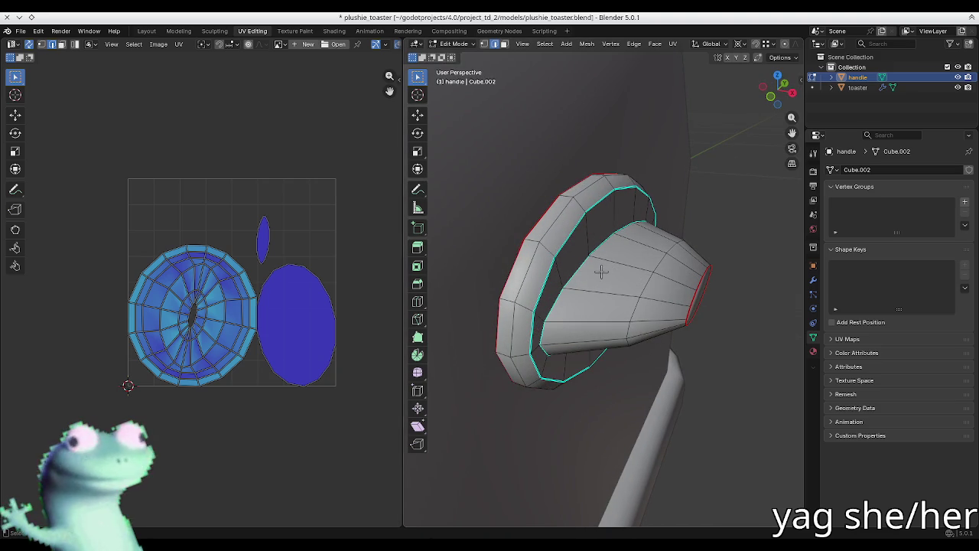
middle_drag(602, 271, 556, 280)
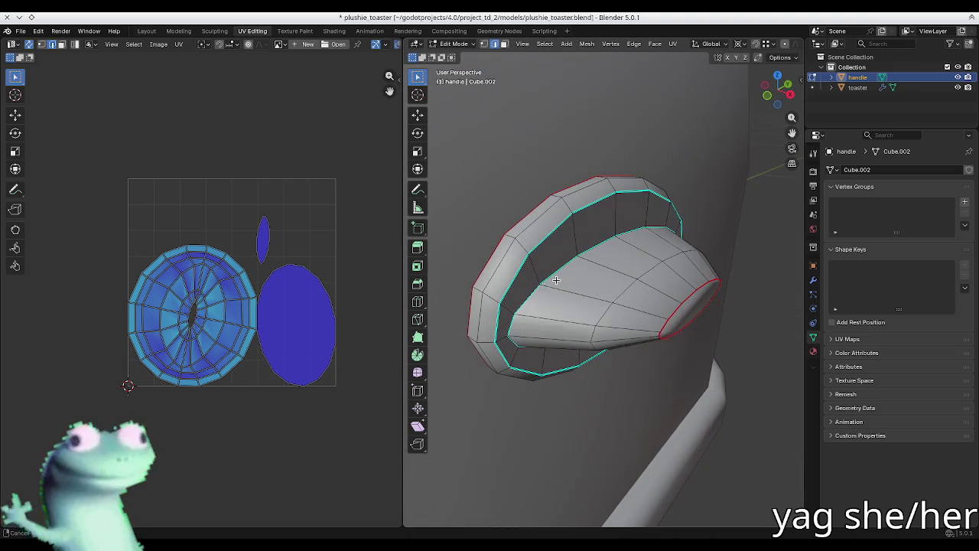
click(643, 339)
key(u)
click(540, 467)
key(a)
key(u)
click(552, 300)
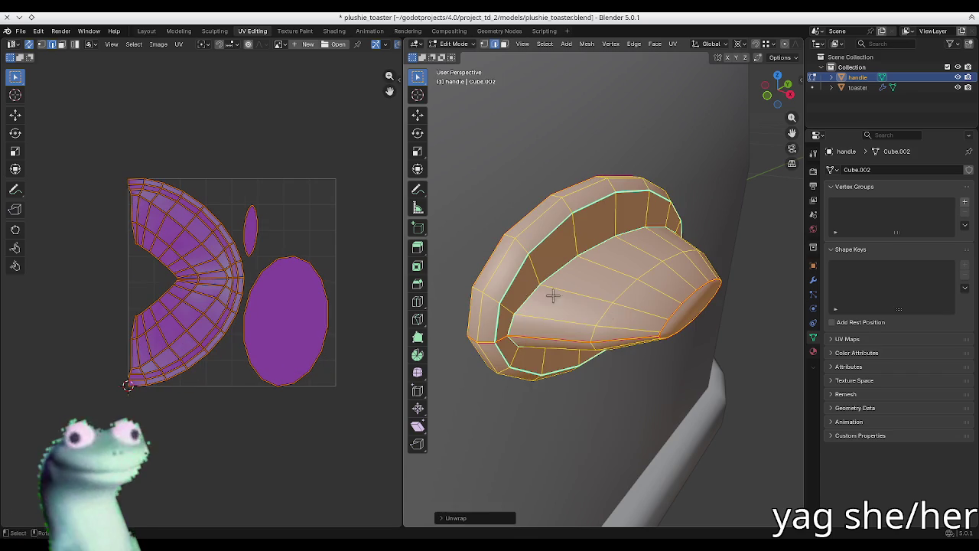
- Seam an edge along the knob's length and re-unwrap into two fan-shaped islands
middle_drag(552, 295, 557, 309)
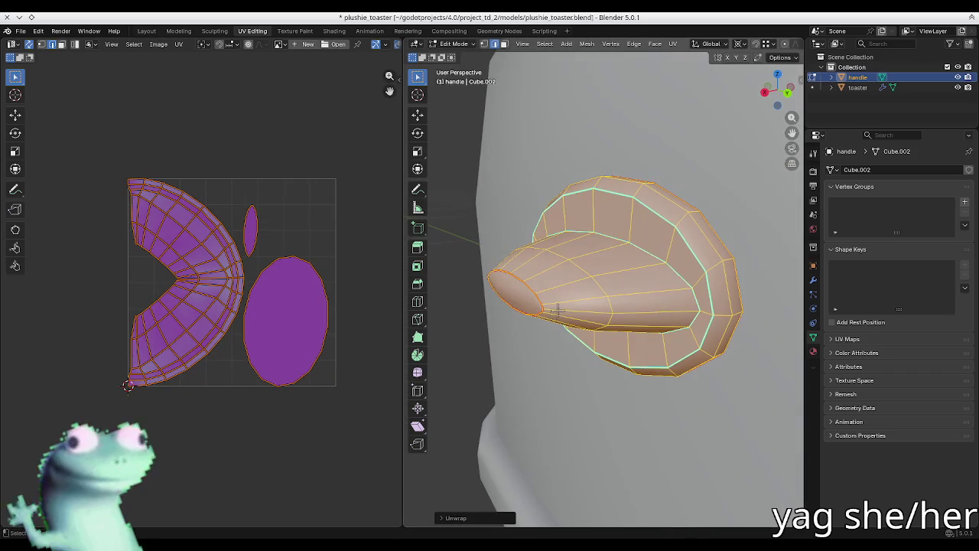
click(557, 309)
scroll(570, 313, up, 4)
key(u)
click(547, 462)
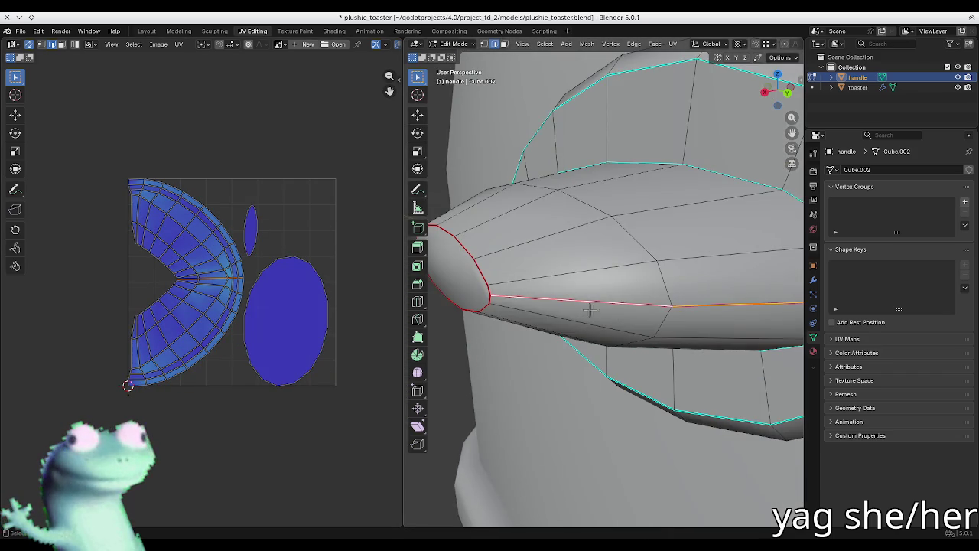
key(a)
key(u)
click(588, 300)
key(alt+a)
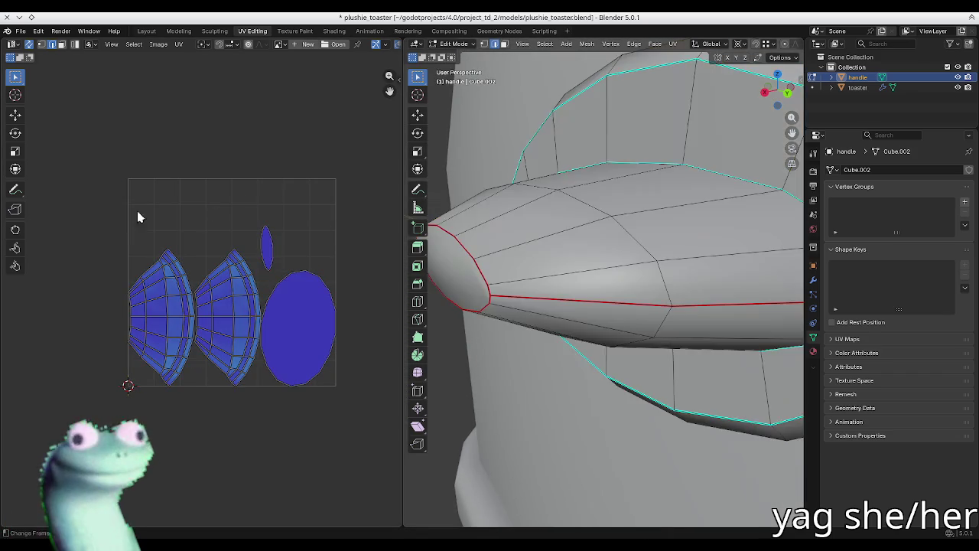
mouse_move(581, 306)
middle_down()
mouse_move(619, 235)
mouse_move(634, 230)
middle_up()
- Select the whole handle mesh and re-unwrap it before adding seams
key(u)
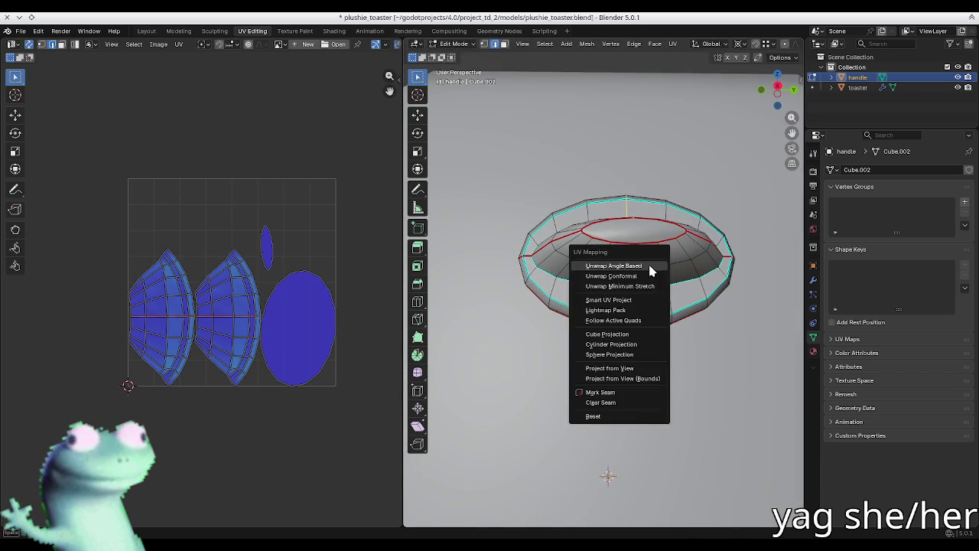
key(Escape)
key(a)
key(u)
click(661, 304)
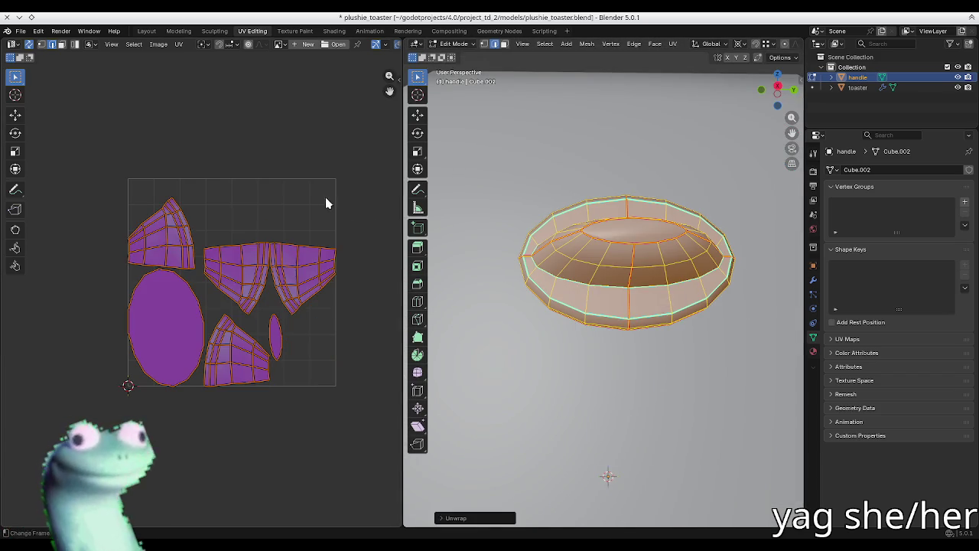
key(alt+a)
key(a)
key(alt+a)
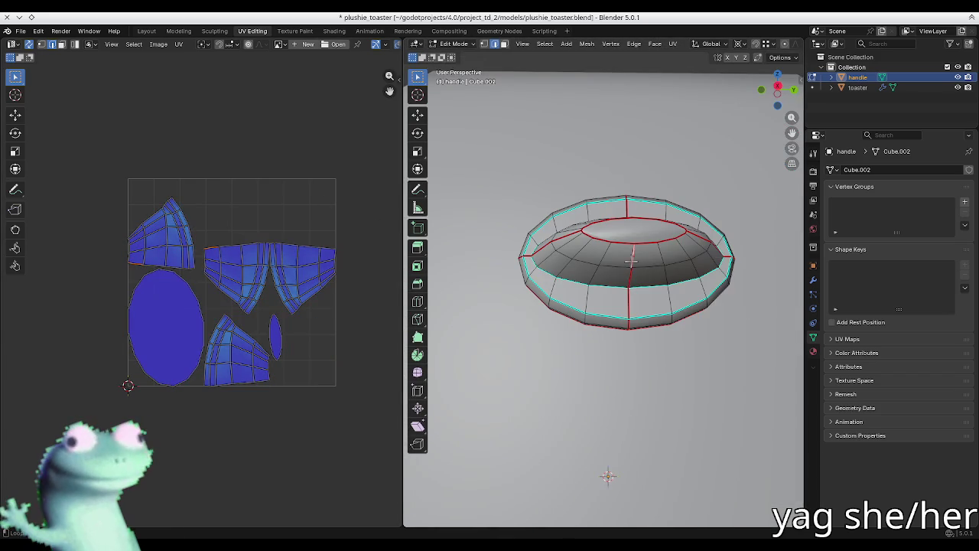
key(u)
key(Escape)
- Mark the knob's left, right and inner edge loops as seams
middle_drag(639, 222, 568, 260)
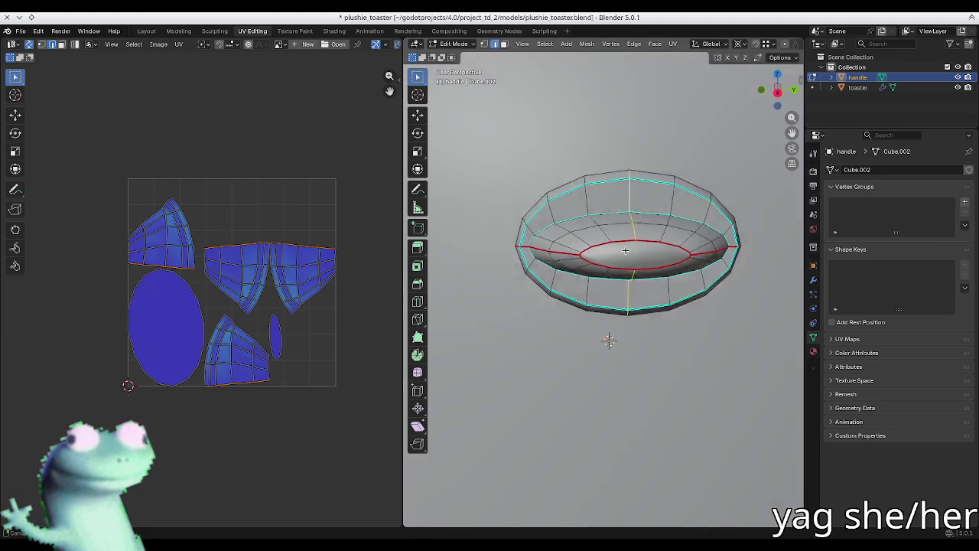
key(u)
click(536, 376)
alt+click(703, 256)
key(u)
click(705, 262)
middle_drag(706, 262, 713, 269)
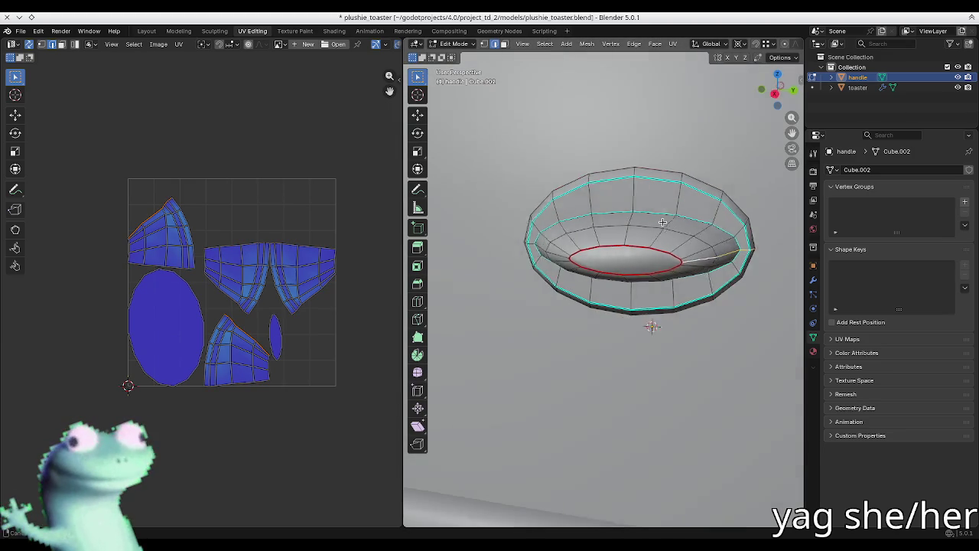
middle_drag(665, 403, 600, 236)
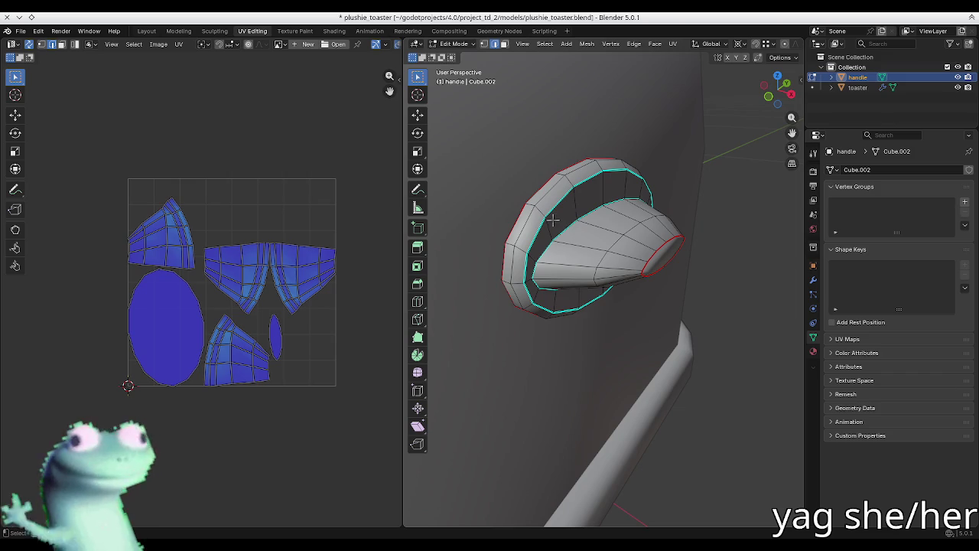
middle_drag(542, 234, 507, 238)
key(u)
click(585, 376)
- Unwrap the whole knob with the new seams into one round disc plus two oval islands
key(a)
key(u)
click(632, 261)
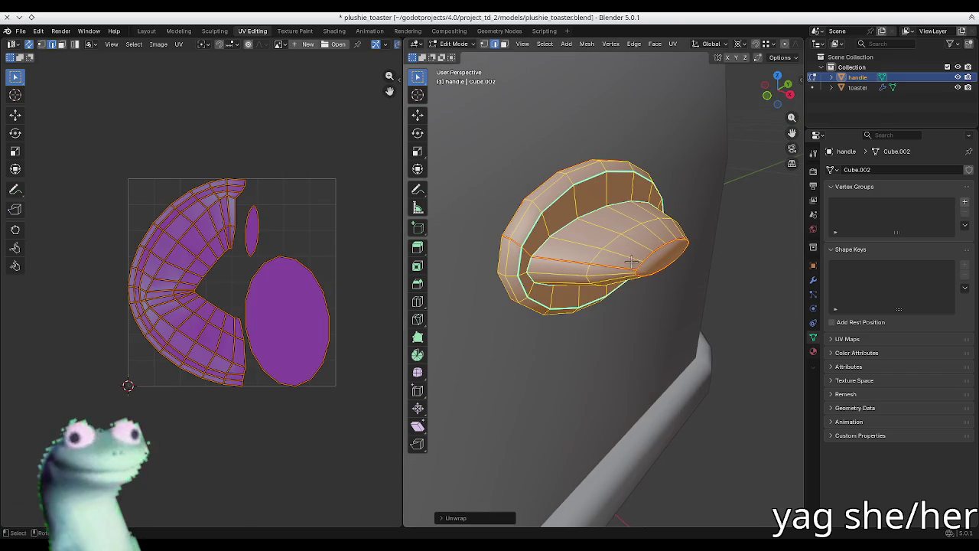
key(alt+a)
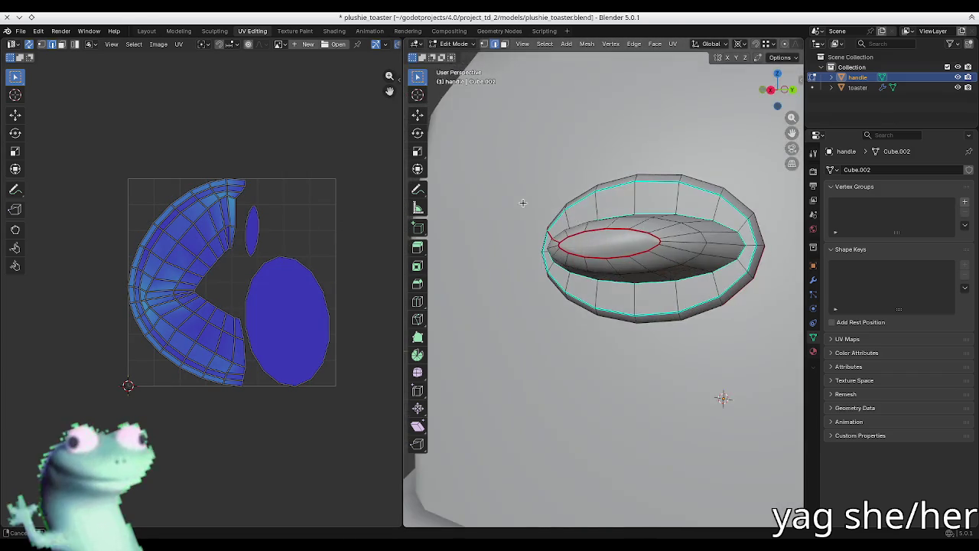
middle_drag(722, 397, 608, 244)
key(a)
key(u)
click(608, 243)
key(alt+a)
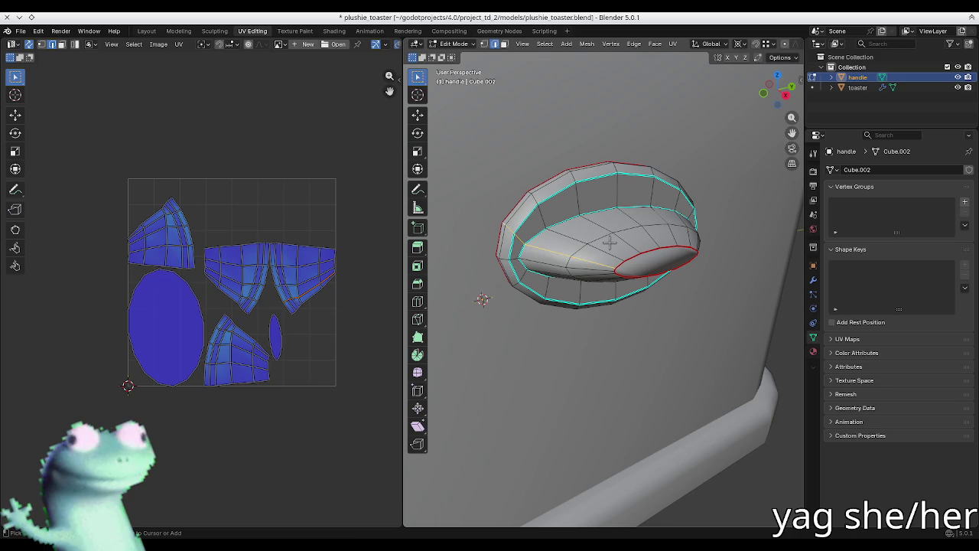
key(a)
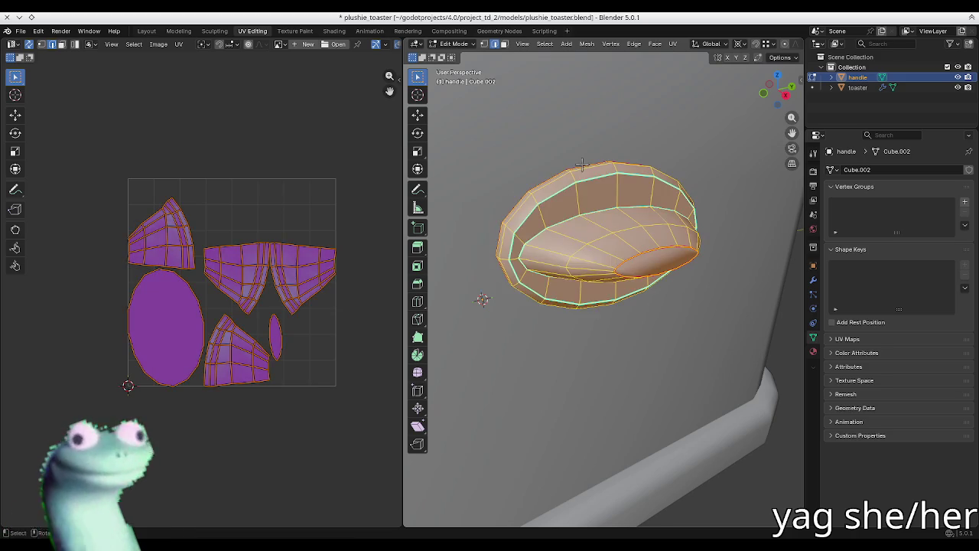
key(u)
click(582, 164)
key(alt+a)
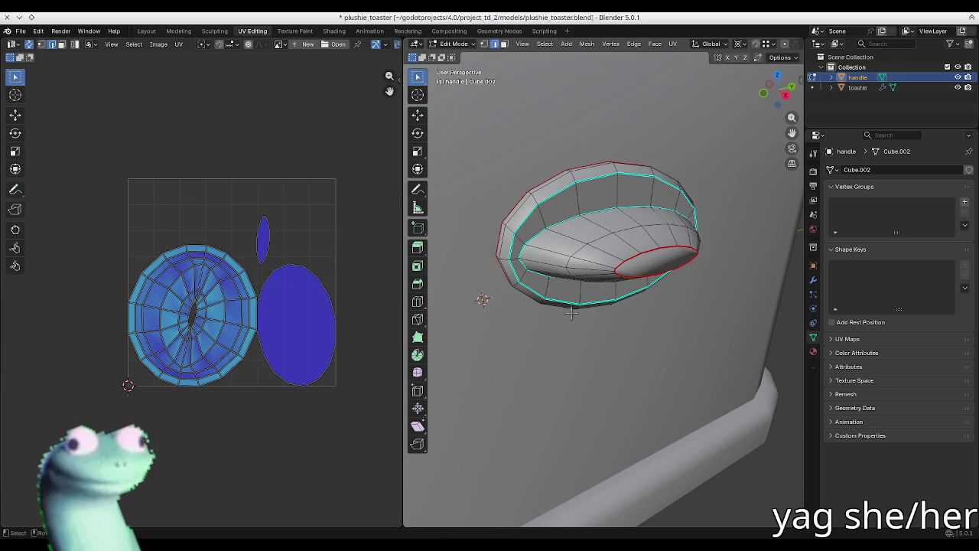
- Add the toaster body to the selection and edit it together with the knob
key(Tab)
shift+click(535, 303)
key(Tab)
- Select all faces of the toaster and knob and unwrap them together
key(a)
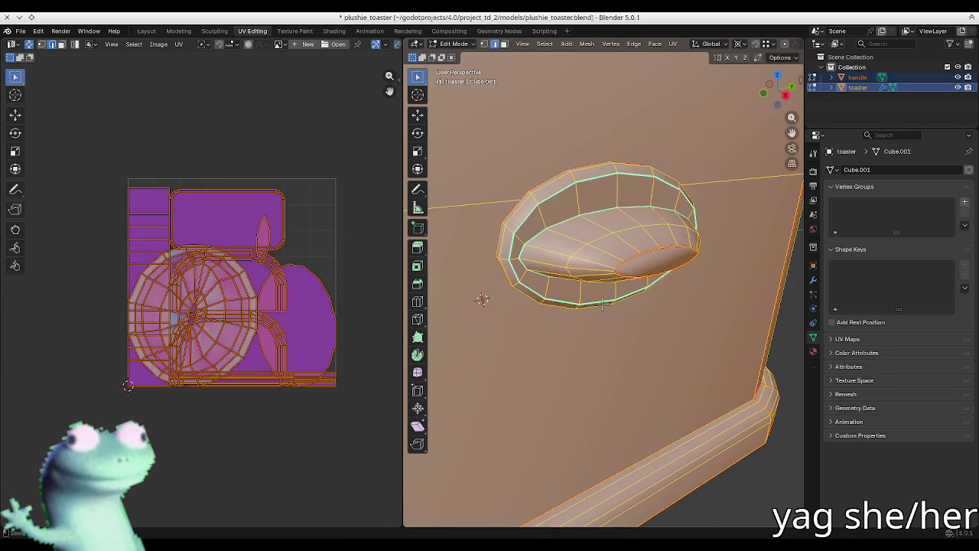
key(u)
click(602, 303)
key(alt+a)
scroll(319, 351, up, 4)
scroll(308, 352, down, 2)
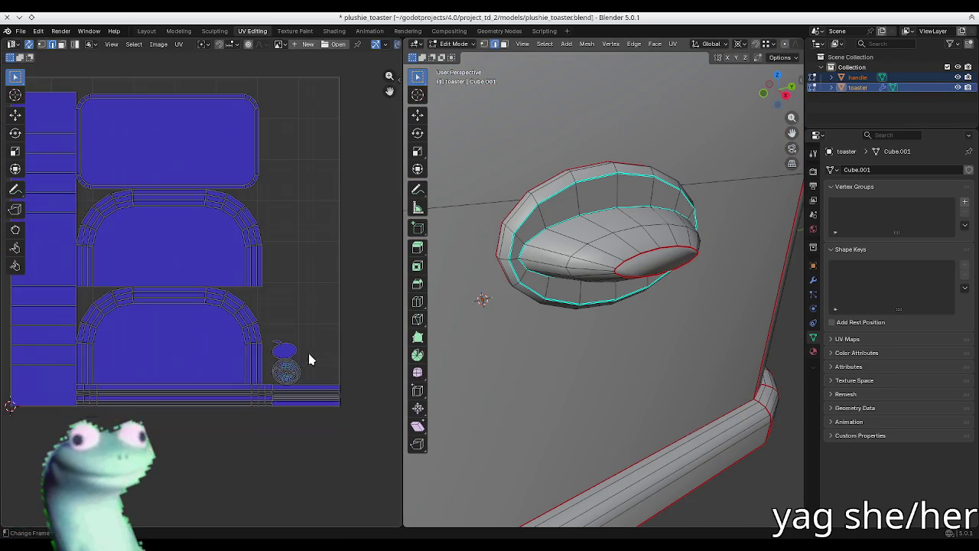
key(u)
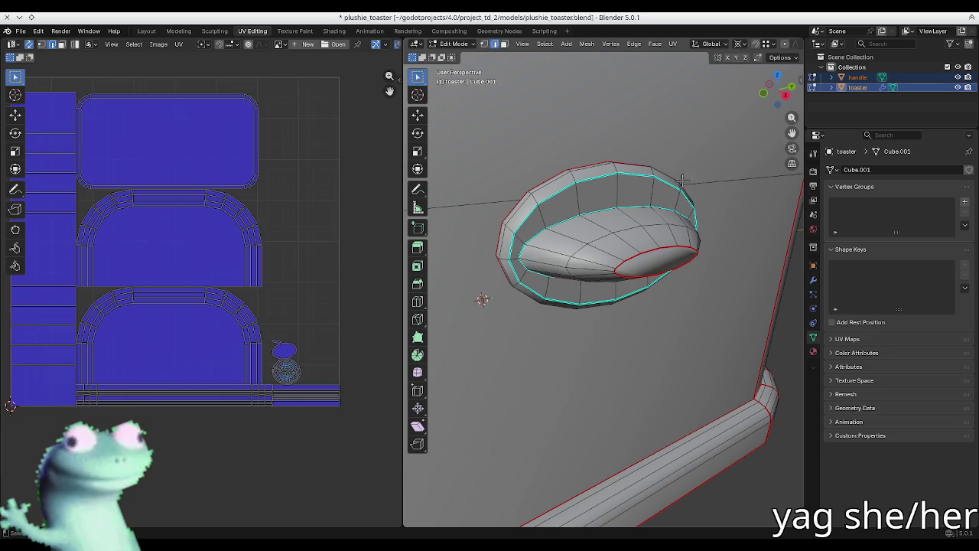
key(a)
key(u)
click(559, 286)
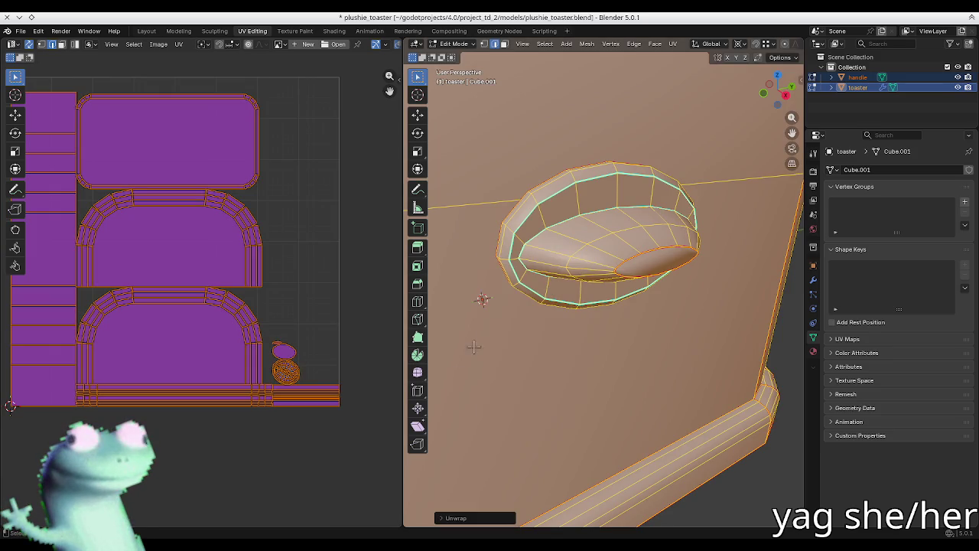
scroll(295, 351, up, 3)
scroll(294, 352, up, 1)
scroll(255, 396, up, 3)
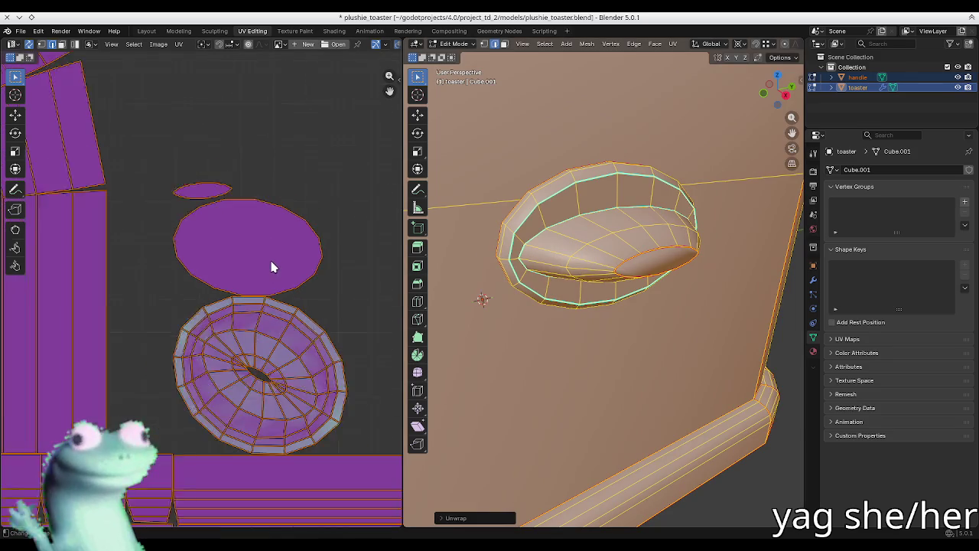
scroll(288, 294, down, 2)
- Try the Minimum Stretch unwrap method, then switch to Angle Based
key(u)
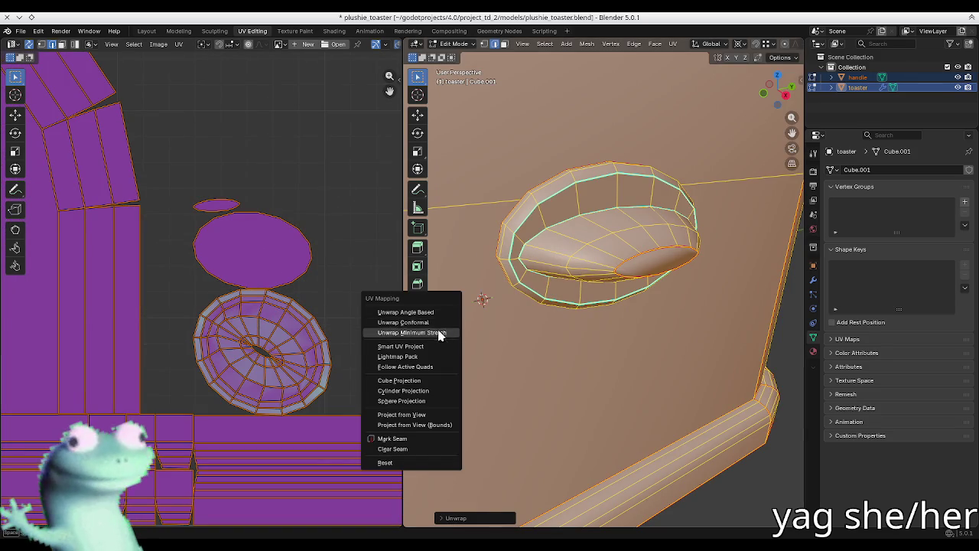
click(439, 332)
scroll(302, 323, down, 3)
scroll(240, 256, up, 4)
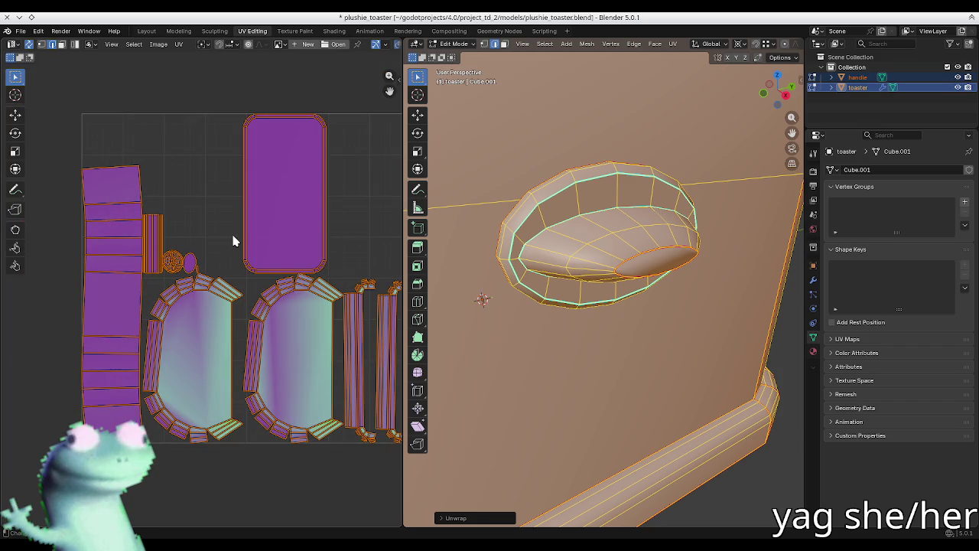
key(u)
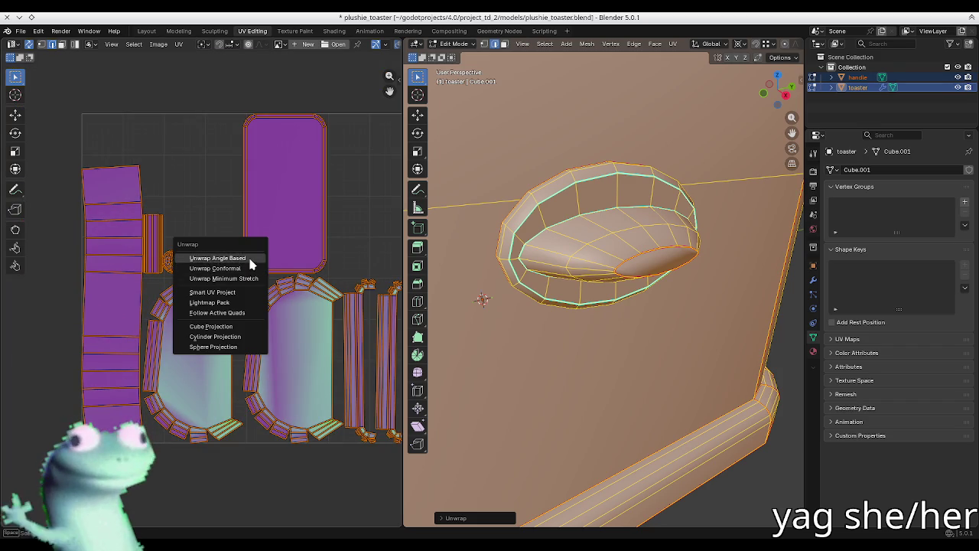
click(249, 256)
key(alt+a)
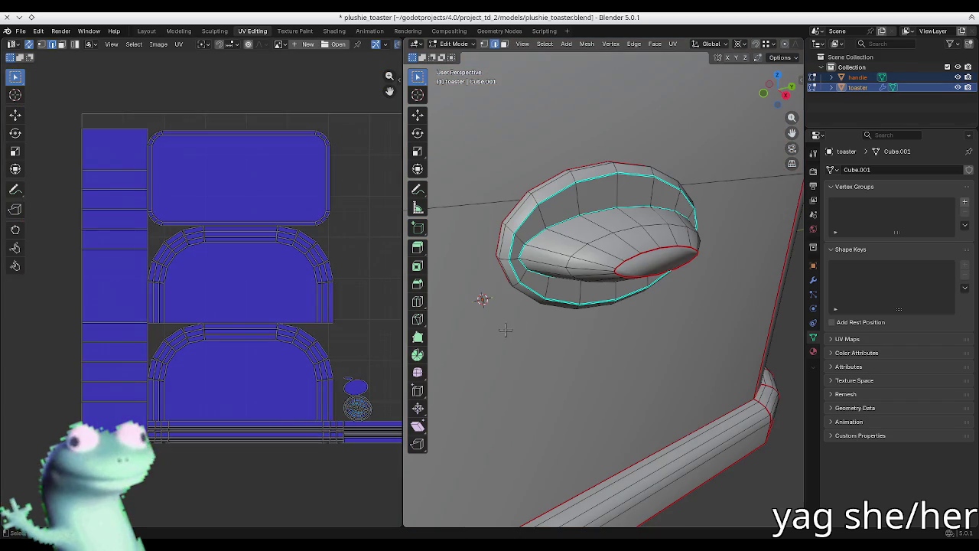
scroll(348, 384, up, 3)
scroll(336, 332, up, 1)
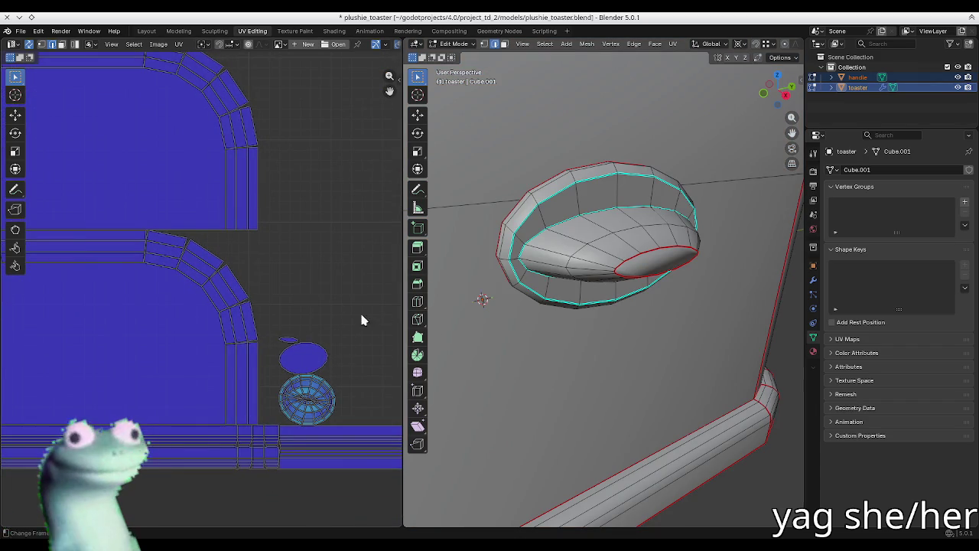
- Re-unwrap both meshes Angle Based and try an island margin of 0.046
key(a)
key(u)
click(600, 312)
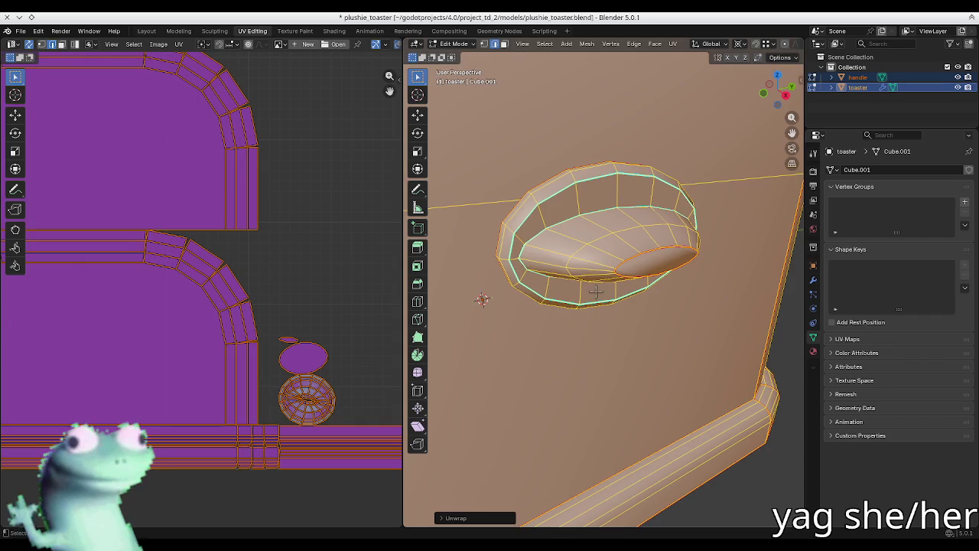
click(472, 519)
drag(533, 514, 559, 514)
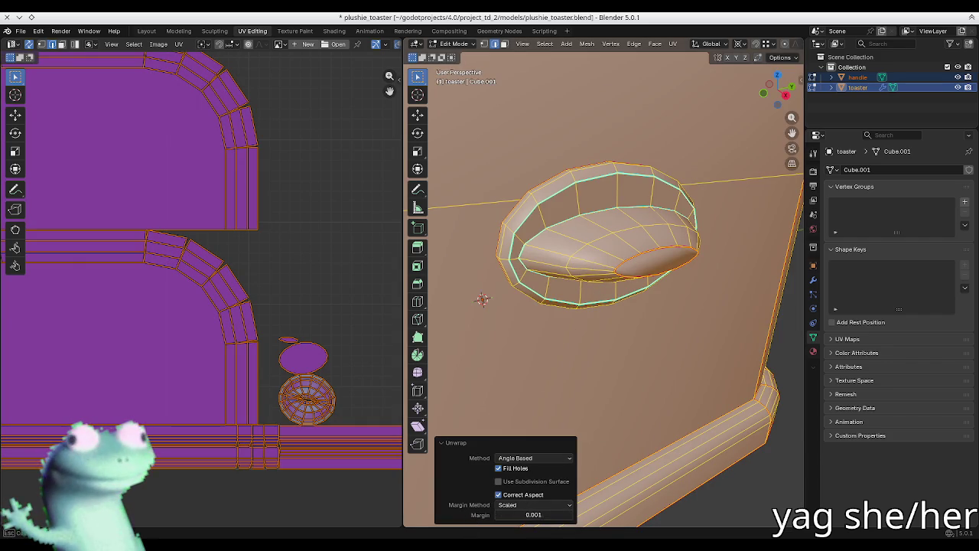
scroll(239, 308, down, 3)
scroll(239, 308, down, 1)
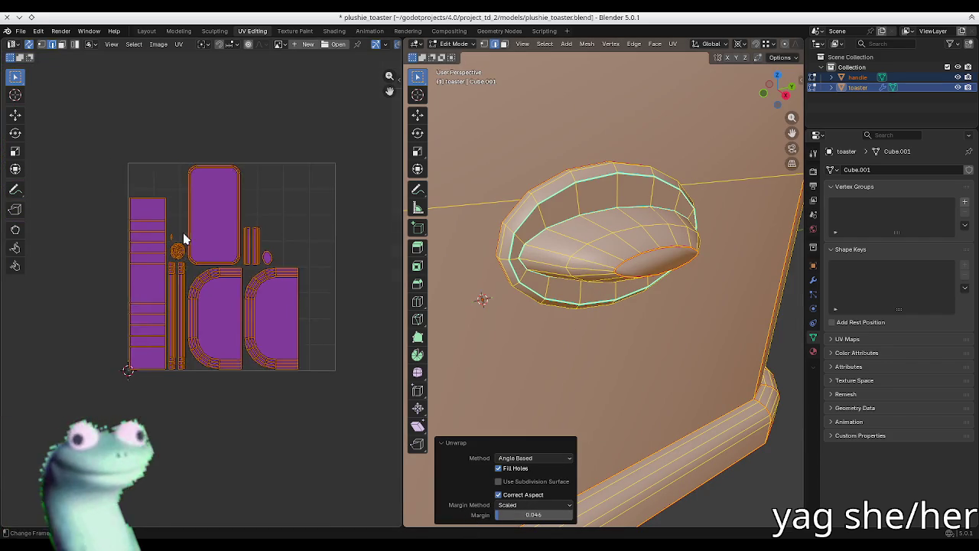
scroll(183, 233, up, 3)
scroll(183, 191, up, 1)
scroll(247, 207, down, 2)
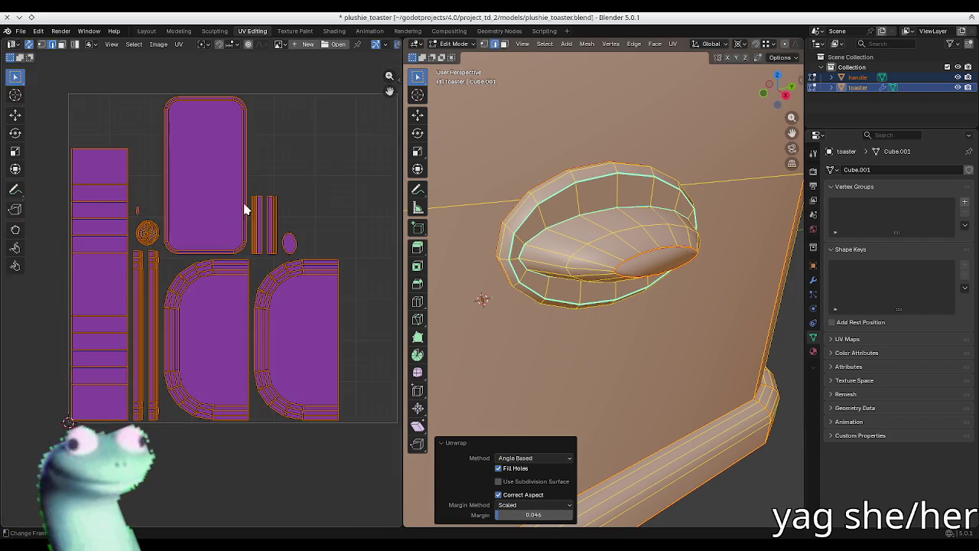
scroll(232, 270, up, 2)
scroll(232, 271, down, 1)
- Lower the island margin to 0.020 and return to Object Mode
drag(524, 520, 506, 520)
scroll(560, 263, down, 3)
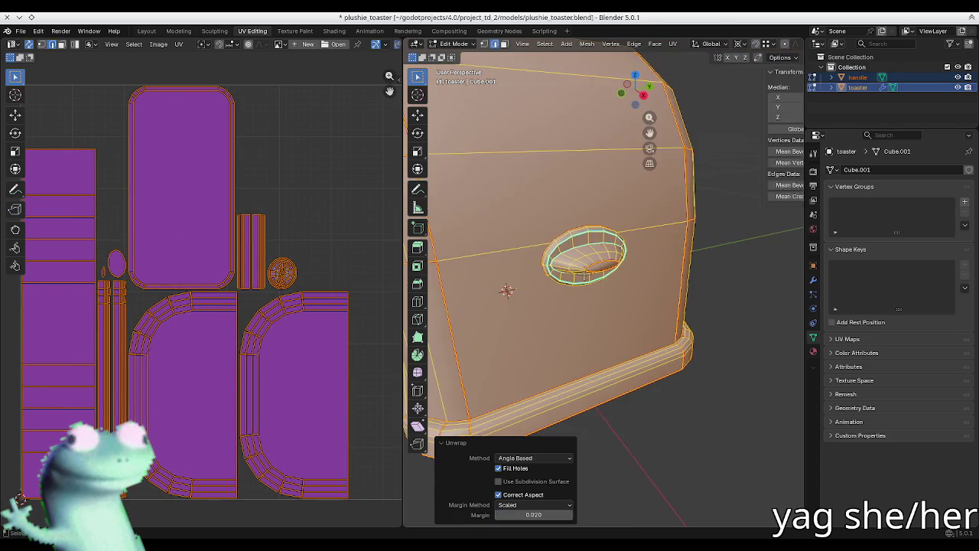
key(n)
middle_drag(560, 263, 575, 281)
scroll(576, 281, up, 4)
key(n)
scroll(575, 281, down, 3)
key(Tab)
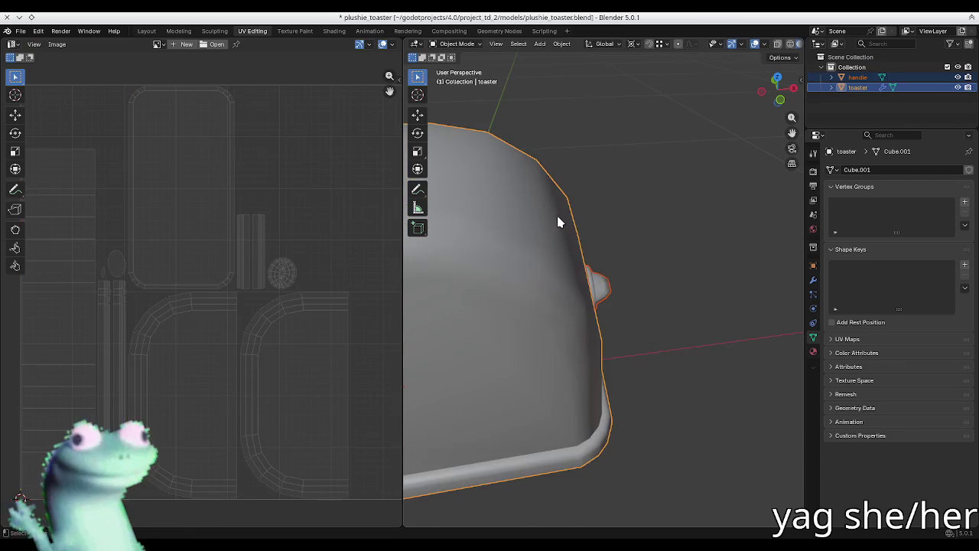
middle_drag(559, 219, 618, 295)
scroll(618, 295, down, 1)
key(ctrl+s)
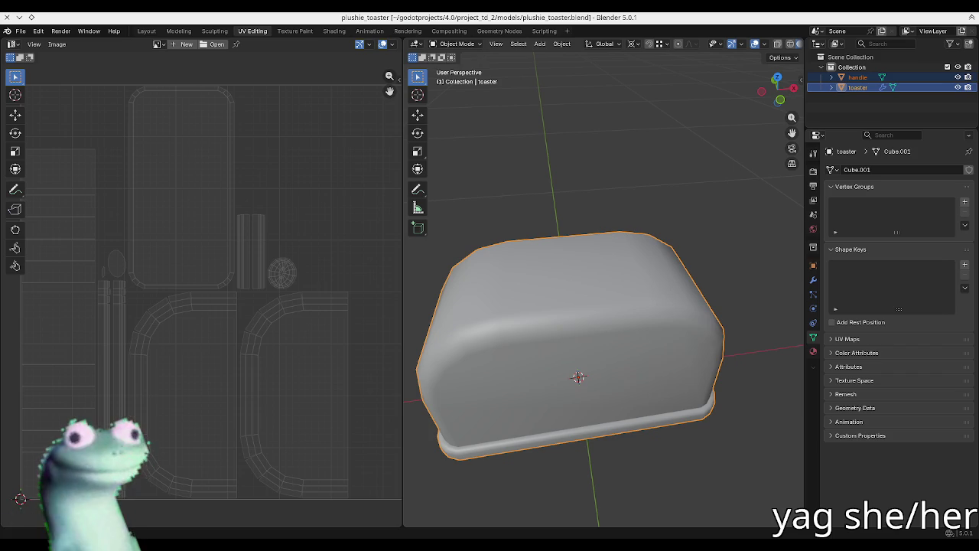
key(alt+Tab)
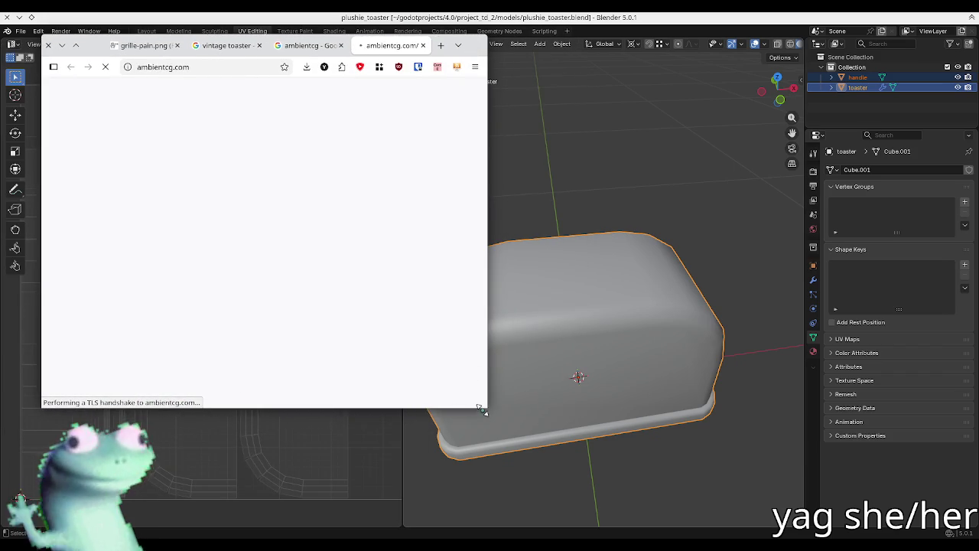
drag(485, 407, 879, 492)
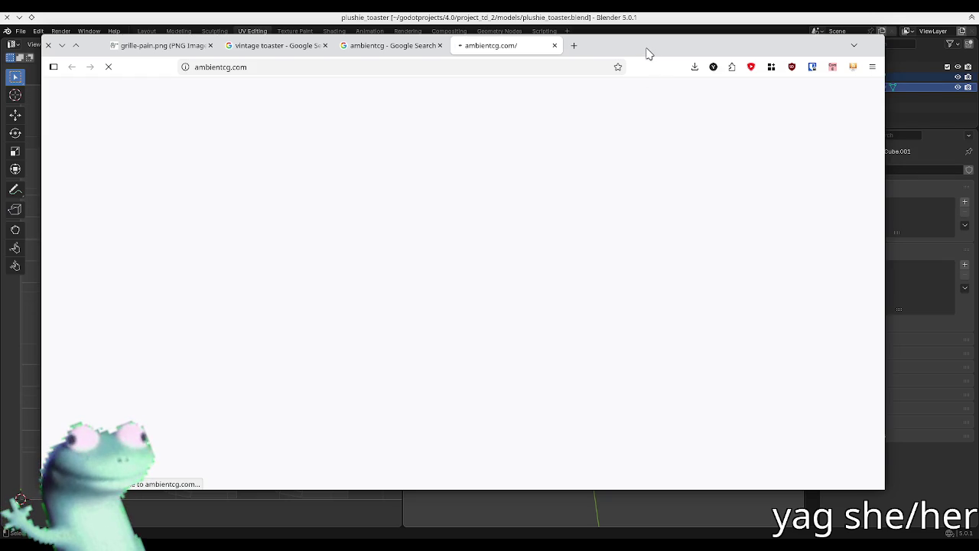
key(alt+Tab)
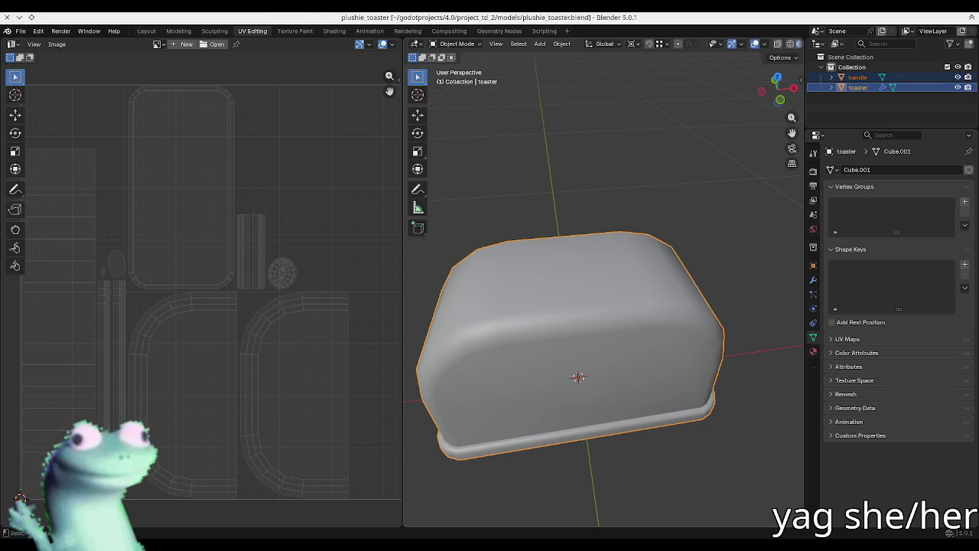
key(alt+Tab)
- Bring up the ambientCG tab and enlarge the browser window
click(439, 79)
click(549, 79)
click(561, 83)
drag(561, 82, 658, 74)
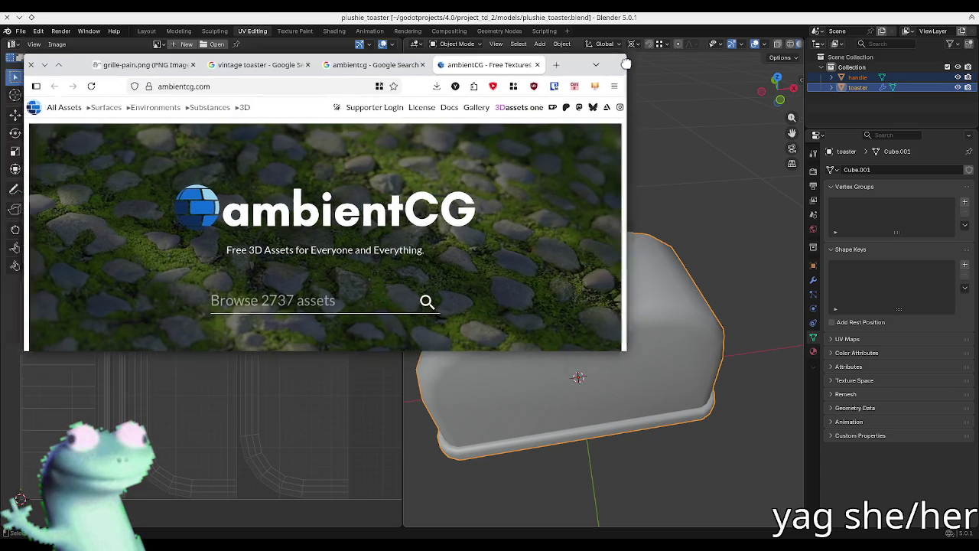
drag(639, 335, 942, 522)
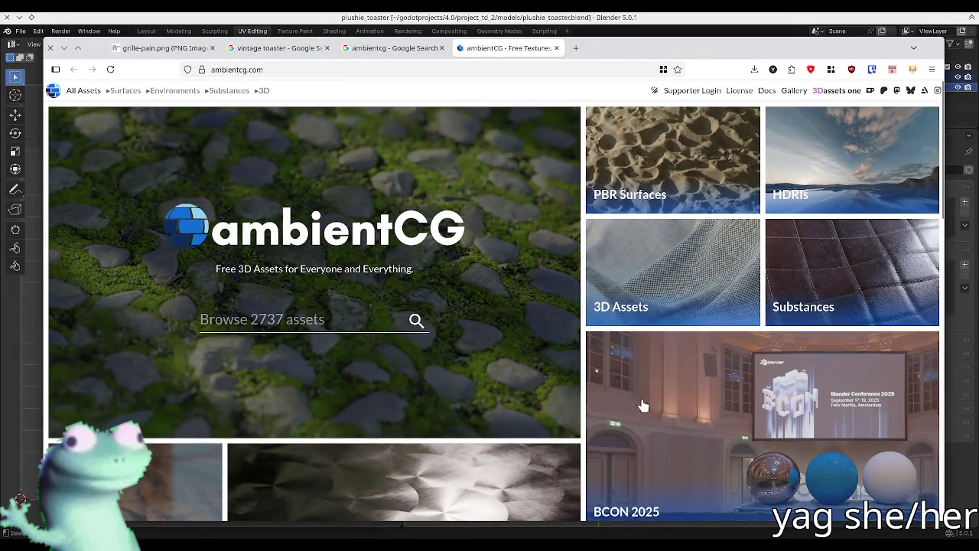
- Search the asset library for plush, then cloth, narrowed with the smooth tag
click(360, 319)
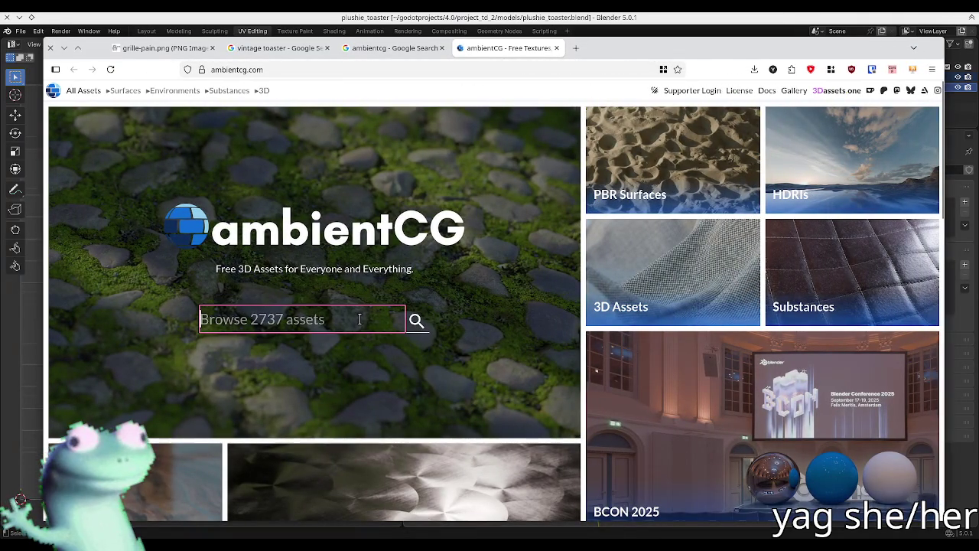
text(plush)
key(Return)
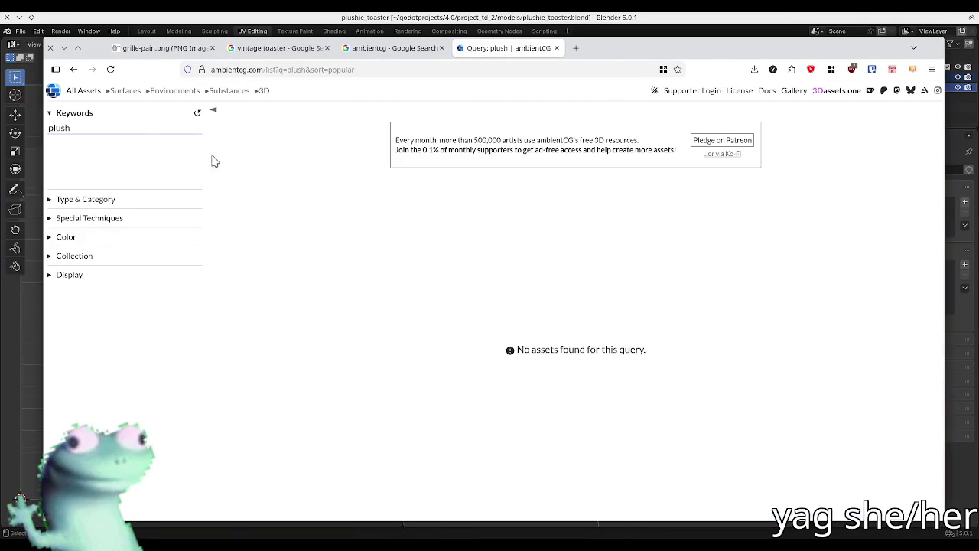
double_click(126, 128)
text(cloth)
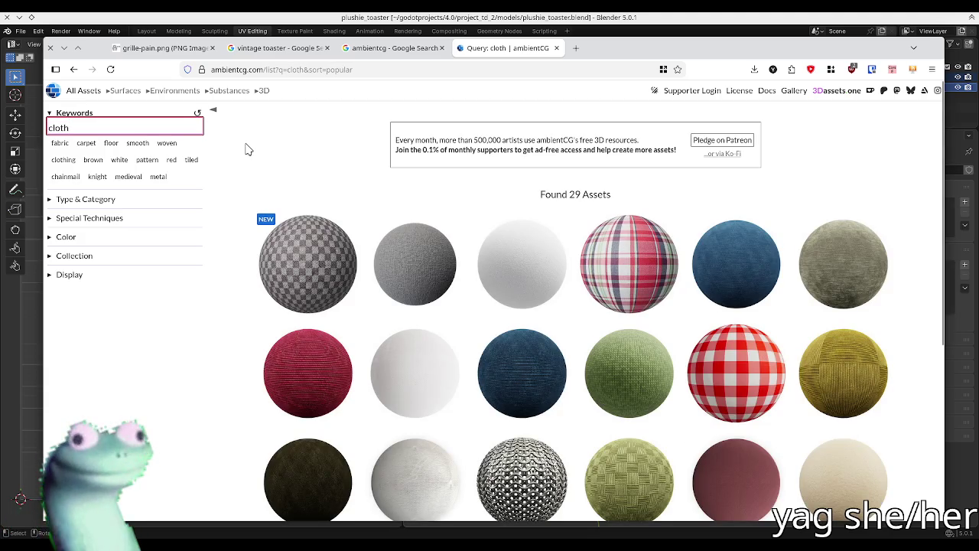
click(257, 165)
click(138, 143)
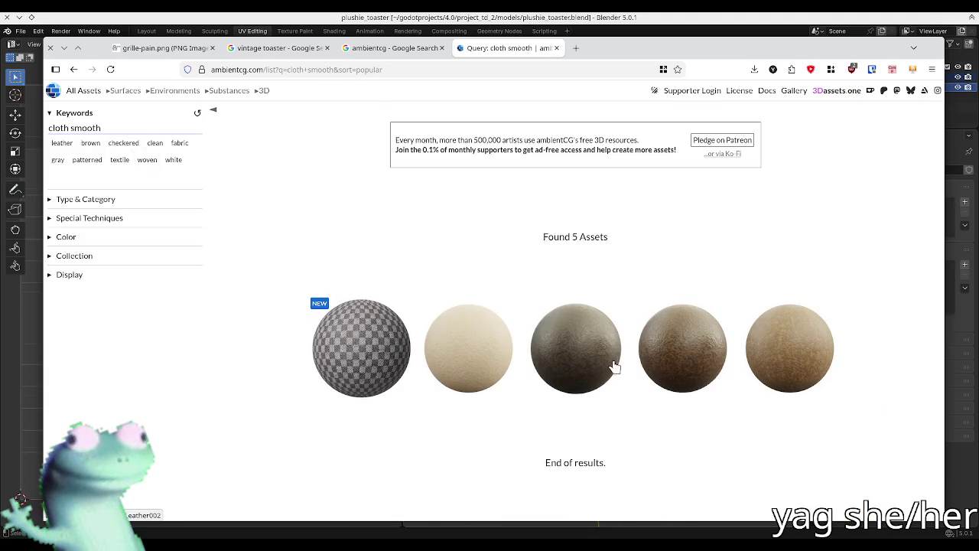
- Open Leather 004 in a separate tab and change the keywords to fabric
middle_click(474, 360)
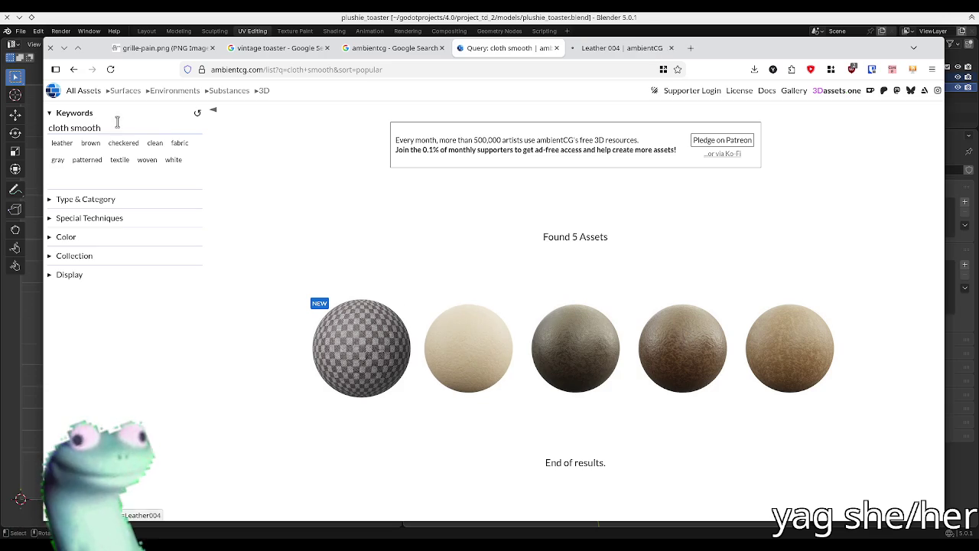
double_click(59, 128)
text(fabri)
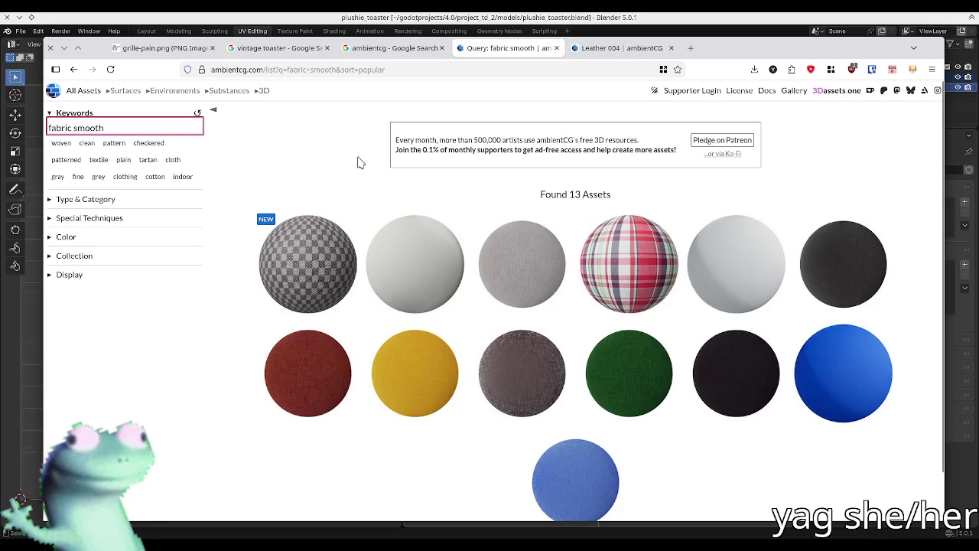
scroll(291, 257, down, 1)
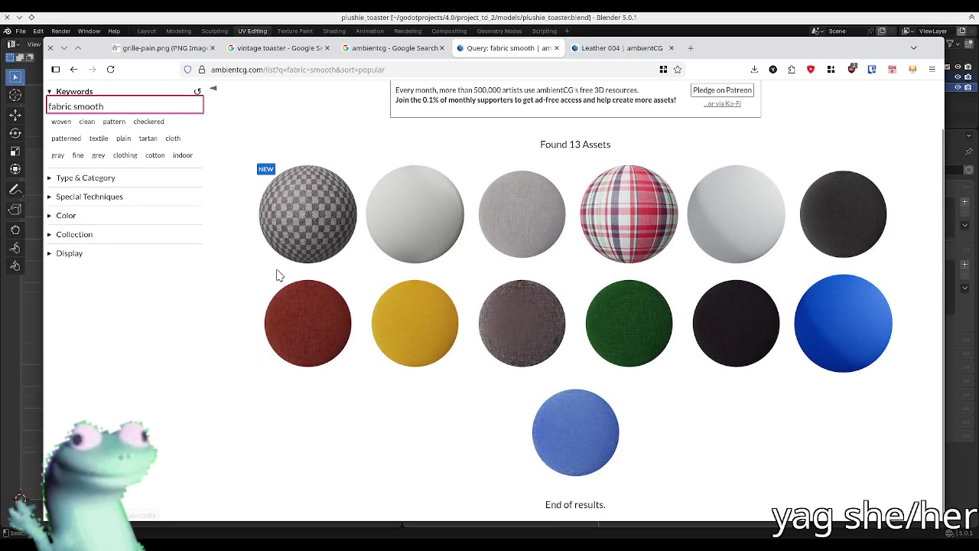
double_click(59, 106)
key(ctrl+a)
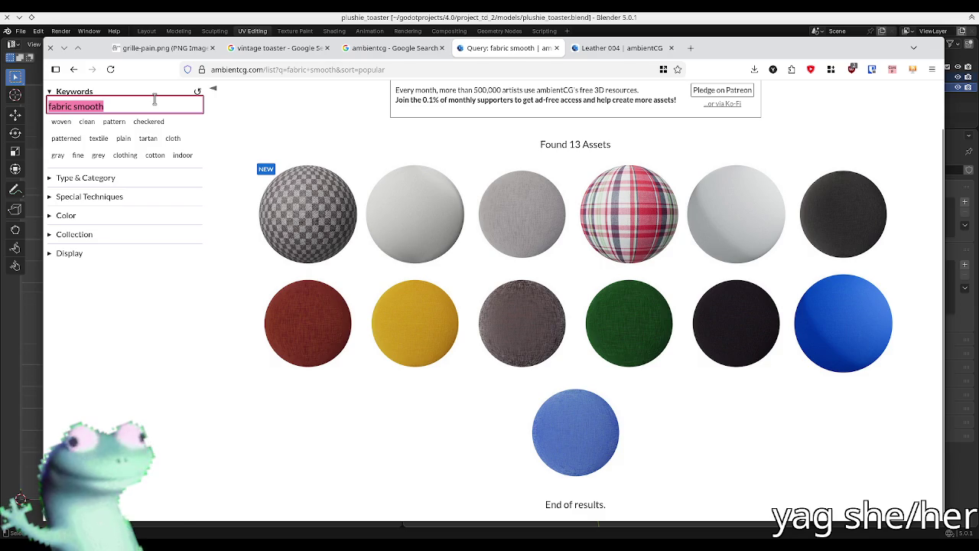
- Search for woven and open Carpet 014 and Fabric 039 in background tabs
text(woven)
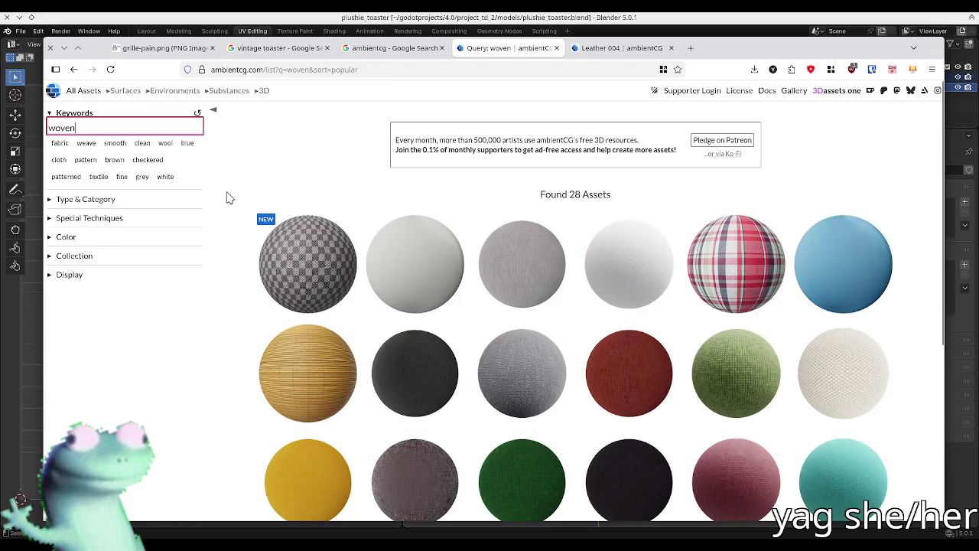
scroll(226, 197, down, 3)
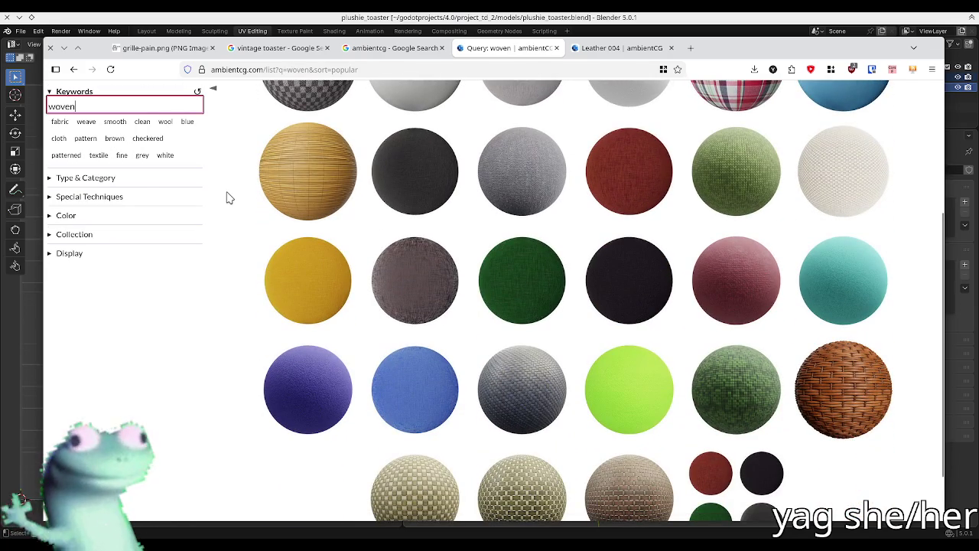
click(791, 192)
scroll(845, 230, down, 2)
middle_click(853, 272)
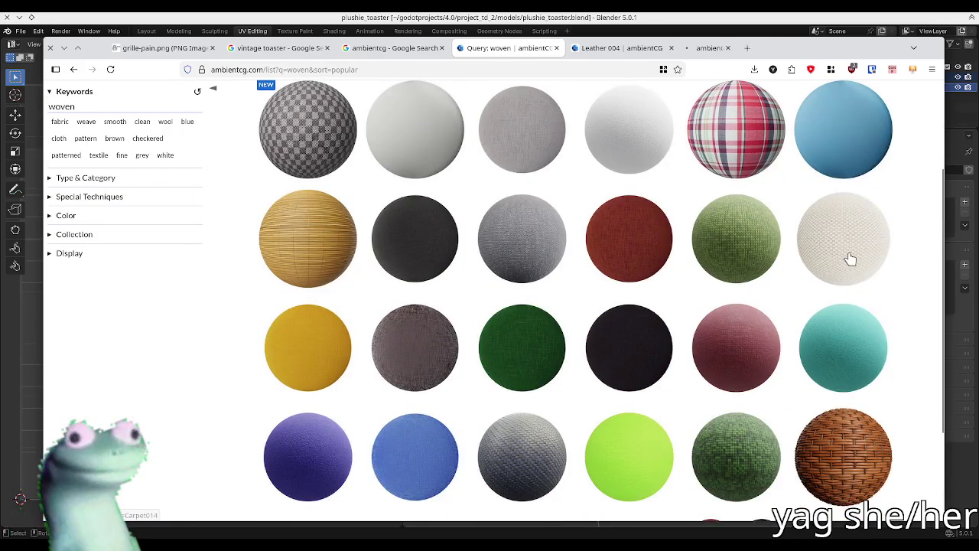
scroll(842, 272, up, 2)
scroll(835, 271, down, 3)
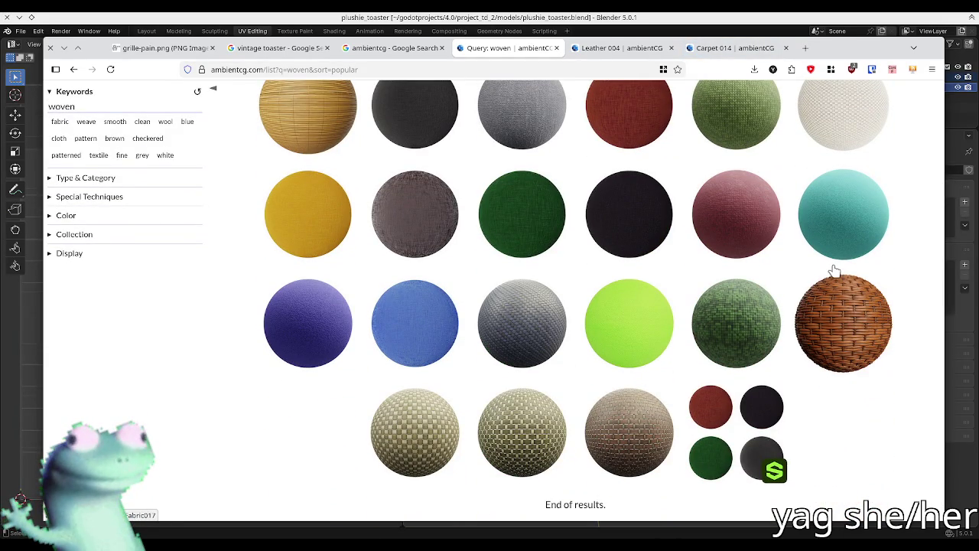
scroll(834, 272, up, 1)
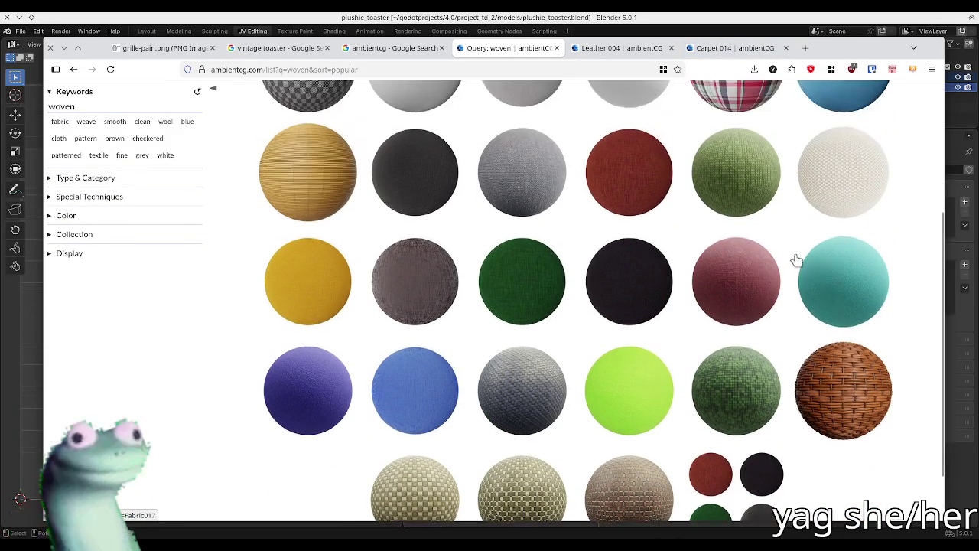
middle_click(410, 178)
scroll(432, 208, down, 1)
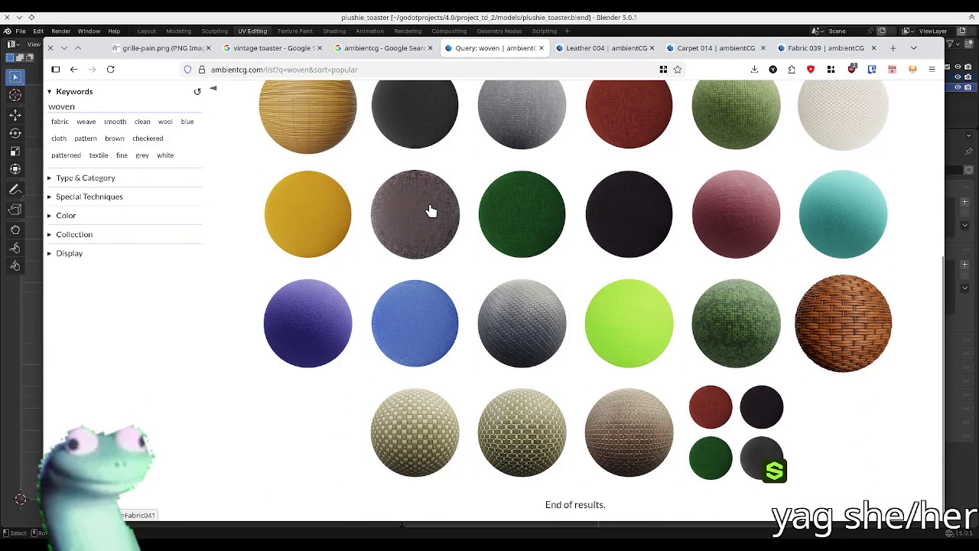
- Close the Leather 004 tab and return to the search results
key(ctrl+Tab)
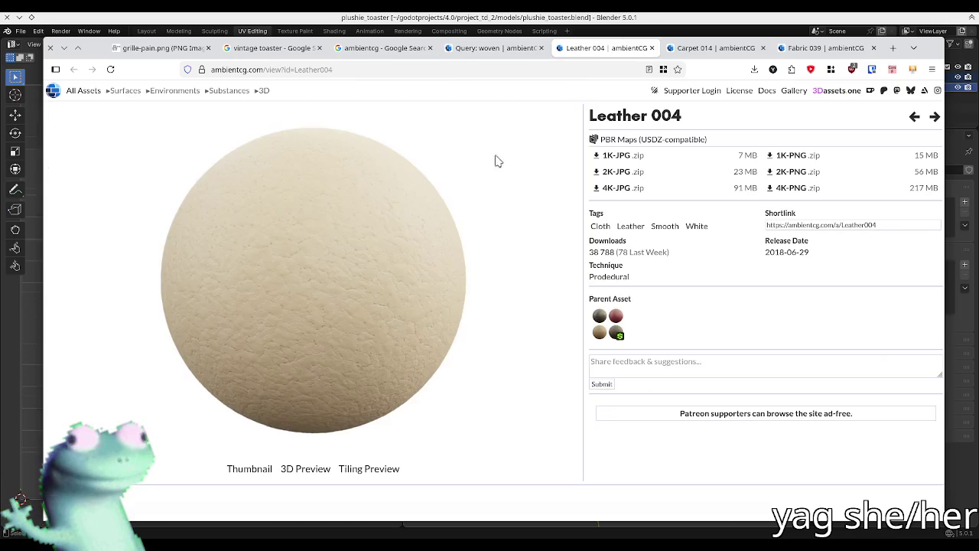
key(ctrl+w)
key(ctrl+shift+Tab)
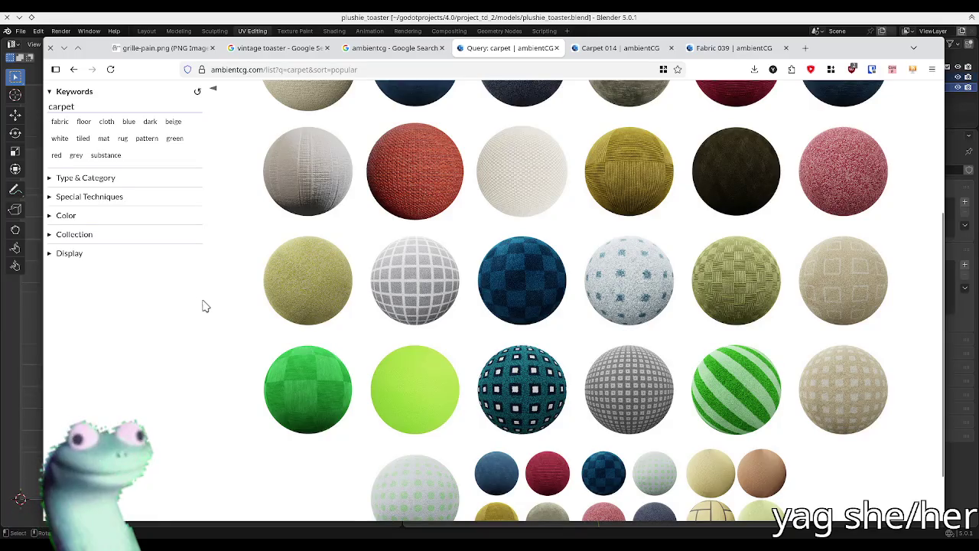
- Open Carpet 006, then list the children of its parent Carpet Substance 001
scroll(207, 305, down, 1)
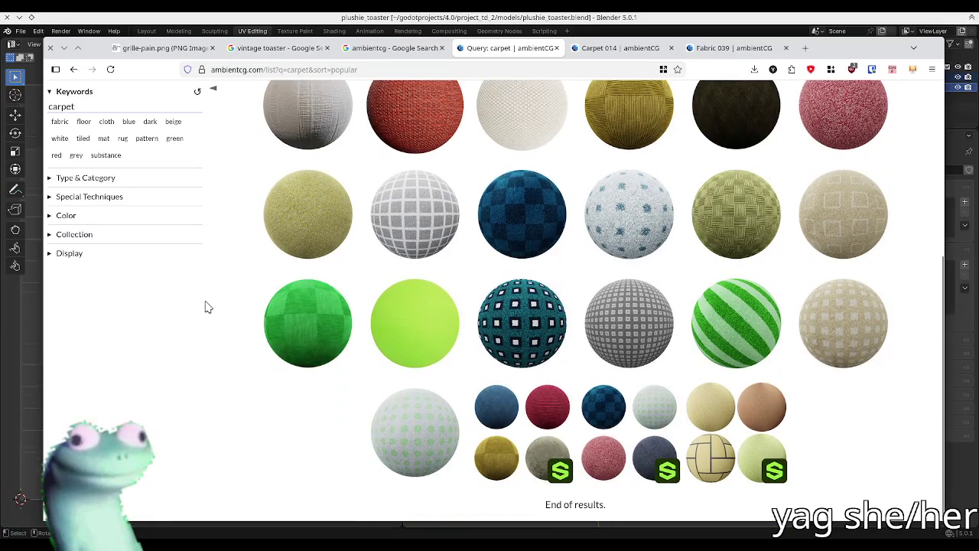
middle_click(525, 231)
click(589, 49)
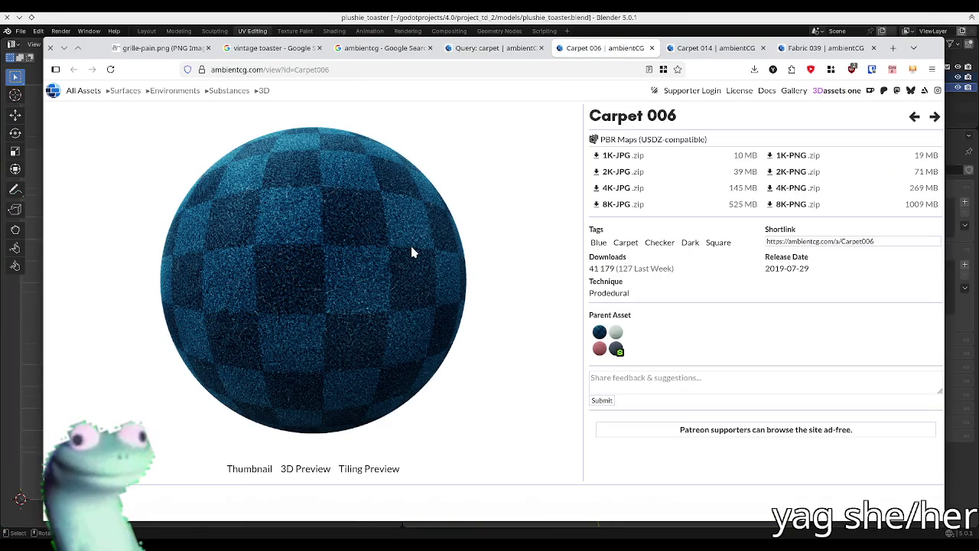
click(610, 334)
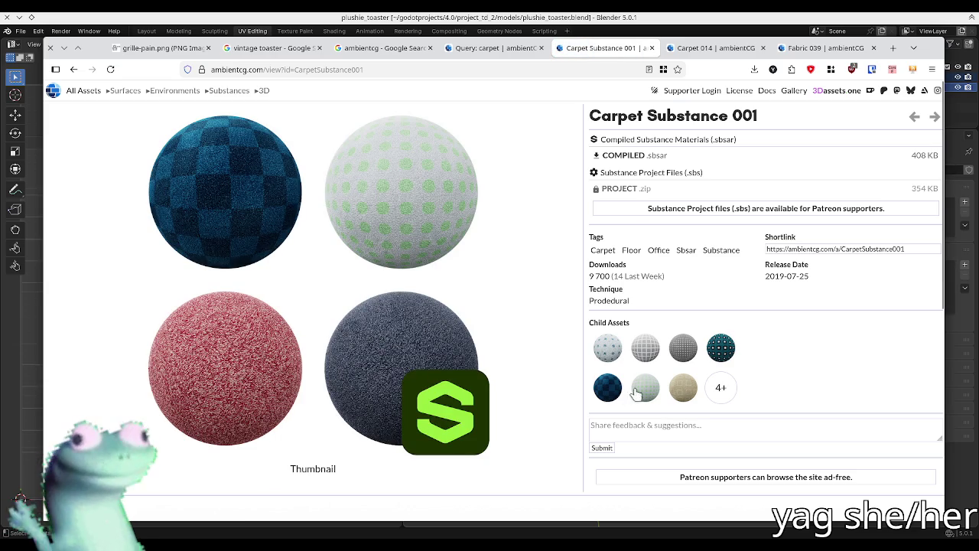
click(720, 388)
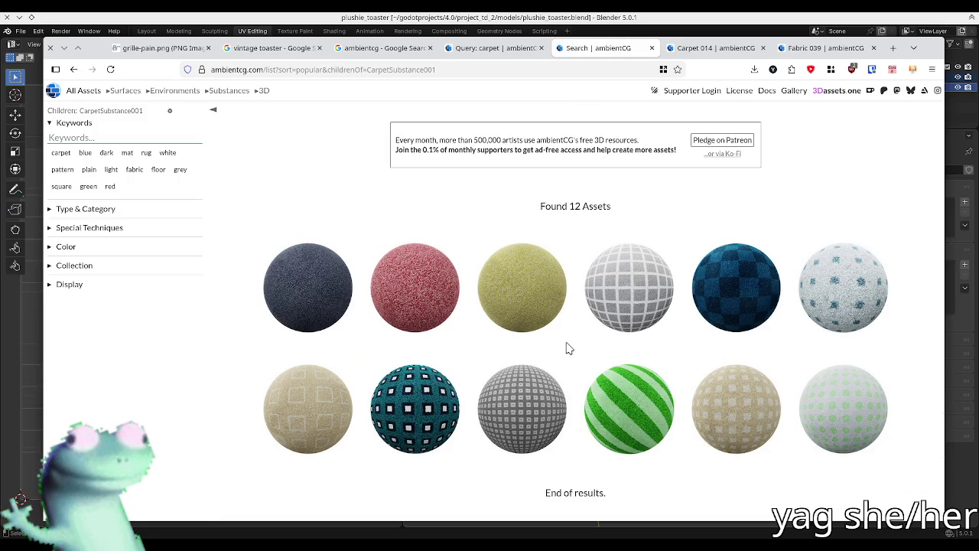
- Open Carpet 012, 011 and 015 in new tabs, ending on red Carpet 015
middle_click(304, 298)
click(640, 49)
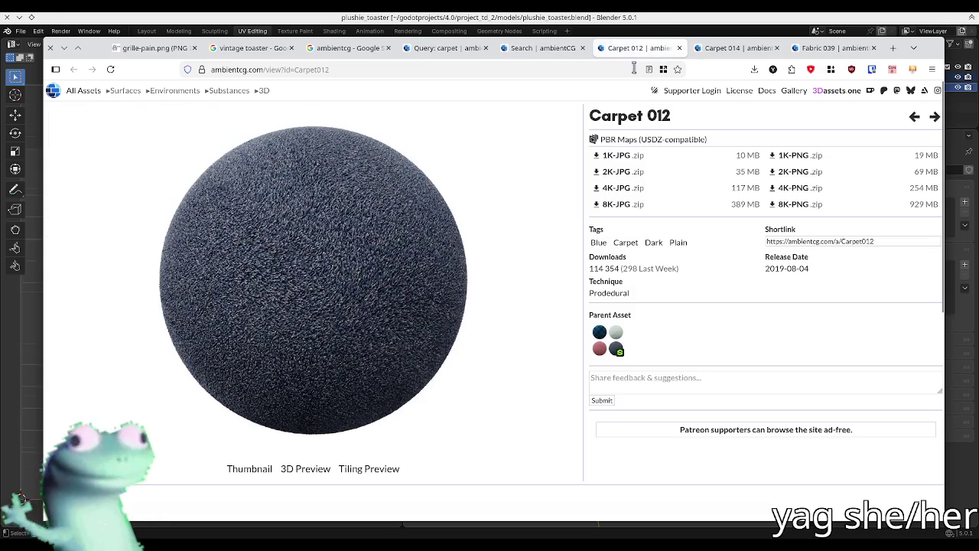
click(450, 47)
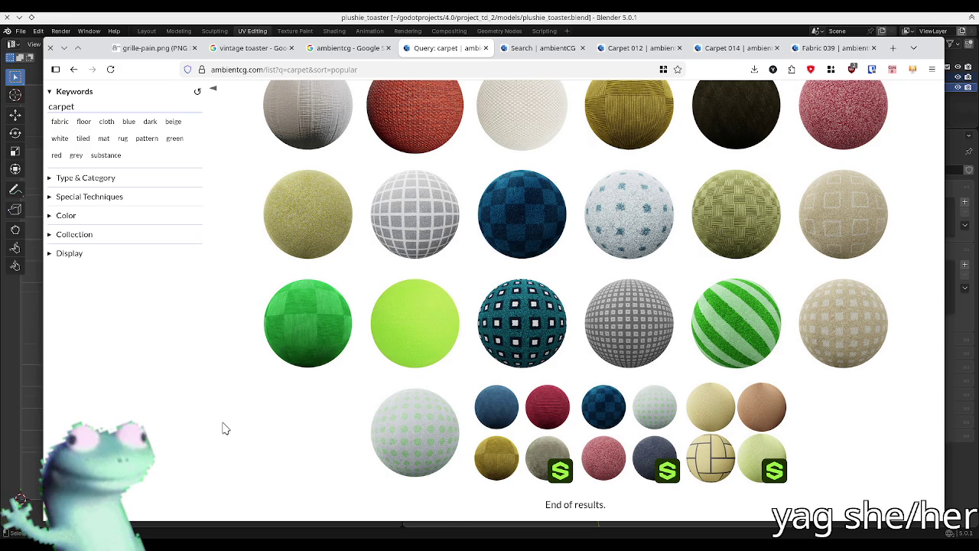
scroll(226, 428, up, 3)
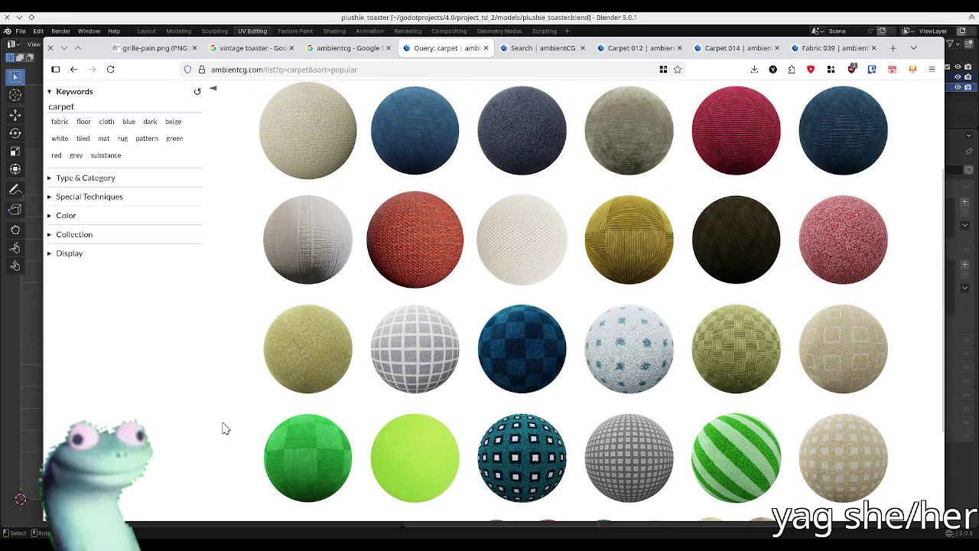
middle_click(311, 359)
click(486, 49)
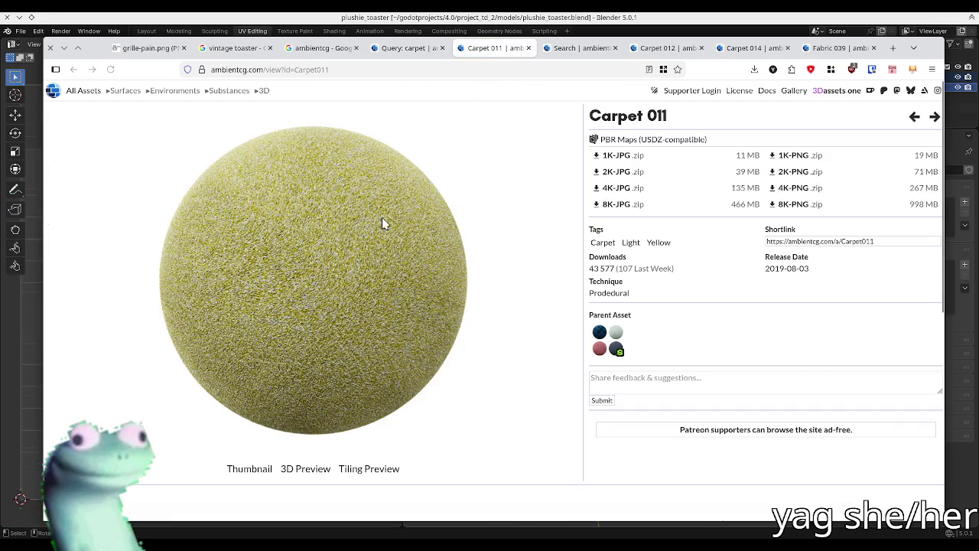
click(413, 49)
scroll(284, 213, up, 2)
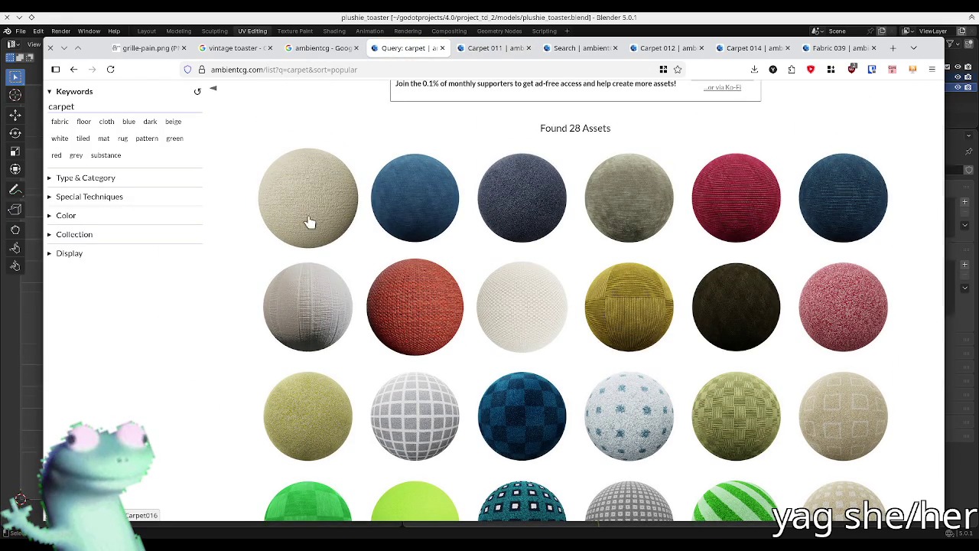
middle_click(428, 293)
click(455, 50)
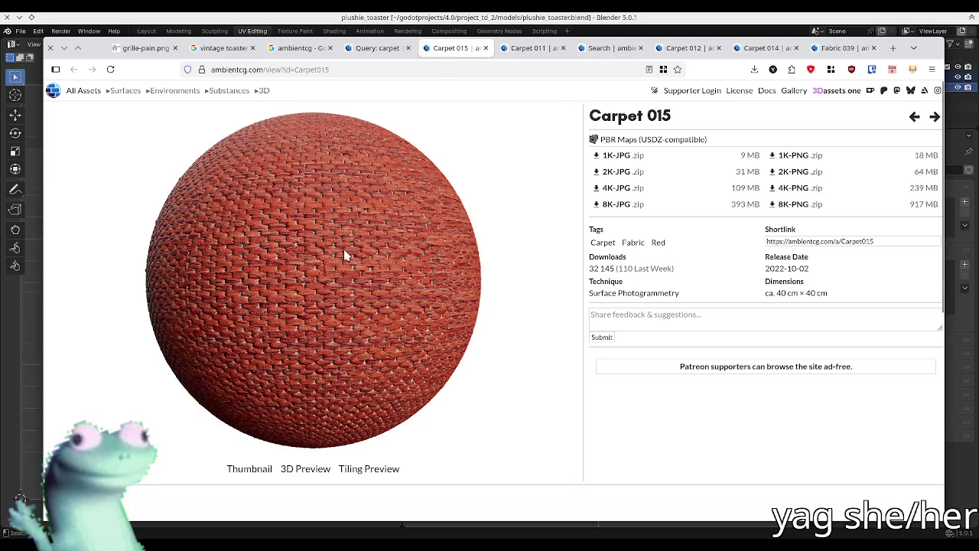
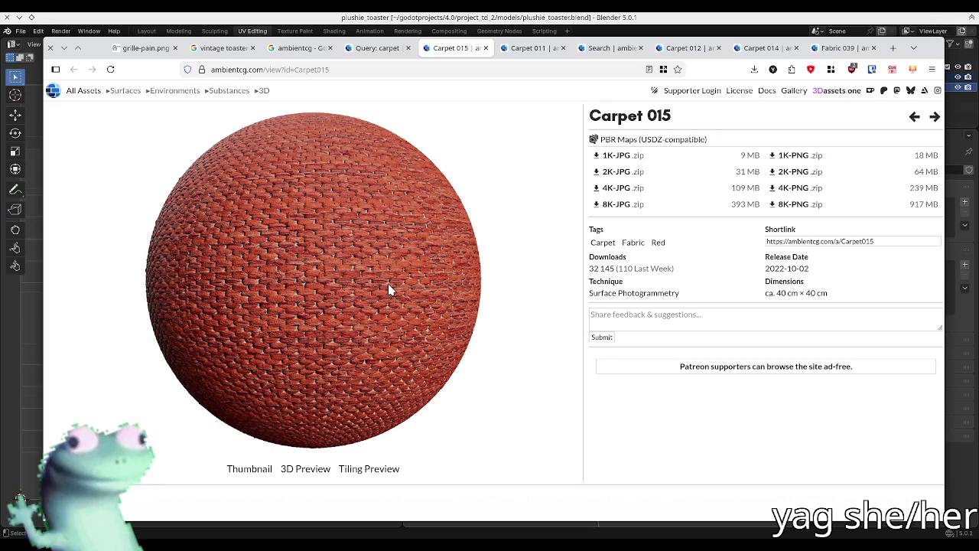
- Return from Blender to the ambientCG carpet search results
click(575, 28)
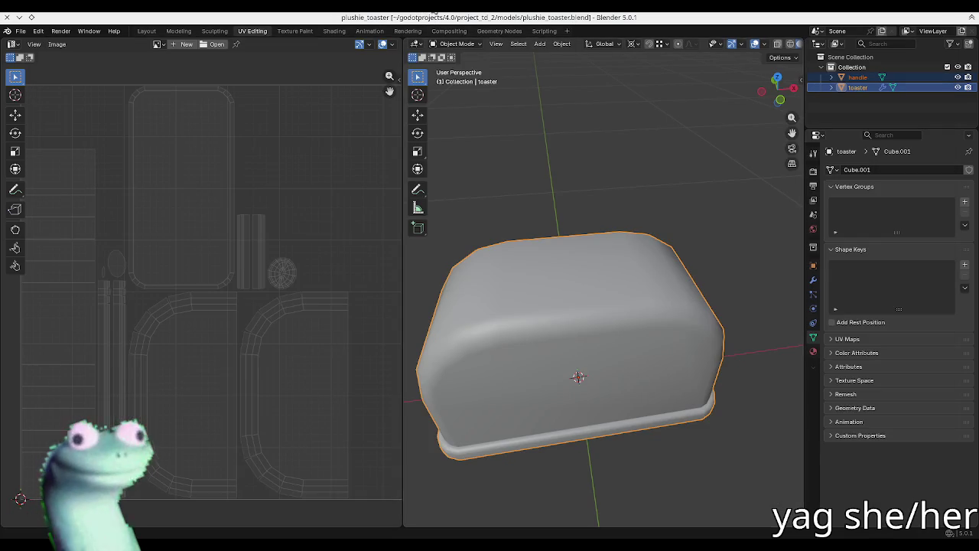
key(alt+Tab)
click(377, 48)
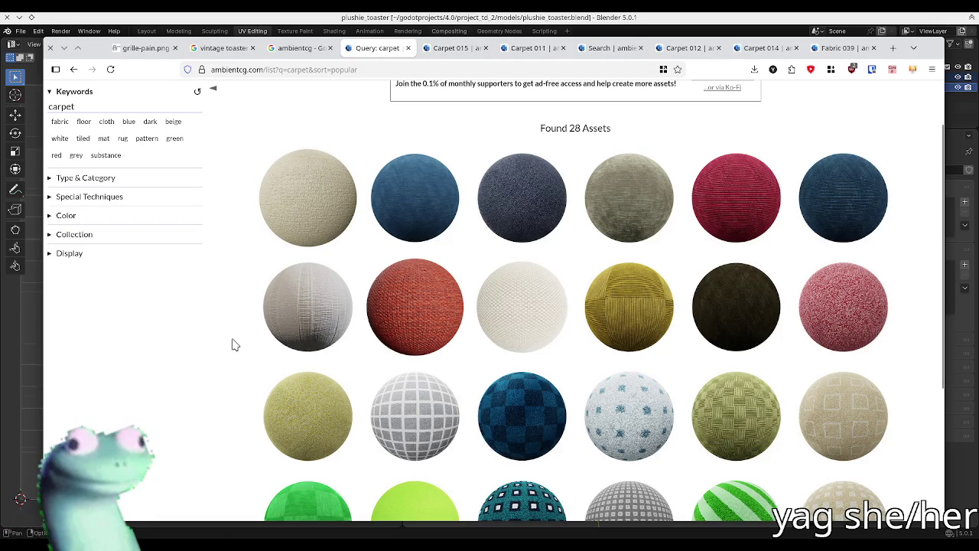
scroll(212, 352, up, 2)
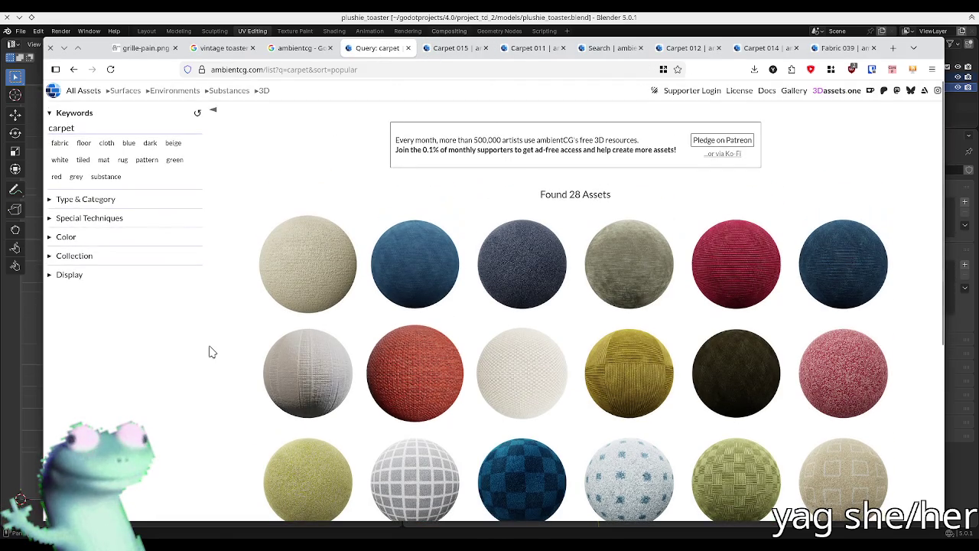
double_click(125, 124)
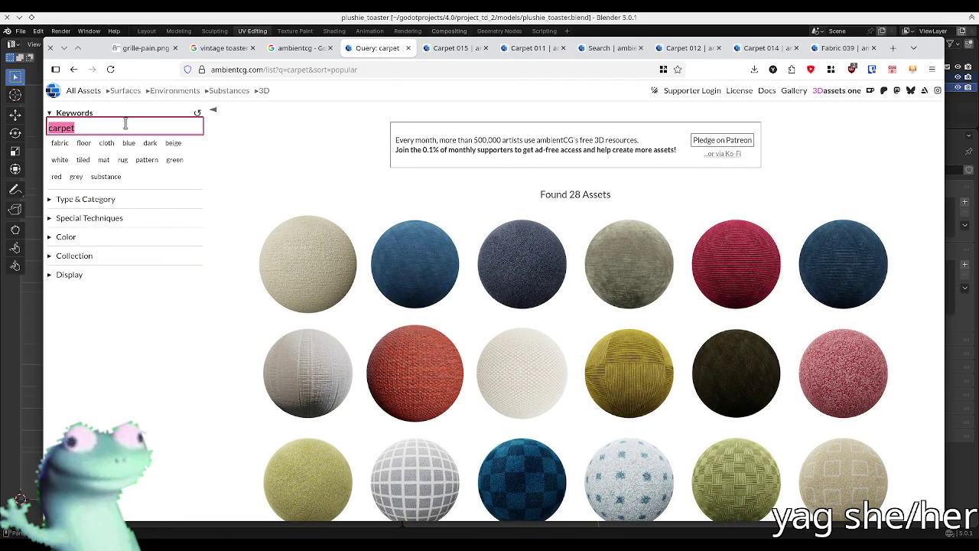
- Preview the Fabric 023 and Carpet 001 asset pages, then close both tabs
click(415, 256)
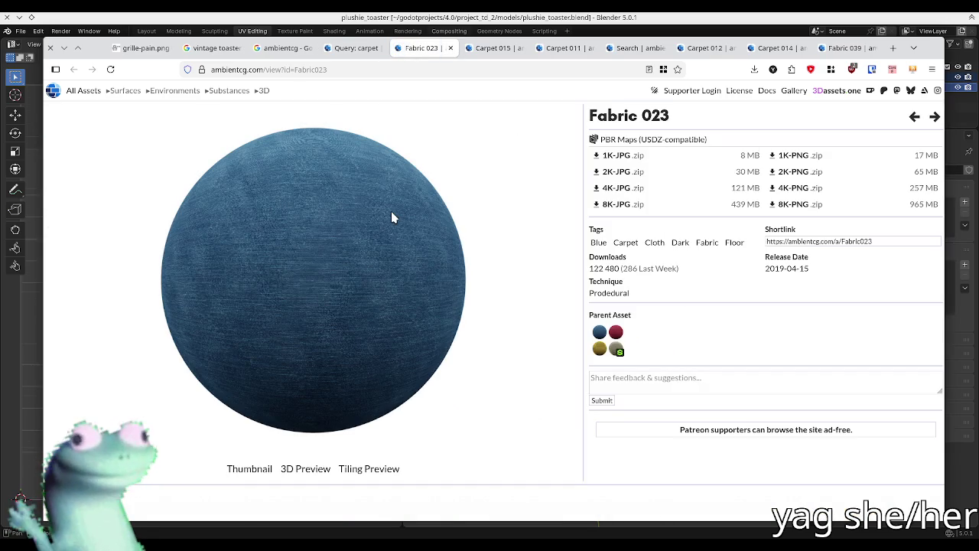
click(354, 47)
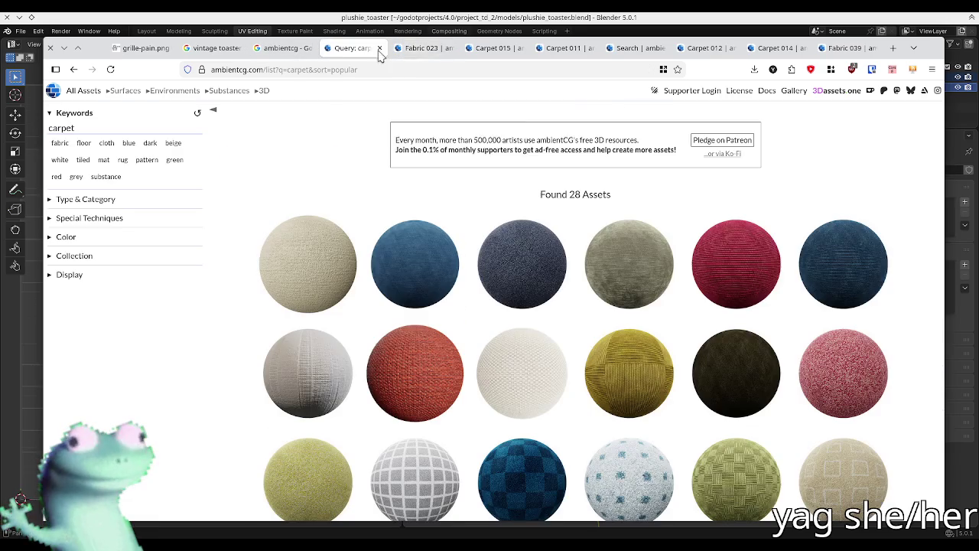
middle_click(426, 49)
scroll(583, 269, down, 2)
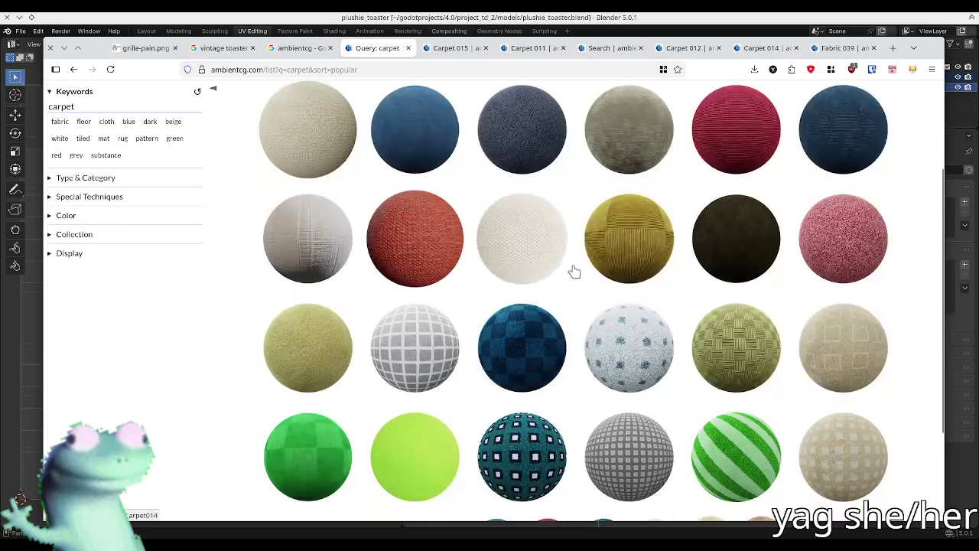
middle_click(317, 273)
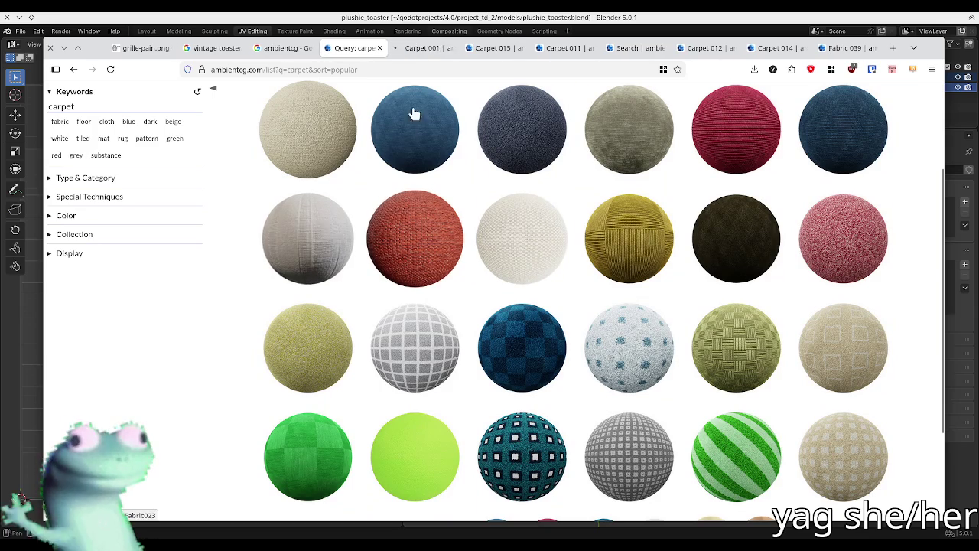
click(422, 48)
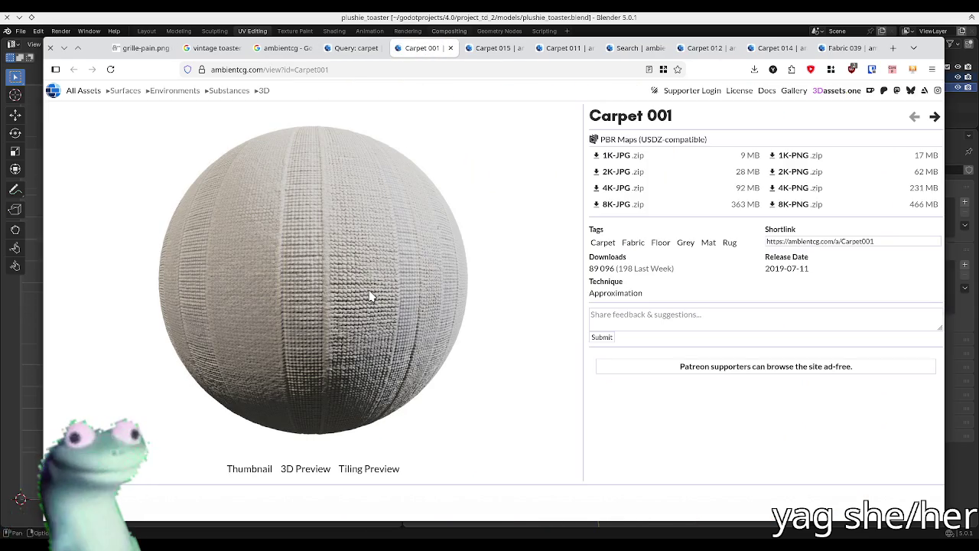
click(353, 47)
middle_click(438, 50)
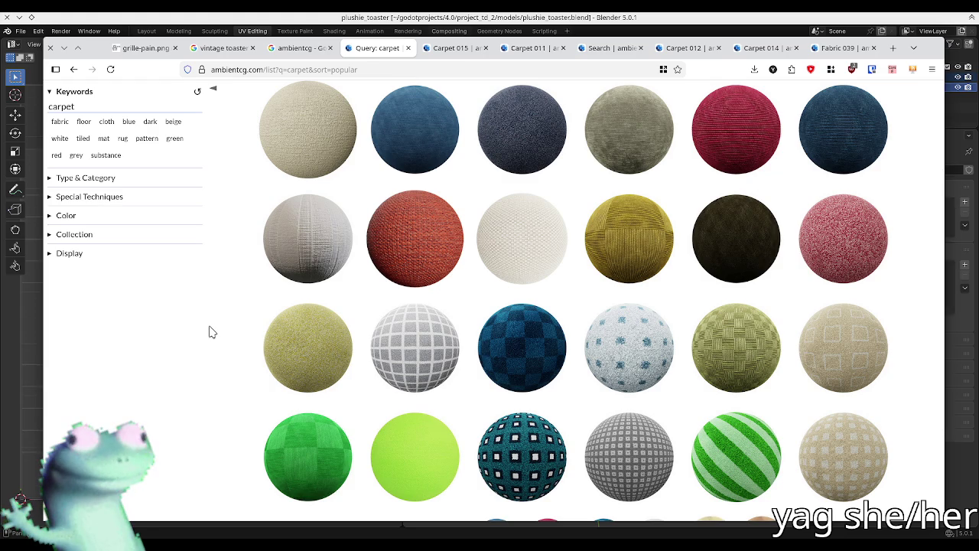
- Delete the 'carpet' keyword so the full list of 2737 assets shows
scroll(212, 332, down, 3)
scroll(211, 332, up, 5)
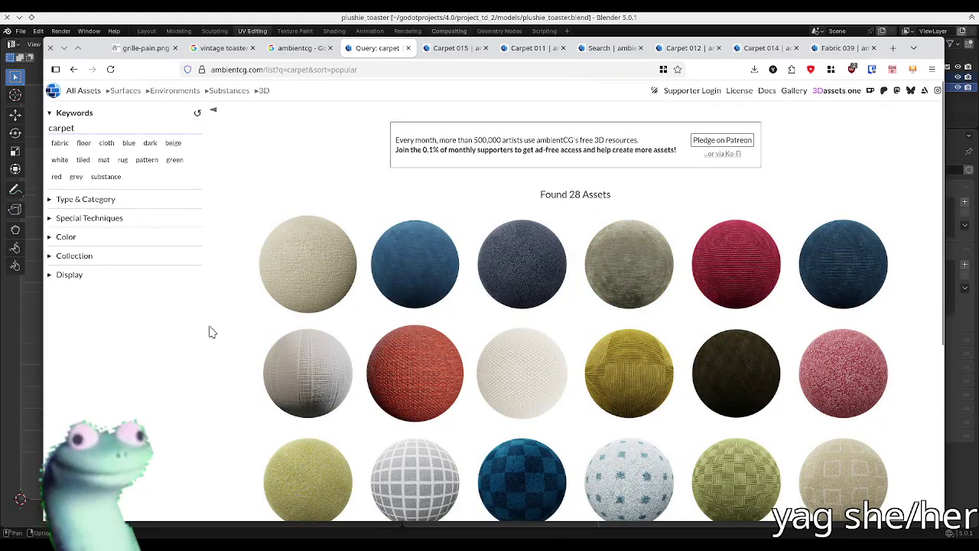
double_click(150, 124)
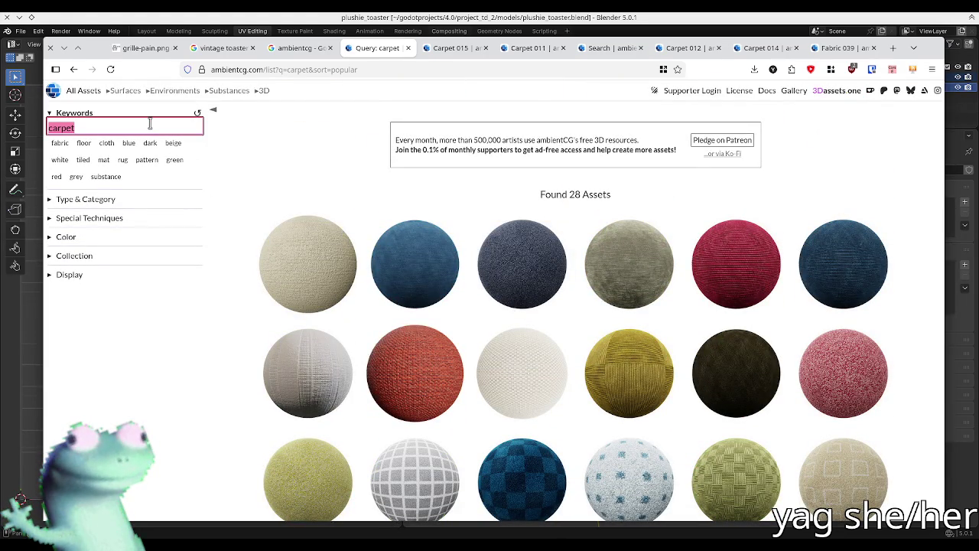
key(BackSpace)
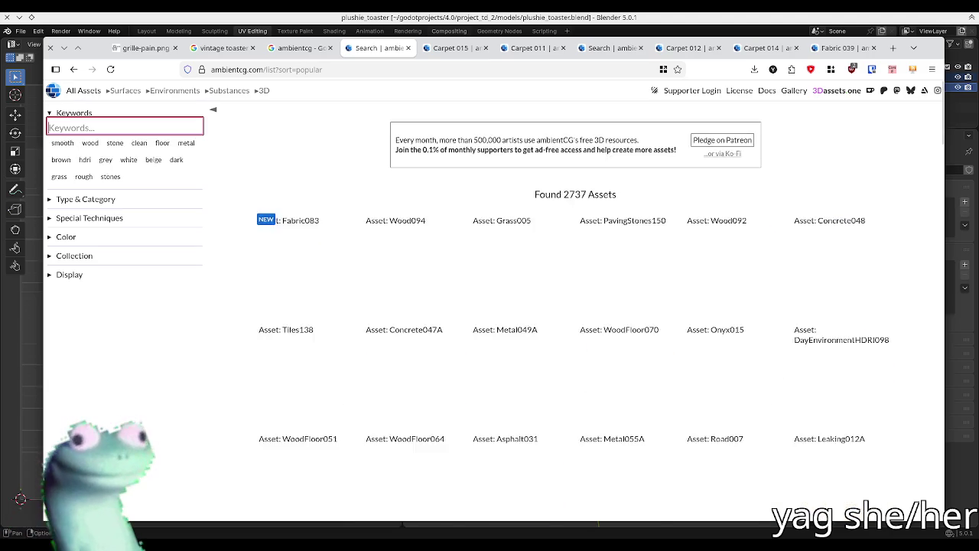
- Search ambientCG for 'fabric' and preview Fabric 030 in its own tab
text(fabric)
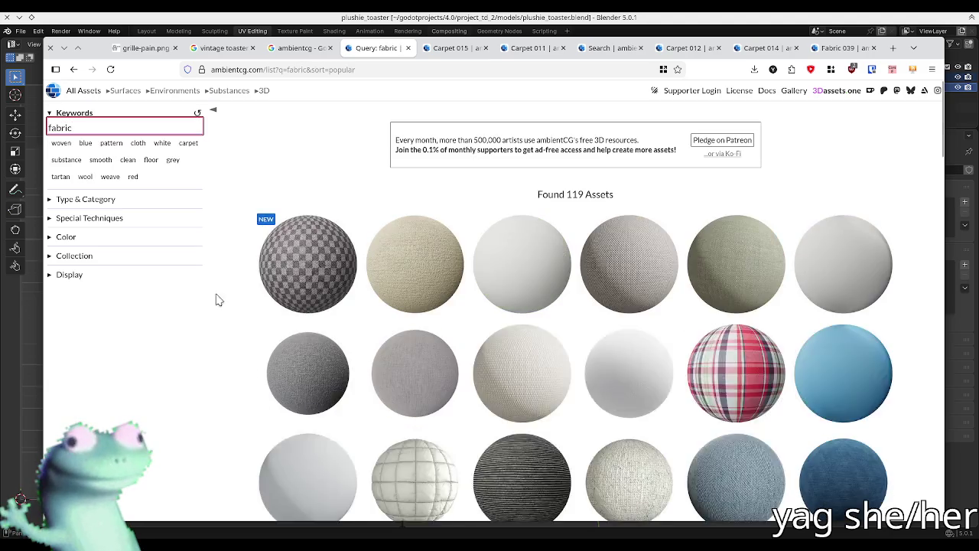
scroll(465, 263, down, 2)
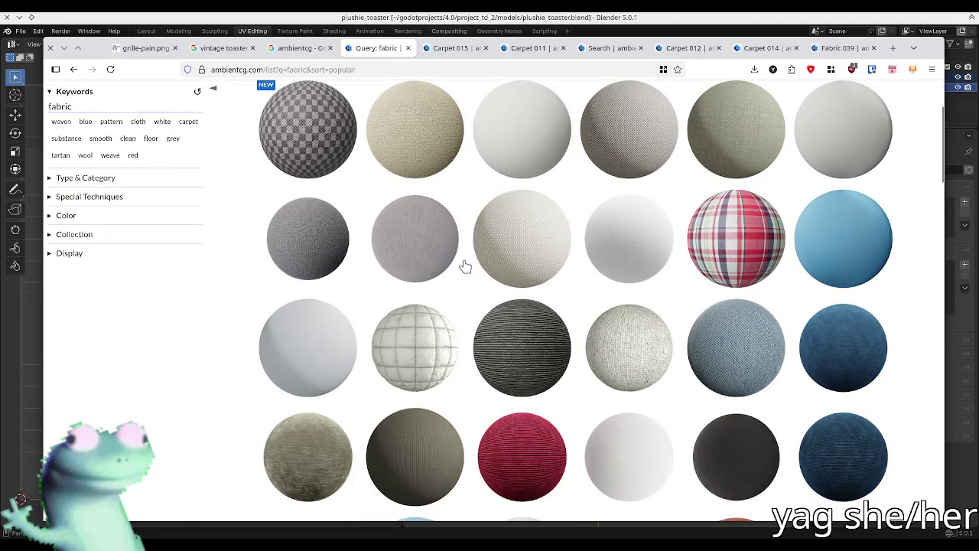
middle_click(318, 245)
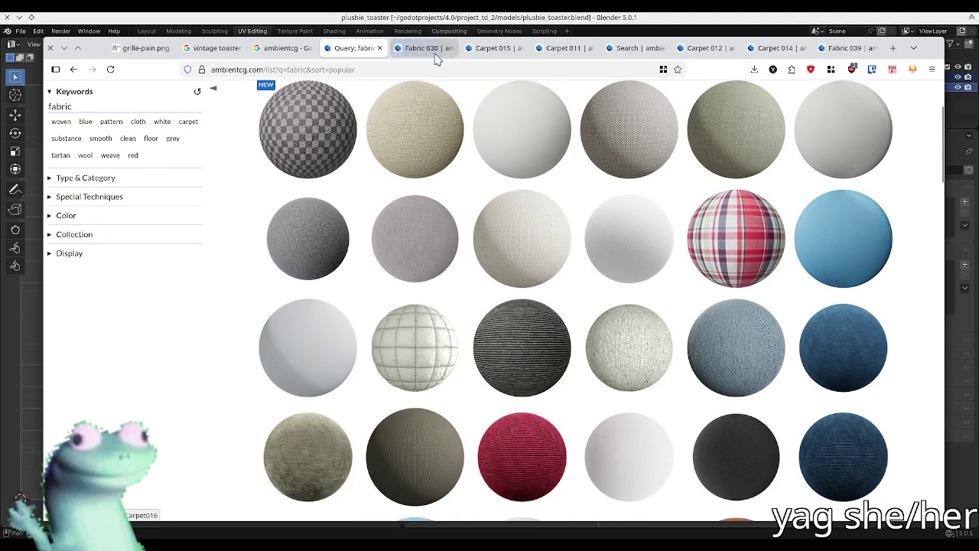
click(427, 48)
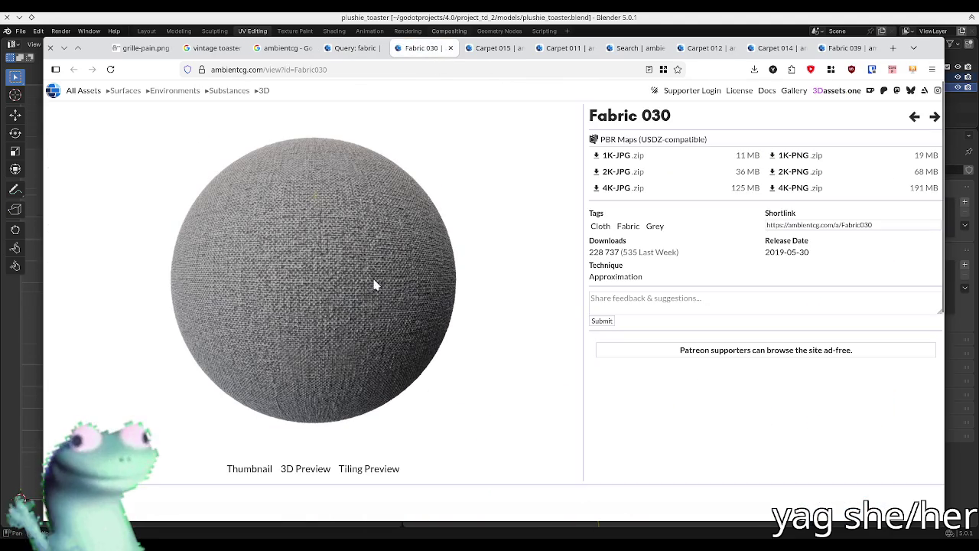
click(367, 51)
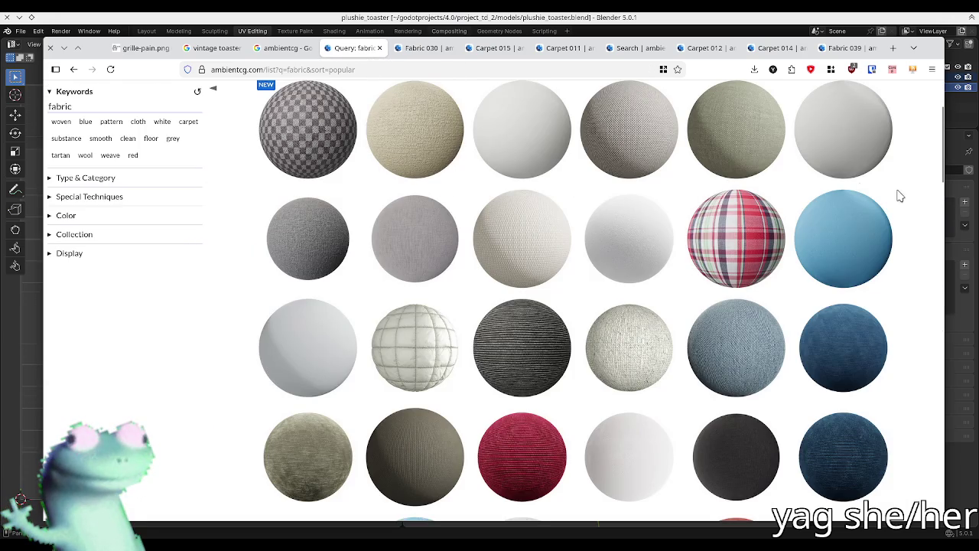
- Scroll down and preview Fabric 029 in a separate tab
scroll(895, 195, down, 2)
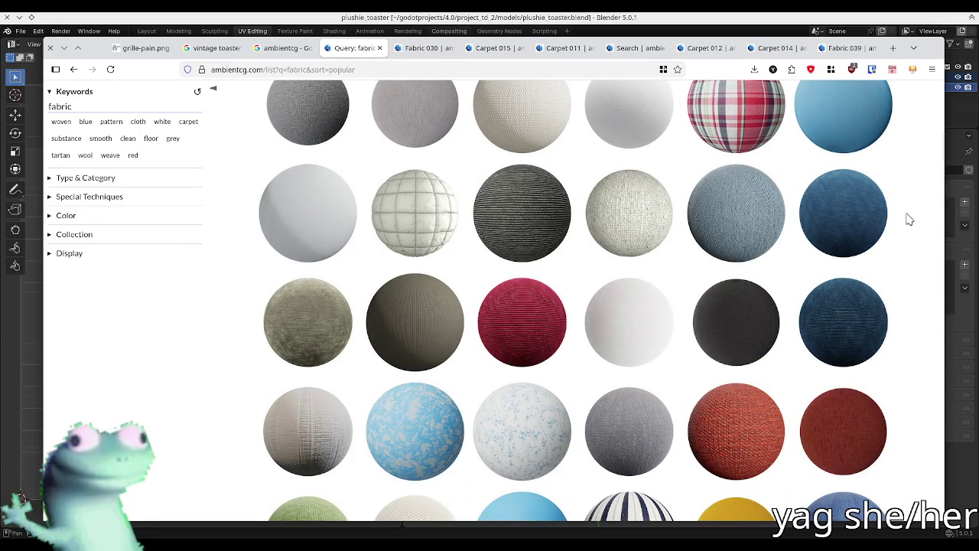
scroll(909, 219, down, 1)
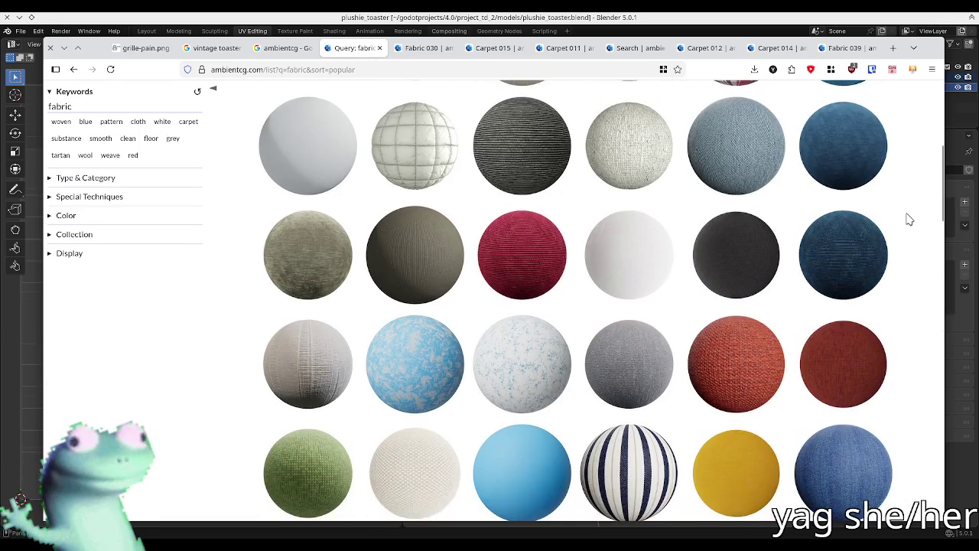
scroll(909, 219, down, 2)
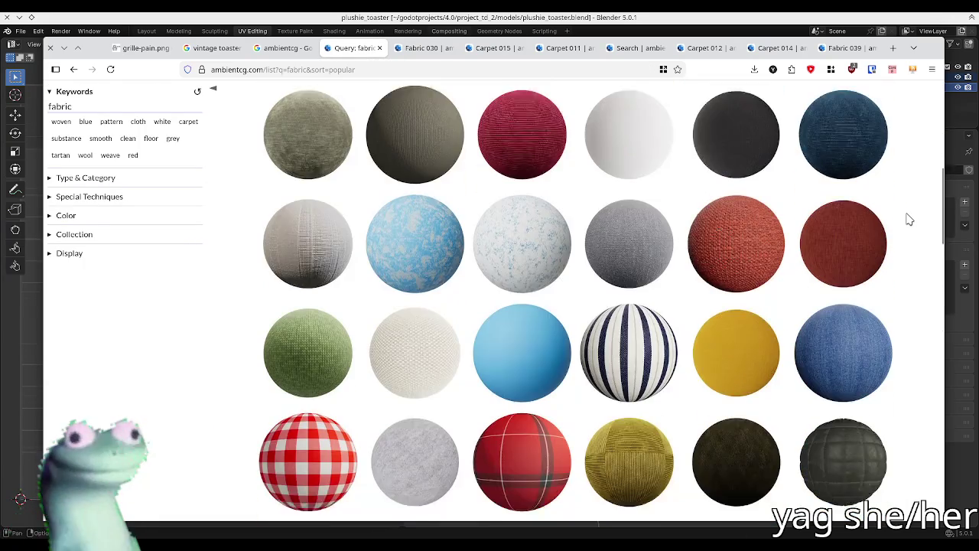
scroll(909, 219, down, 1)
scroll(909, 220, down, 1)
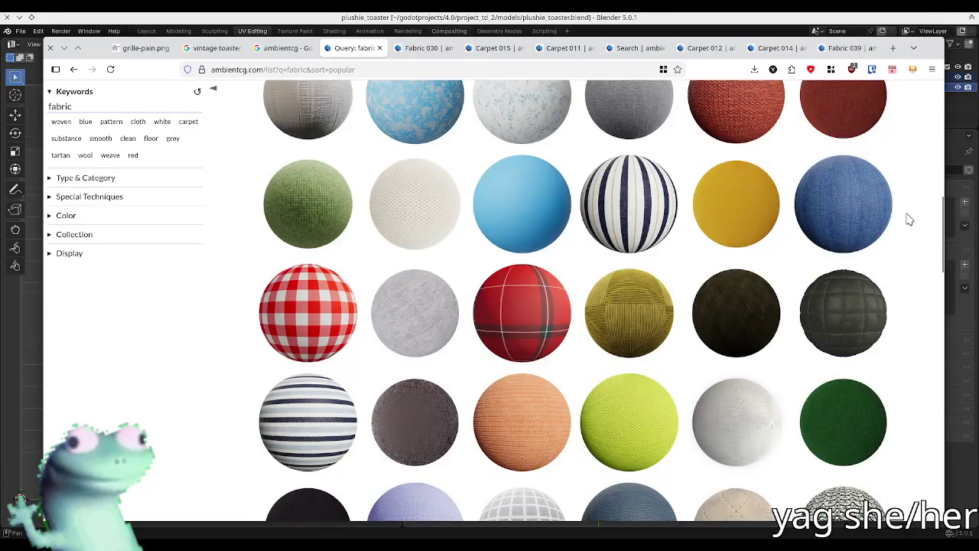
scroll(740, 225, down, 2)
middle_click(740, 204)
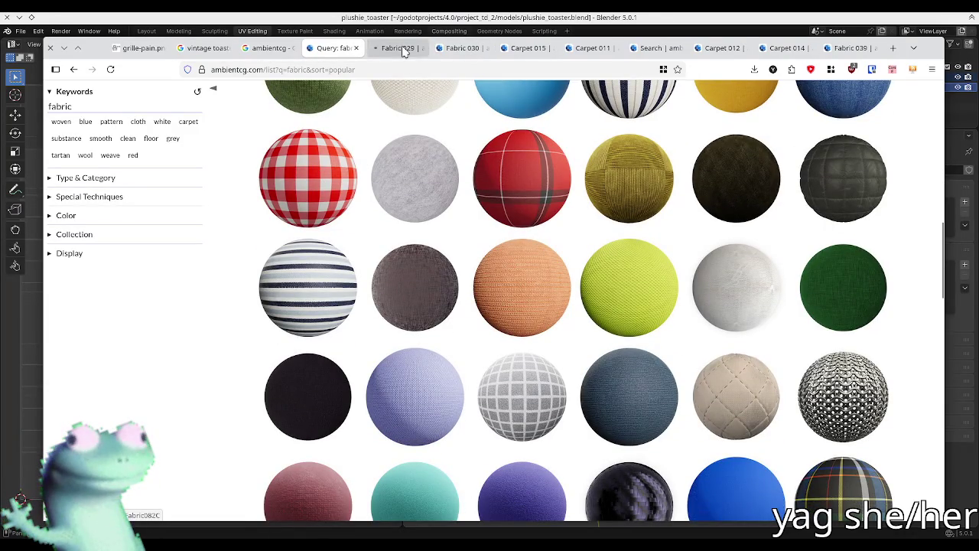
click(377, 48)
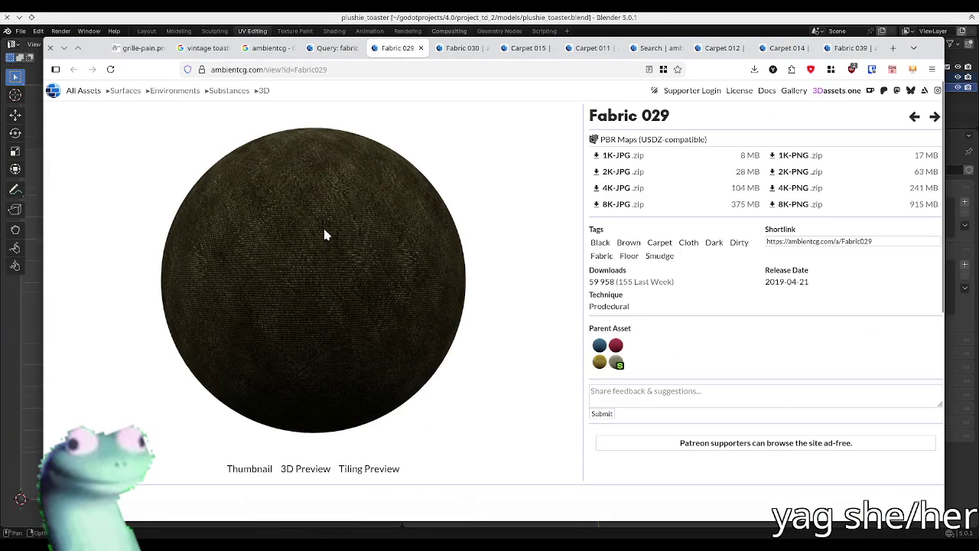
click(333, 47)
- Preview Fabric 042 in a separate tab
scroll(197, 291, down, 1)
scroll(197, 291, down, 2)
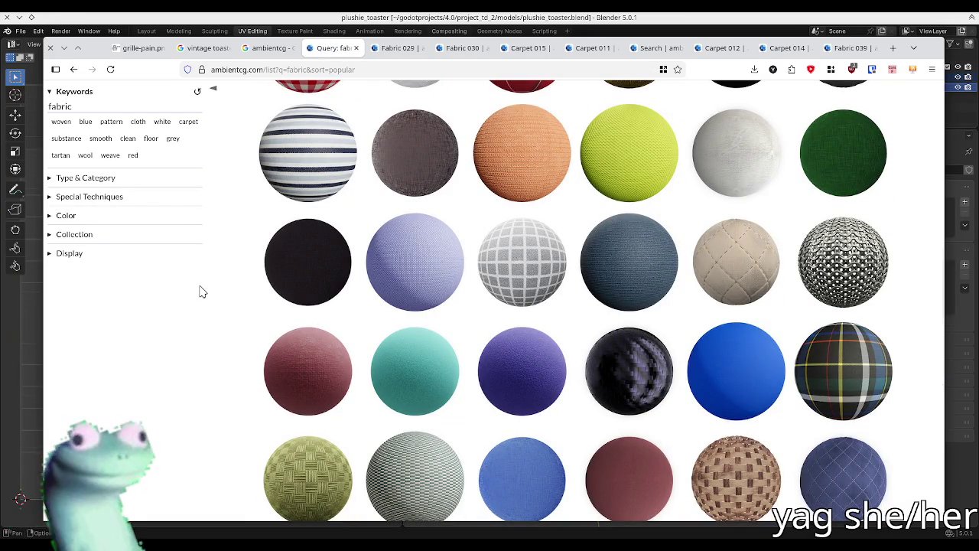
middle_click(328, 264)
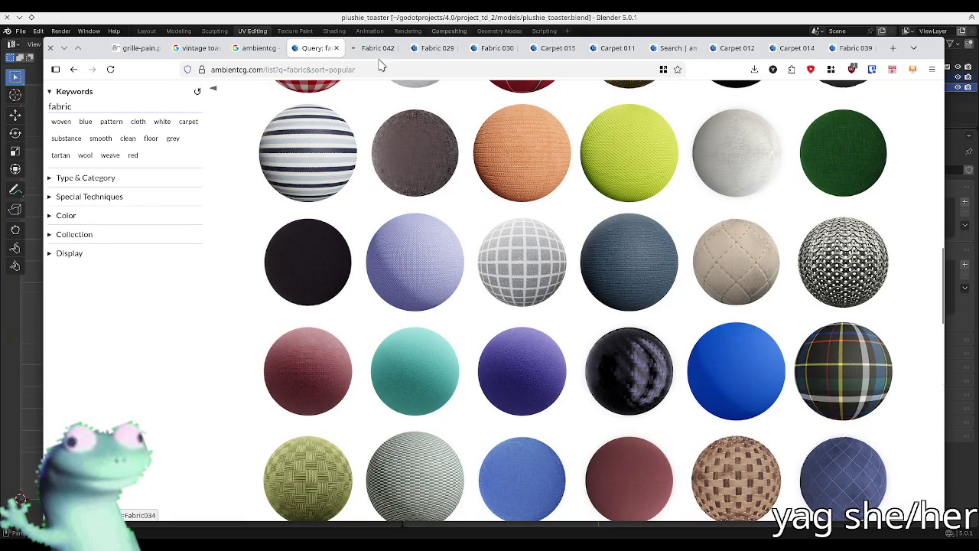
click(375, 50)
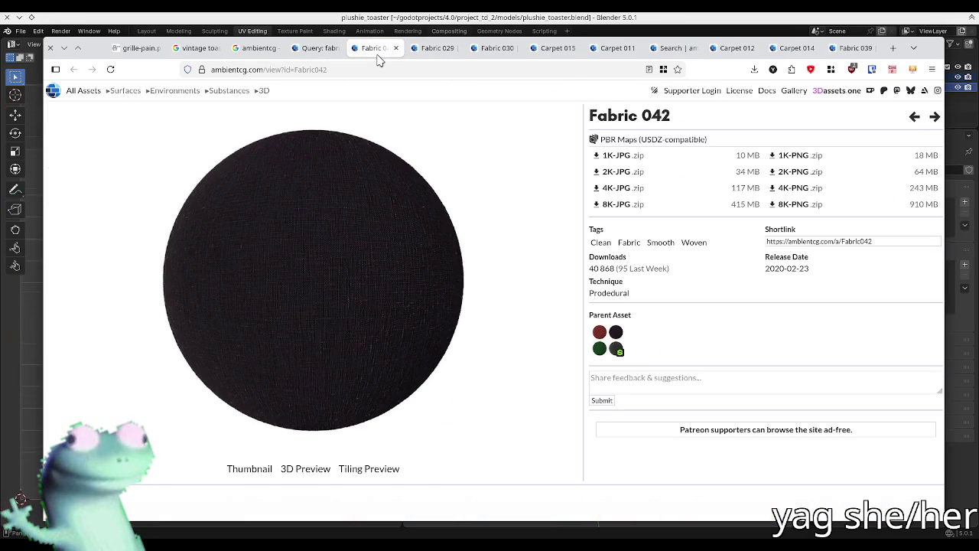
click(306, 50)
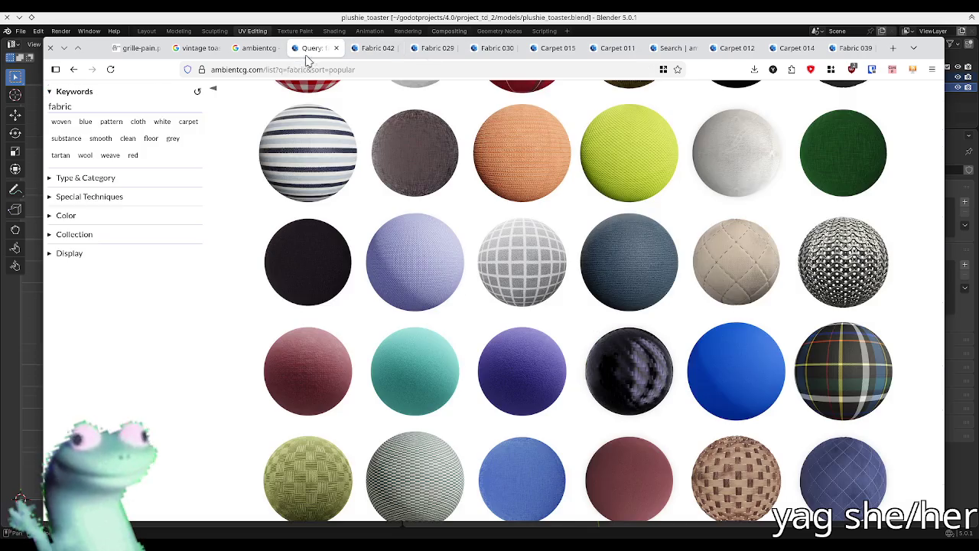
- Scroll further down and open the grey fuzzy Fabric 043 in its own tab
scroll(180, 318, down, 1)
scroll(180, 318, down, 1)
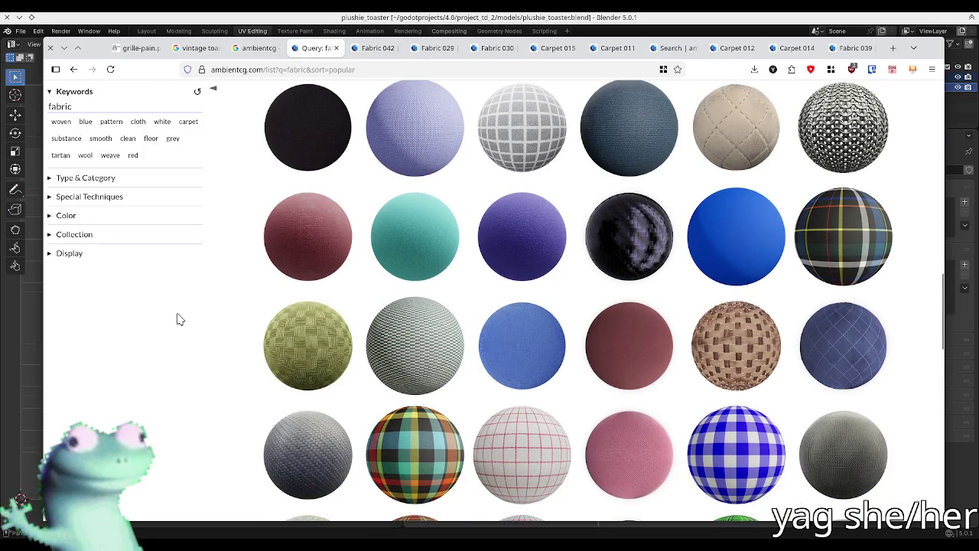
scroll(180, 319, down, 1)
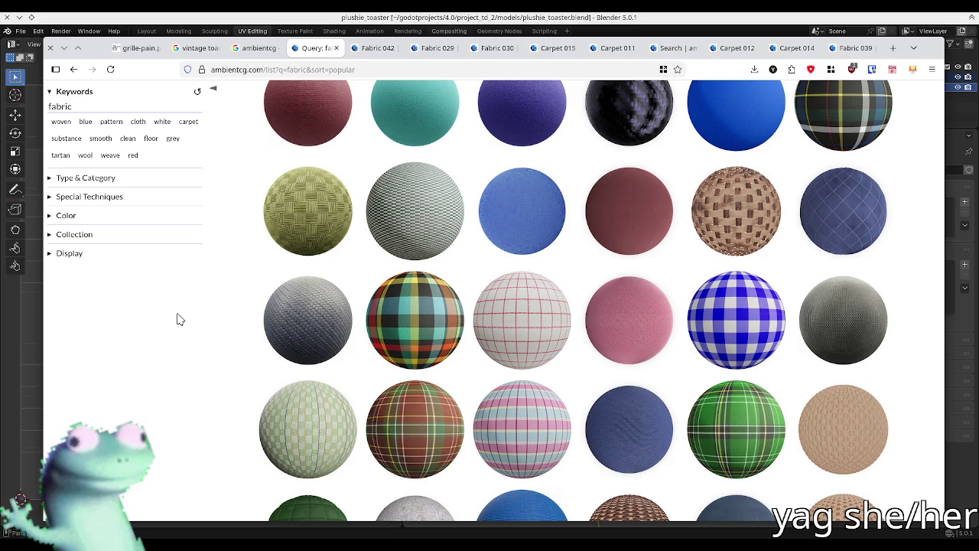
scroll(177, 319, down, 1)
scroll(180, 319, down, 1)
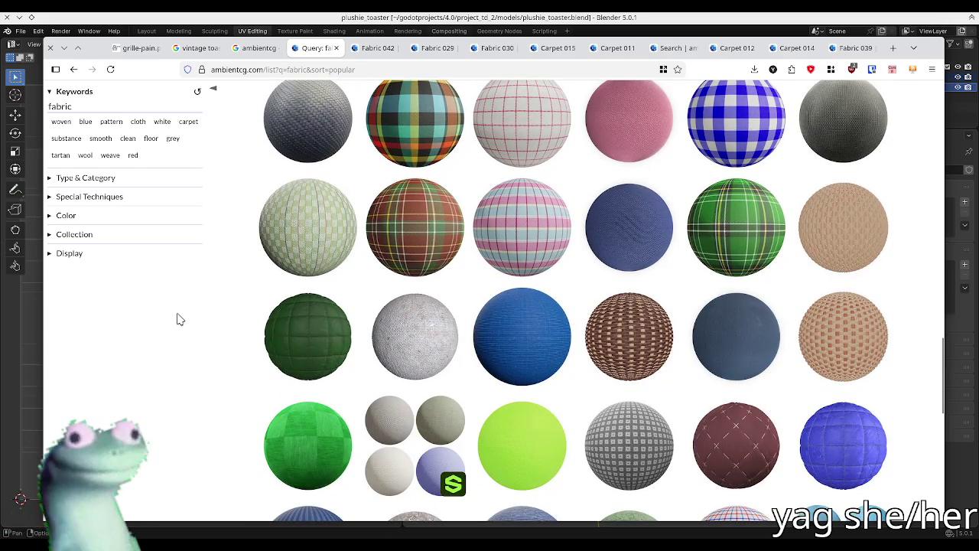
scroll(189, 319, down, 1)
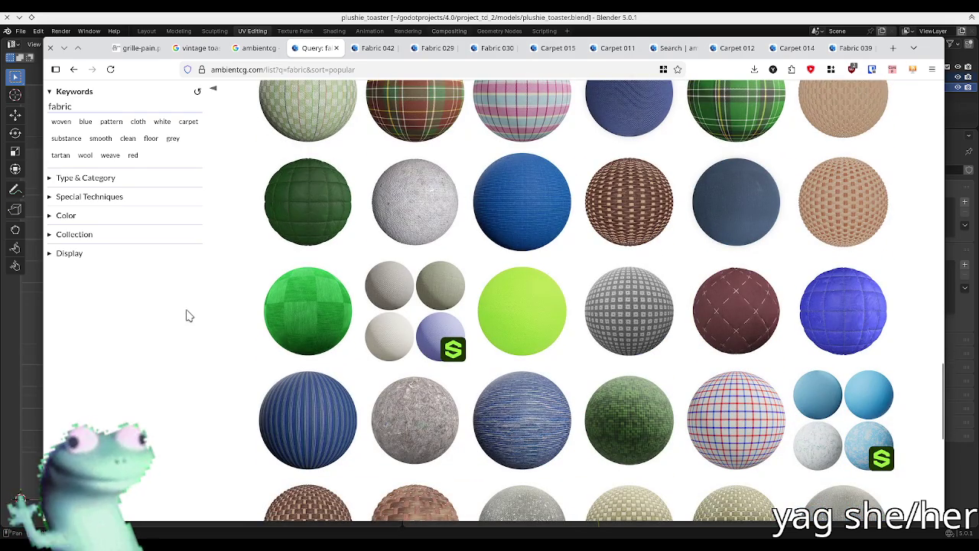
scroll(189, 315, down, 1)
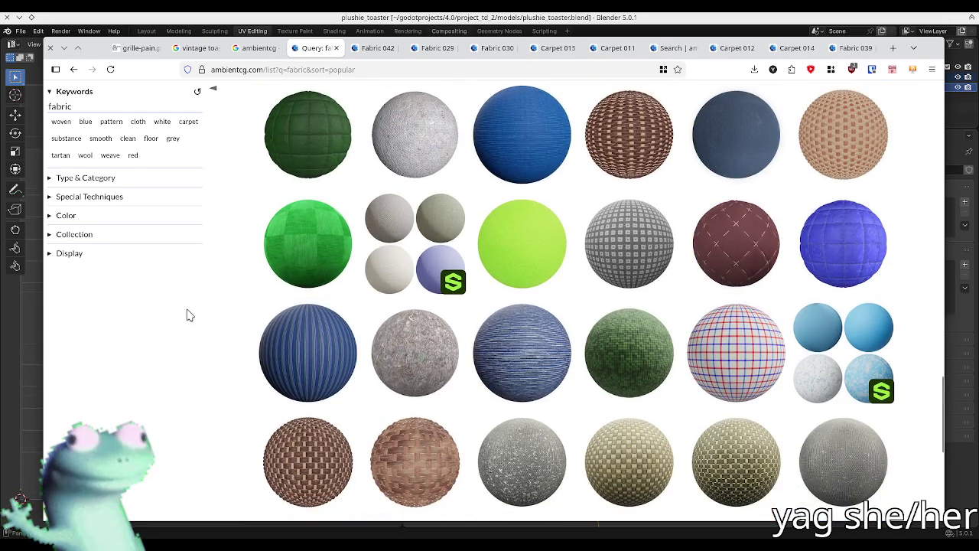
scroll(189, 315, down, 1)
scroll(189, 315, down, 1)
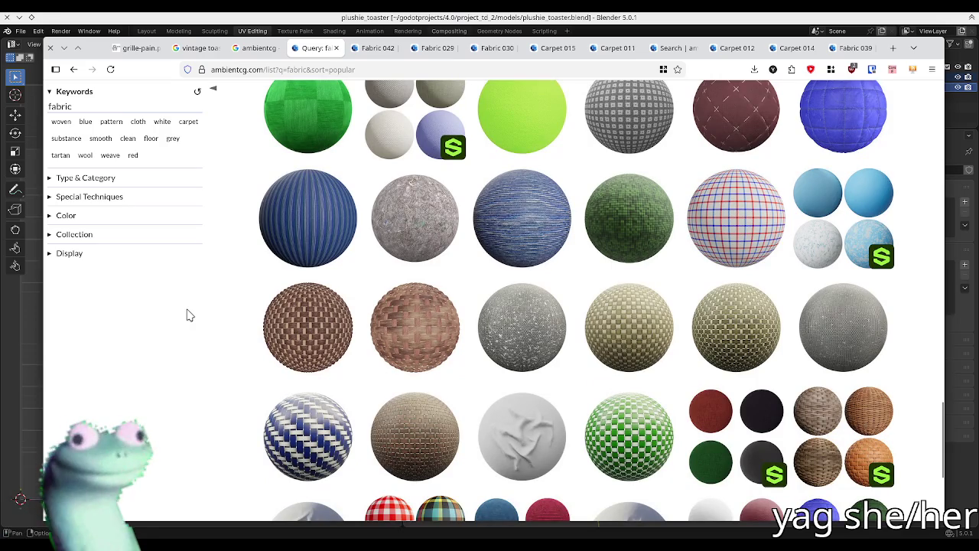
middle_click(394, 241)
click(361, 54)
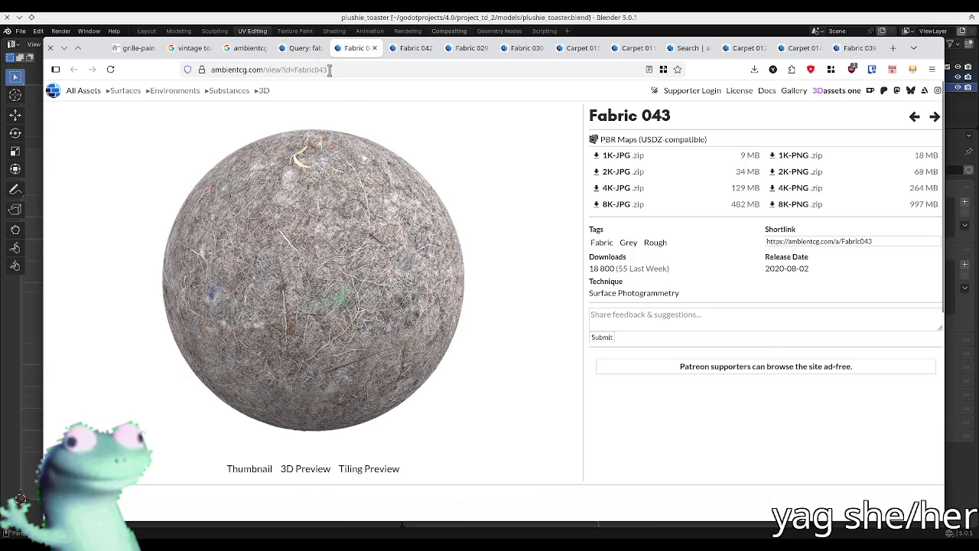
click(302, 47)
- Select the 'fabric' keyword in the search field
scroll(183, 341, down, 3)
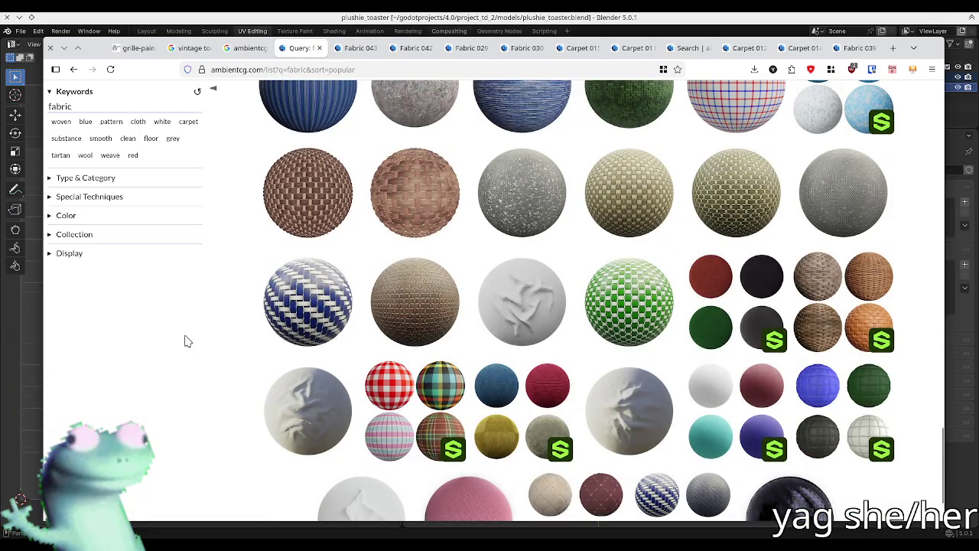
scroll(184, 342, up, 2)
double_click(150, 106)
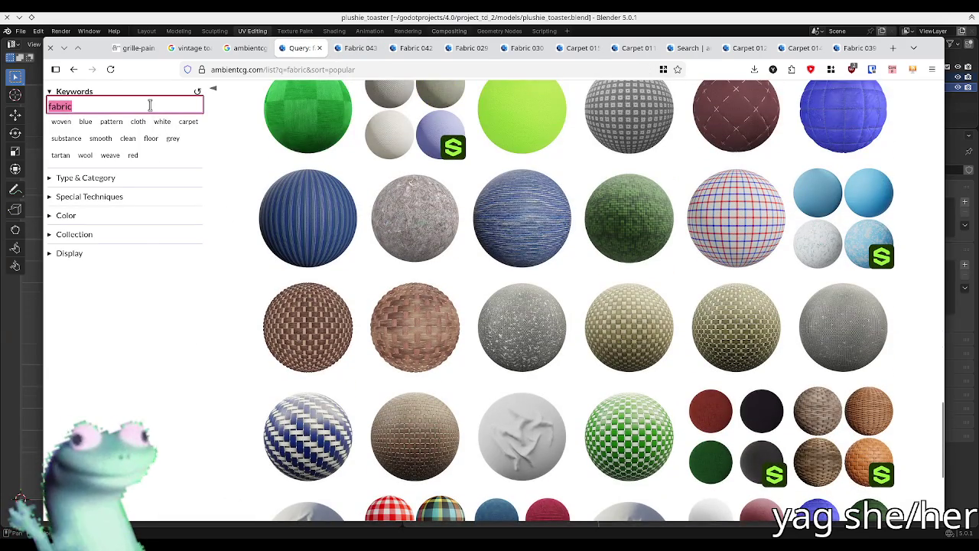
text(v)
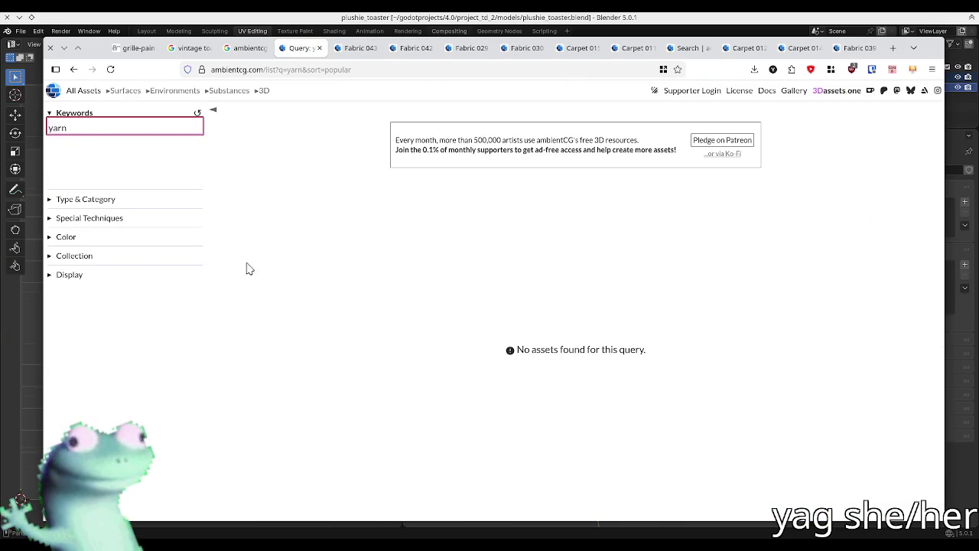
key(alt+Left)
key(alt+Right)
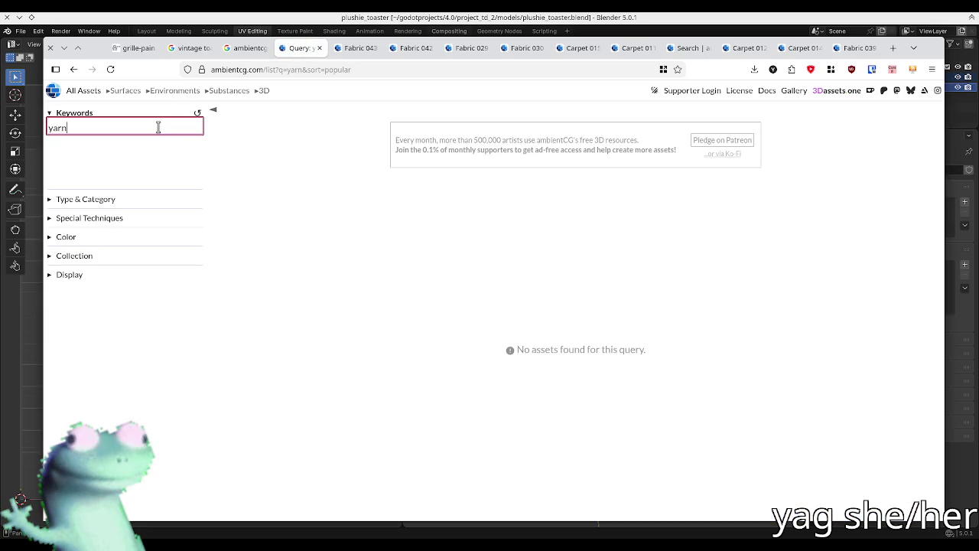
double_click(159, 127)
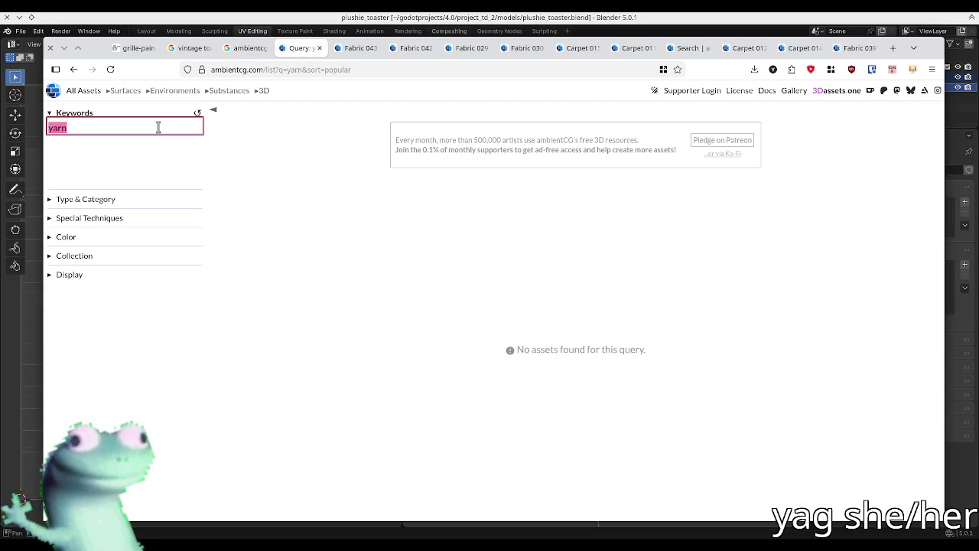
text(fabric)
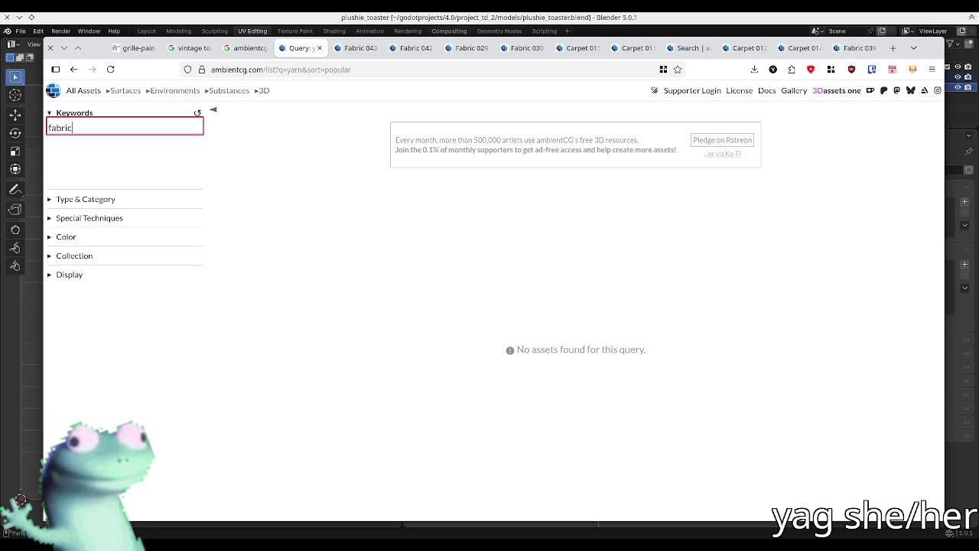
click(317, 160)
click(159, 123)
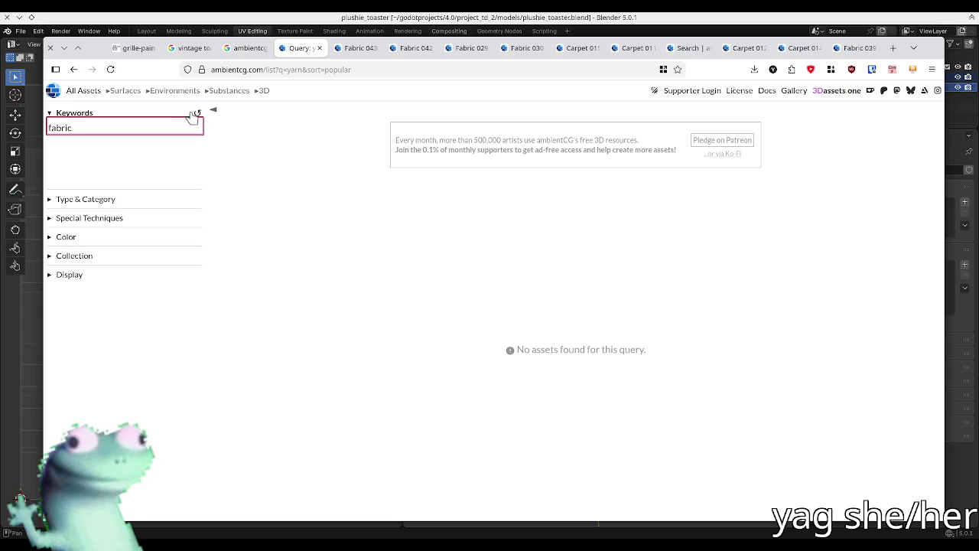
click(195, 113)
click(187, 115)
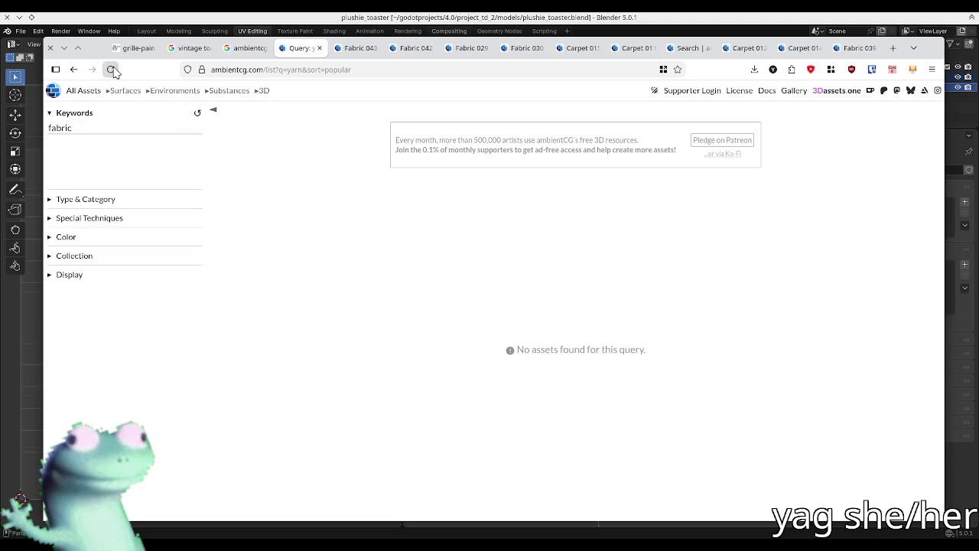
click(53, 90)
click(336, 330)
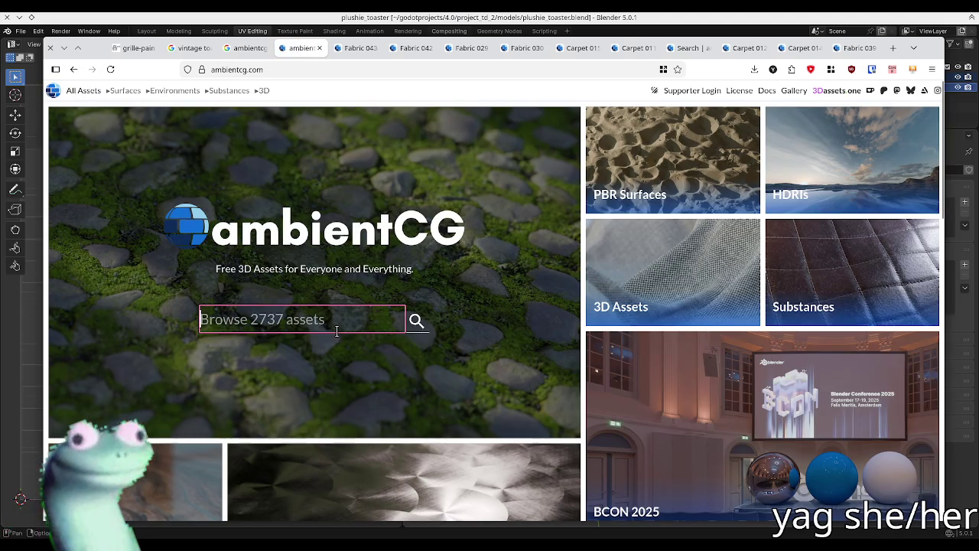
text(fabric)
key(Return)
scroll(367, 317, down, 5)
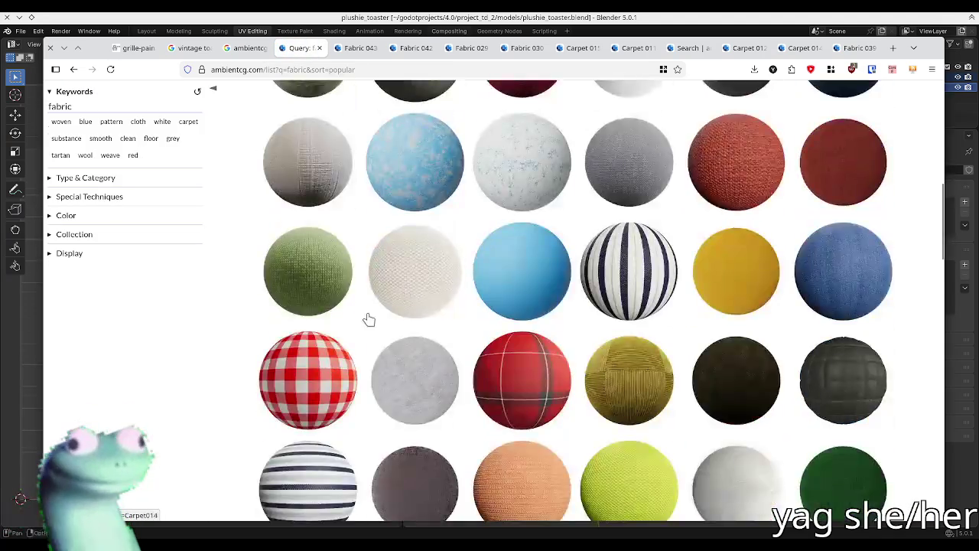
scroll(263, 339, down, 5)
scroll(225, 346, down, 5)
scroll(227, 346, down, 2)
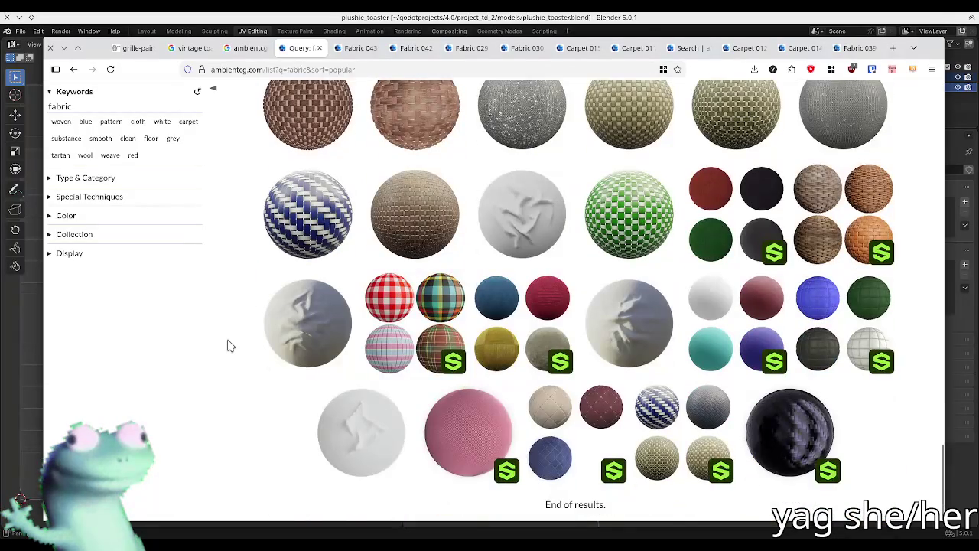
scroll(240, 354, up, 3)
scroll(240, 356, up, 2)
scroll(239, 356, up, 2)
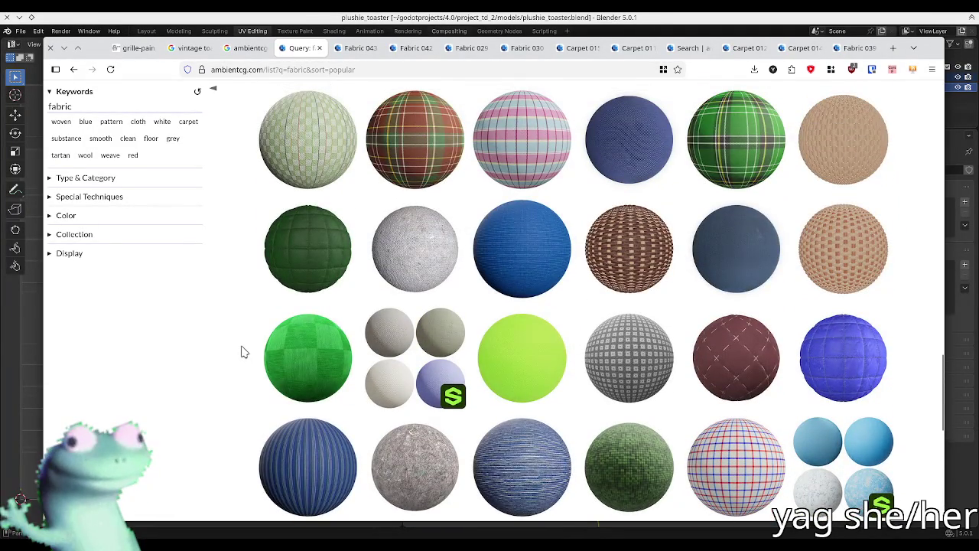
scroll(243, 352, up, 1)
scroll(240, 355, up, 1)
scroll(239, 357, up, 1)
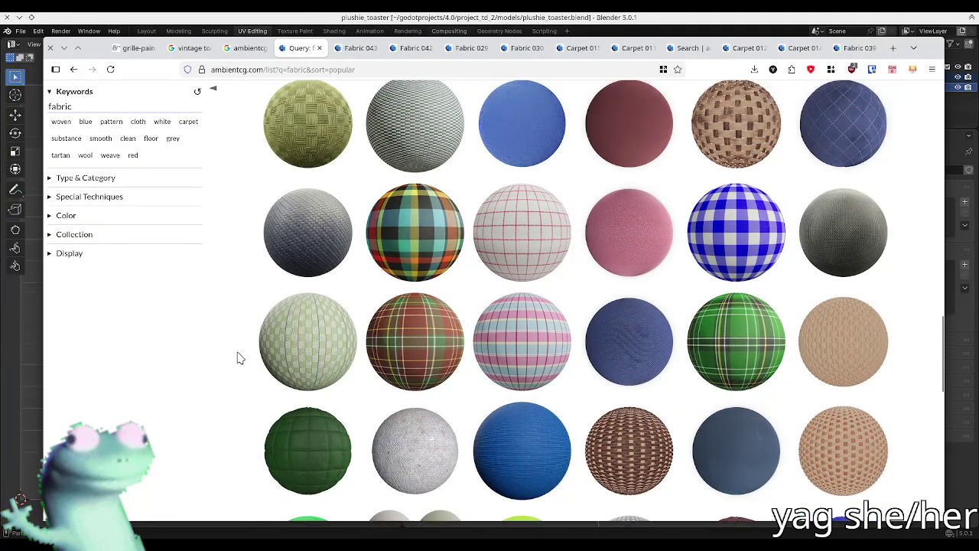
scroll(240, 357, up, 1)
scroll(240, 358, up, 1)
scroll(239, 357, up, 1)
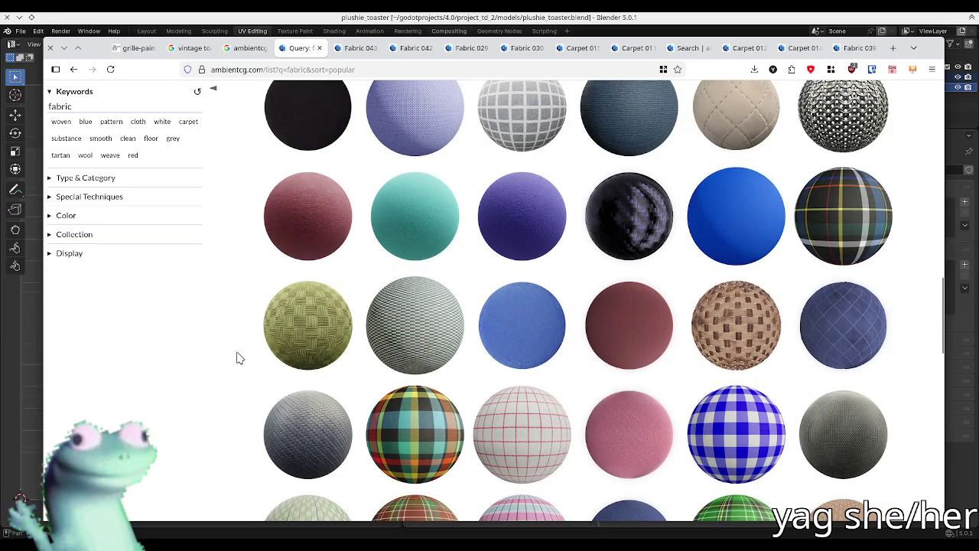
scroll(240, 357, up, 1)
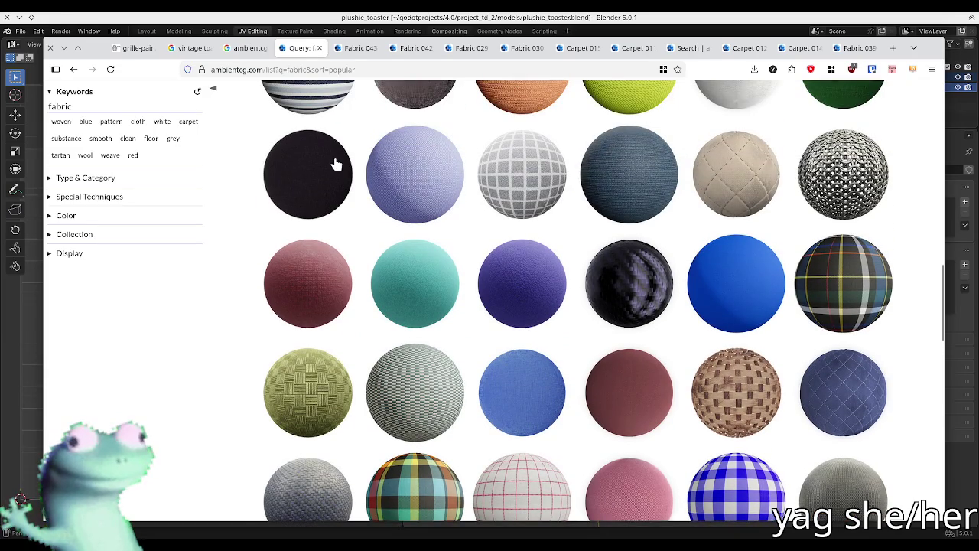
click(359, 48)
- Flip through the open Fabric 042, 029, 030, Carpet 015, 011, 012, 014 and Fabric 039 tabs
click(415, 48)
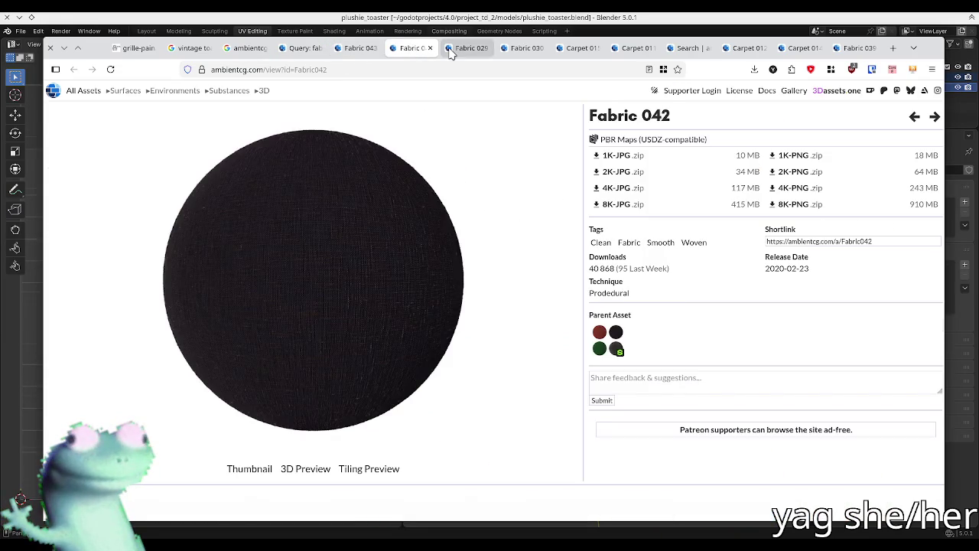
click(450, 49)
click(522, 48)
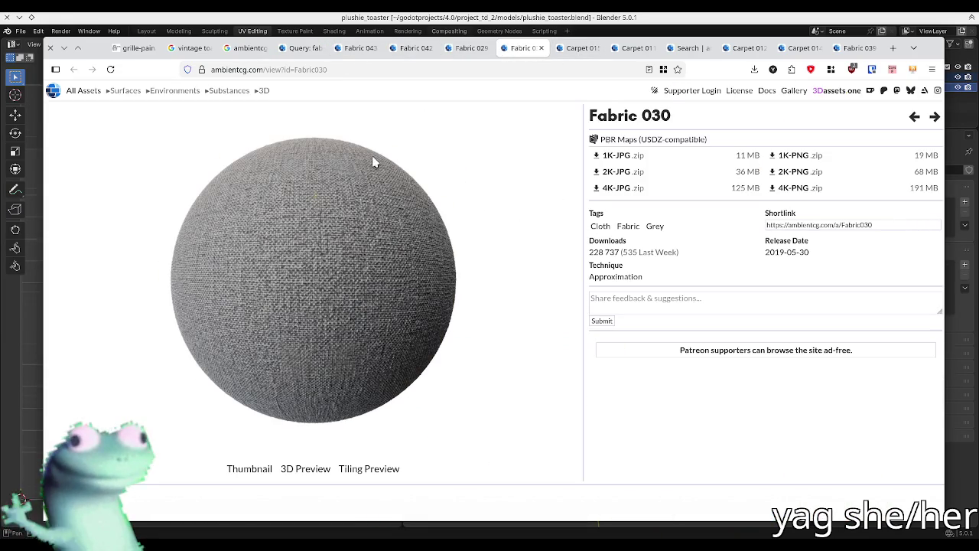
click(576, 49)
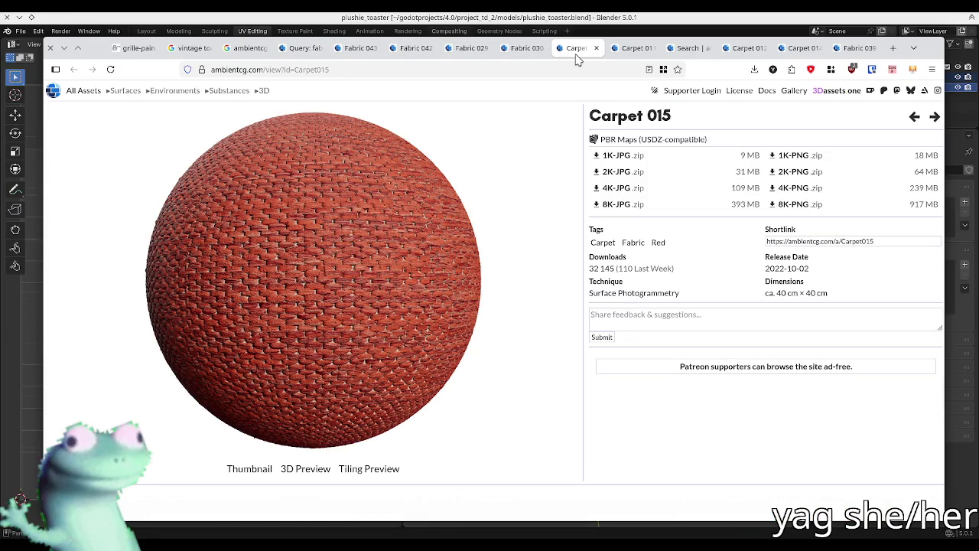
click(627, 51)
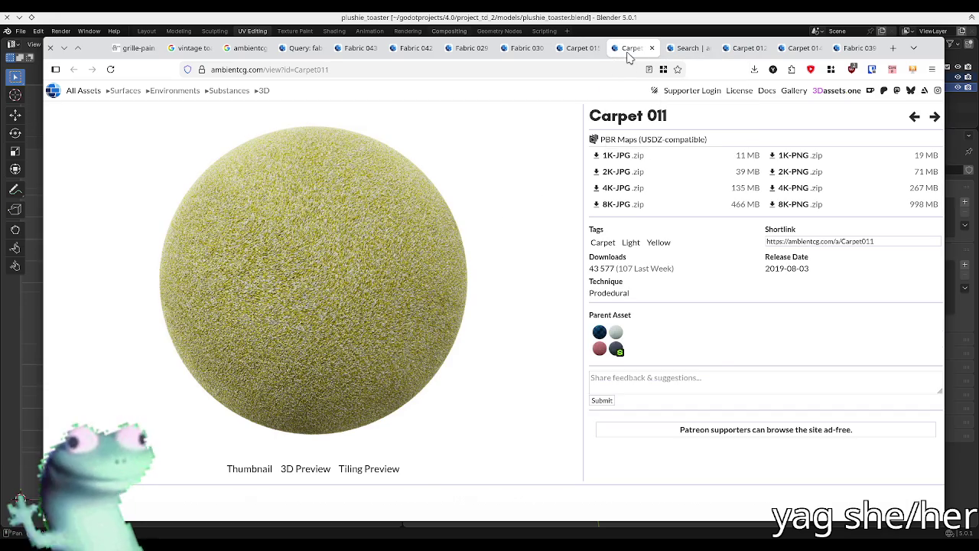
click(677, 49)
click(737, 49)
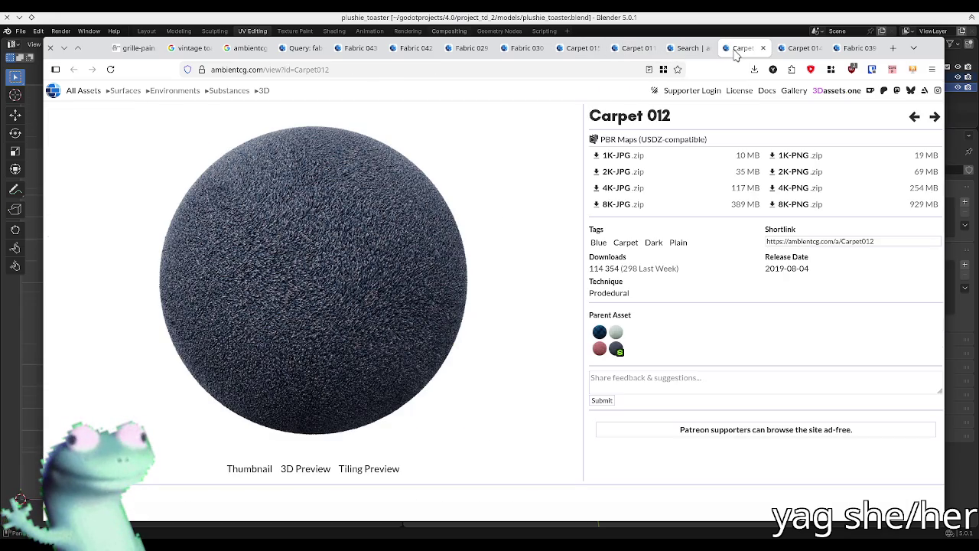
click(787, 48)
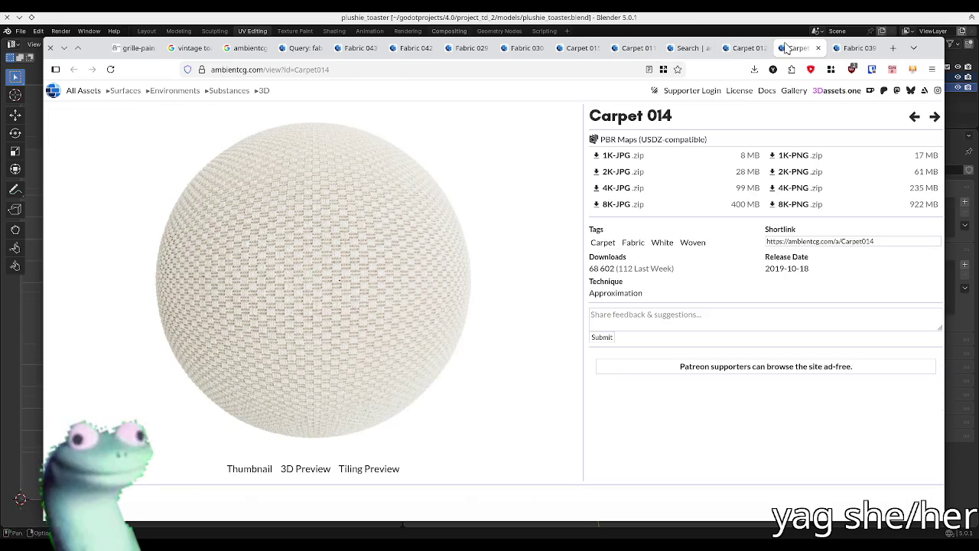
click(851, 48)
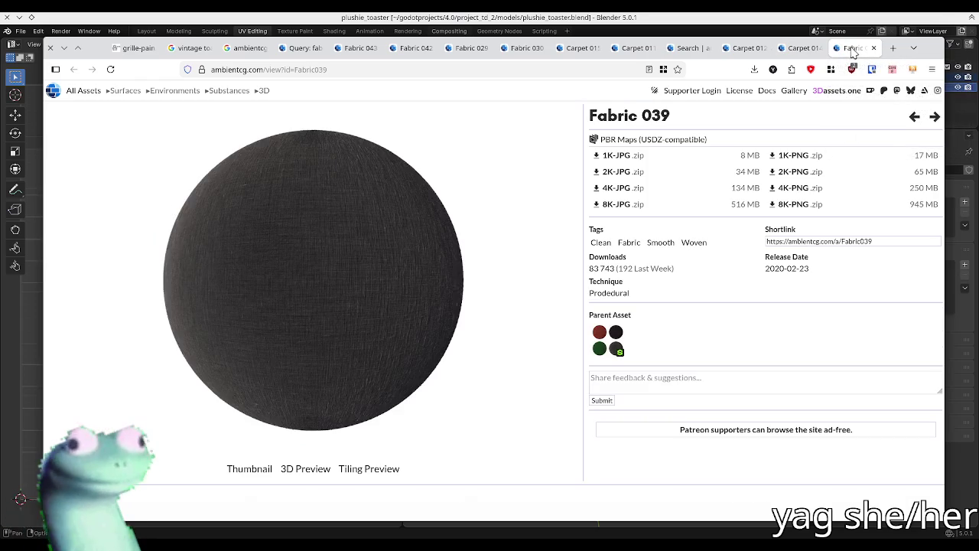
- Compare Fabric 043, 042, 039 and 030 pages, then minimize Firefox to show Blender
click(350, 51)
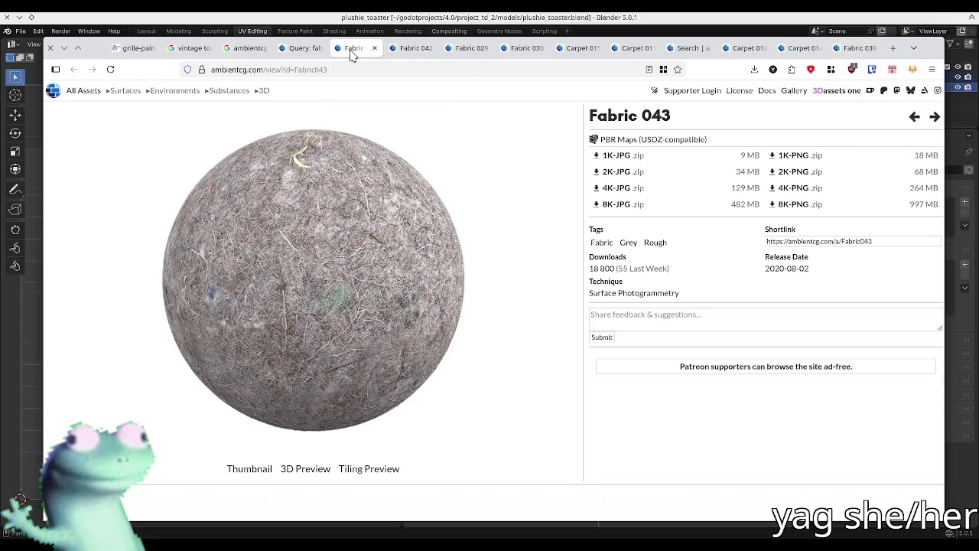
click(407, 48)
click(855, 48)
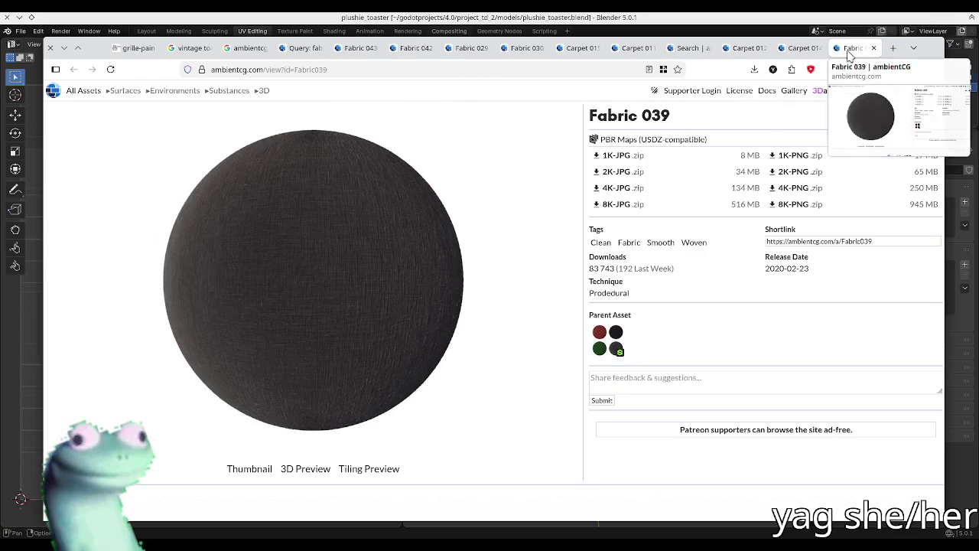
click(413, 52)
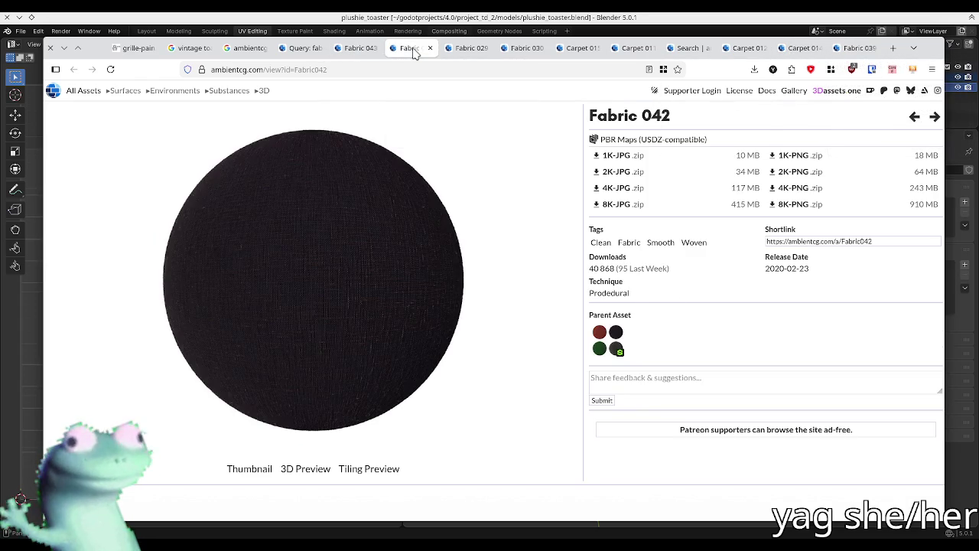
click(845, 48)
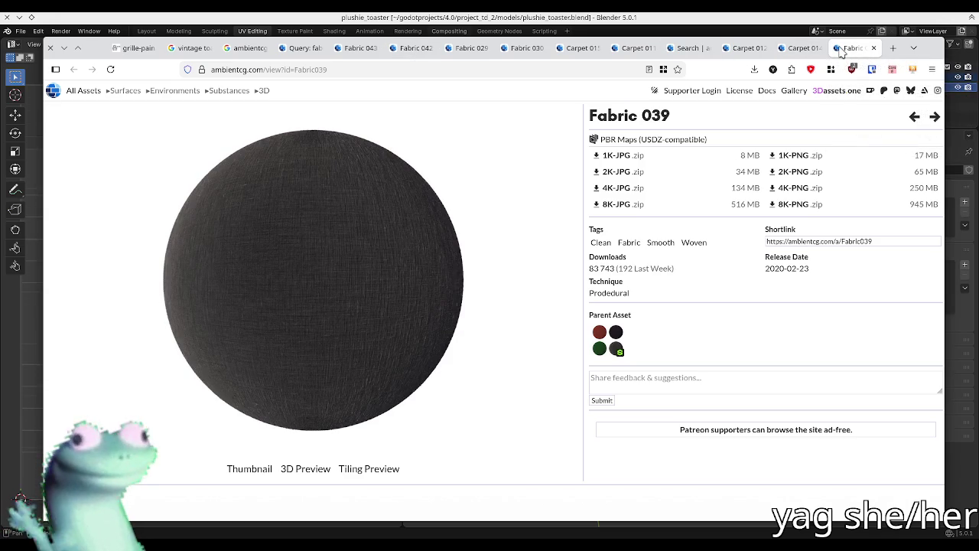
click(520, 50)
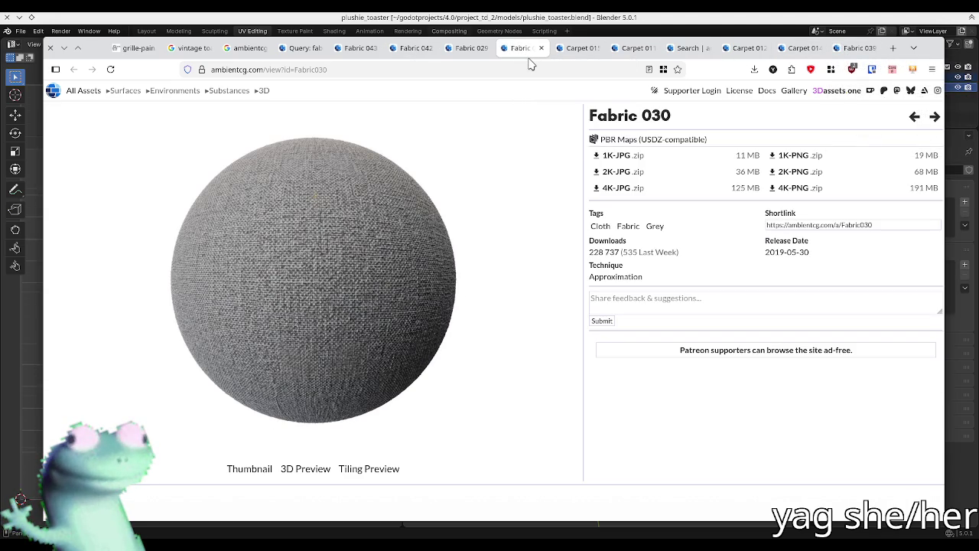
click(469, 48)
click(520, 49)
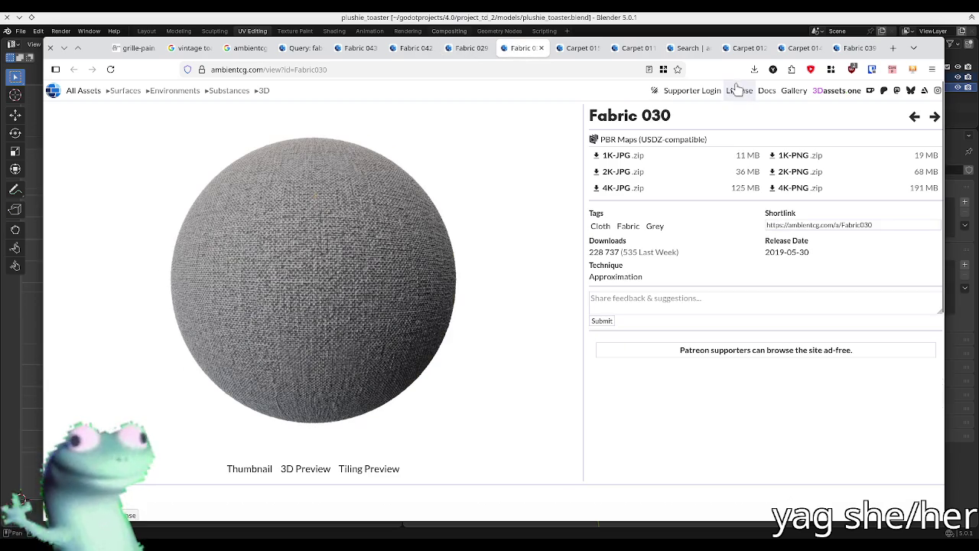
click(914, 49)
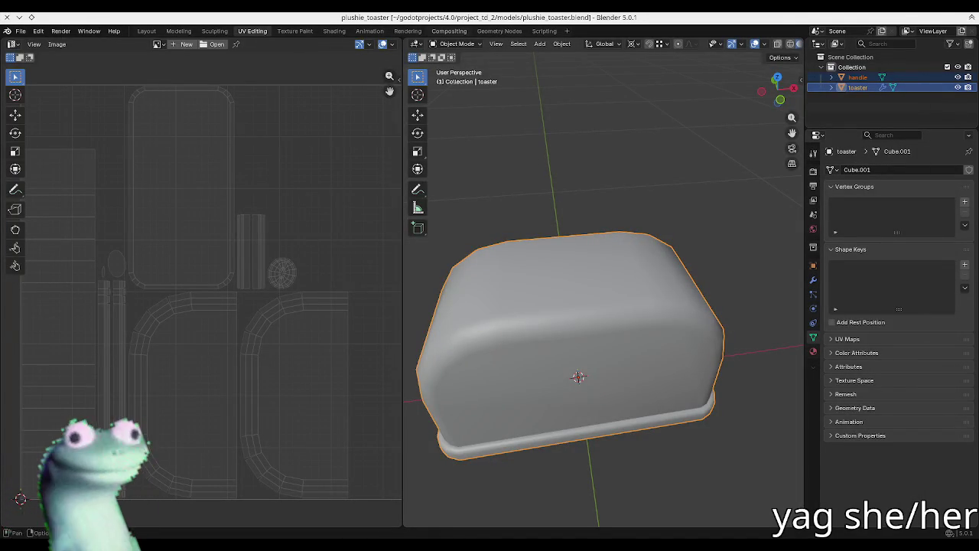
- Bring Firefox back full-screen and open the downloaded Fabric039_2K-PNG.zip in Ark
drag(175, 164, 564, 156)
click(564, 156)
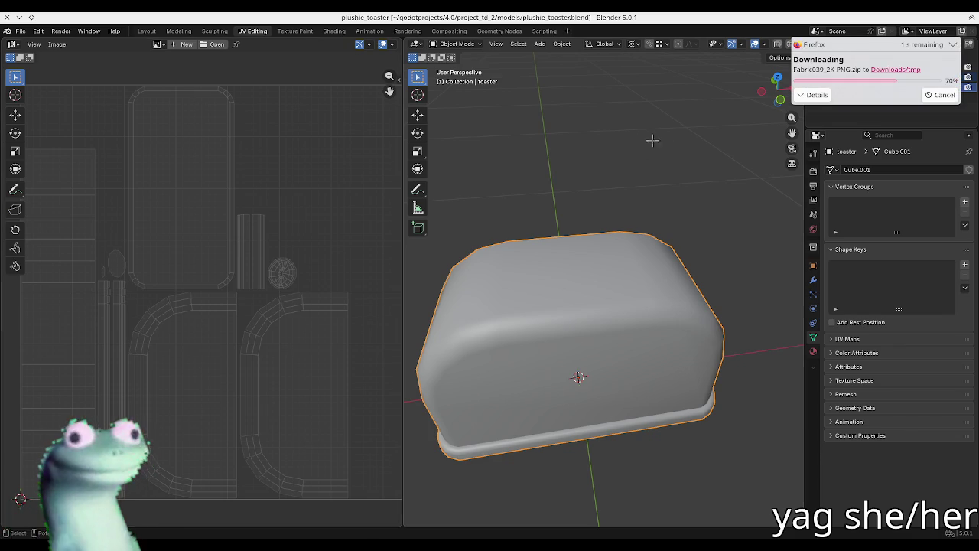
click(912, 87)
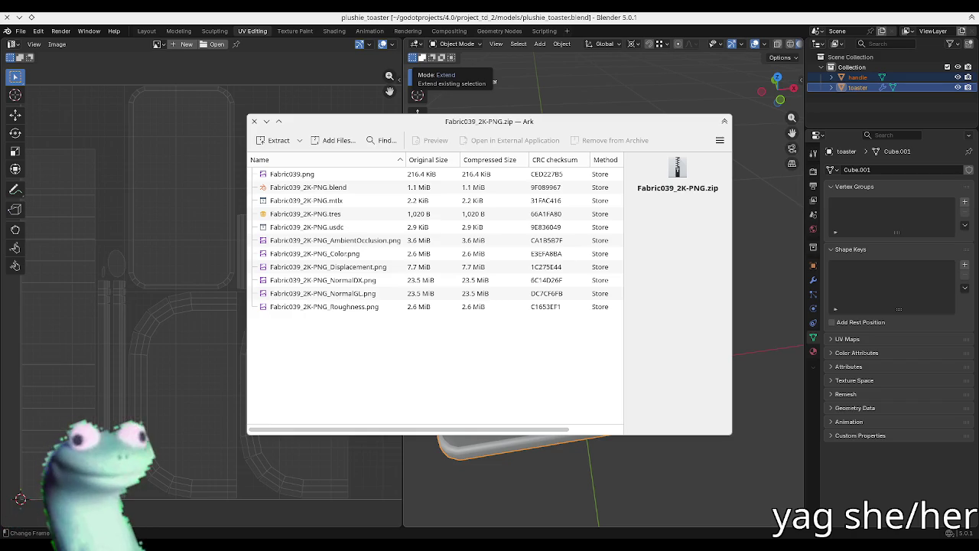
- Open the mats/3p folder and extract the six Fabric039 texture PNGs into it
key(alt+Tab)
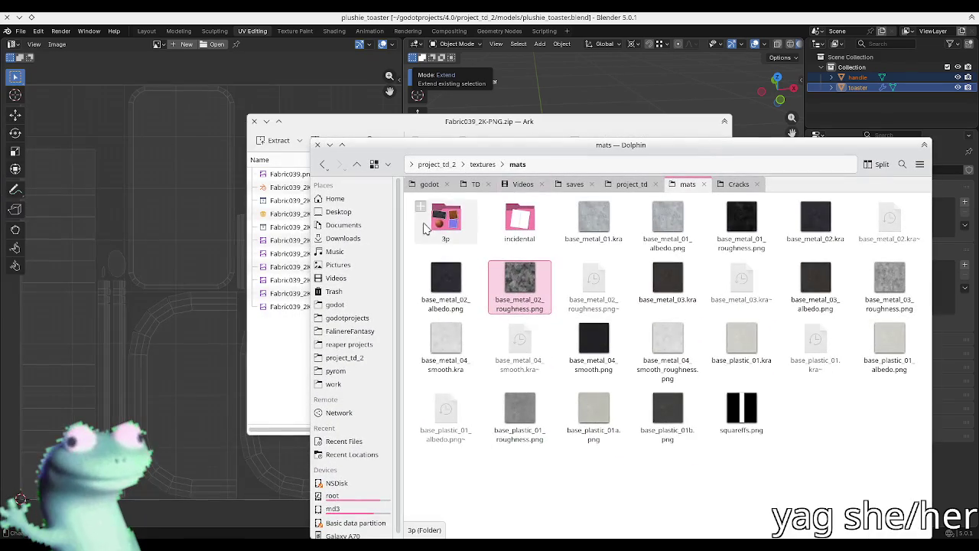
double_click(427, 228)
key(alt+Tab)
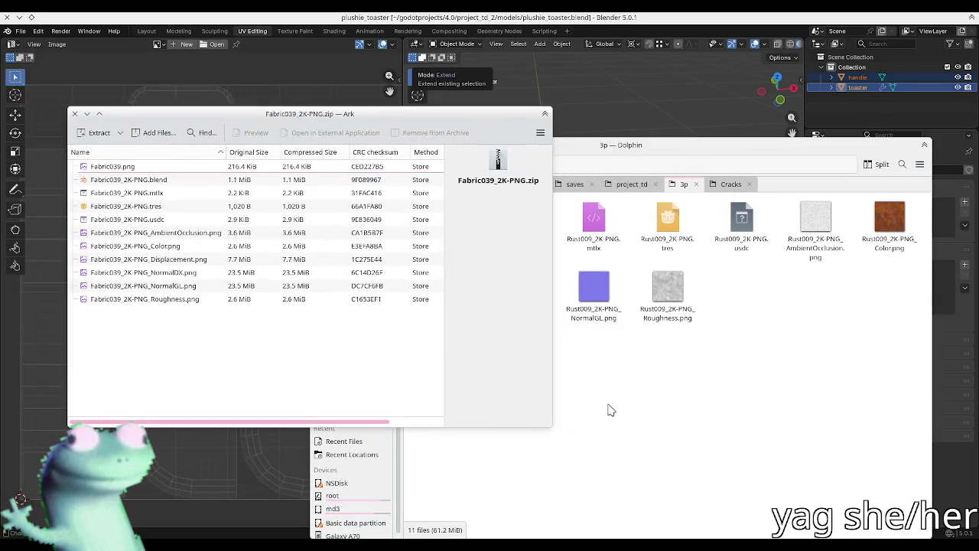
click(612, 408)
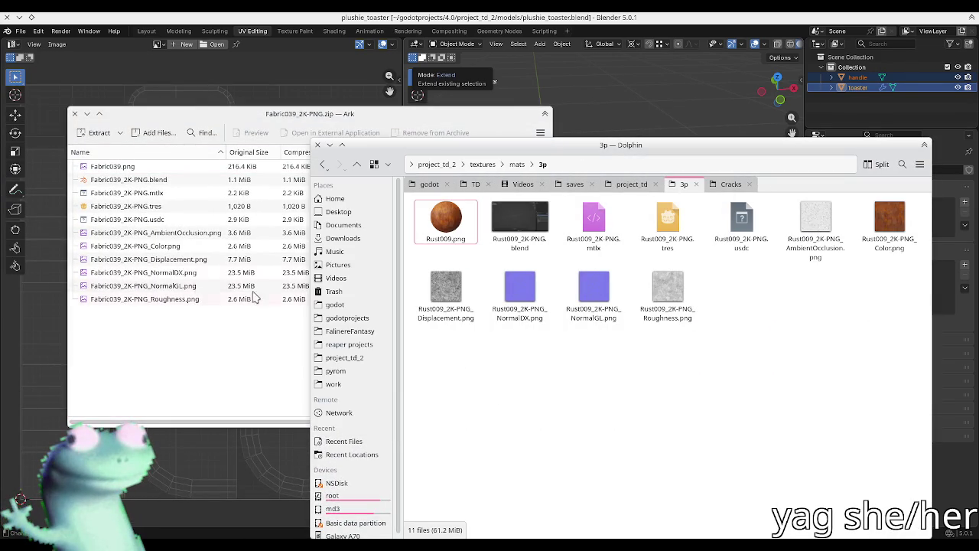
click(157, 233)
shift+click(157, 299)
drag(197, 298, 695, 437)
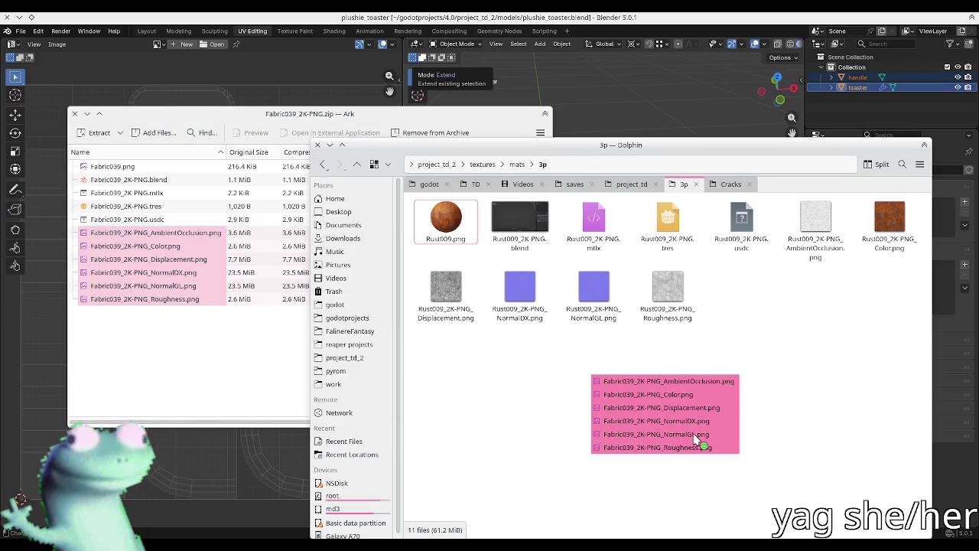
drag(697, 440, 696, 440)
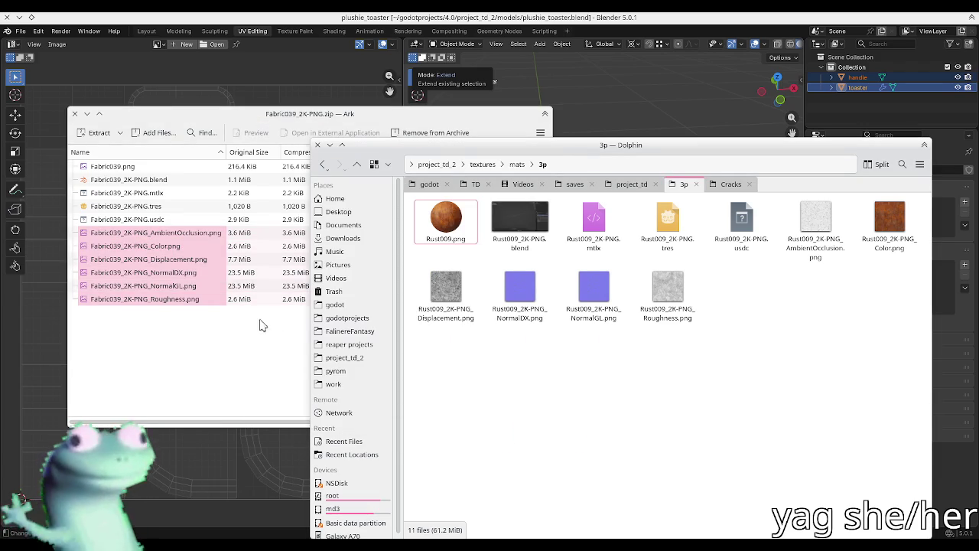
- Extract Fabric039_2K-PNG.tres into 3p and choose Open With for it
click(207, 344)
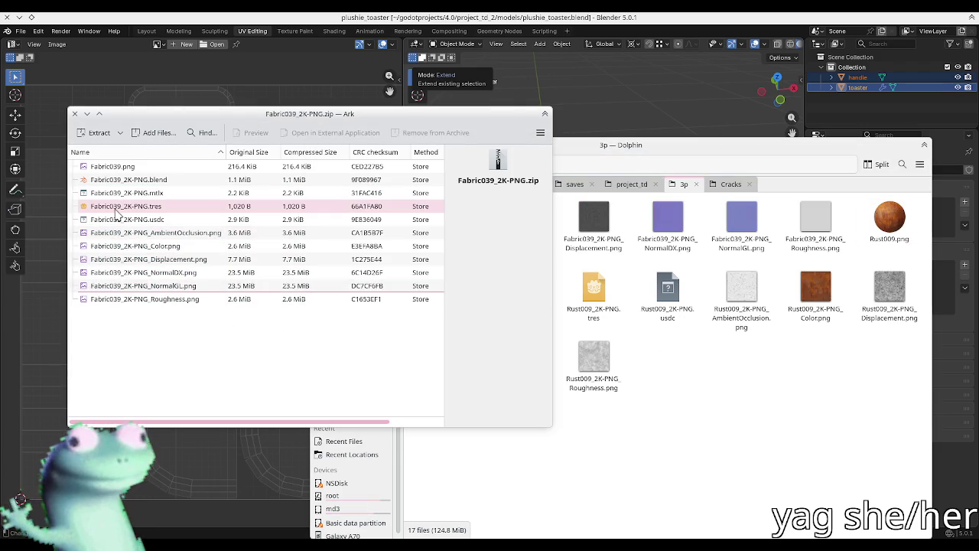
drag(116, 214, 700, 405)
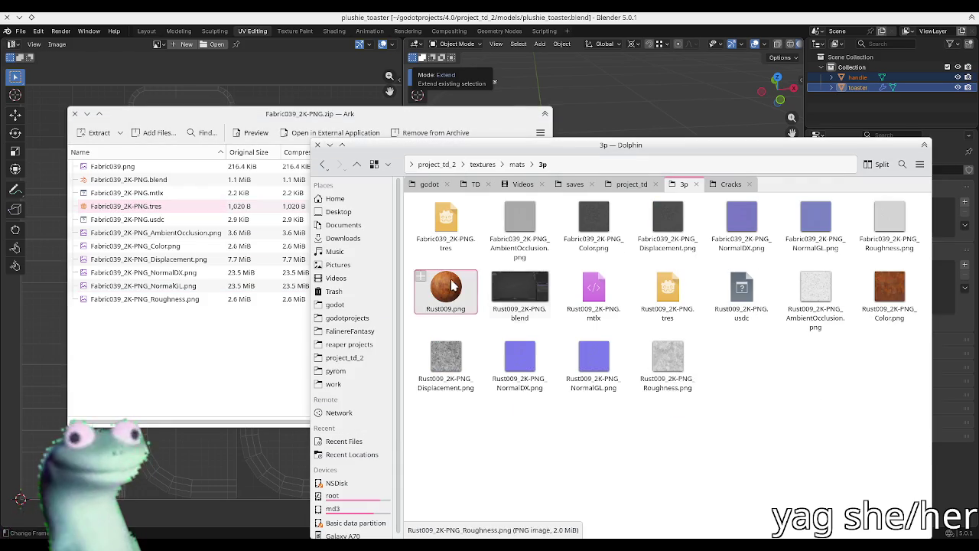
right_click(440, 238)
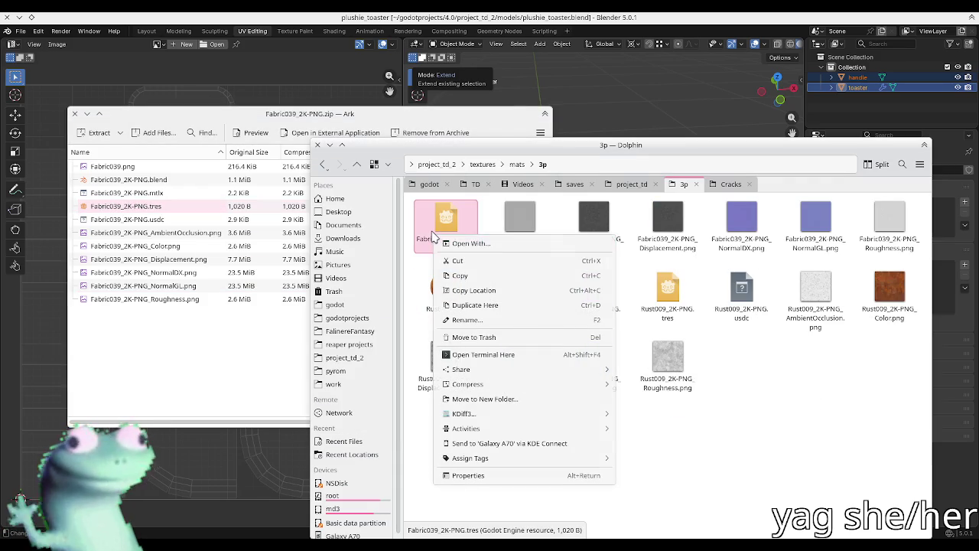
click(466, 243)
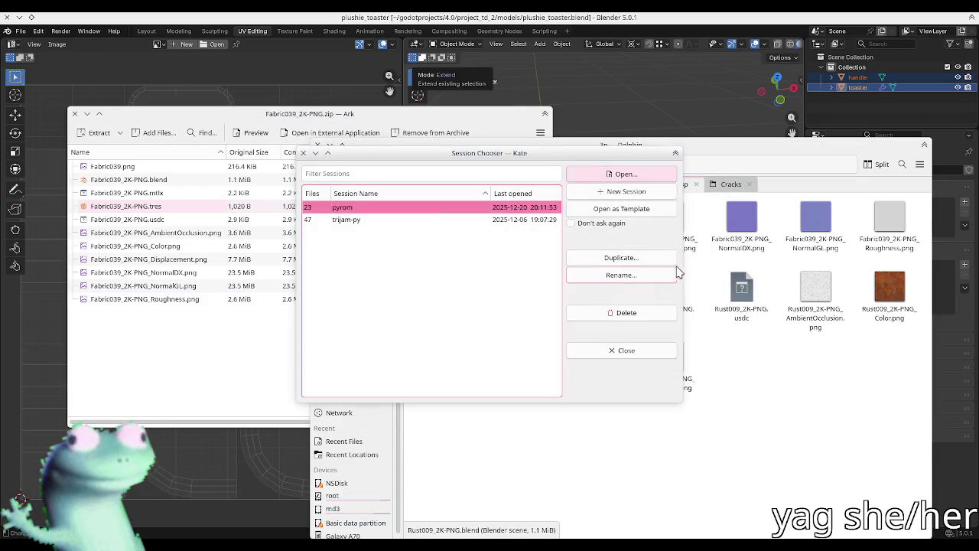
- Read Fabric039_2K-PNG.tres's texture references in Kate, then close Kate
click(646, 191)
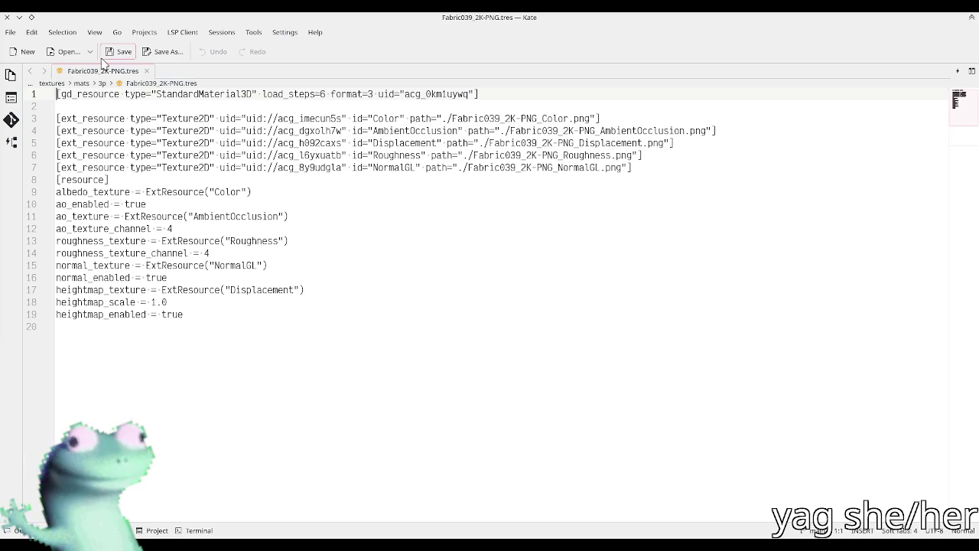
click(8, 17)
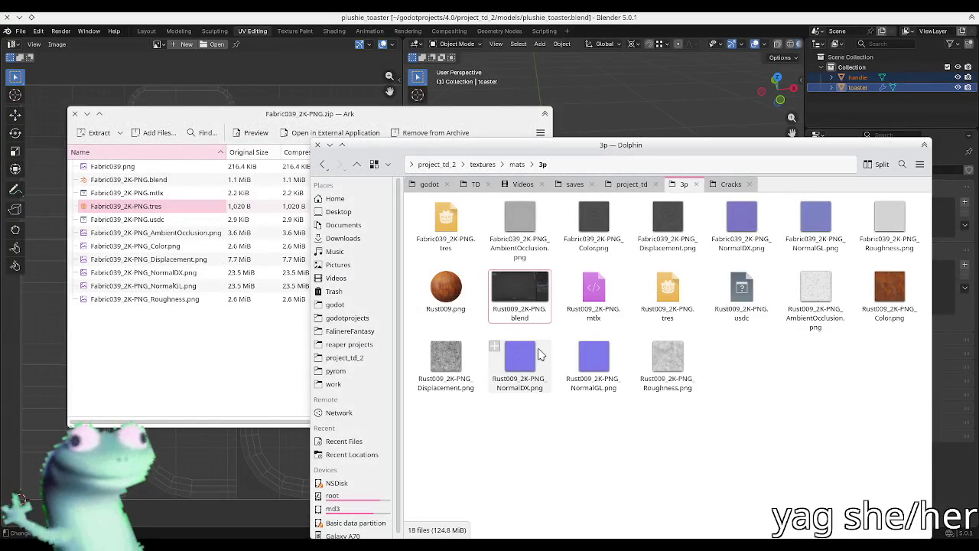
- Preview Fabric039.png in Ark, then close the preview and the archive
click(226, 335)
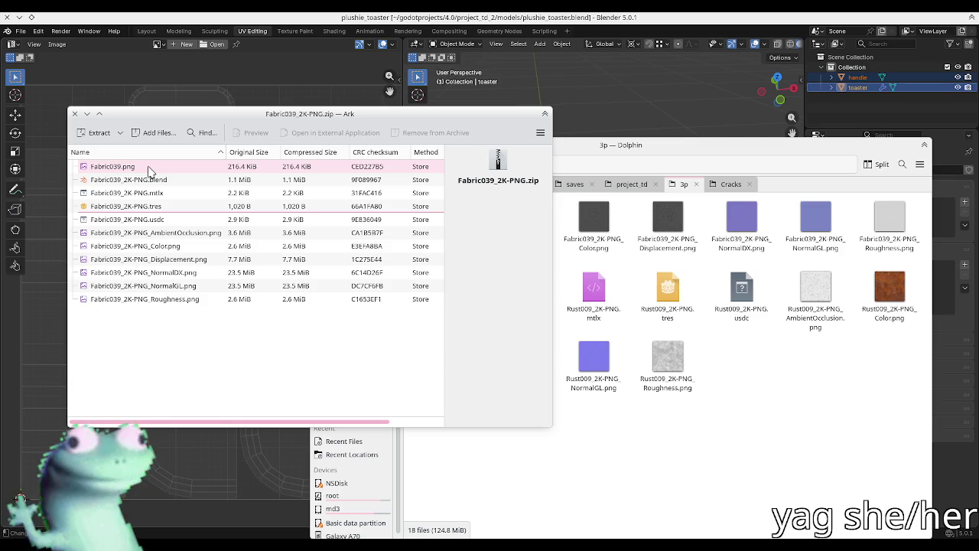
double_click(150, 167)
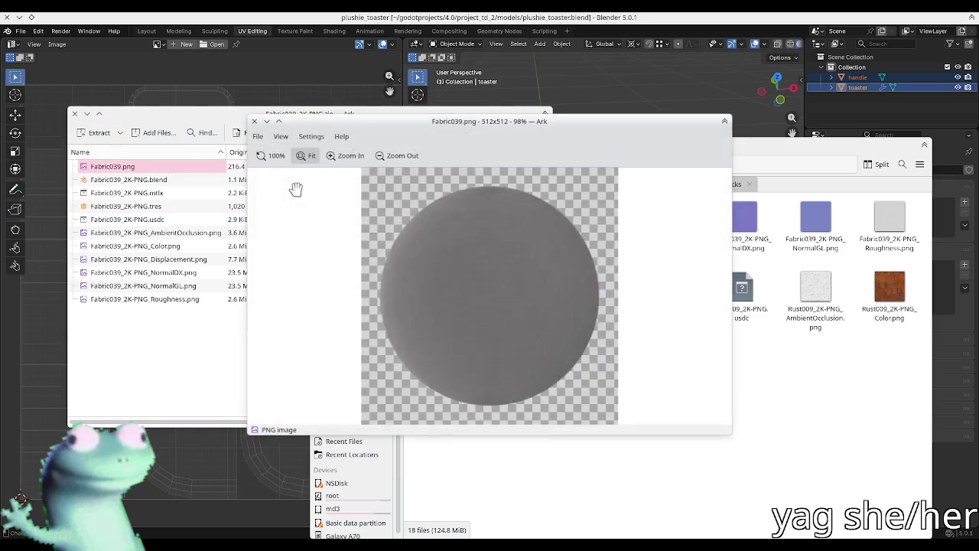
click(254, 121)
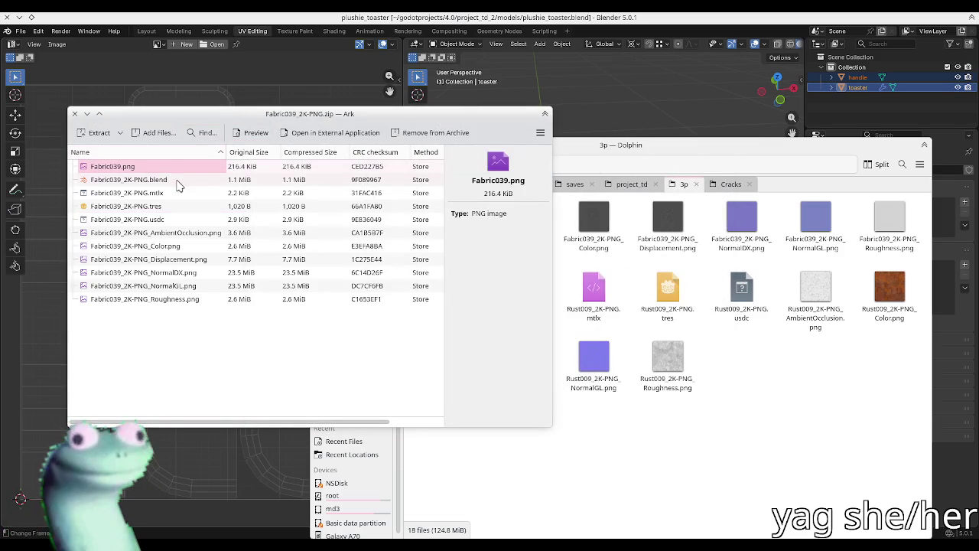
click(75, 114)
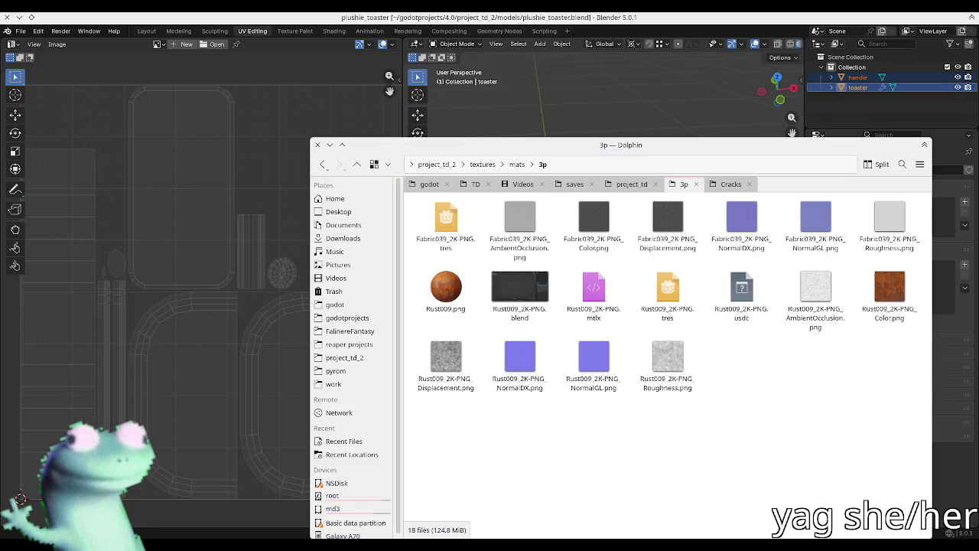
- Extract the Fabric030 texture files into the 3p folder and return to Blender
drag(252, 306, 782, 385)
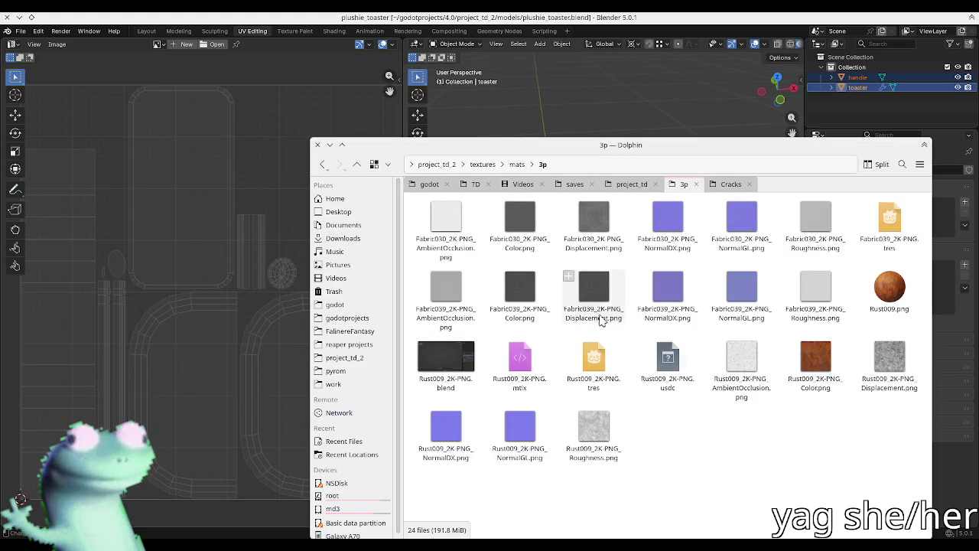
click(805, 464)
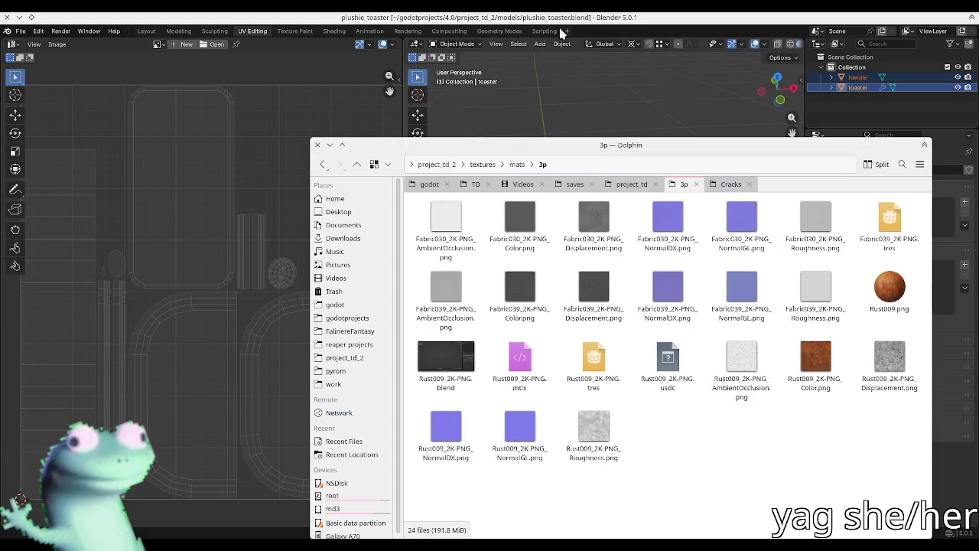
drag(527, 142, 429, 94)
click(612, 84)
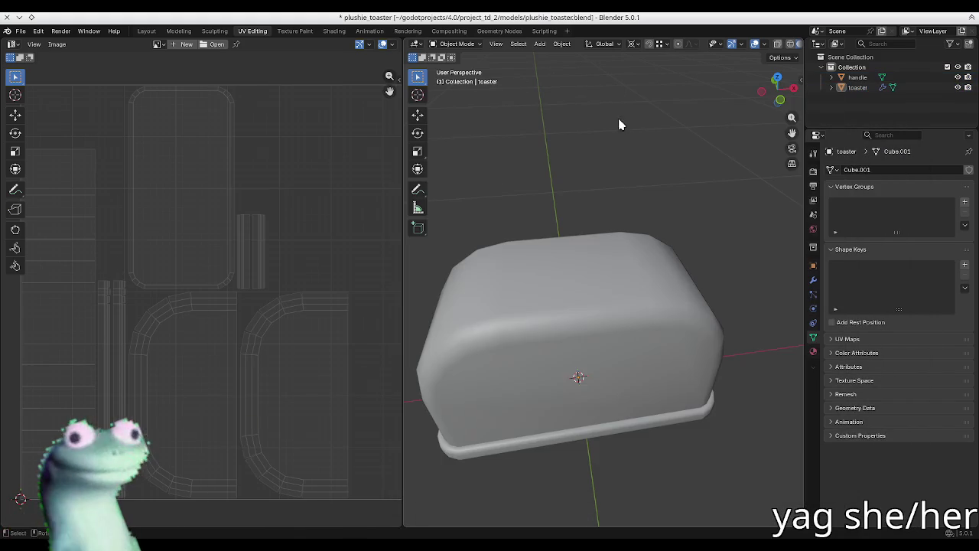
- Adjust the toaster view and save plushie_toaster.blend
key(n)
middle_drag(575, 291, 556, 252)
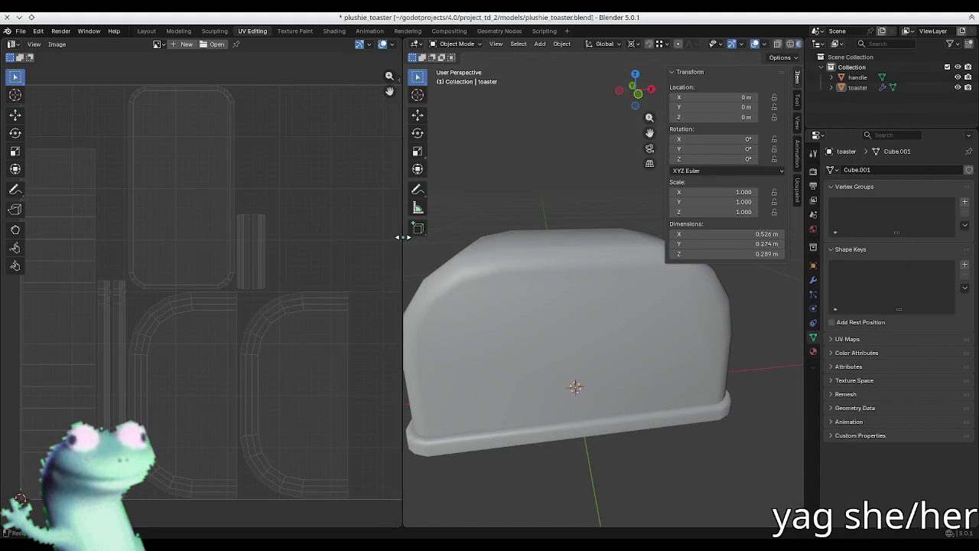
drag(404, 234, 354, 229)
key(n)
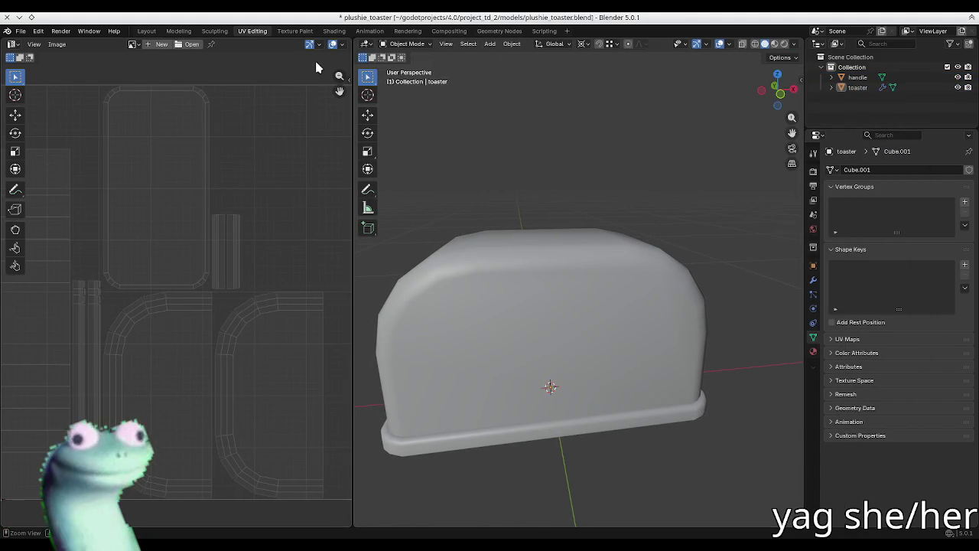
key(ctrl+s)
middle_drag(525, 265, 372, 265)
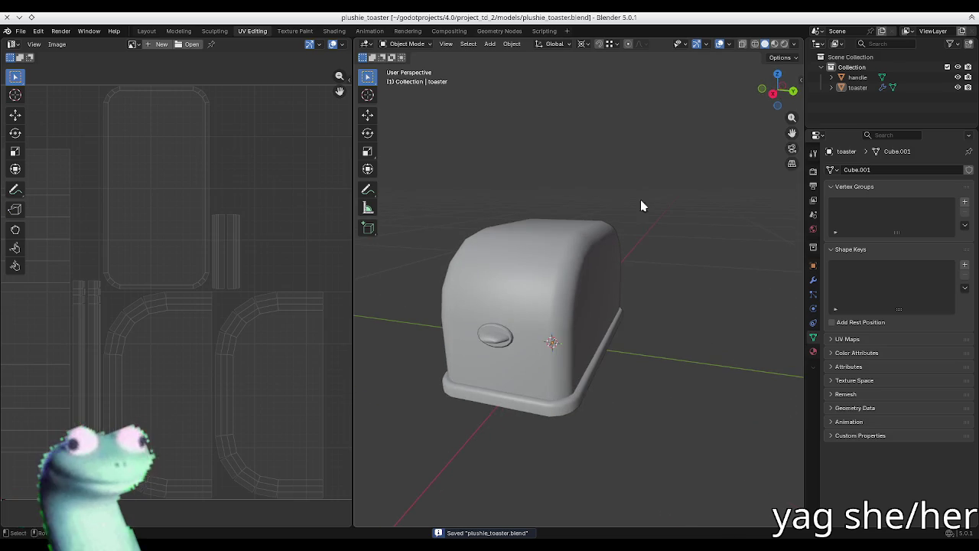
- Switch to Material Preview shading and show a widened Ucupaint sidebar panel
click(774, 43)
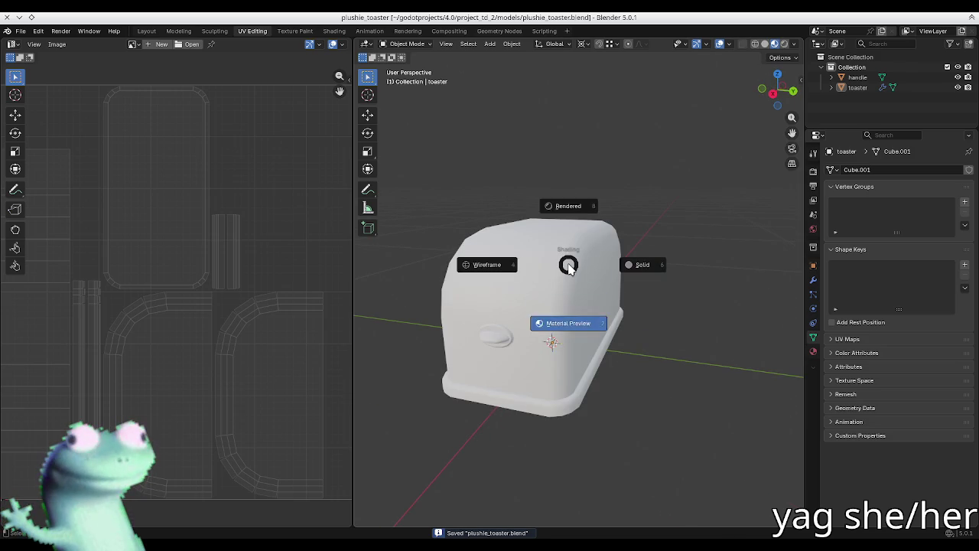
key(n)
click(797, 191)
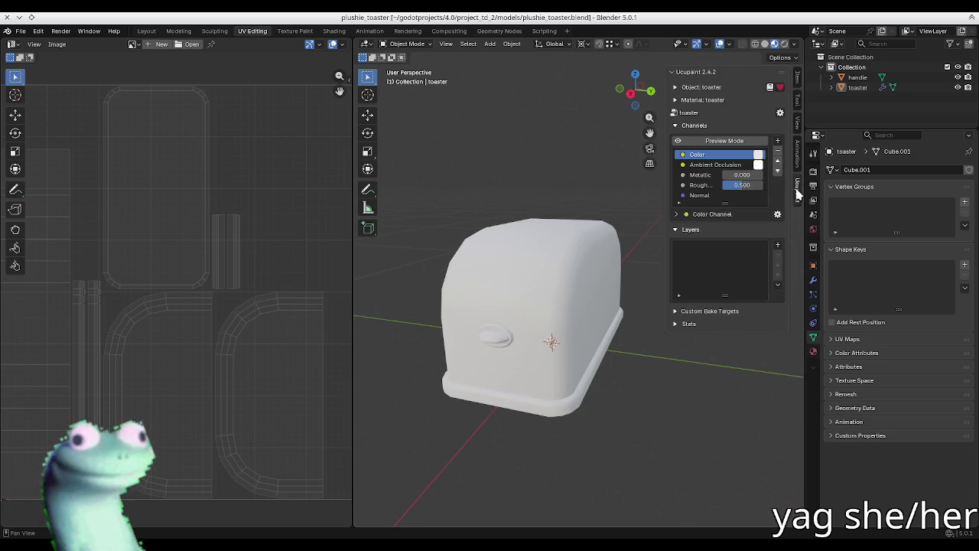
drag(667, 278, 632, 274)
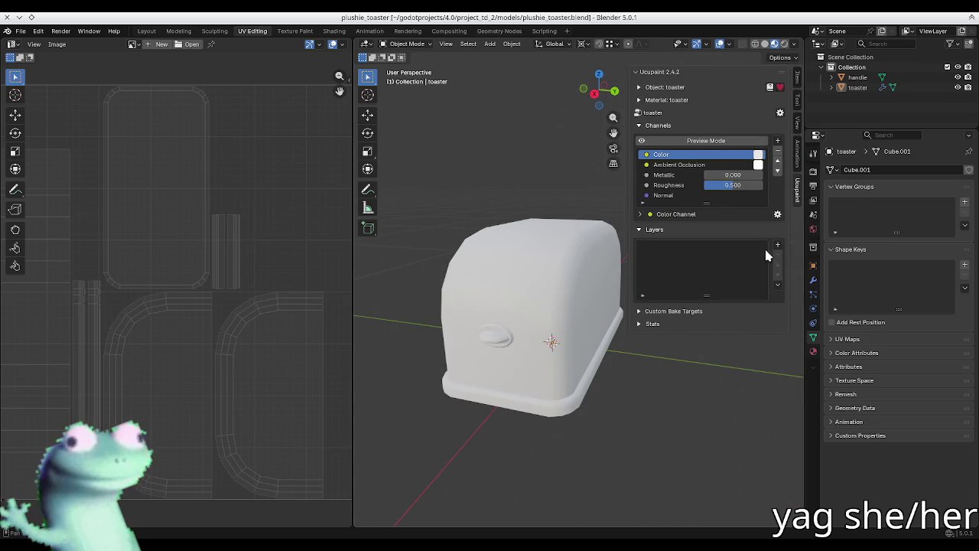
middle_drag(483, 245, 570, 328)
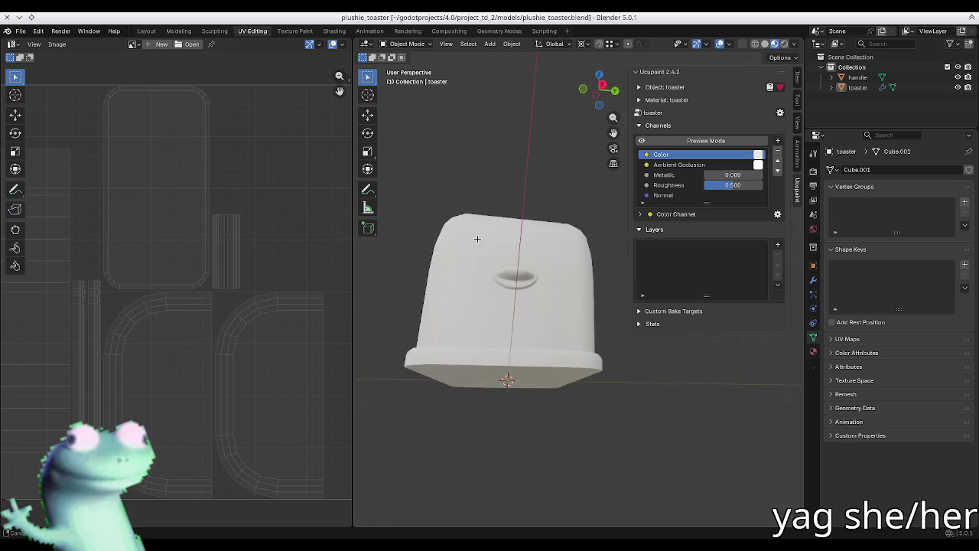
click(555, 305)
- Select the toaster body and choose Open Images to Single Layer in Ucupaint
click(474, 272)
middle_drag(474, 271, 428, 260)
scroll(198, 250, down, 2)
scroll(201, 258, up, 1)
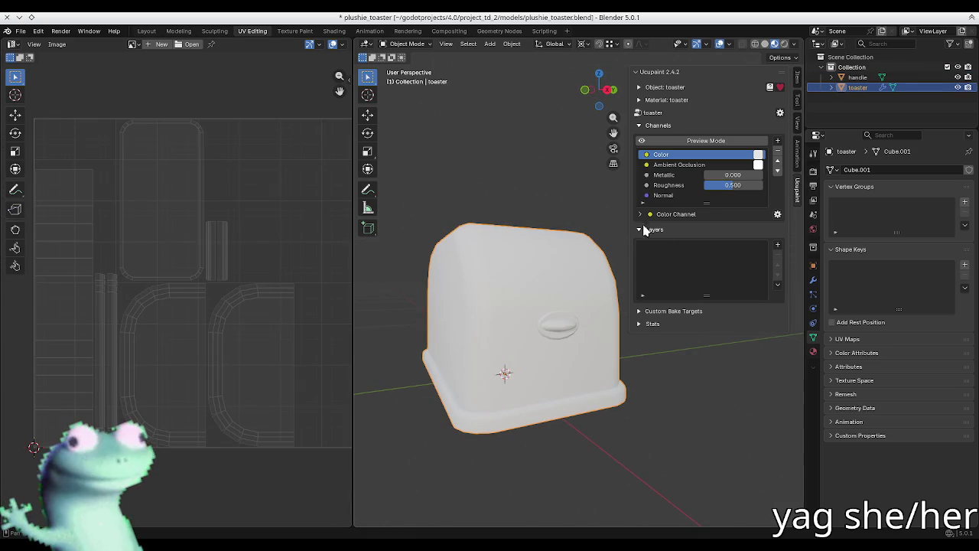
click(778, 247)
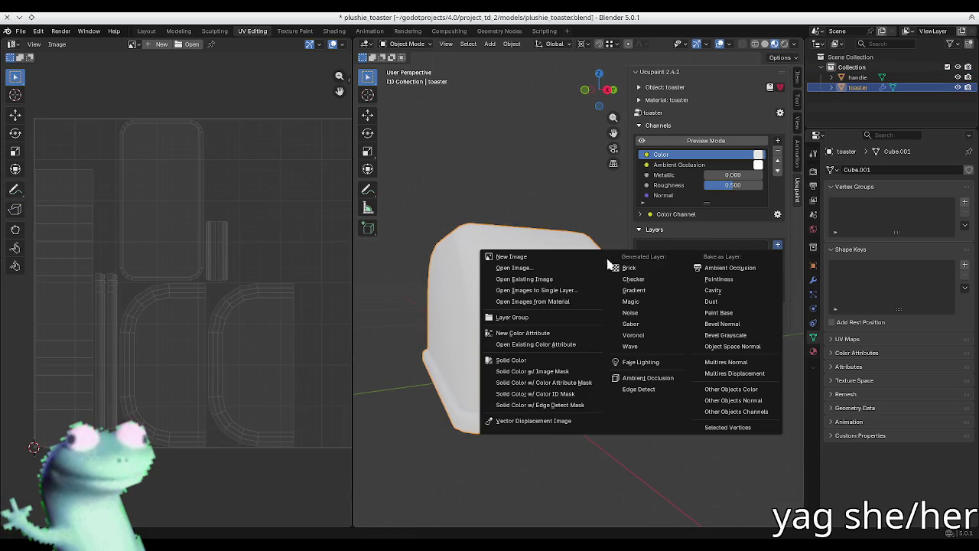
click(571, 292)
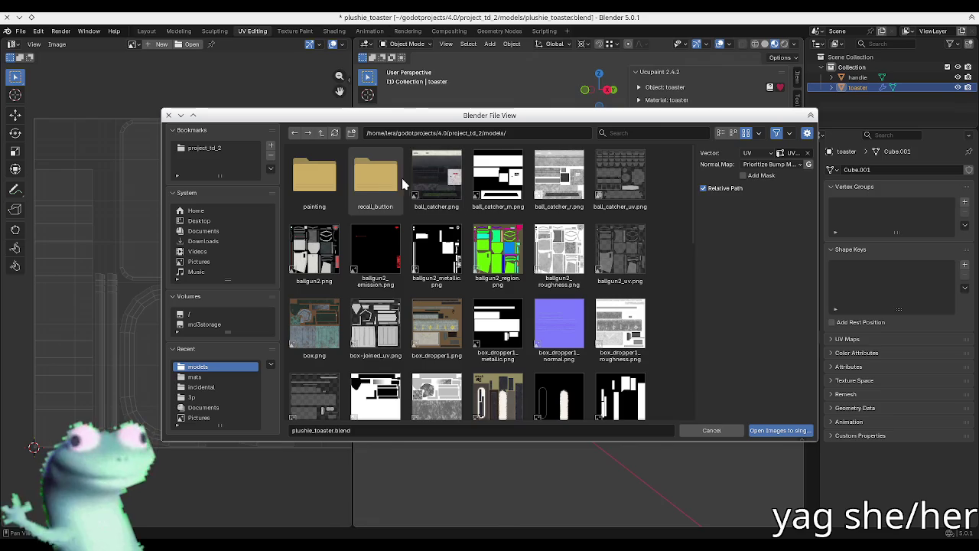
- Browse to the project's textures/mats/3p folder
click(322, 133)
scroll(394, 263, down, 2)
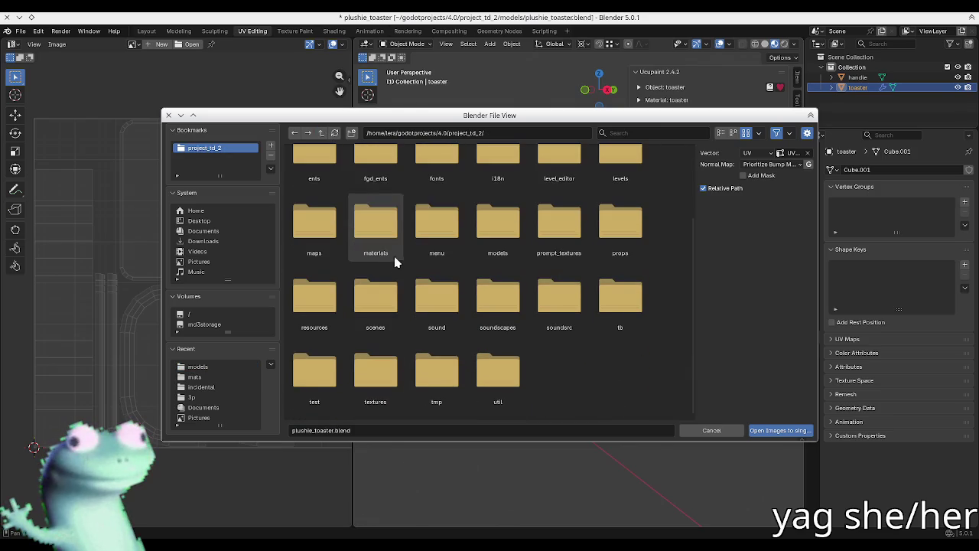
click(378, 237)
click(321, 132)
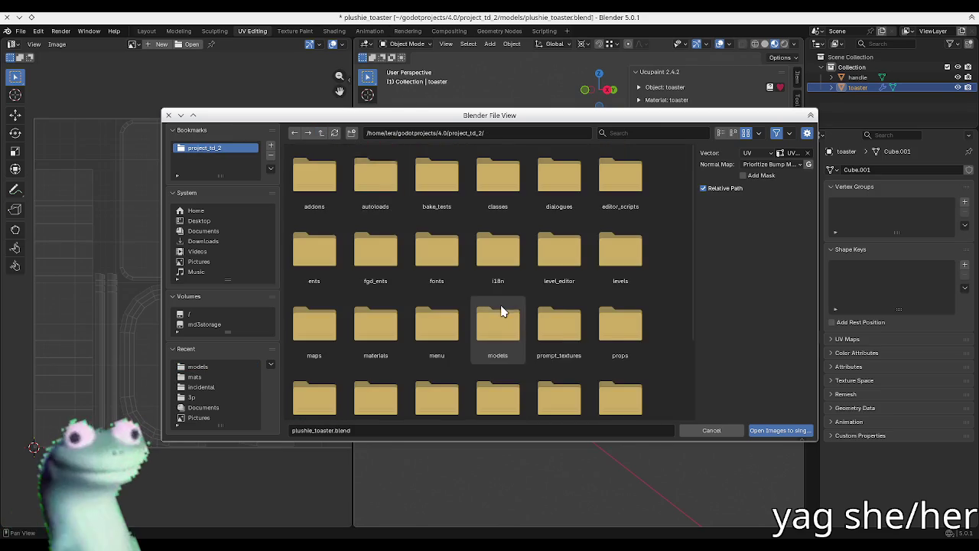
scroll(490, 317, down, 1)
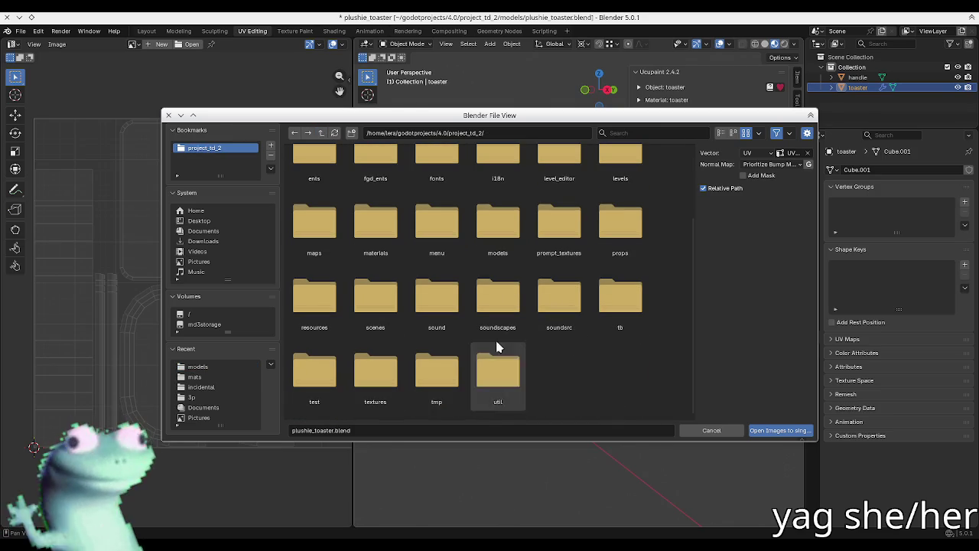
click(375, 375)
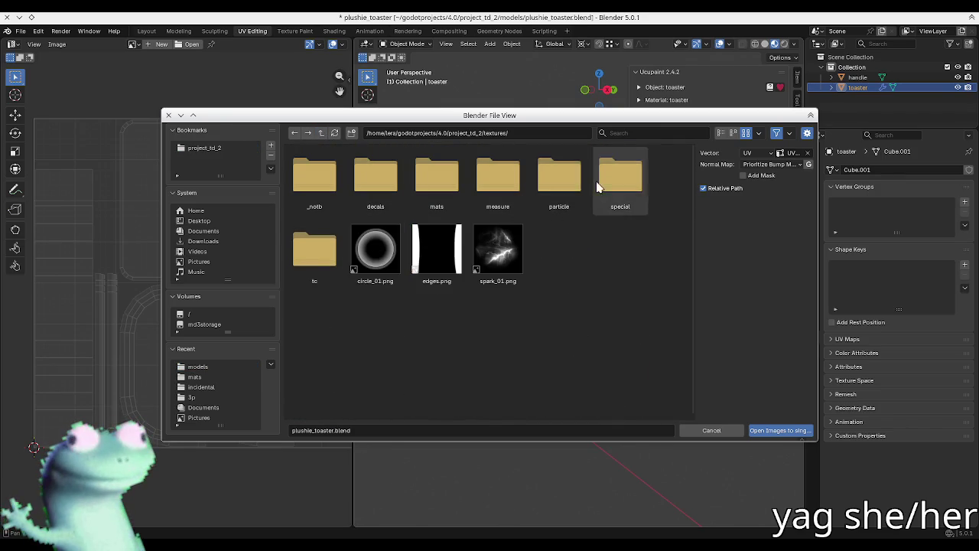
click(437, 176)
click(328, 182)
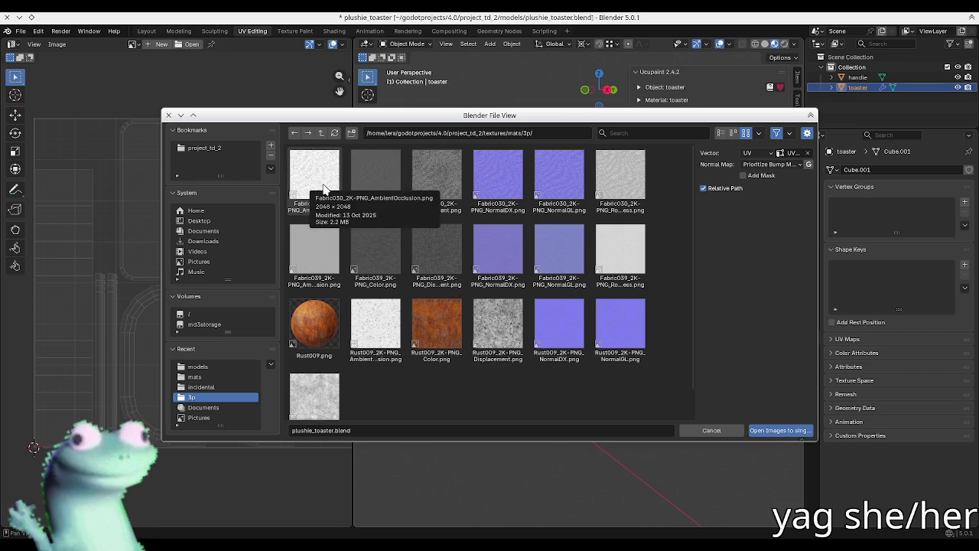
- Load the Fabric030 AO, Color, NormalGL and Roughness images as one layer
click(314, 179)
shift+click(373, 185)
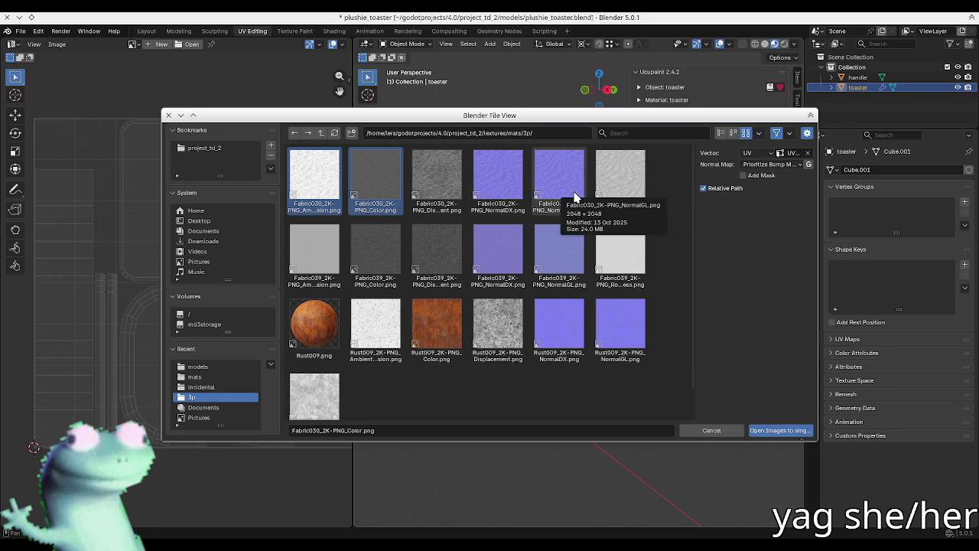
shift+click(573, 201)
shift+click(621, 191)
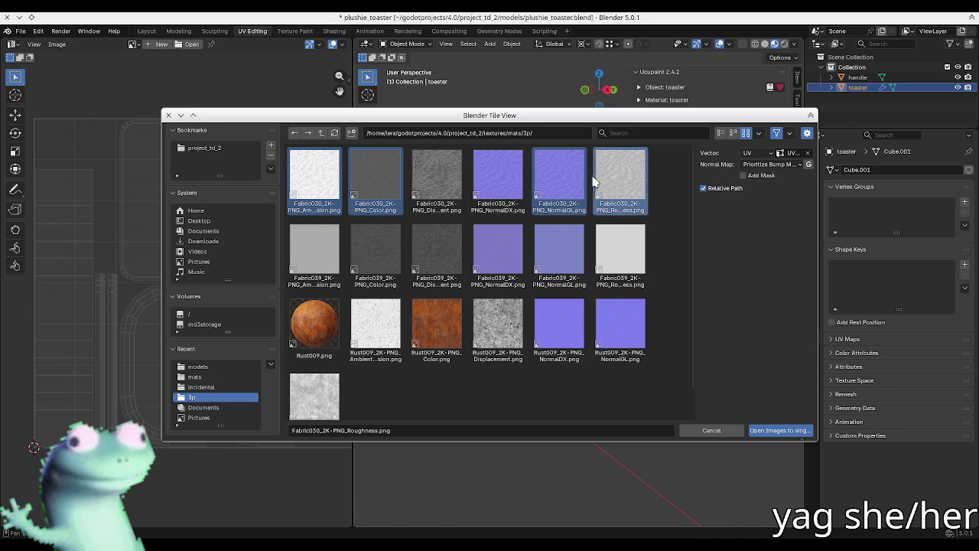
click(780, 431)
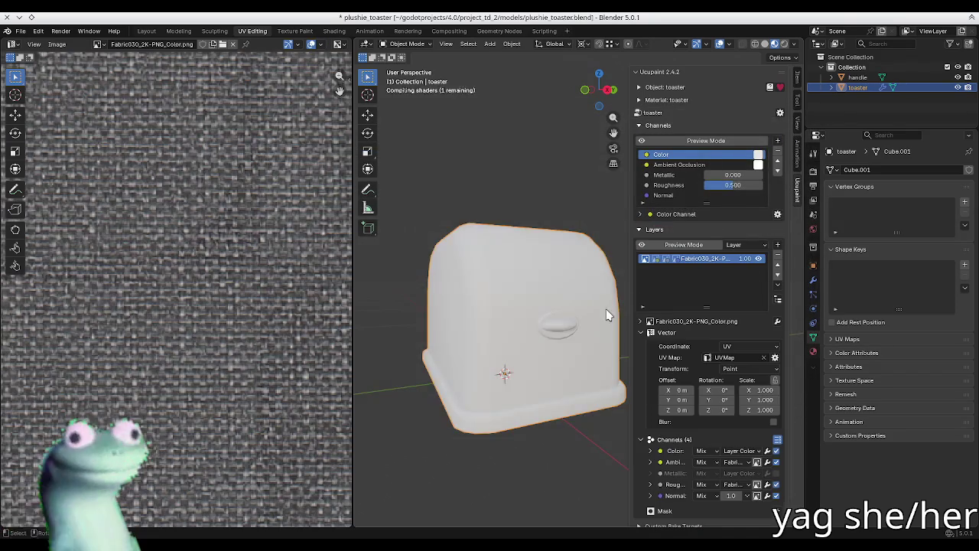
- Set the fabric layer's vector coordinate to Generated and inspect the toaster
mouse_move(518, 293)
middle_down()
mouse_move(517, 316)
mouse_move(510, 308)
mouse_move(547, 337)
mouse_move(520, 297)
mouse_move(539, 316)
mouse_move(518, 323)
mouse_move(586, 324)
mouse_move(570, 313)
middle_up()
scroll(517, 316, up, 5)
scroll(510, 308, down, 5)
scroll(535, 325, up, 2)
key(n)
key(n)
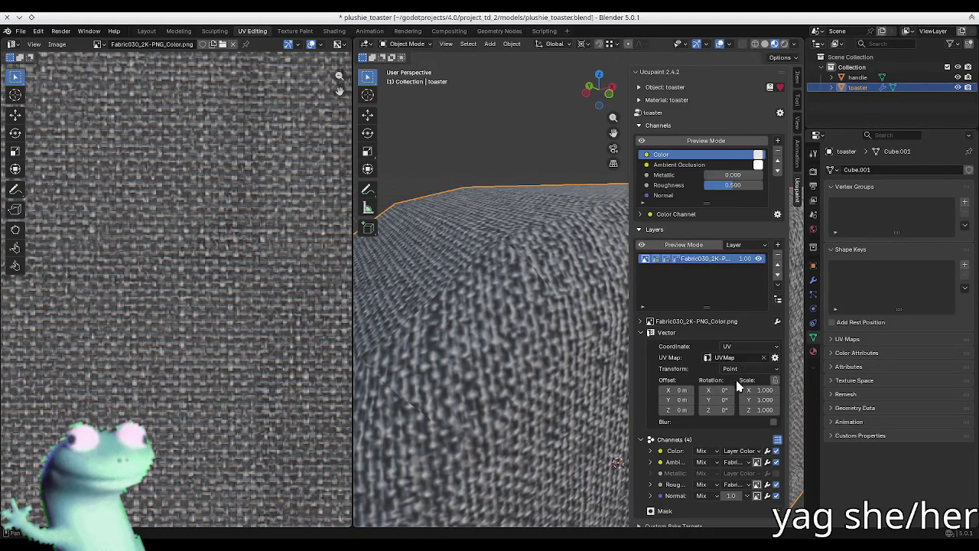
click(738, 346)
click(738, 358)
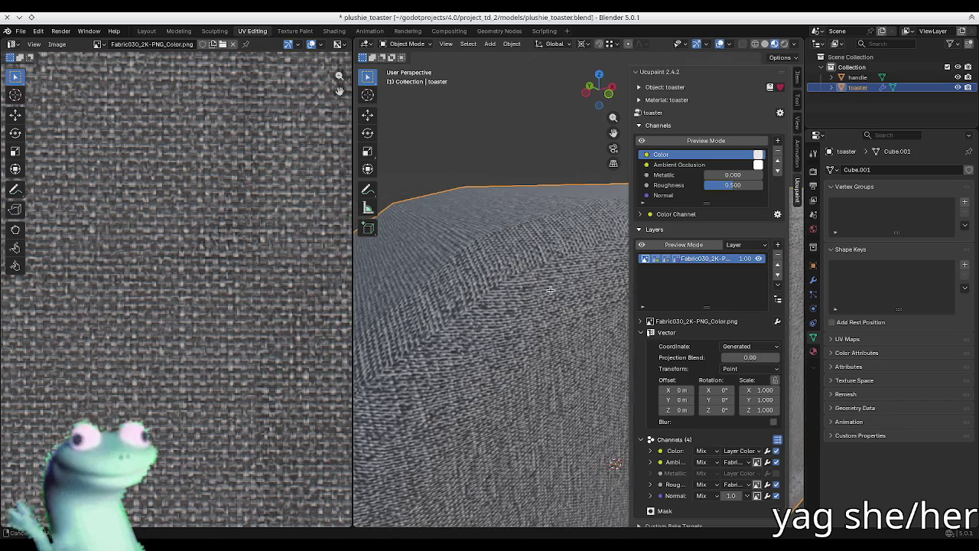
- Switch the fabric layer's coordinate back to UV
middle_drag(563, 286, 564, 277)
click(738, 347)
click(734, 376)
mouse_move(535, 321)
middle_down()
mouse_move(516, 316)
mouse_move(525, 303)
mouse_move(626, 283)
middle_up()
- In Edit Mode, select edges across the toaster's rounded corners and mark them as UV seams
key(n)
key(Tab)
scroll(626, 282, up, 5)
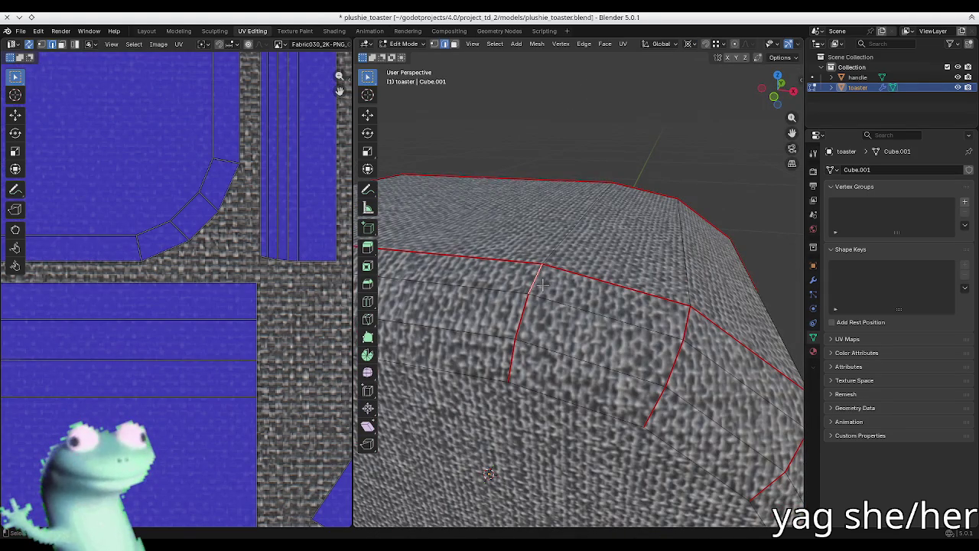
shift+click(654, 402)
middle_drag(654, 402, 643, 334)
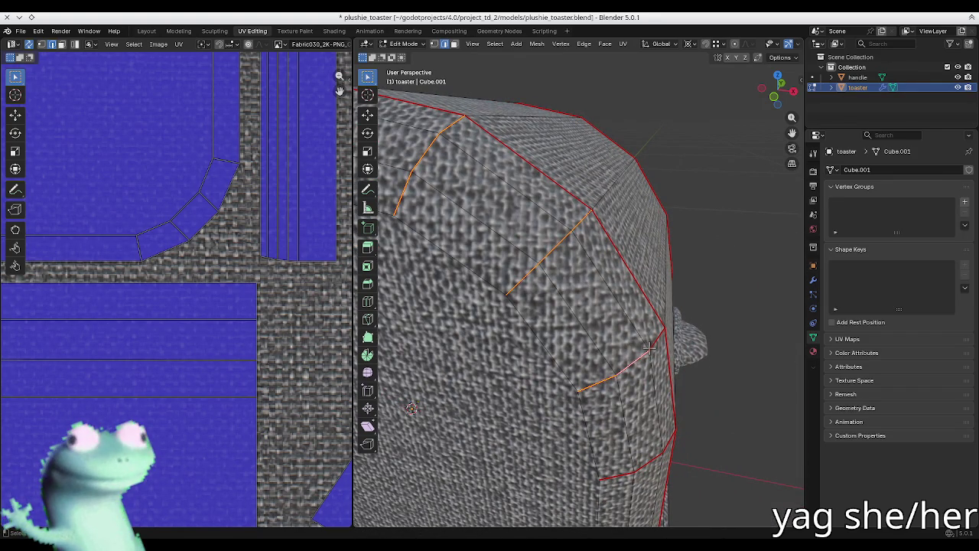
mouse_move(620, 475)
middle_down()
mouse_move(658, 408)
mouse_move(682, 286)
middle_up()
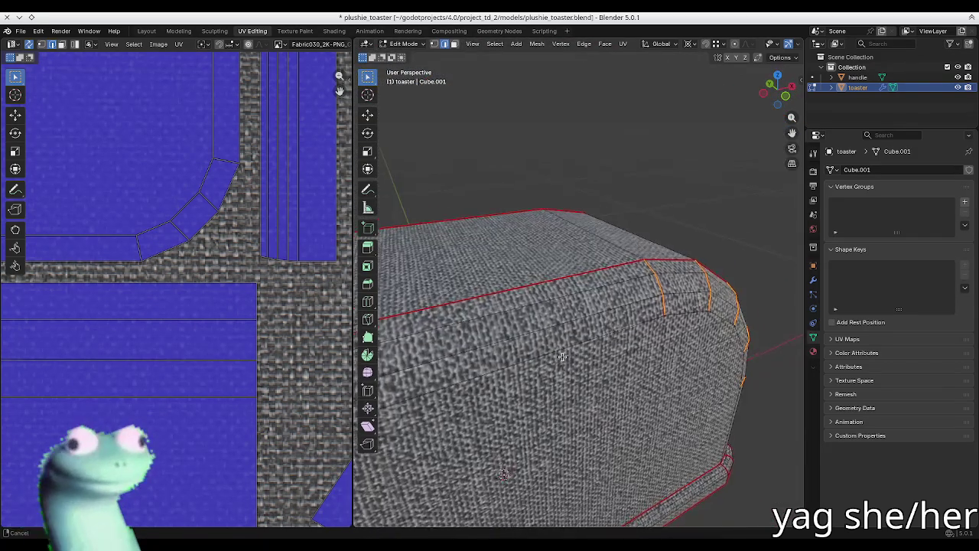
middle_drag(487, 299, 541, 439)
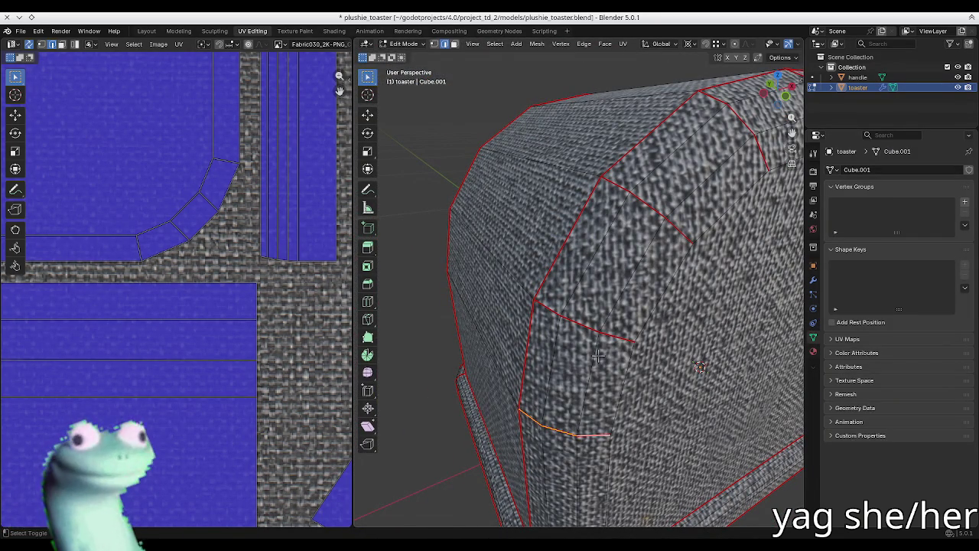
shift+click(633, 200)
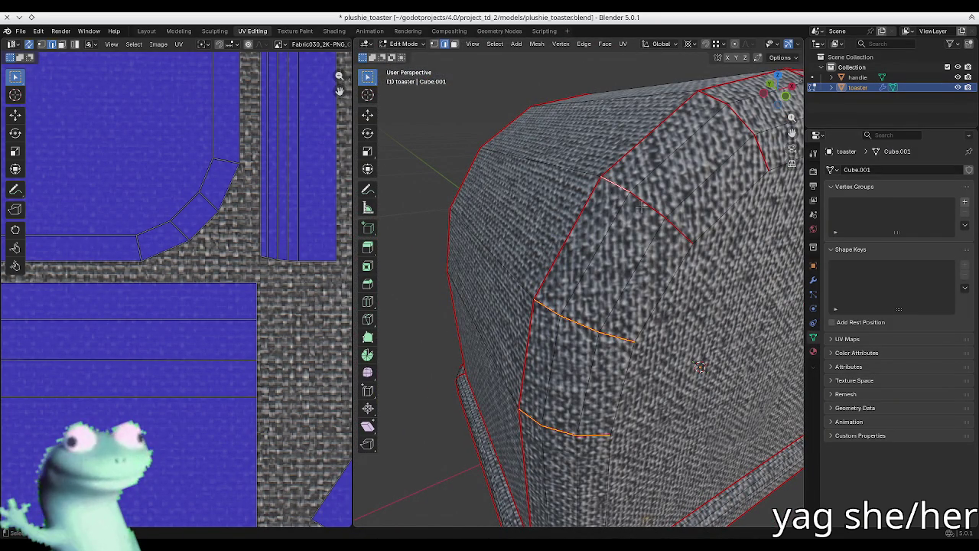
middle_drag(669, 223, 624, 218)
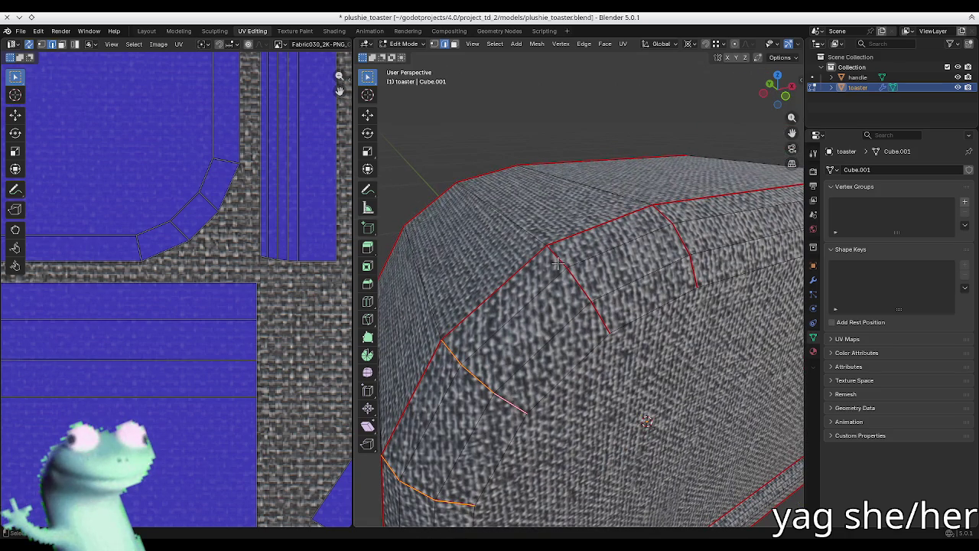
shift+click(574, 285)
shift+click(668, 218)
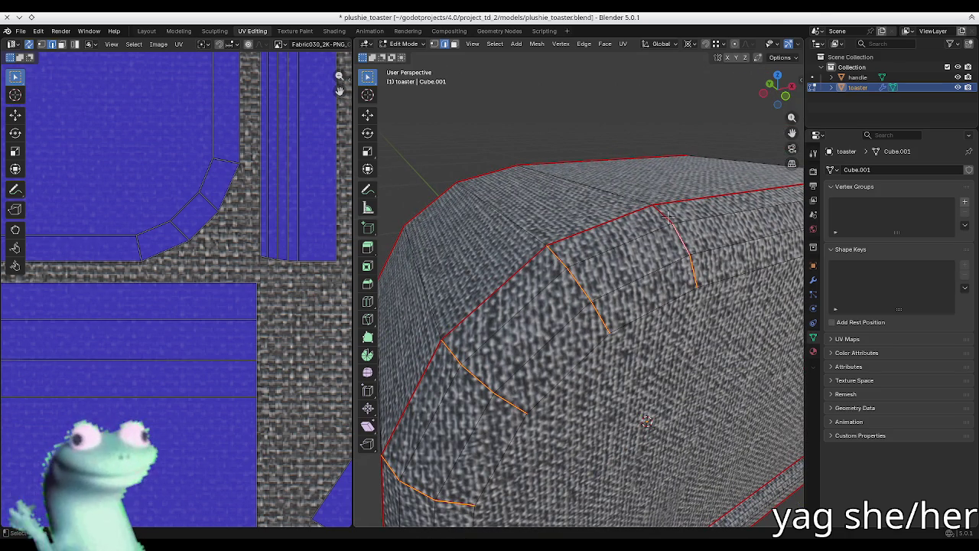
key(u)
click(667, 221)
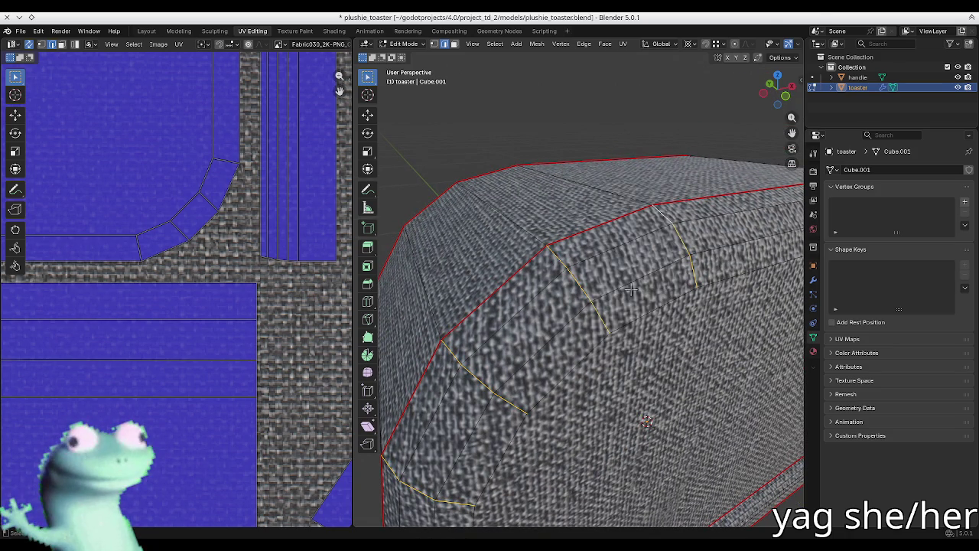
- Re-unwrap the entire toaster mesh, deselect everything, and return to Object Mode
middle_drag(638, 291, 621, 289)
scroll(621, 288, down, 5)
key(a)
key(u)
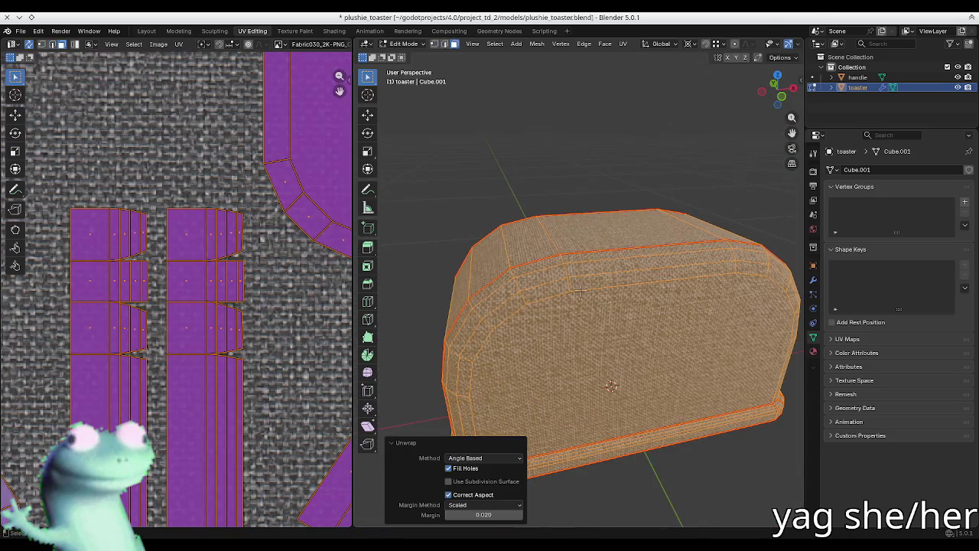
scroll(581, 170, up, 4)
key(alt+a)
key(Tab)
scroll(579, 335, up, 2)
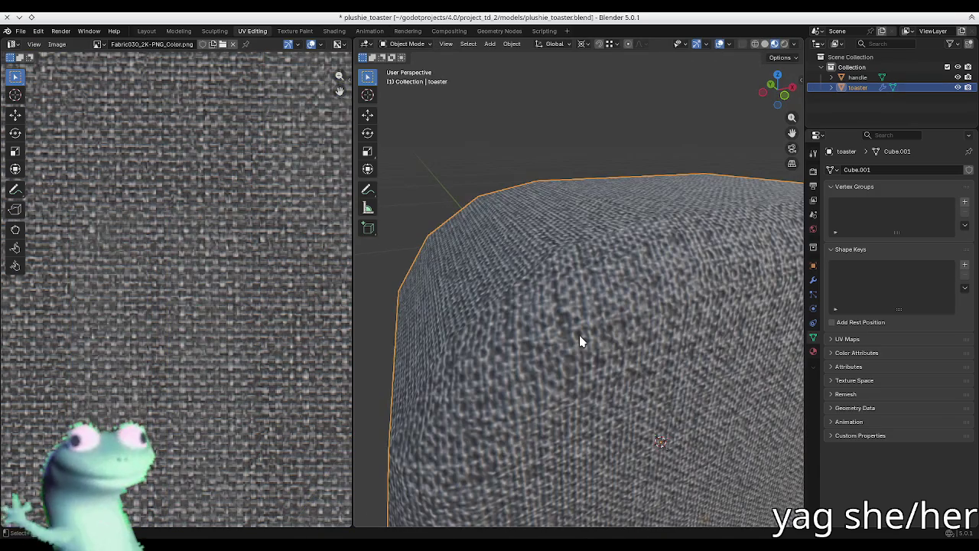
- Orbit around the toaster's side while toggling between Edit and Object Mode
mouse_move(582, 336)
middle_down()
mouse_move(592, 316)
mouse_move(588, 350)
middle_up()
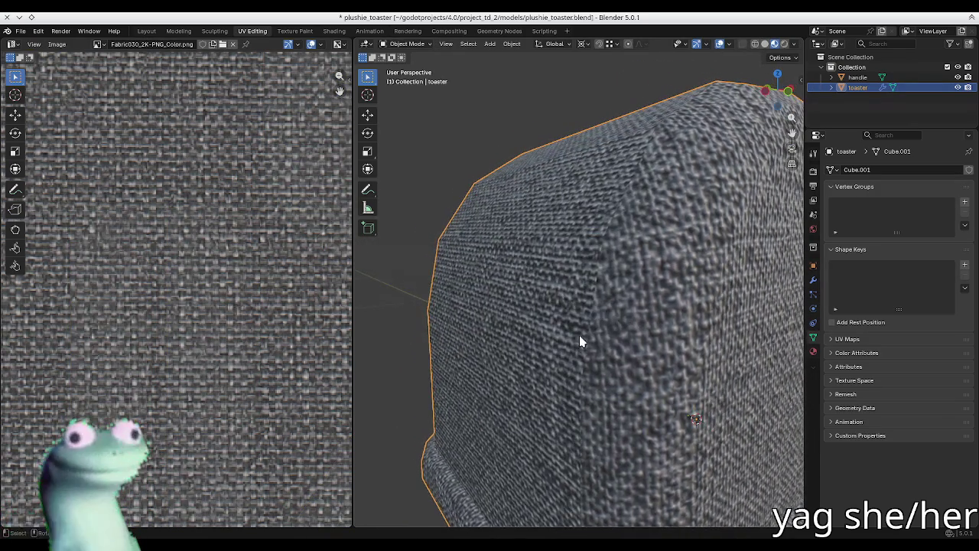
mouse_move(587, 350)
middle_down()
mouse_move(585, 331)
mouse_move(584, 363)
mouse_move(646, 333)
mouse_move(629, 365)
mouse_move(576, 342)
mouse_move(496, 332)
mouse_move(494, 310)
middle_up()
key(Tab)
key(Tab)
key(Tab)
key(Tab)
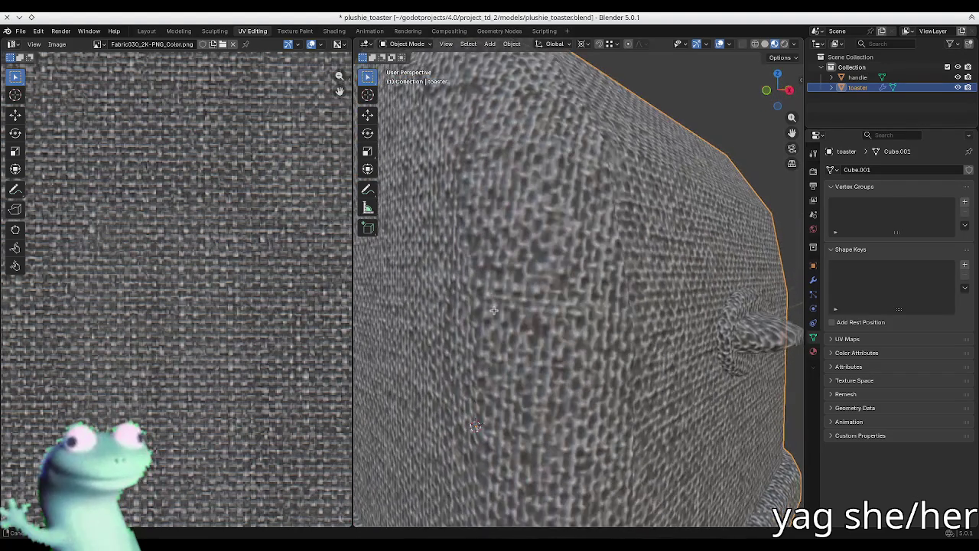
scroll(493, 315, down, 5)
key(Tab)
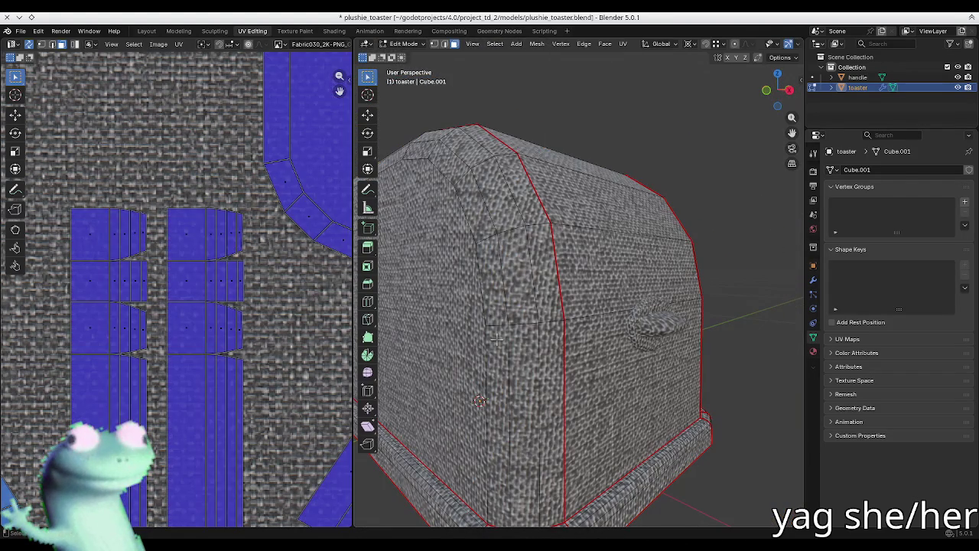
key(Tab)
mouse_move(459, 262)
middle_down()
mouse_move(459, 252)
mouse_move(497, 314)
middle_up()
scroll(497, 314, up, 2)
scroll(542, 376, up, 3)
- Inspect the new UV seams from the toaster's side, end and top edge in Edit Mode
key(Tab)
scroll(542, 376, down, 5)
mouse_move(542, 376)
middle_down()
mouse_move(545, 360)
mouse_move(618, 360)
middle_up()
middle_drag(683, 351, 536, 329)
scroll(221, 262, down, 3)
scroll(203, 300, up, 4)
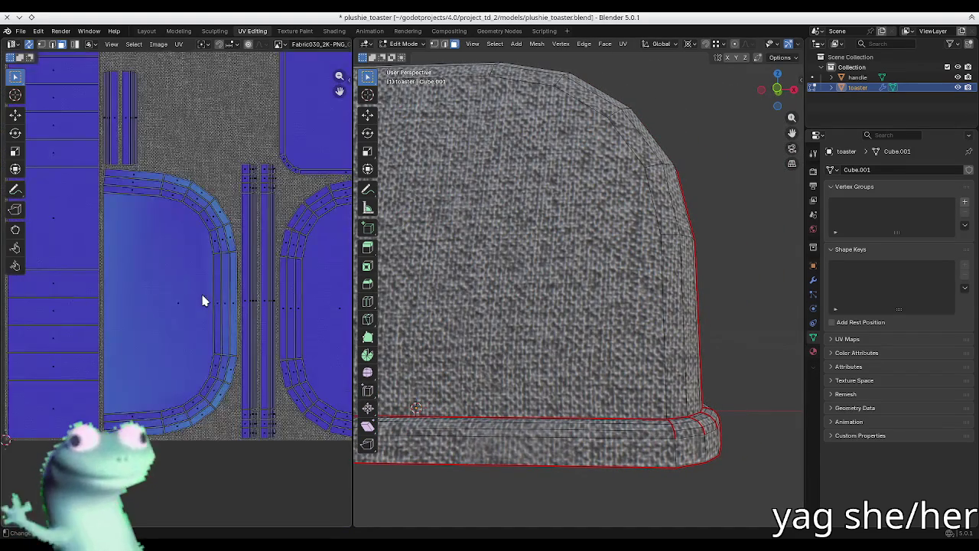
scroll(104, 251, up, 1)
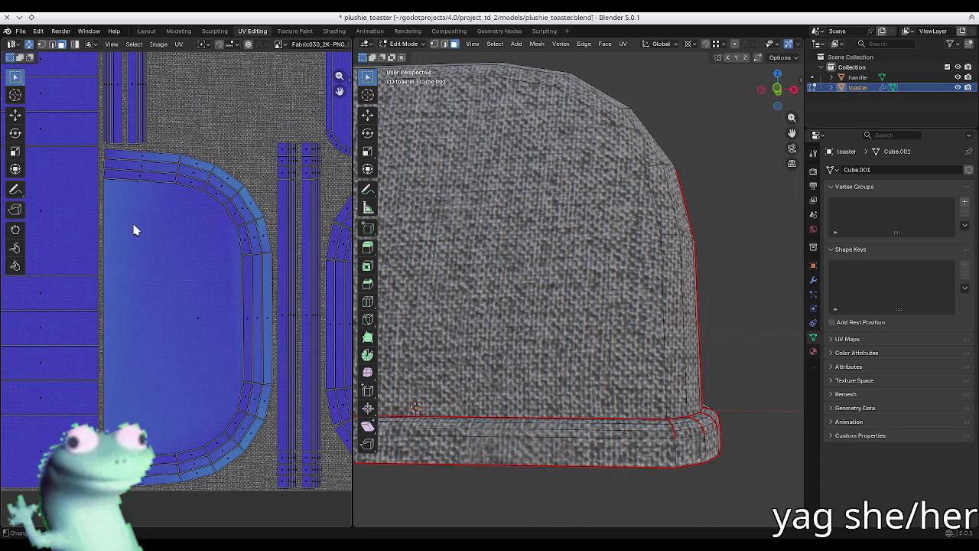
scroll(528, 229, up, 2)
middle_drag(536, 252, 557, 189)
scroll(557, 189, down, 5)
key(Tab)
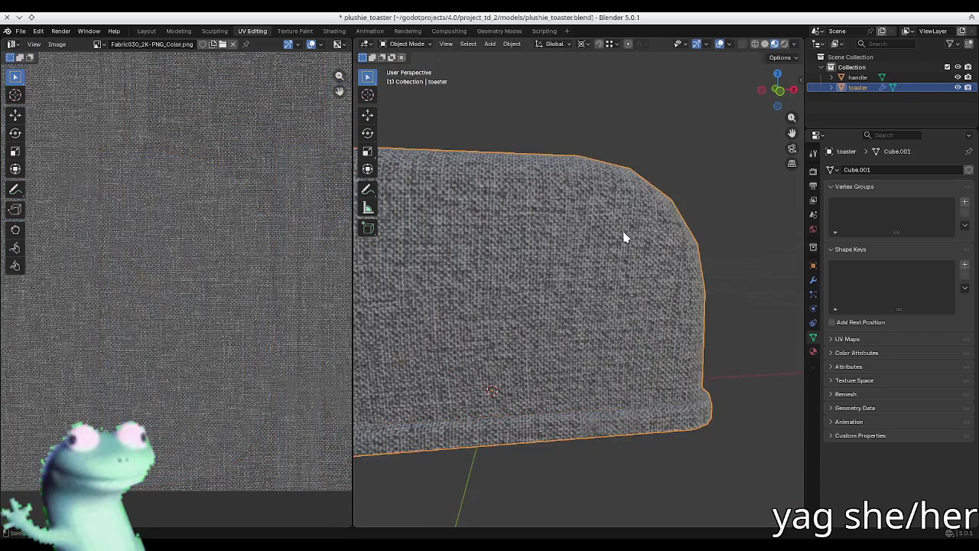
- Save plushie_toaster.blend and go back into Edit Mode on the toaster
scroll(623, 230, down, 2)
scroll(594, 237, down, 2)
key(ctrl+s)
scroll(565, 242, up, 3)
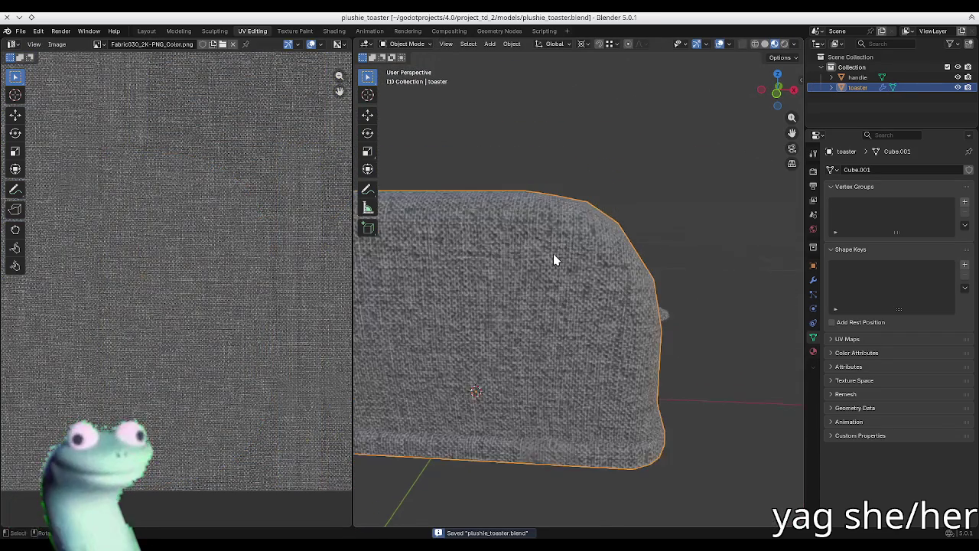
key(Tab)
middle_drag(575, 306, 700, 204)
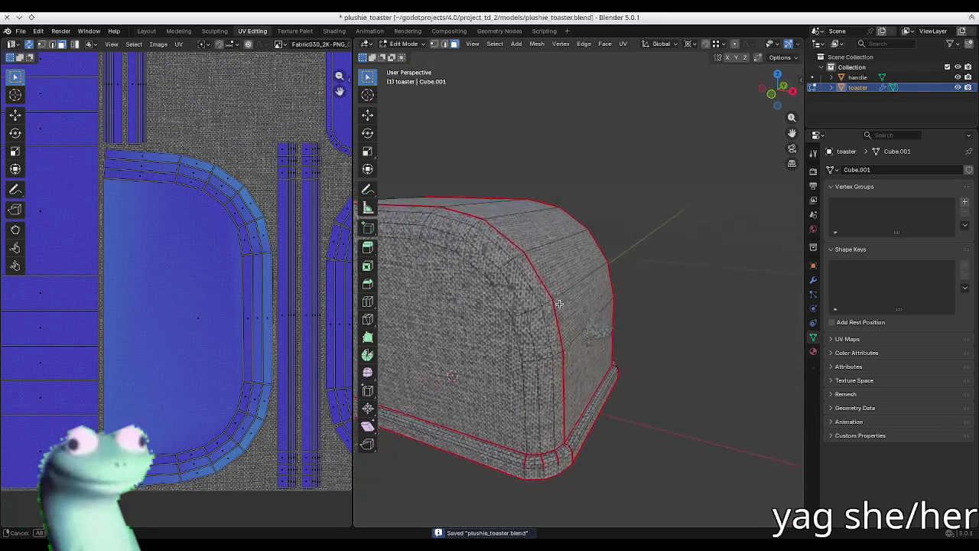
- Preview the Fabric030 layer's ambient occlusion, roughness, normal and color images in Ucupaint
key(n)
key(n)
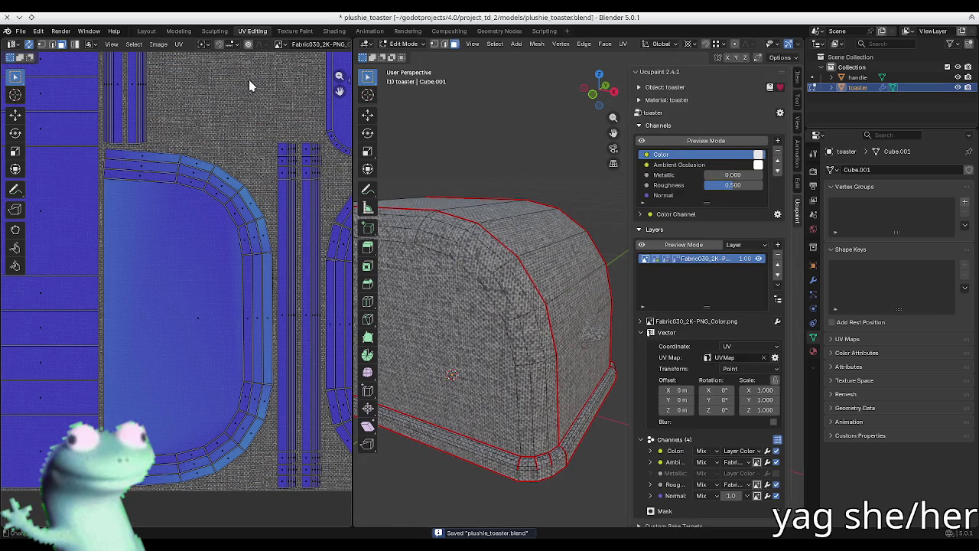
key(n)
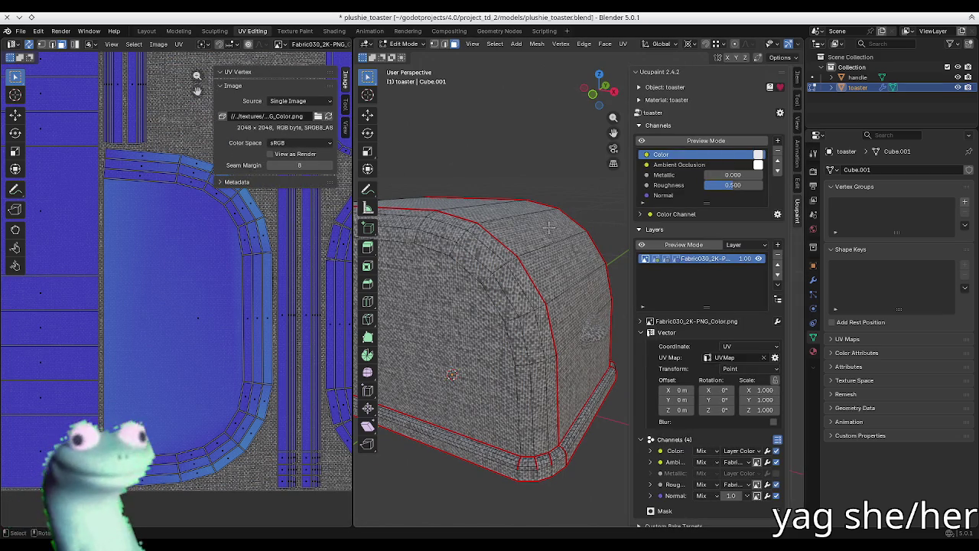
click(655, 260)
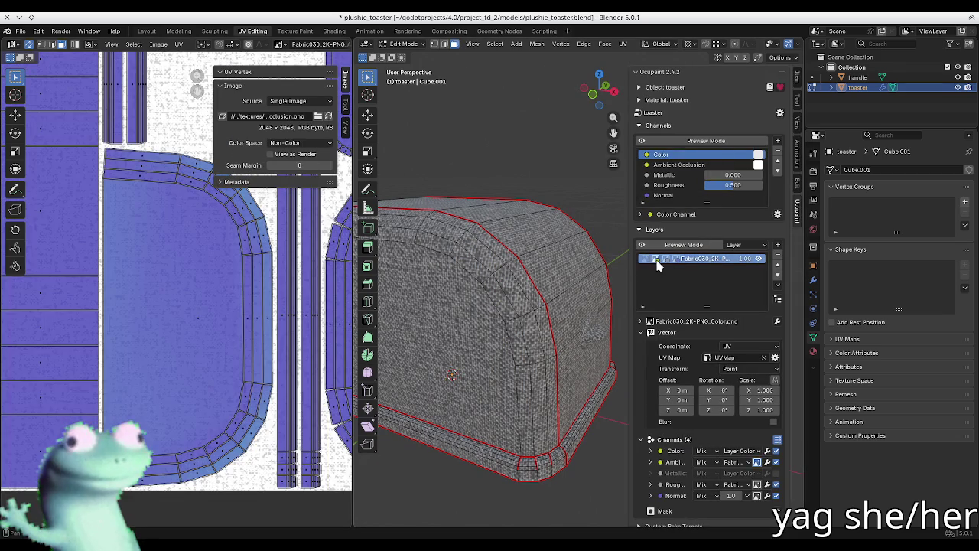
click(668, 260)
click(677, 261)
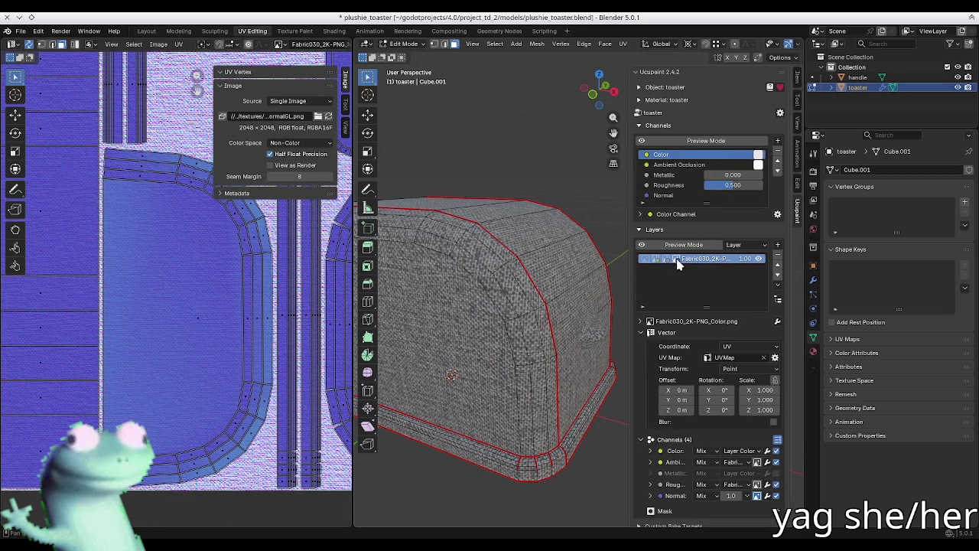
click(647, 260)
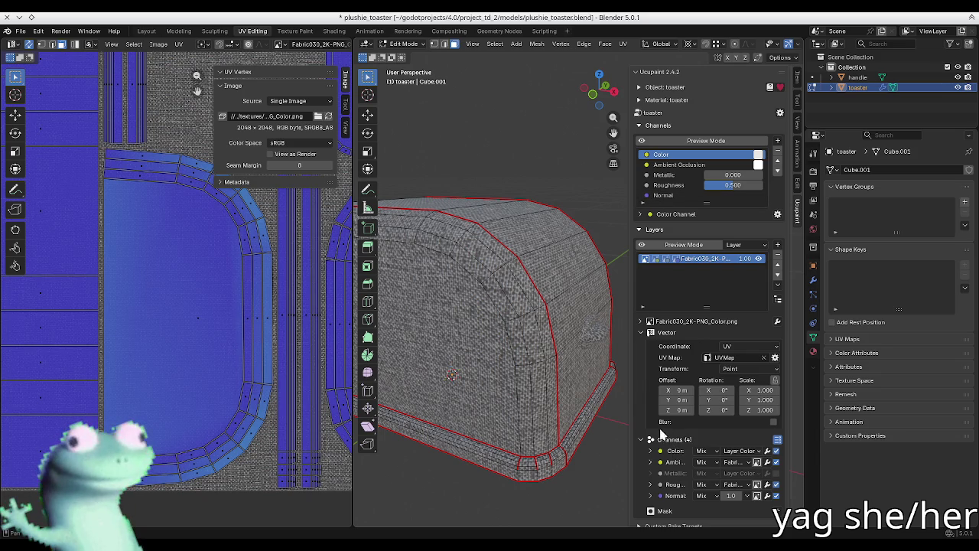
- Hide the Ucupaint panel, return to Object Mode, and view the toaster from the front-left
key(n)
key(Tab)
scroll(569, 226, up, 3)
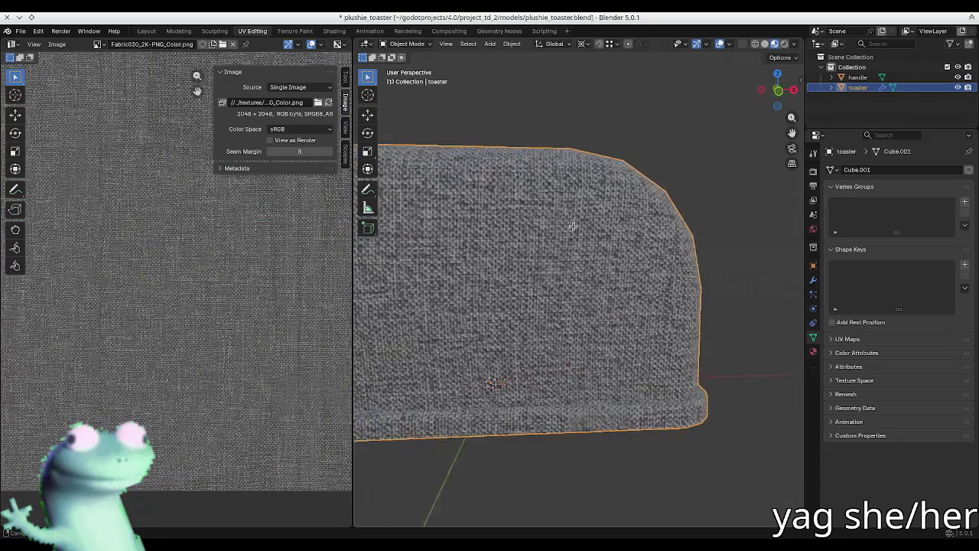
middle_drag(569, 226, 623, 234)
key(shift+a)
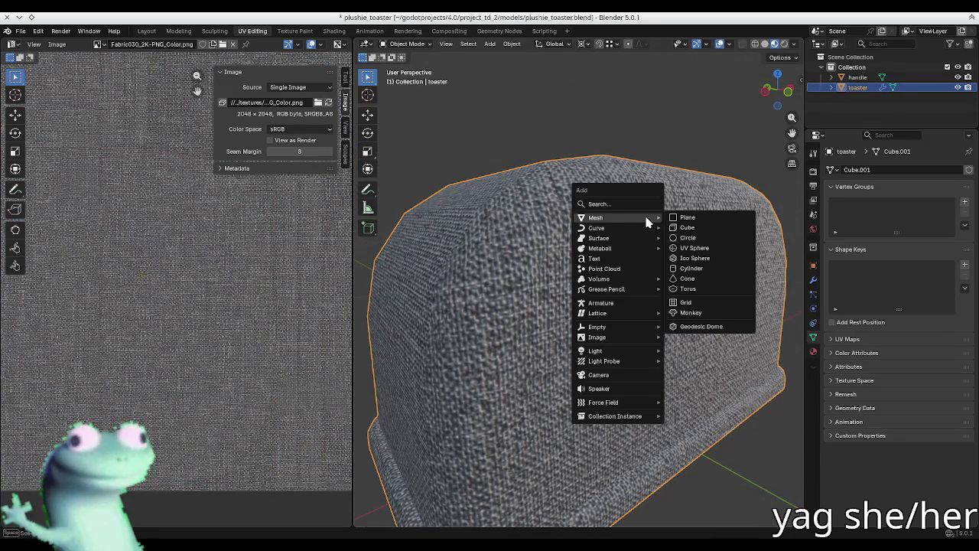
- Switch the viewport to rendered shading
click(784, 44)
drag(778, 86, 766, 91)
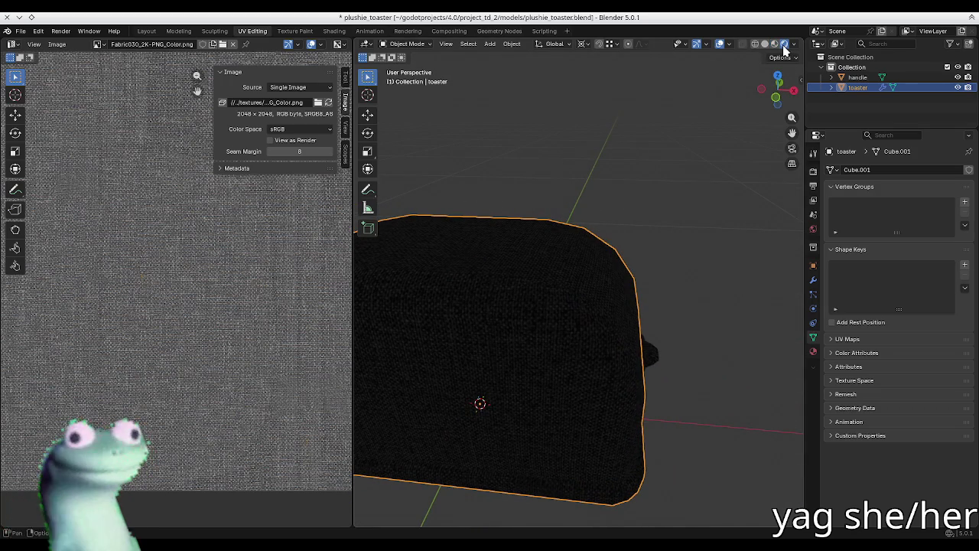
key(n)
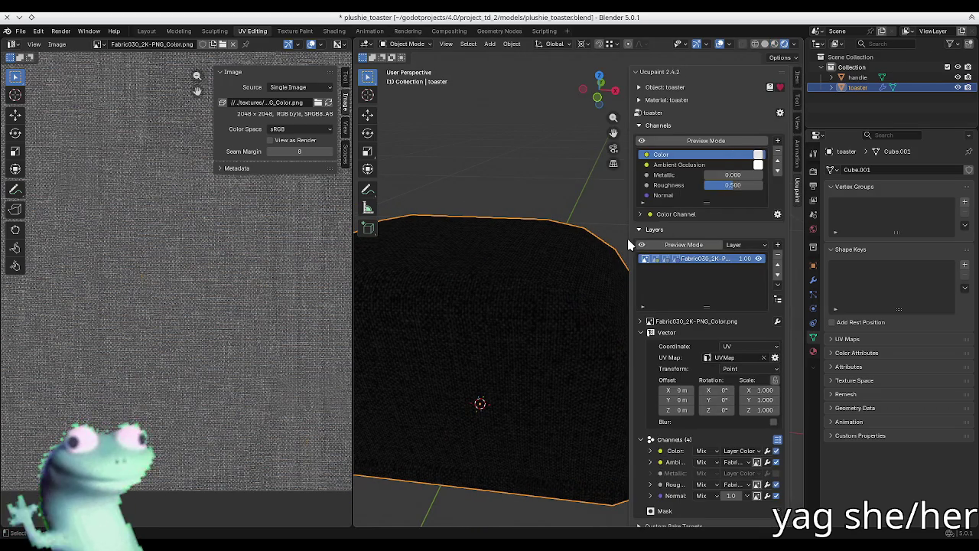
key(n)
- Add a sun light to the scene
key(shift+a)
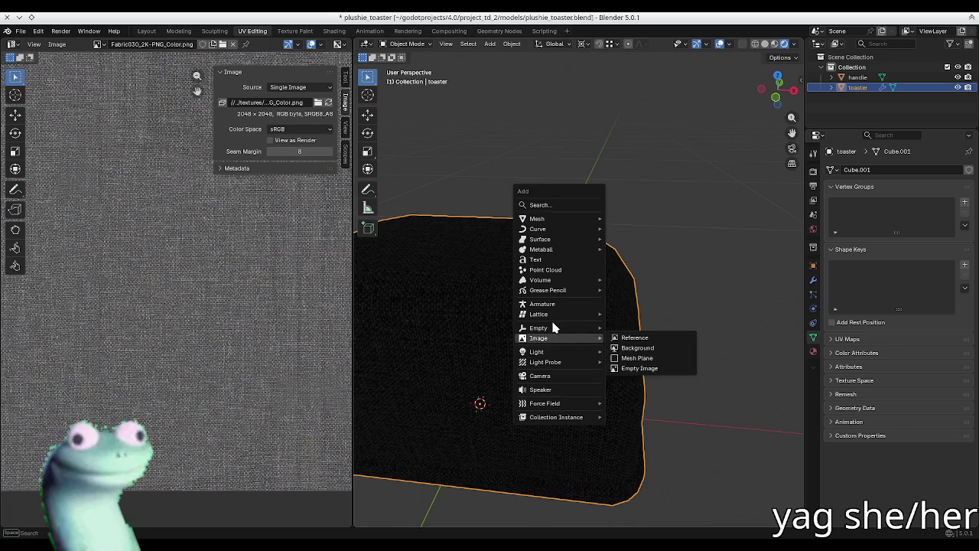
mouse_move(537, 352)
click(628, 363)
mouse_move(628, 362)
middle_down()
mouse_move(625, 275)
mouse_move(487, 439)
middle_up()
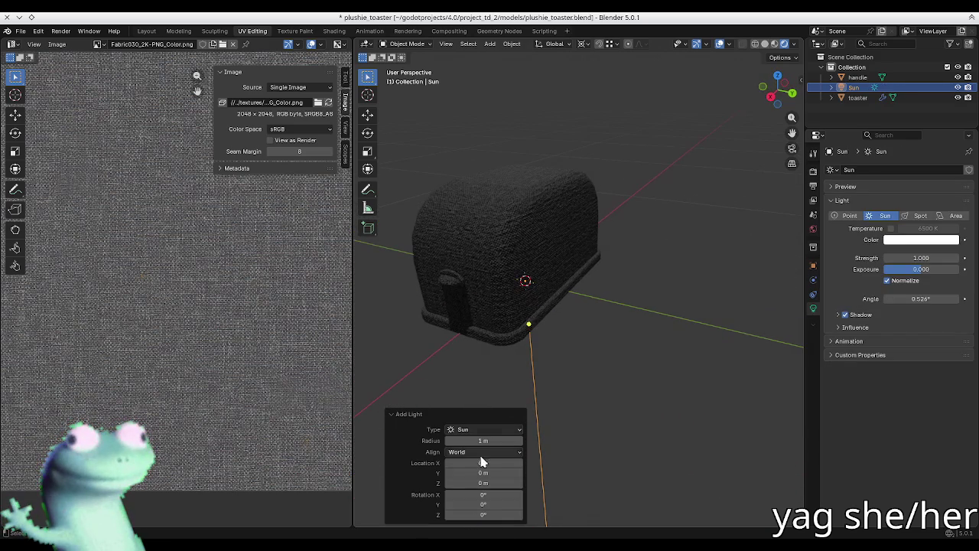
scroll(581, 316, down, 4)
mouse_move(553, 338)
middle_down()
mouse_move(527, 312)
mouse_move(525, 328)
mouse_move(548, 343)
middle_up()
- Rotate the sun light freely, including a 26.9° turn, to adjust its direction
key(r)
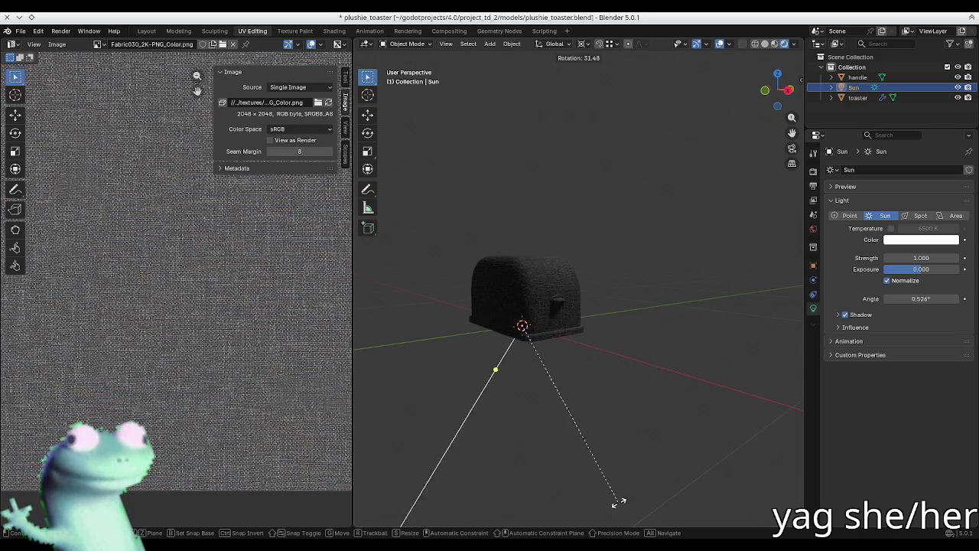
key(r)
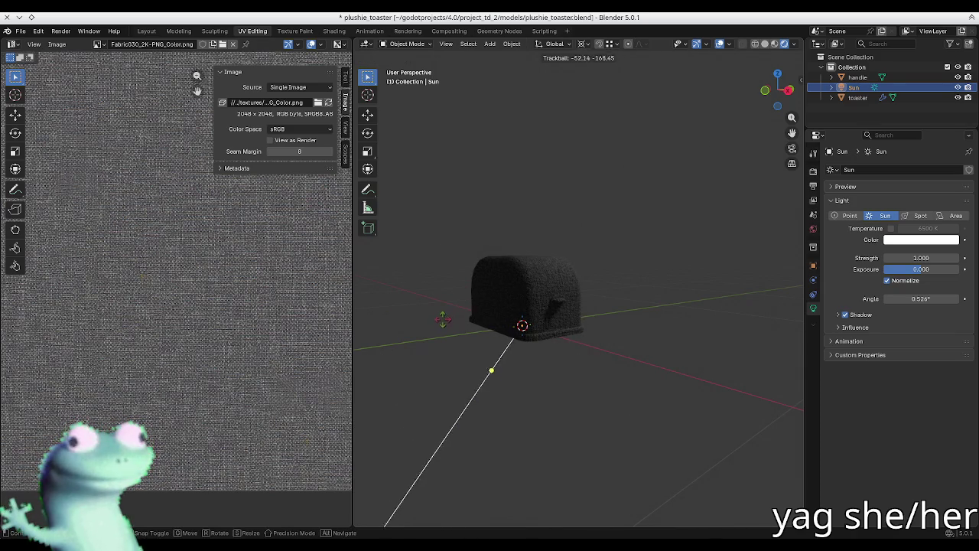
click(431, 351)
mouse_move(431, 351)
middle_down()
mouse_move(437, 313)
mouse_move(463, 339)
middle_up()
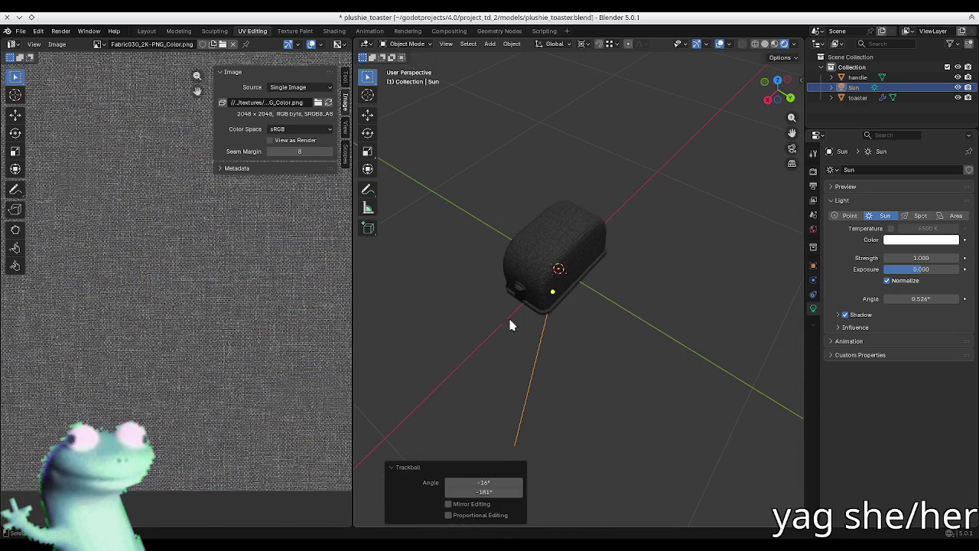
key(r)
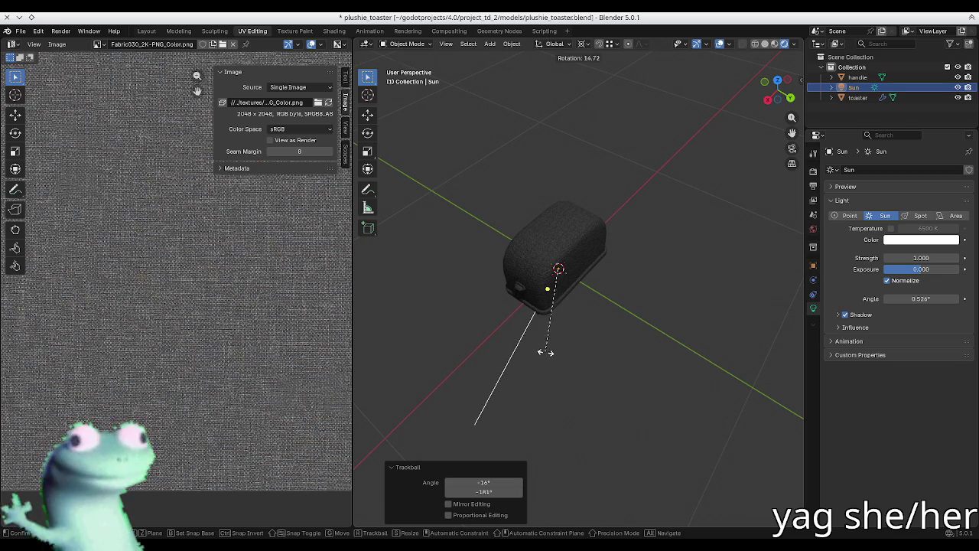
click(528, 355)
key(r)
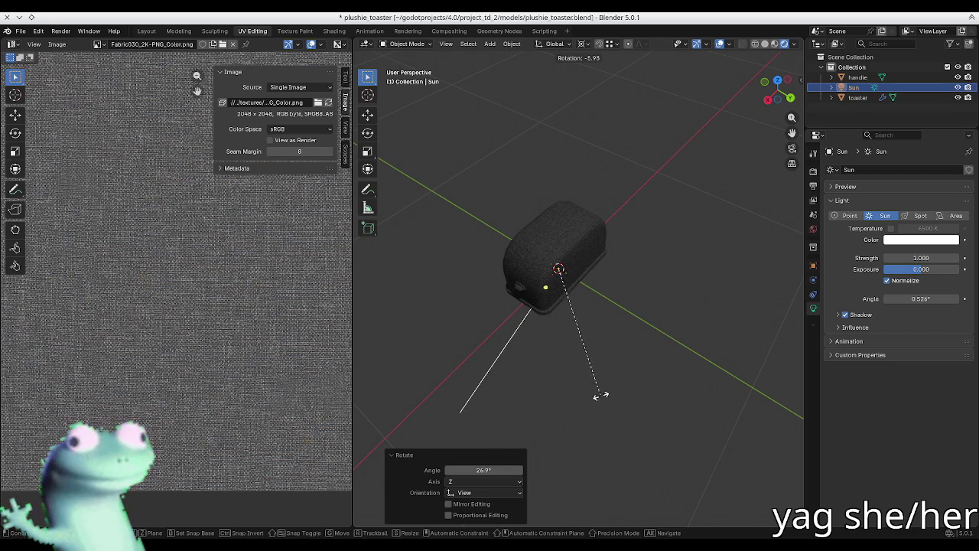
key(r)
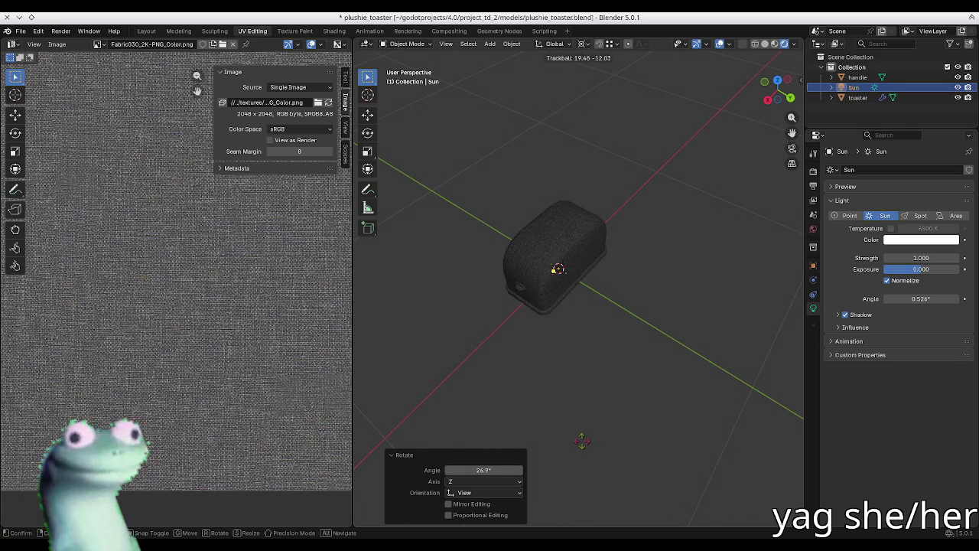
click(578, 452)
mouse_move(577, 454)
middle_down()
mouse_move(572, 202)
mouse_move(505, 305)
middle_up()
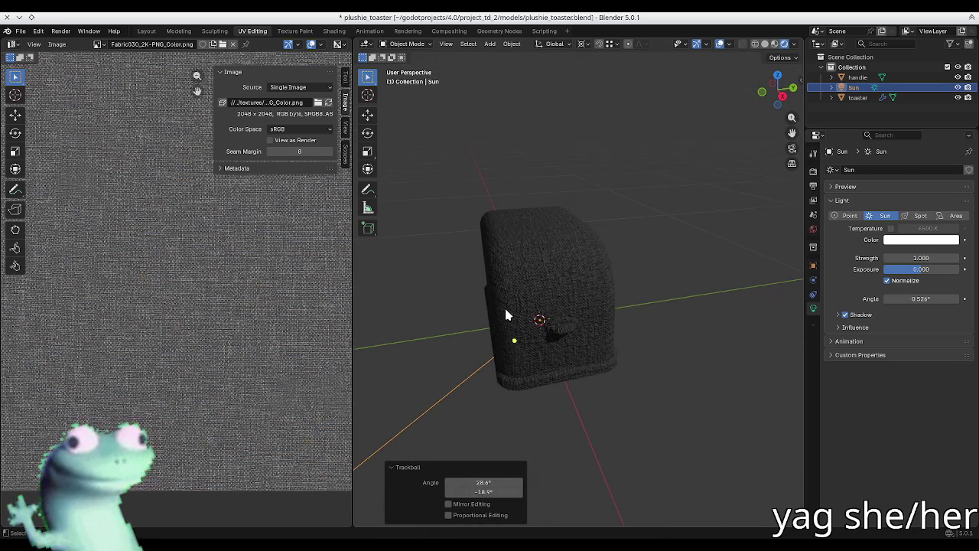
- Deselect the sun and check the toaster's lighting from several angles
click(590, 284)
scroll(551, 275, up, 4)
mouse_move(551, 275)
middle_down()
mouse_move(462, 293)
mouse_move(536, 267)
mouse_move(523, 221)
mouse_move(540, 192)
mouse_move(651, 224)
middle_up()
scroll(651, 224, up, 3)
scroll(527, 255, down, 1)
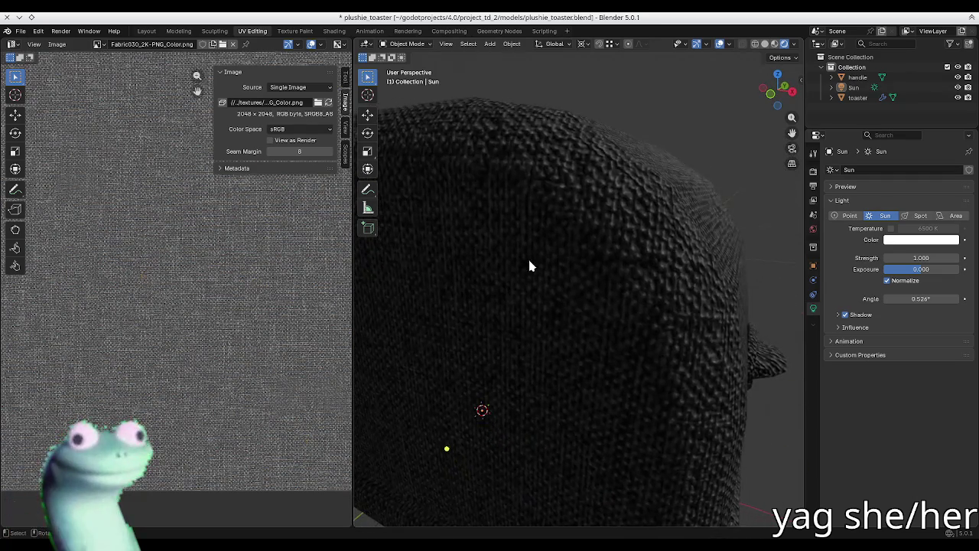
scroll(516, 263, down, 3)
scroll(505, 272, down, 2)
mouse_move(494, 282)
middle_down()
mouse_move(448, 280)
mouse_move(430, 295)
middle_up()
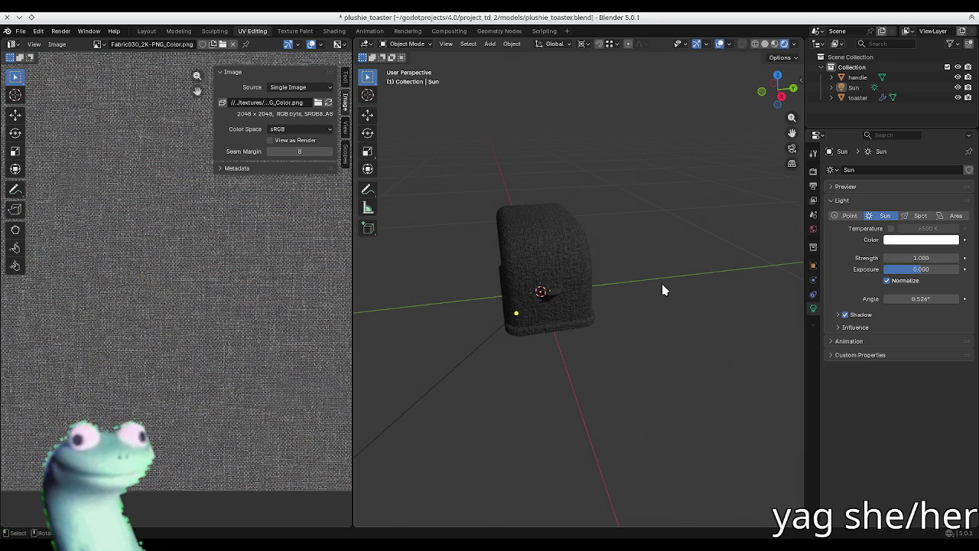
middle_drag(655, 290, 653, 299)
- Flip the sun with a Y scale of -1 and rotate it 180° around Z
click(854, 87)
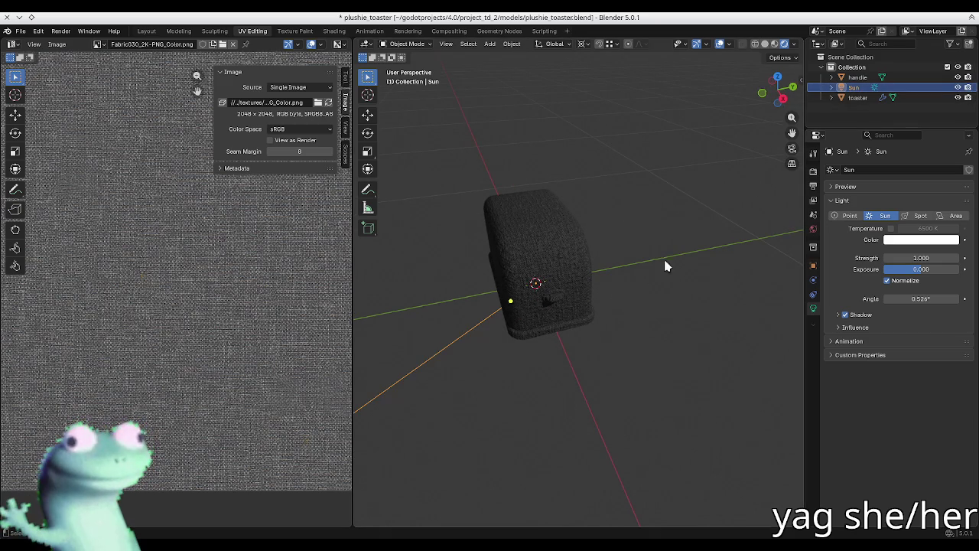
key(s)
text(y)
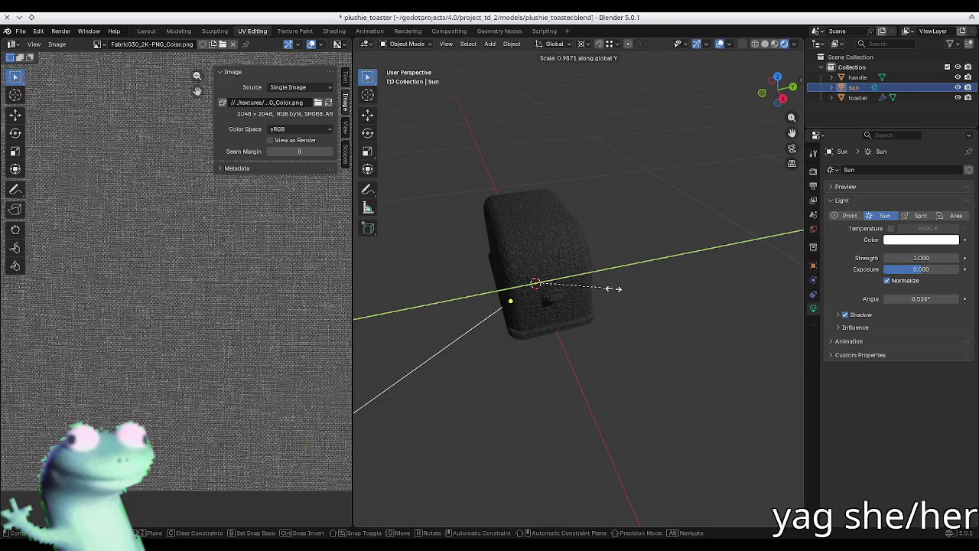
text(-1)
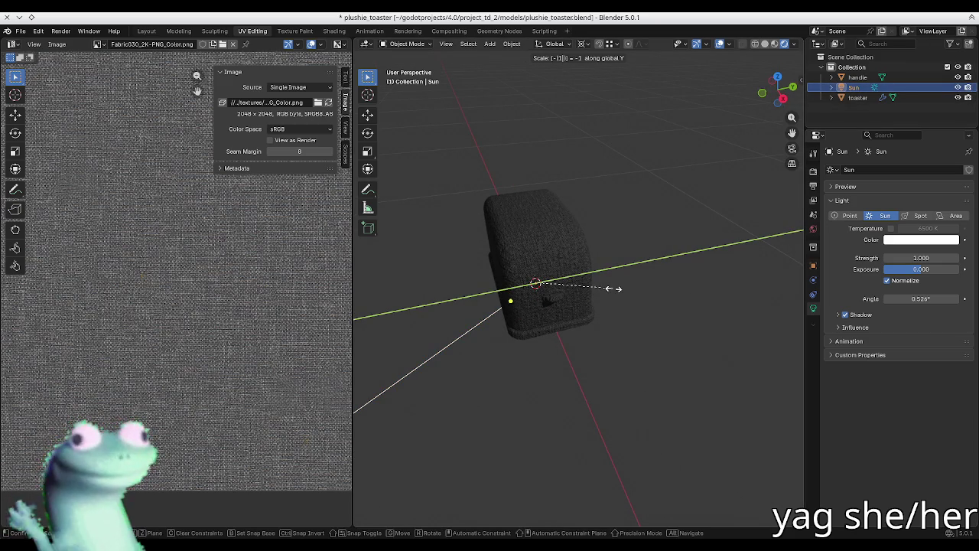
key(Return)
key(r)
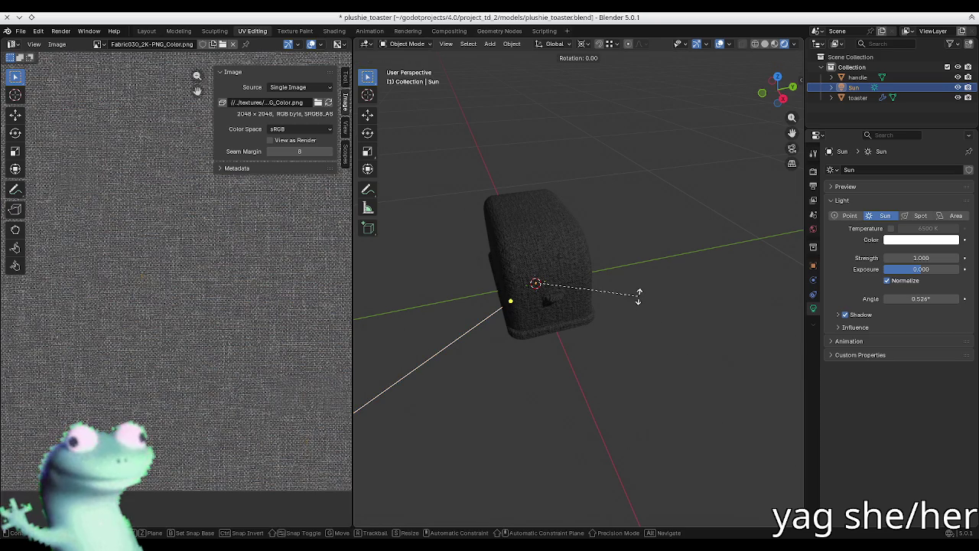
text(z)
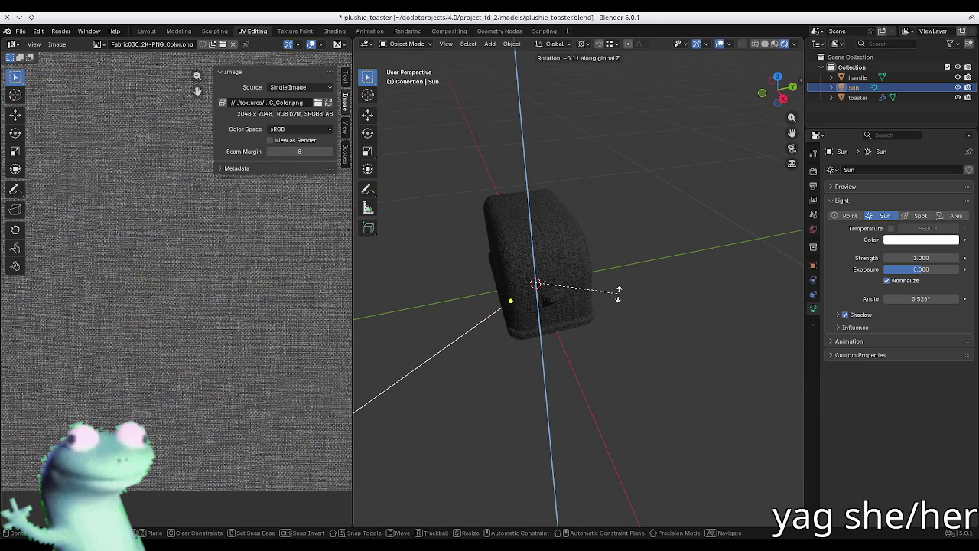
text(180)
key(Return)
- Inspect the toaster's fabric surface up close under the new lighting
middle_drag(618, 295, 440, 225)
scroll(440, 226, up, 3)
mouse_move(428, 265)
middle_down()
mouse_move(520, 296)
mouse_move(536, 318)
mouse_move(538, 369)
middle_up()
key(n)
key(n)
click(538, 370)
click(511, 187)
mouse_move(511, 187)
middle_down()
mouse_move(494, 304)
mouse_move(505, 326)
middle_up()
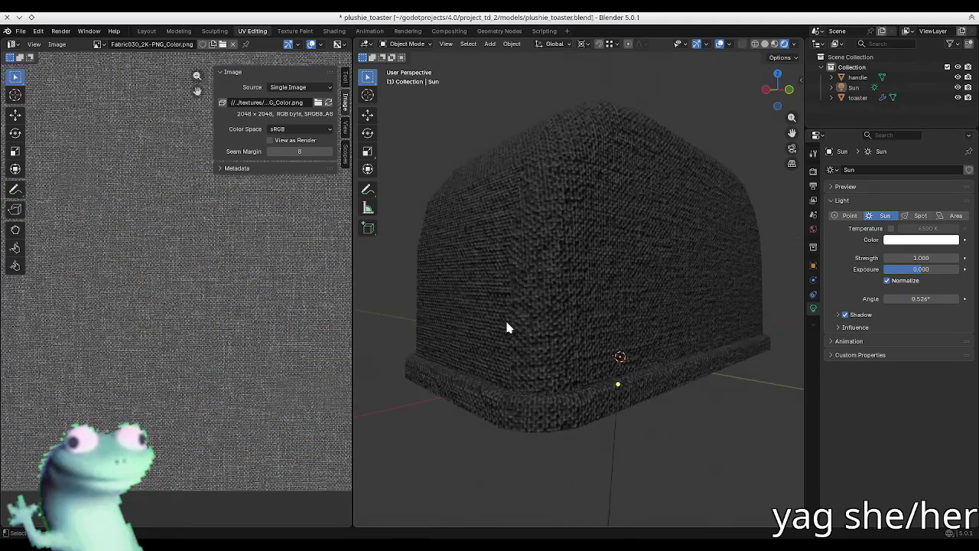
scroll(505, 325, up, 3)
scroll(531, 356, up, 2)
scroll(484, 362, down, 5)
- Select the toaster and enter Edit Mode on its mesh
middle_drag(474, 383, 546, 334)
click(545, 334)
scroll(536, 317, down, 3)
mouse_move(480, 309)
middle_down()
mouse_move(647, 339)
mouse_move(568, 313)
mouse_move(663, 343)
mouse_move(632, 328)
mouse_move(612, 376)
middle_up()
key(Tab)
- Select the edges along the toaster's front rounded corners and mark them as UV seams
scroll(652, 399, up, 2)
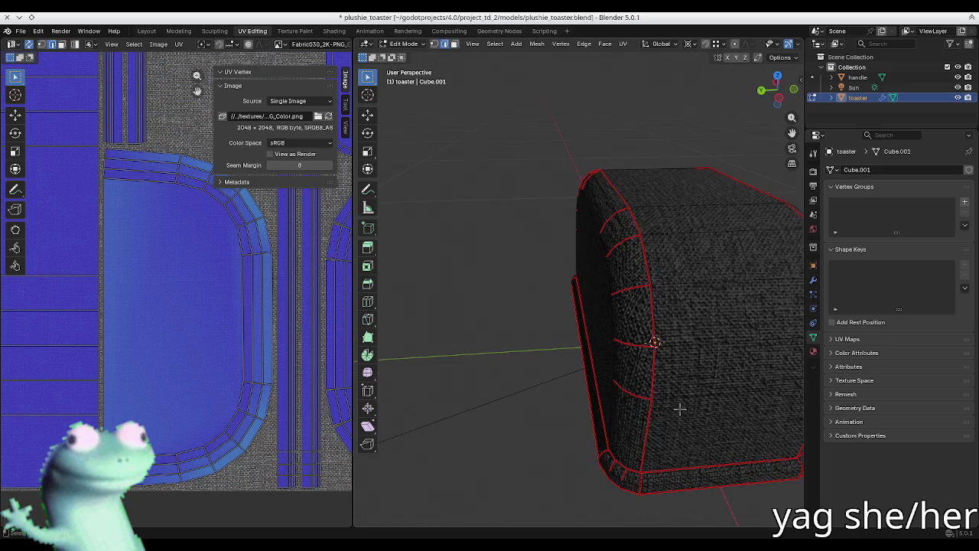
click(640, 395)
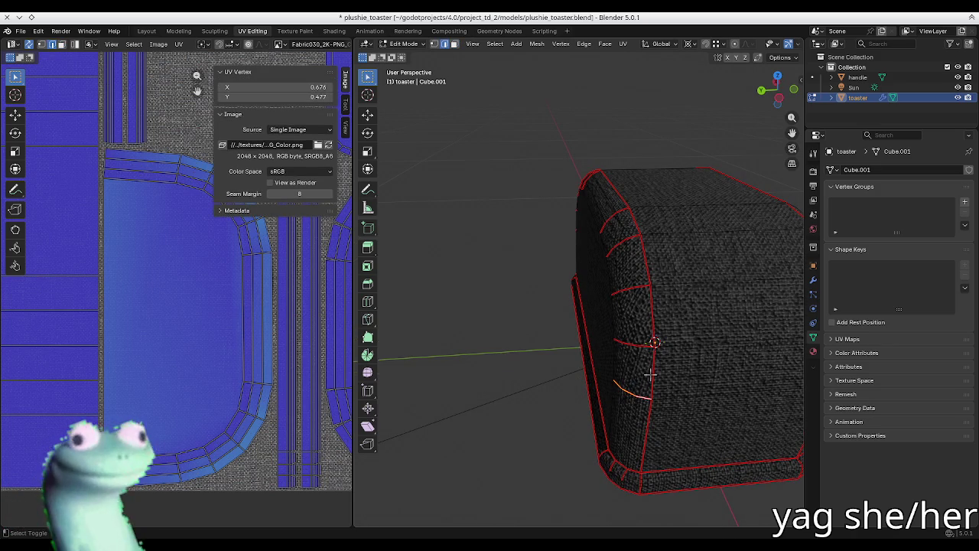
shift+click(620, 340)
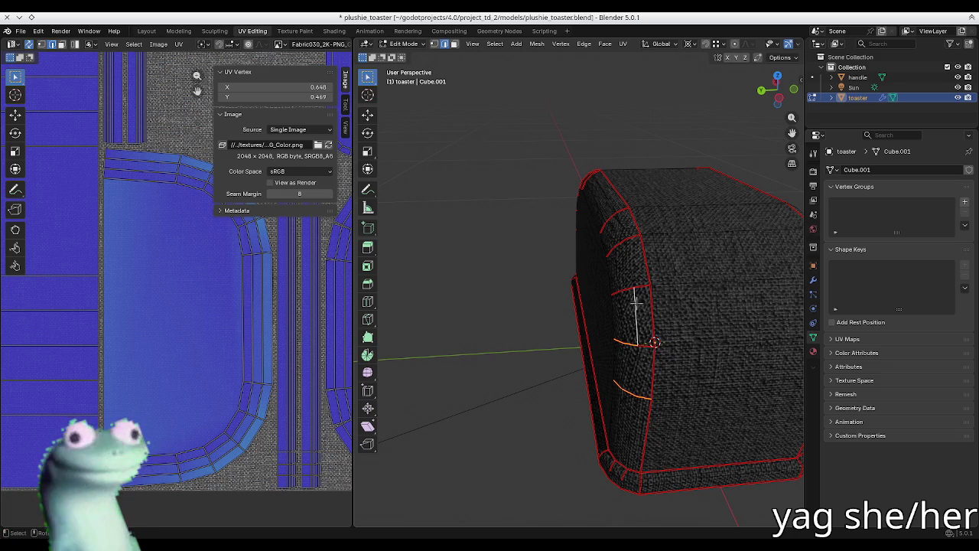
scroll(637, 342, up, 2)
scroll(637, 341, up, 1)
shift+click(612, 257)
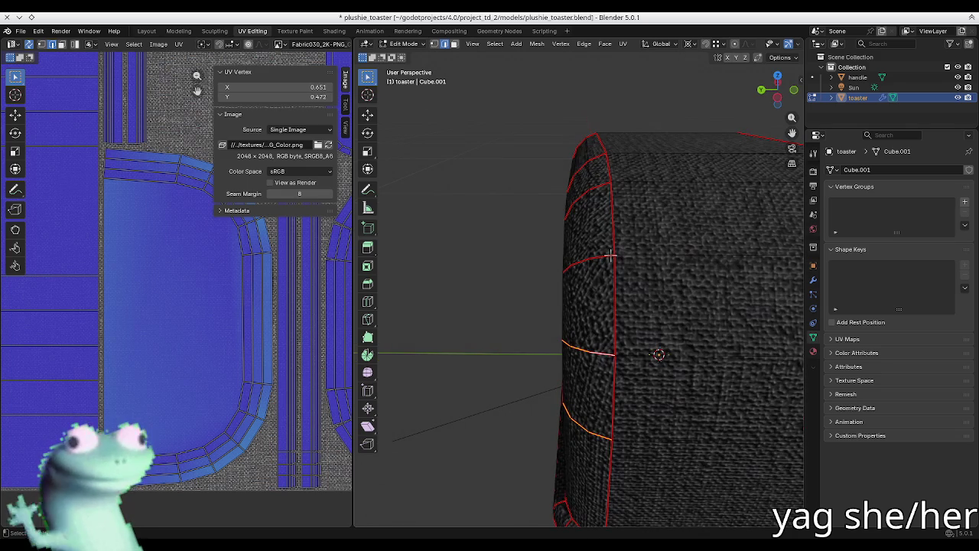
mouse_move(579, 260)
middle_down()
mouse_move(599, 211)
mouse_move(600, 223)
middle_up()
shift+click(616, 264)
shift+click(571, 244)
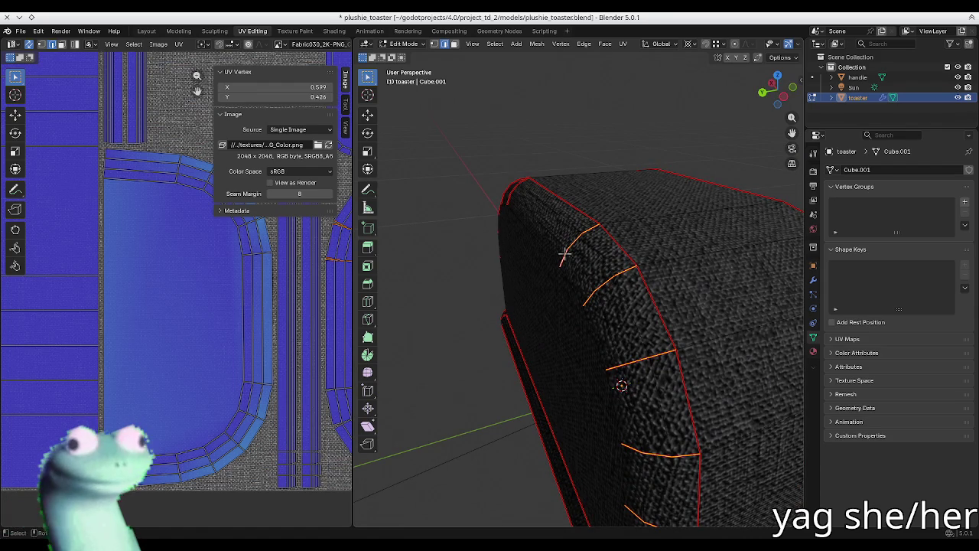
key(ctrl+e)
click(563, 256)
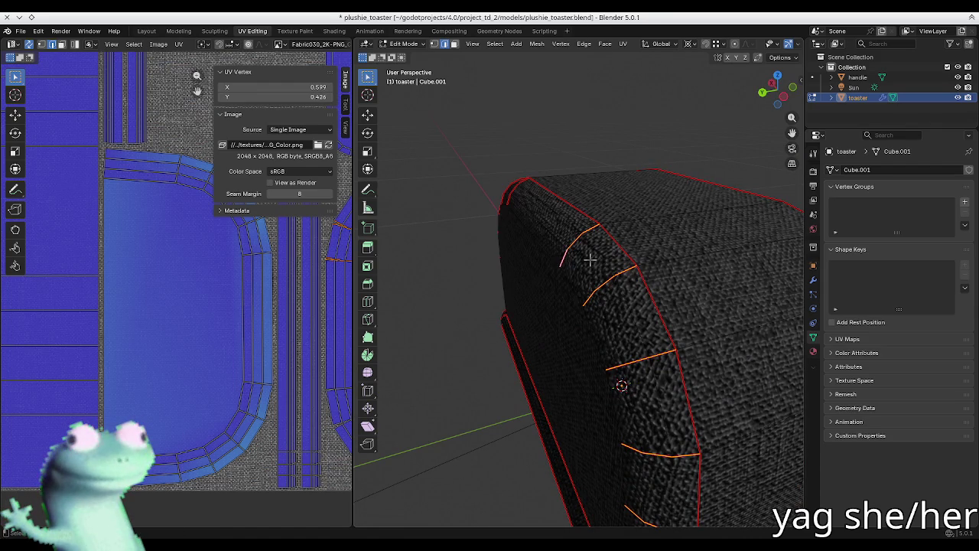
- Circle-select edges along the front corner strip, then deselect everything
middle_drag(590, 260, 553, 249)
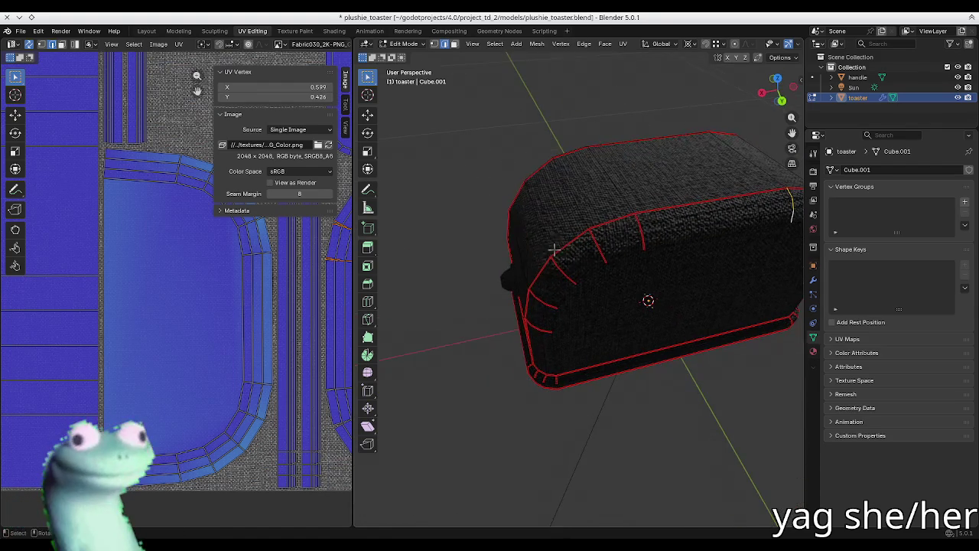
key(c)
drag(640, 225, 630, 247)
middle_drag(627, 225, 640, 225)
mouse_move(641, 225)
mouse_down()
mouse_move(548, 280)
mouse_move(537, 296)
mouse_move(545, 325)
mouse_move(558, 313)
mouse_up()
key(Escape)
mouse_move(558, 313)
middle_down()
mouse_move(601, 267)
mouse_move(594, 269)
middle_up()
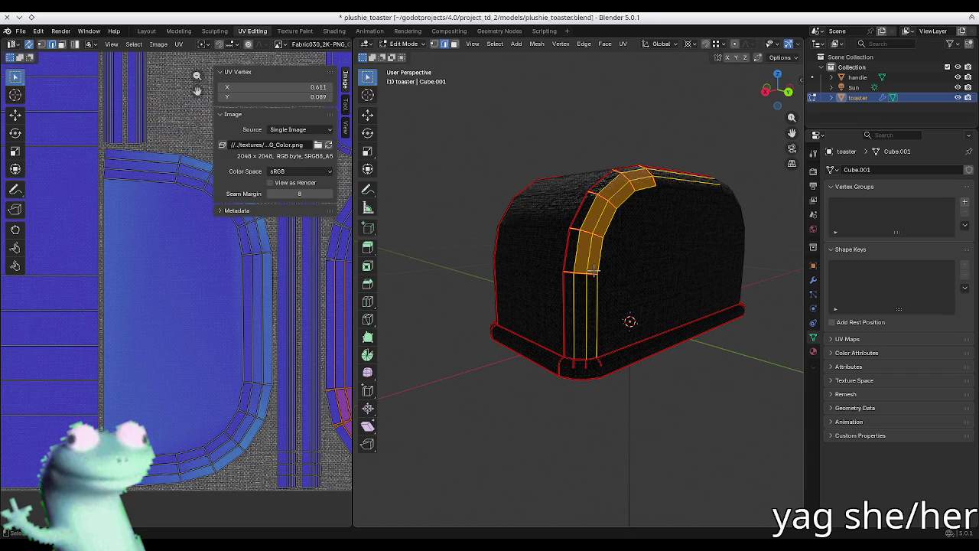
key(alt+a)
- Select the whole toaster mesh, re-unwrap its UVs and return to Object Mode
middle_drag(651, 164, 563, 220)
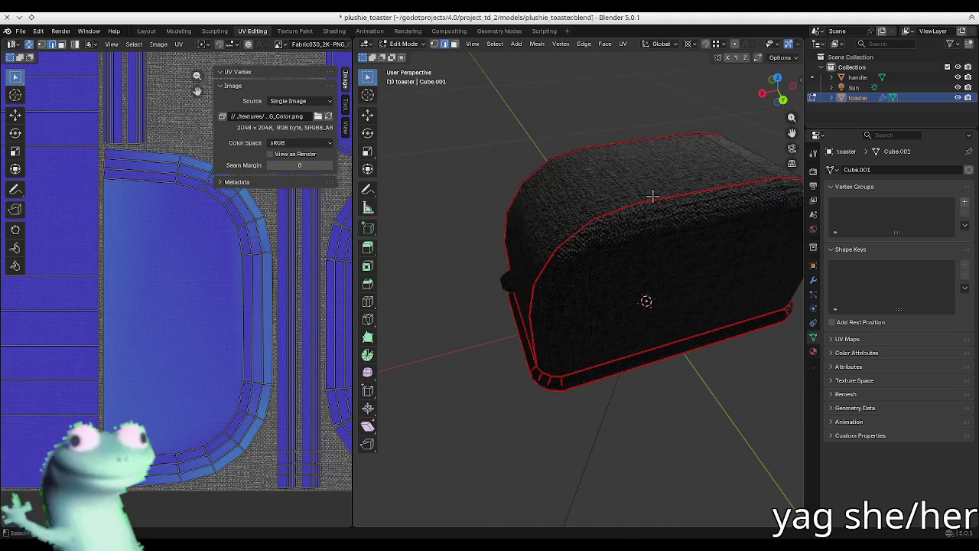
key(a)
key(u)
key(Return)
key(Tab)
middle_drag(673, 277, 644, 273)
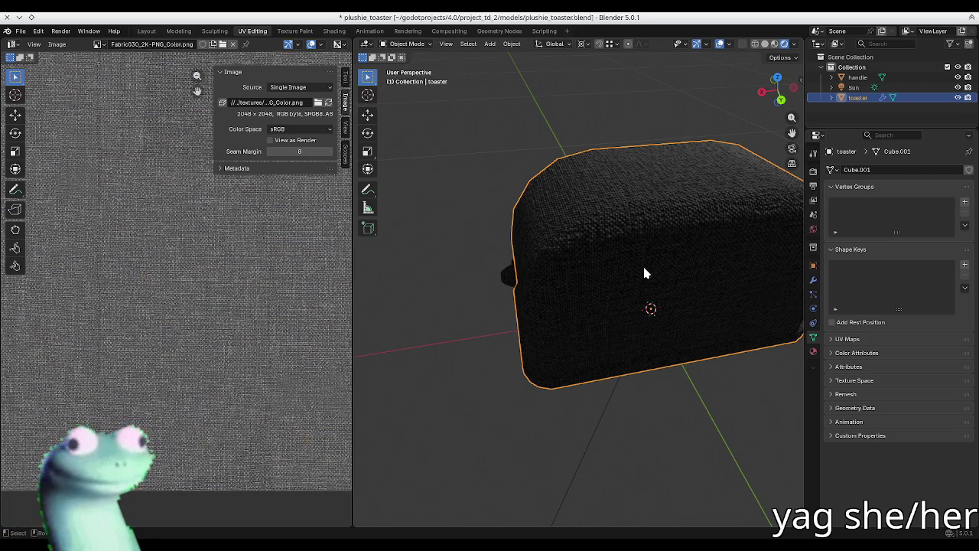
- Re-enter Edit Mode on the toaster and clear the mesh selection
key(Tab)
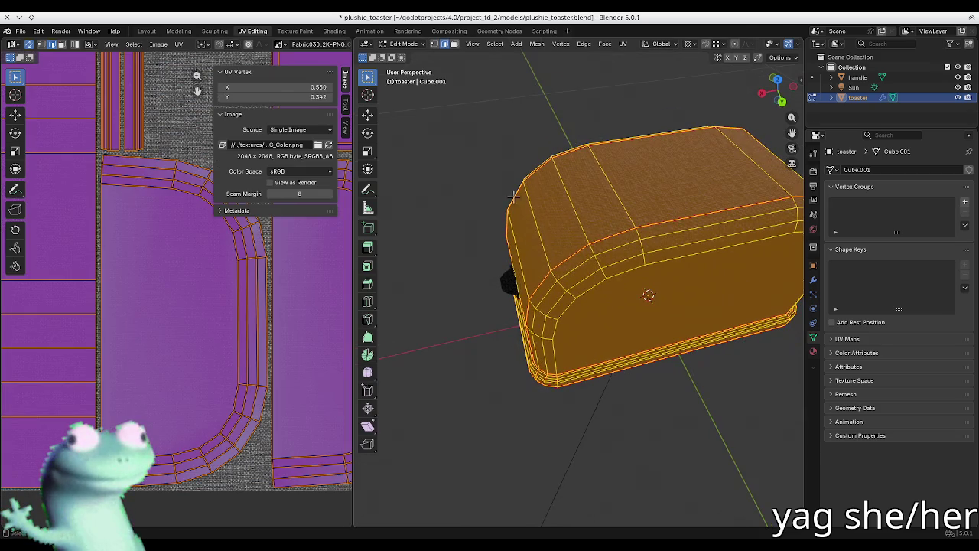
scroll(172, 283, down, 5)
key(alt+a)
scroll(127, 247, up, 3)
scroll(75, 259, up, 3)
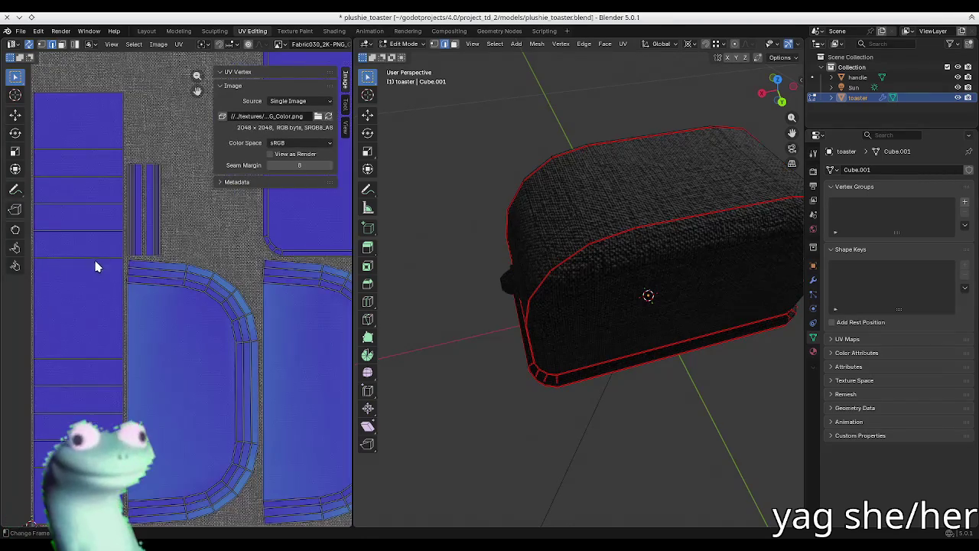
mouse_move(553, 186)
middle_down()
mouse_move(559, 157)
mouse_move(658, 219)
mouse_move(634, 218)
middle_up()
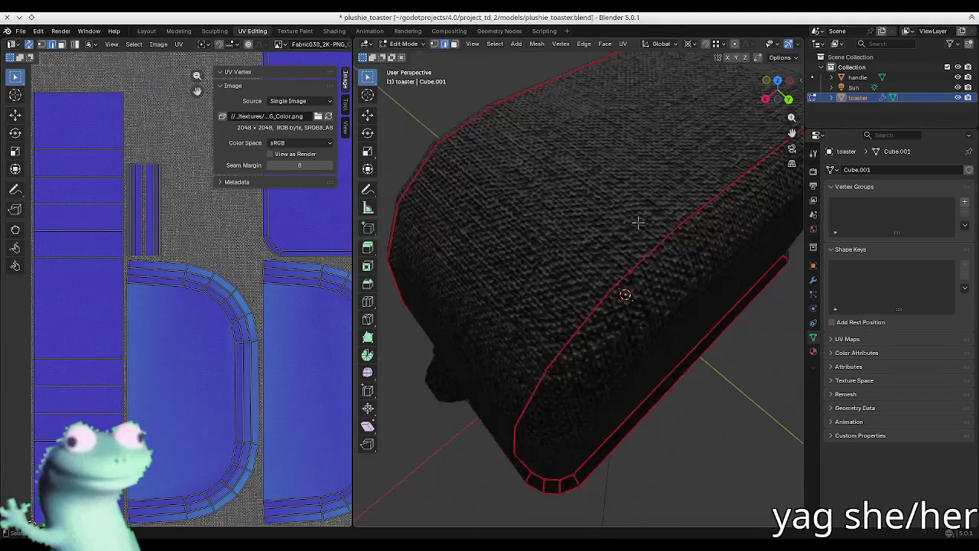
- Back in Object Mode, select the Sun light and frame it in the view
key(Tab)
click(853, 87)
key(KP_Decimal)
mouse_move(599, 312)
middle_down()
mouse_move(675, 240)
mouse_move(644, 306)
middle_up()
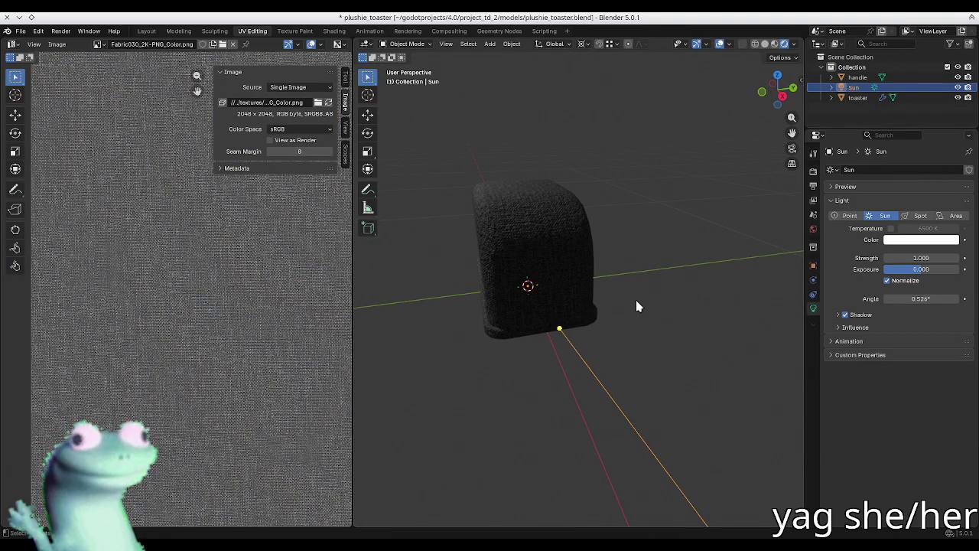
- Duplicate the Sun in place and rotate the copy 180° around Z
key(shift+d)
right_click(651, 295)
key(r)
key(z)
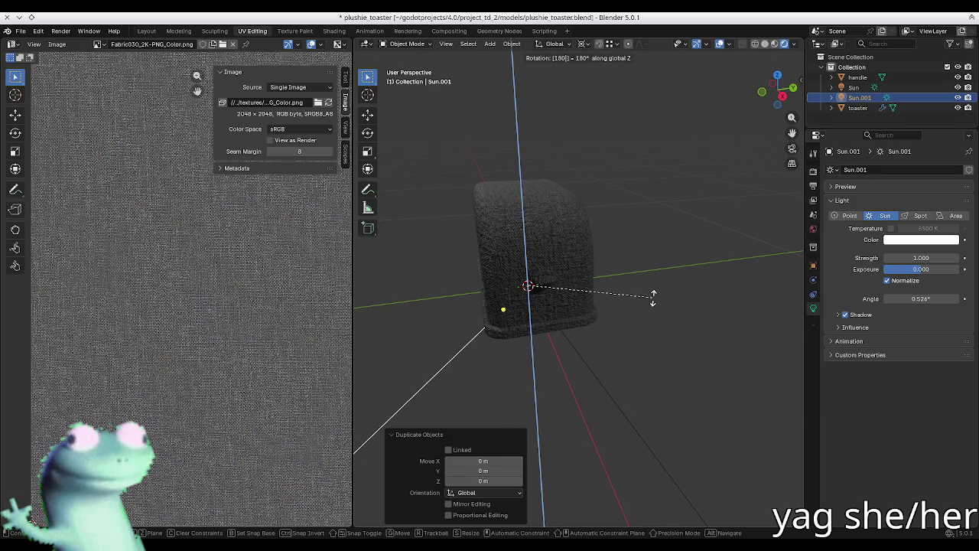
key(Return)
- Orbit in close to check the toaster's top, then select the toaster
click(743, 315)
middle_drag(743, 315, 499, 153)
scroll(592, 214, up, 6)
scroll(587, 257, down, 3)
scroll(561, 293, down, 3)
mouse_move(422, 251)
middle_down()
mouse_move(596, 327)
mouse_move(510, 299)
mouse_move(520, 286)
middle_up()
scroll(595, 326, up, 2)
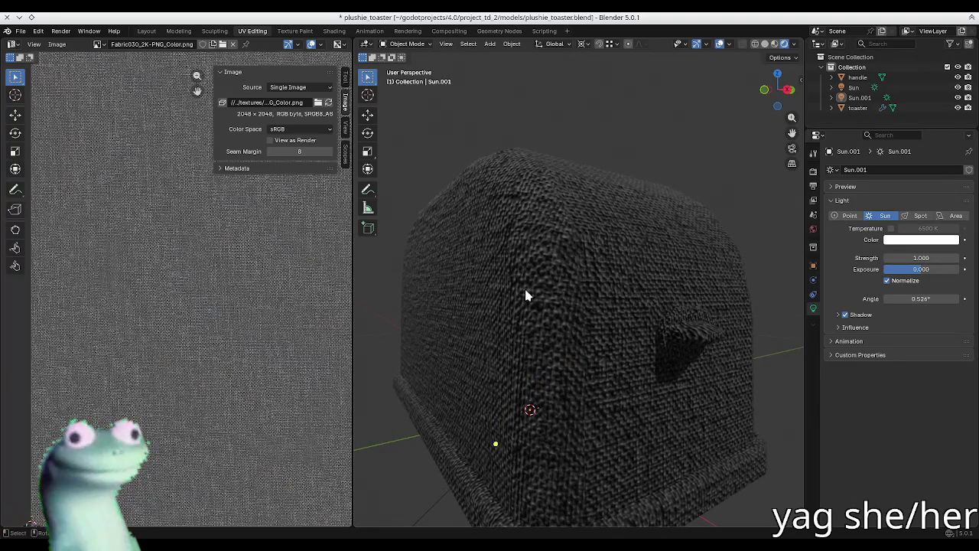
click(856, 109)
- Lower the Ucupaint Normal channel blend to about 0.35 to soften the fabric bump
key(n)
middle_drag(548, 271, 536, 285)
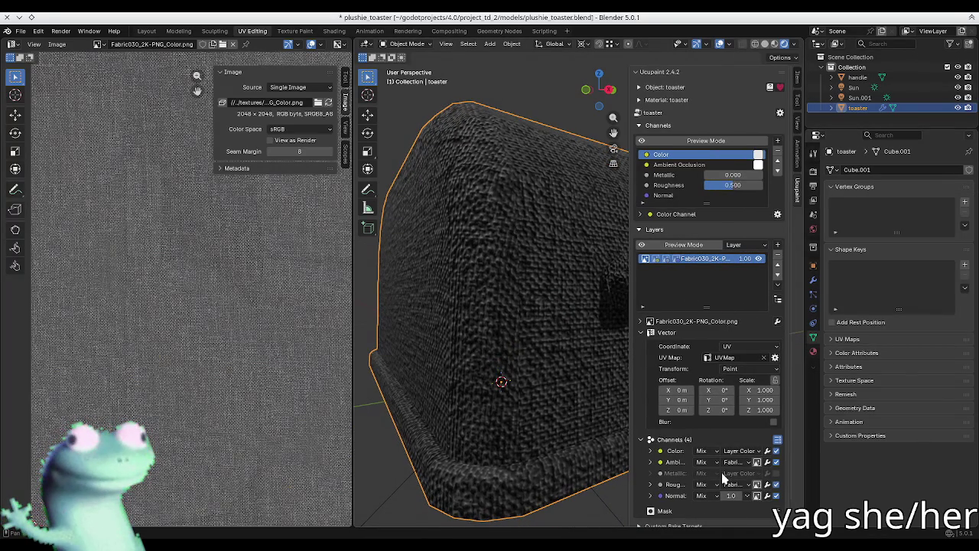
scroll(673, 459, down, 1)
click(672, 474)
scroll(673, 474, down, 2)
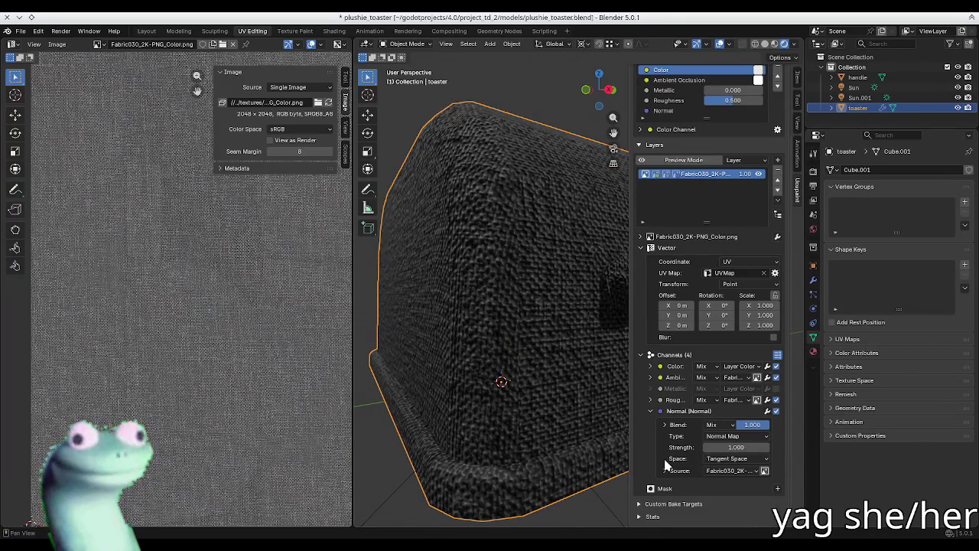
drag(751, 424, 719, 425)
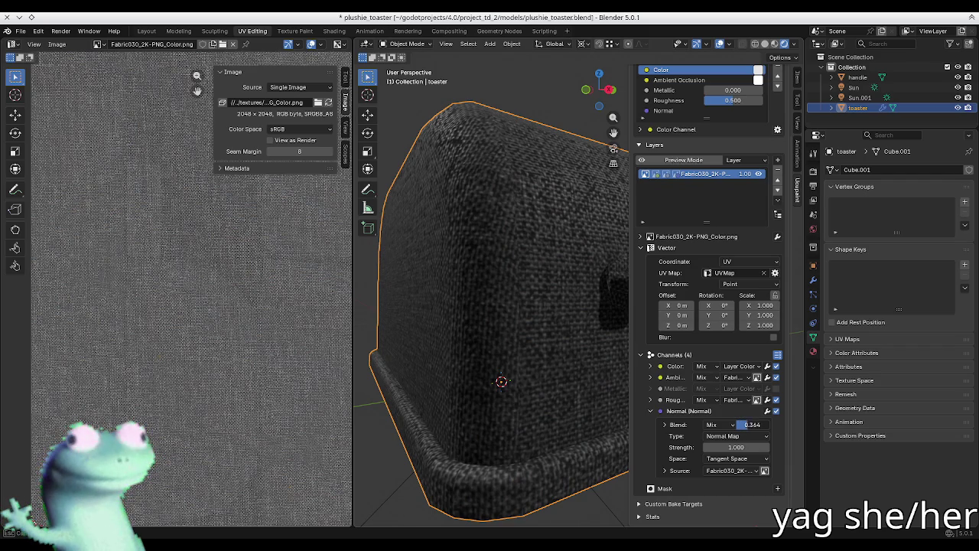
drag(745, 425, 736, 425)
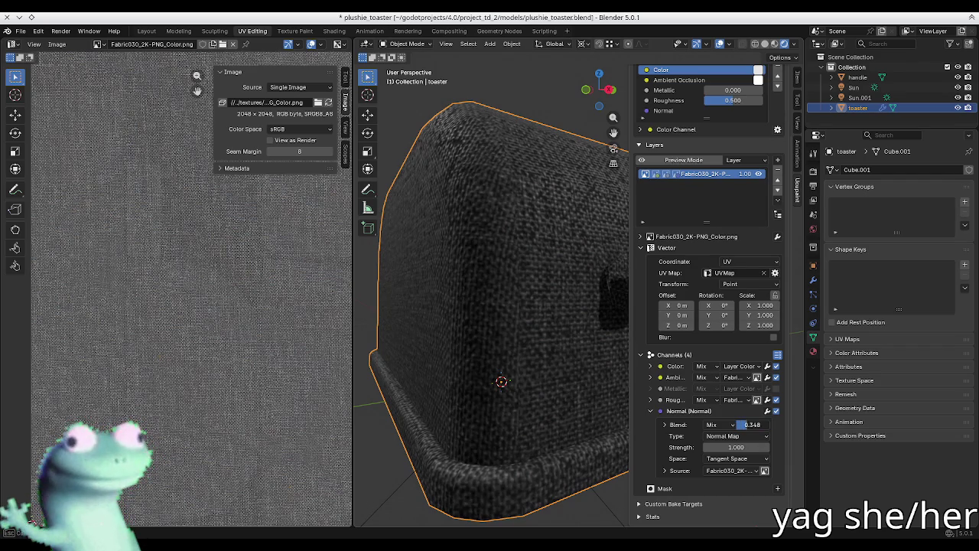
- Hide the sidebar to check the toaster's fabric, bring it back, and enter Edit Mode
key(n)
mouse_move(518, 255)
middle_down()
mouse_move(572, 319)
mouse_move(646, 287)
middle_up()
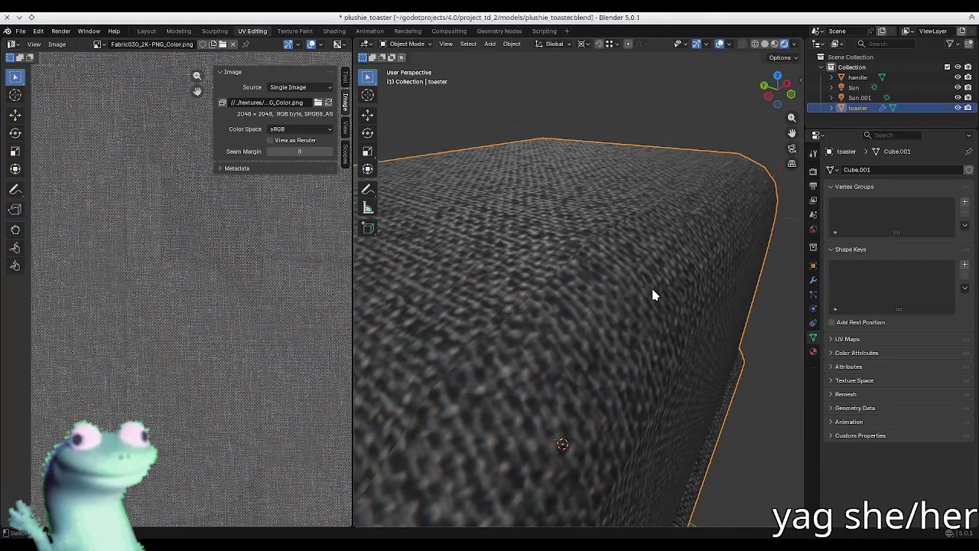
key(n)
key(n)
key(Tab)
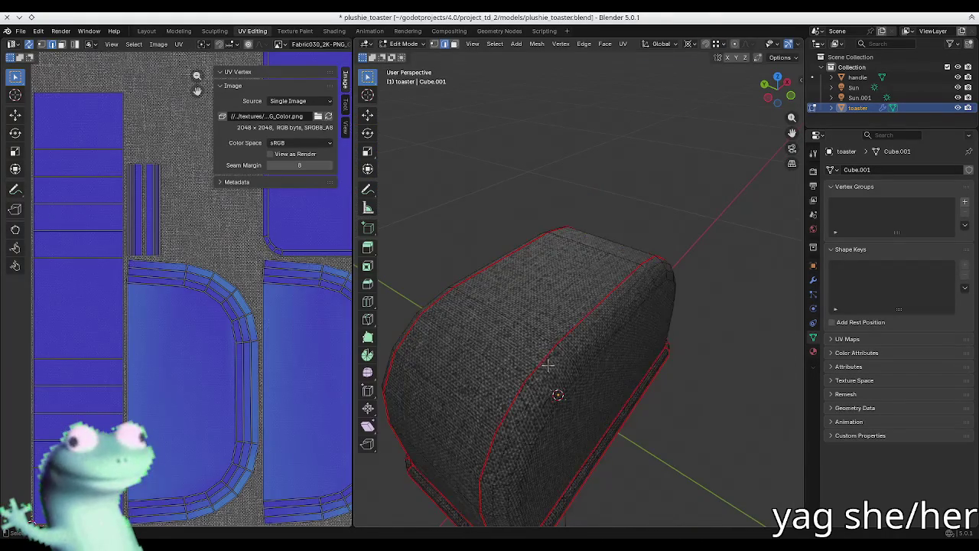
- Orbit and zoom around the toaster in Edit Mode
scroll(629, 196, up, 3)
mouse_move(629, 195)
middle_down()
mouse_move(629, 167)
mouse_move(640, 261)
middle_up()
scroll(629, 166, down, 3)
scroll(640, 260, up, 3)
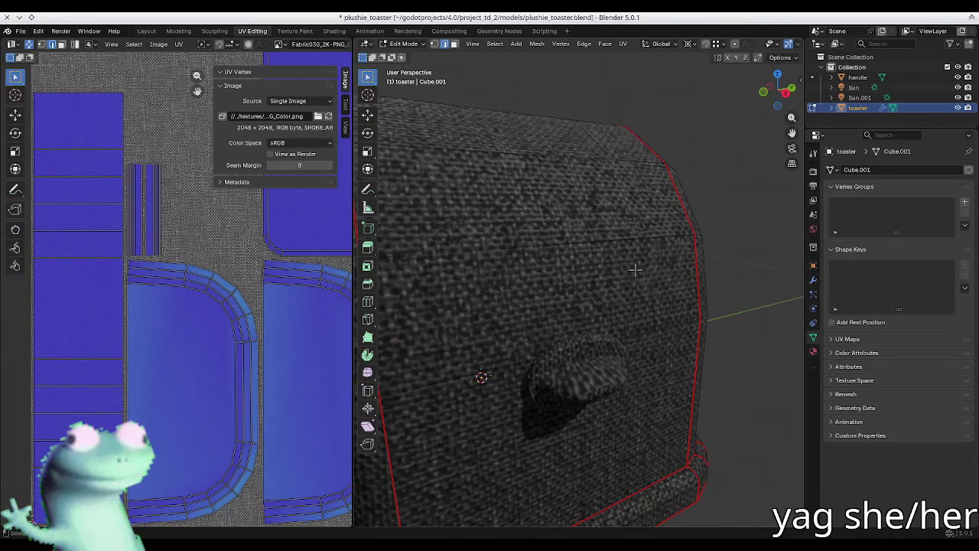
scroll(626, 285, down, 3)
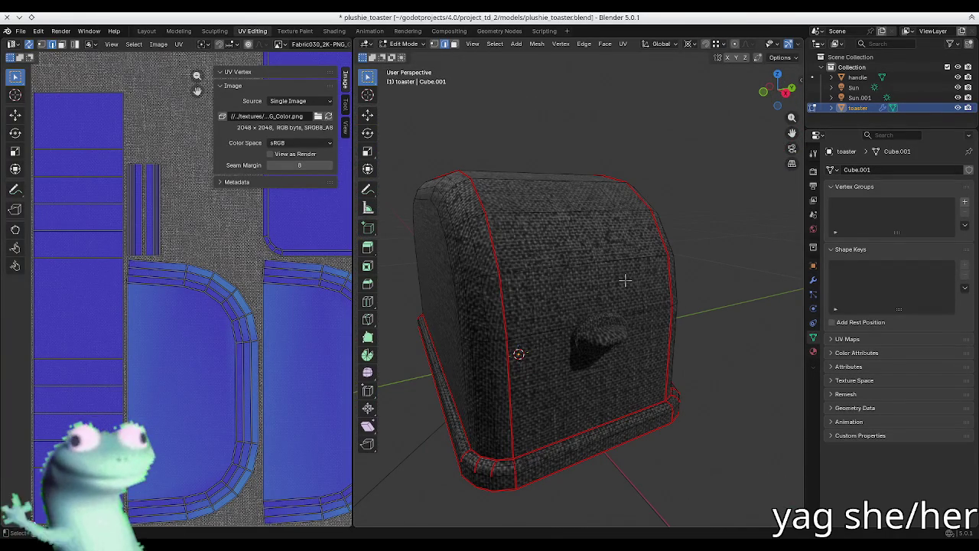
middle_drag(625, 280, 587, 252)
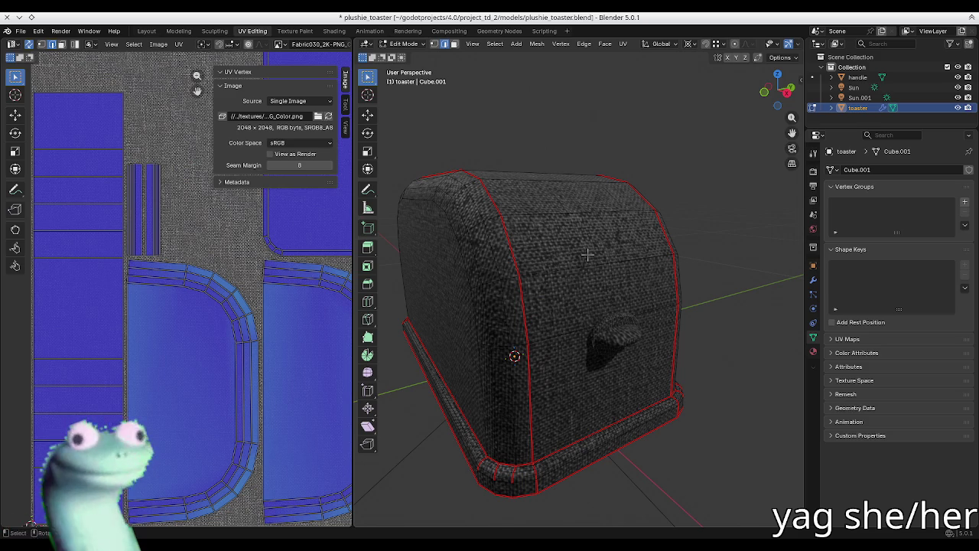
- Show the Ucupaint sidebar, check the textures folder in Dolphin, and collapse the layer's Vector subpanel
key(n)
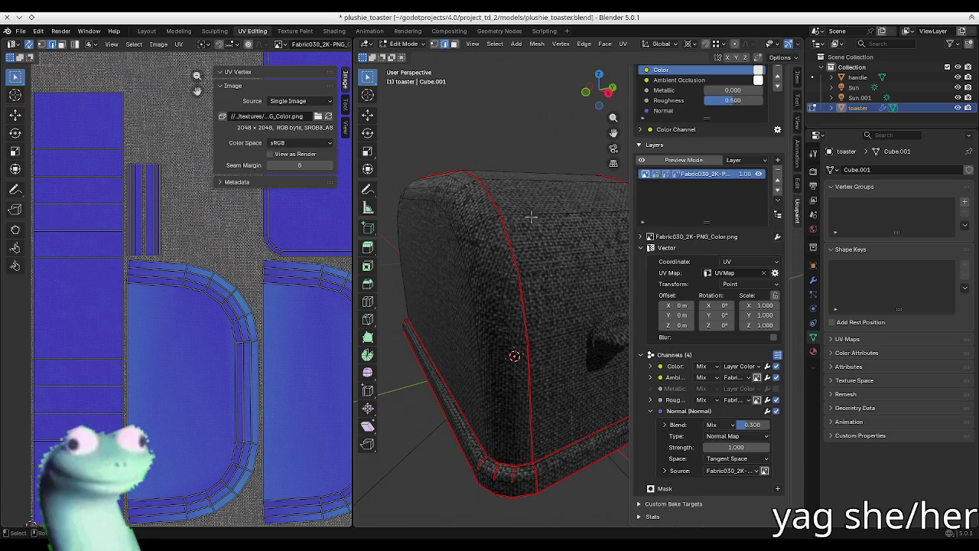
scroll(498, 120, down, 3)
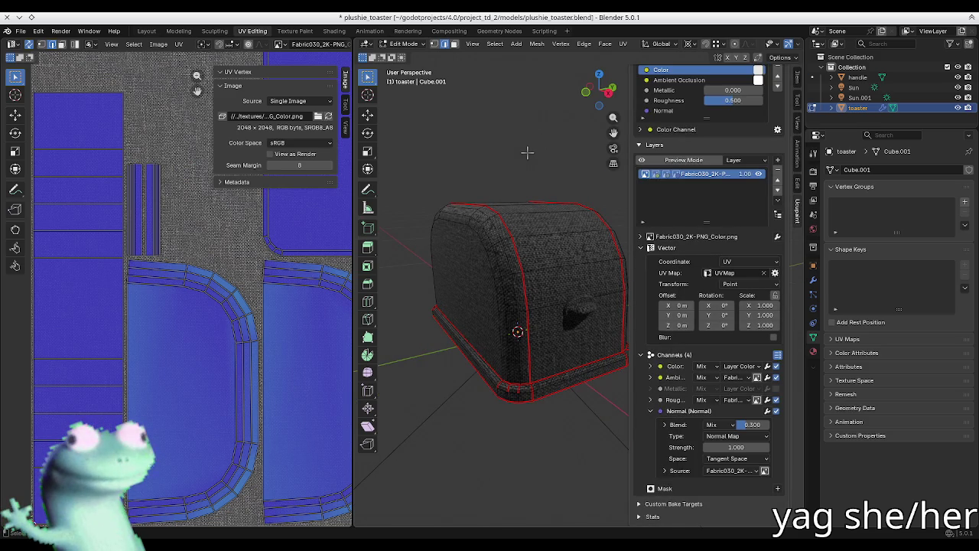
key(alt+Tab)
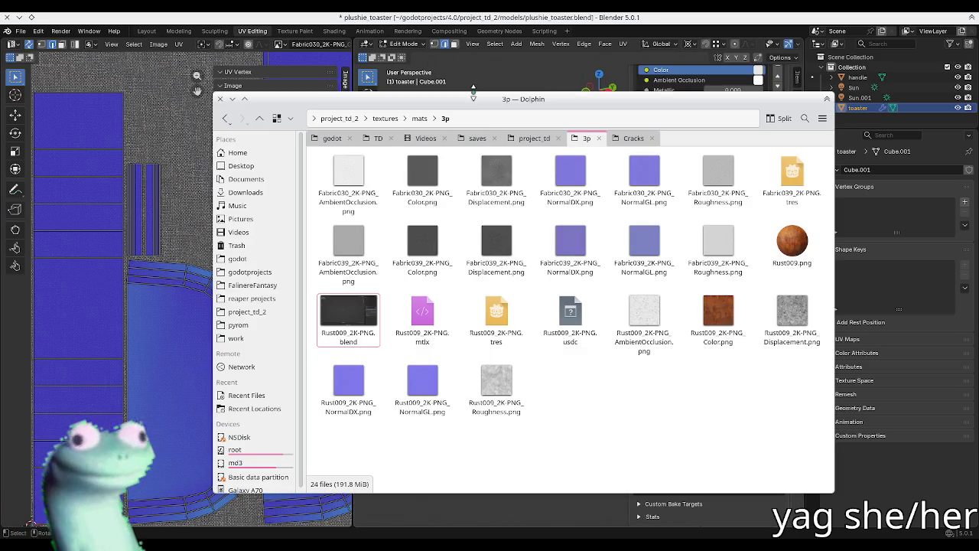
key(alt+Tab)
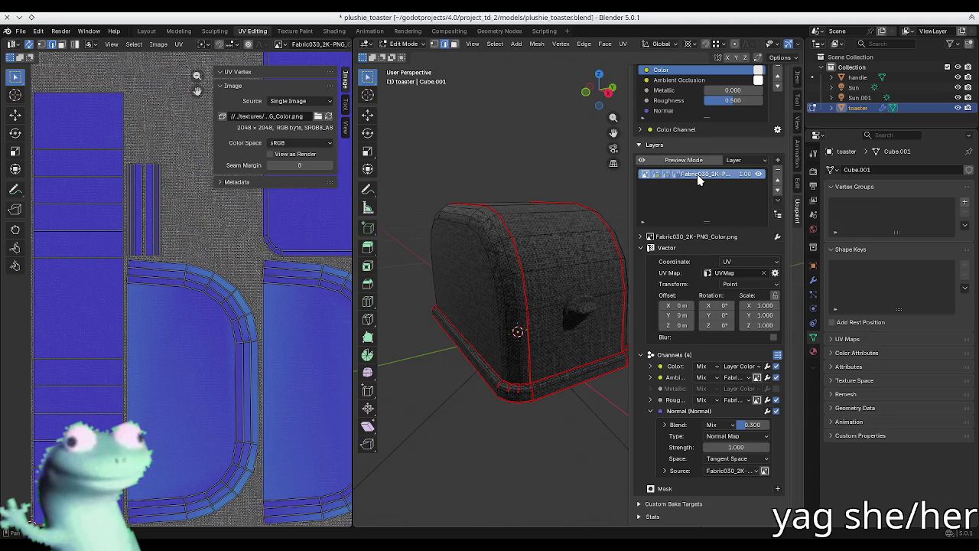
key(alt+Tab)
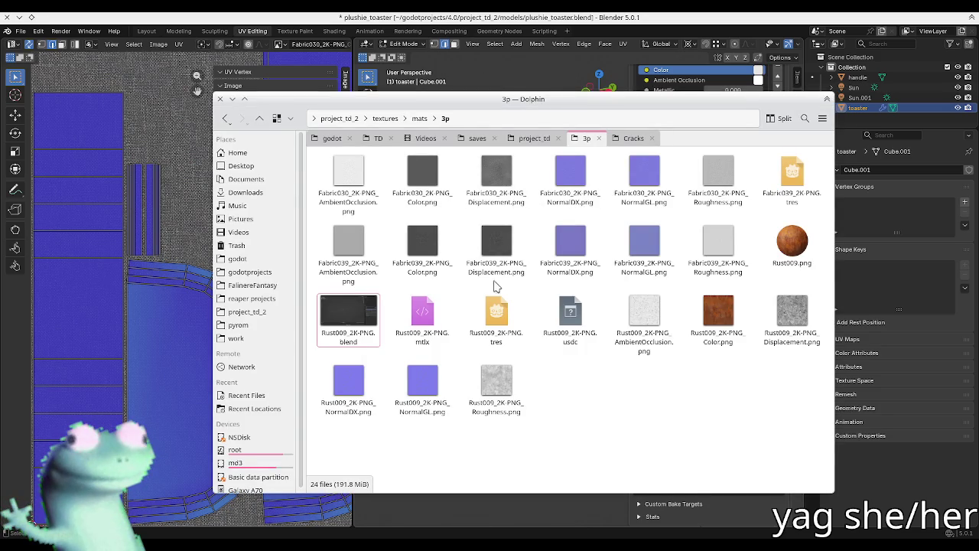
key(alt+Tab)
click(665, 250)
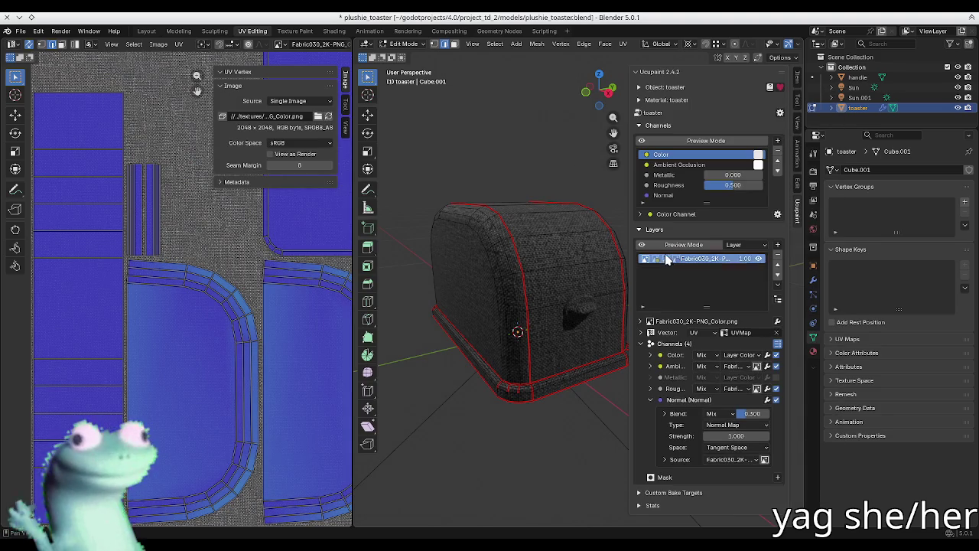
- Widen the sidebar and 3D view, and add an RGB Curve to the Color channel
drag(632, 357, 579, 357)
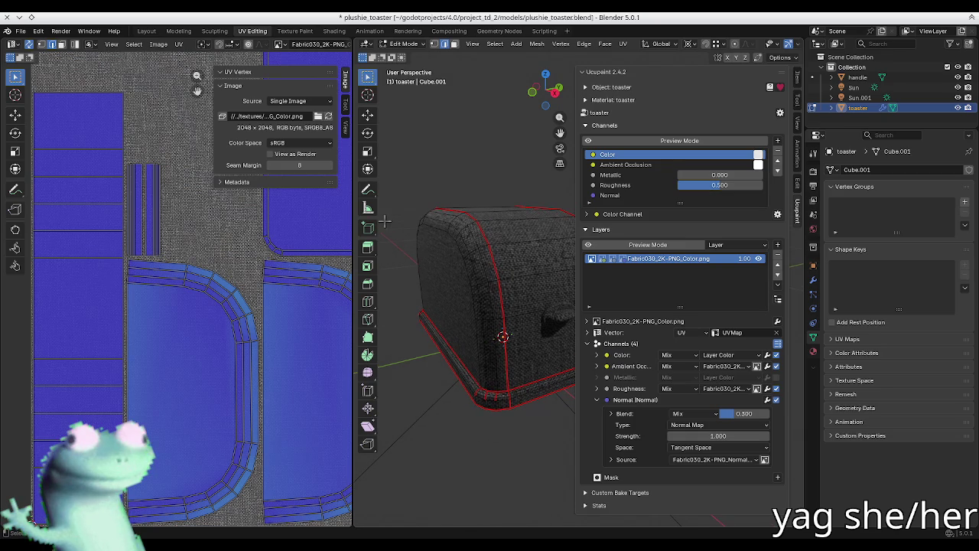
drag(353, 230, 252, 291)
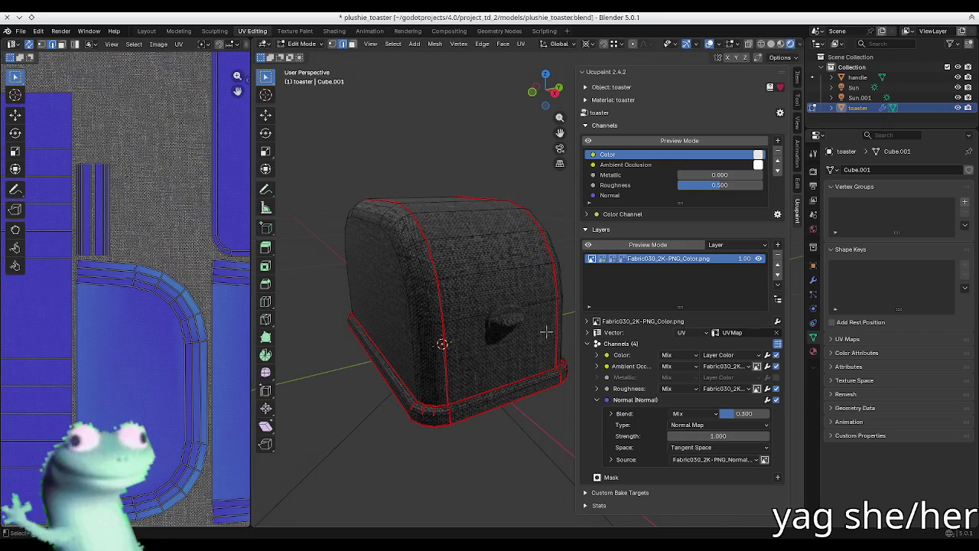
click(767, 356)
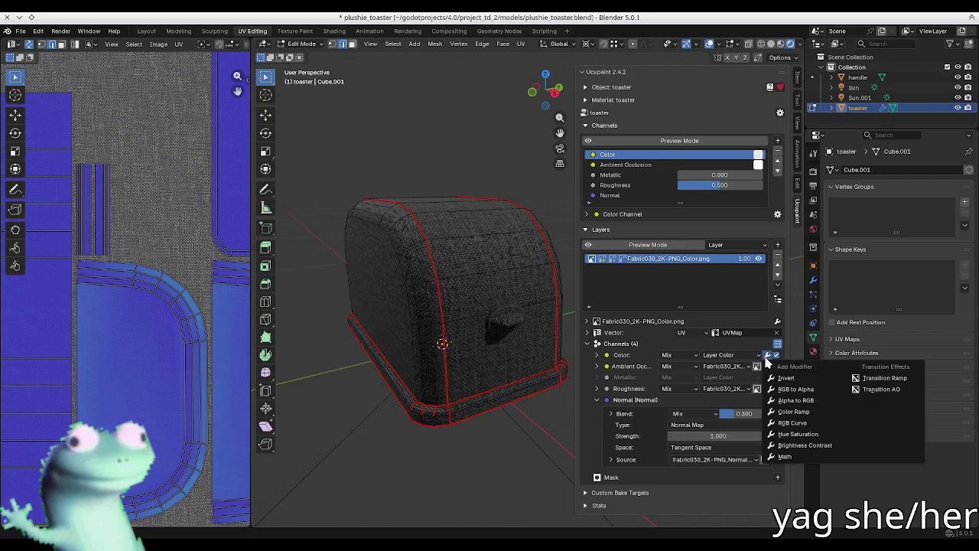
click(825, 422)
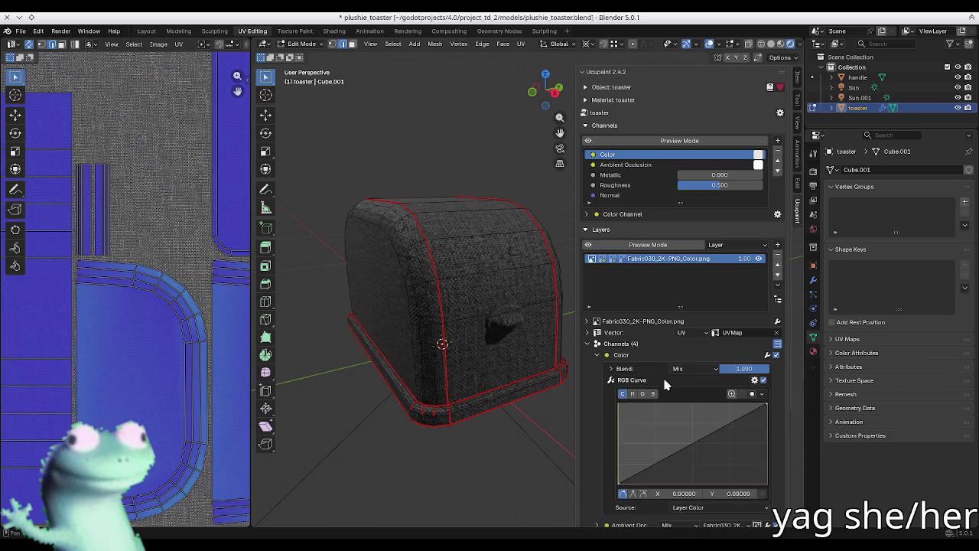
scroll(469, 324, up, 2)
scroll(469, 324, up, 1)
- Reshape the RGB curve, resetting it and raising a new point to brighten the fabric
mouse_move(627, 478)
mouse_down()
mouse_move(726, 445)
mouse_move(651, 441)
mouse_move(624, 425)
mouse_move(649, 434)
mouse_move(684, 426)
mouse_up()
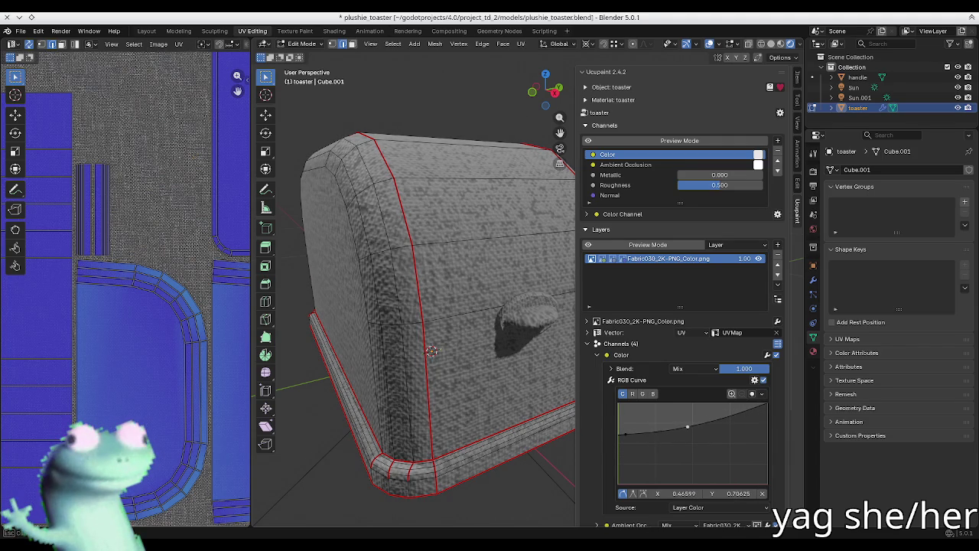
mouse_move(691, 435)
mouse_down()
mouse_move(746, 440)
mouse_move(743, 461)
mouse_move(726, 464)
mouse_up()
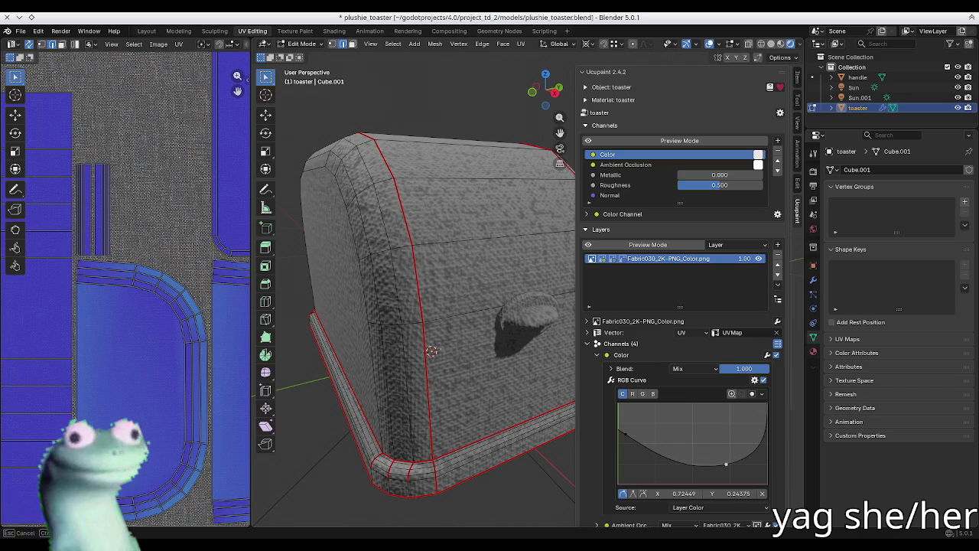
click(761, 493)
click(627, 440)
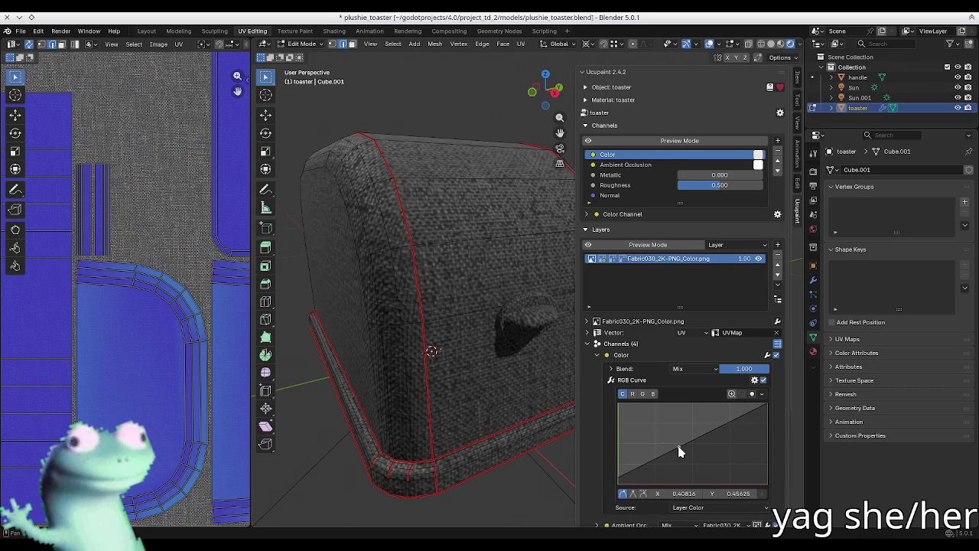
drag(678, 448, 654, 414)
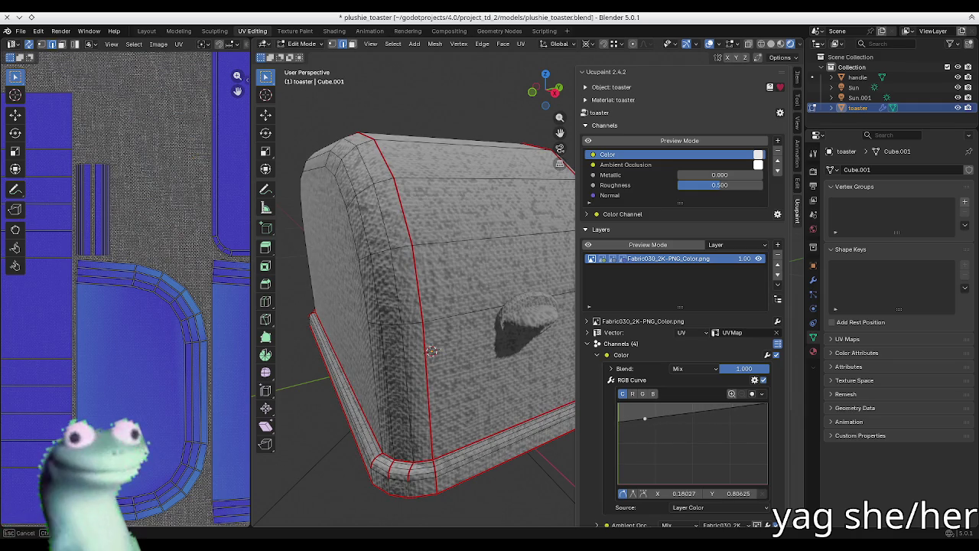
- Switch the toaster to Object Mode and orbit to inspect the lighter fabric
key(n)
key(Tab)
mouse_move(393, 251)
middle_down()
mouse_move(418, 264)
mouse_move(424, 289)
mouse_move(507, 242)
middle_up()
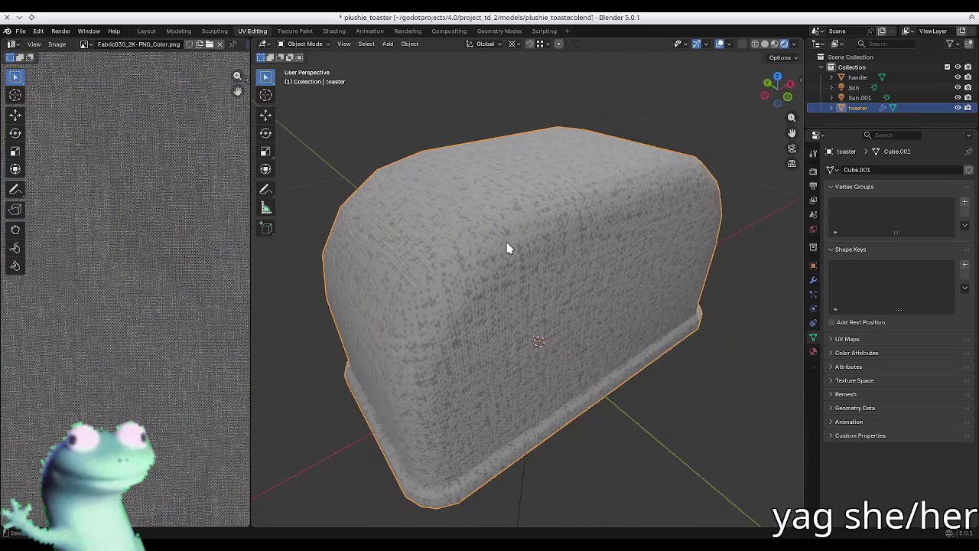
key(n)
mouse_move(482, 306)
middle_down()
mouse_move(485, 276)
mouse_move(462, 294)
mouse_move(437, 291)
mouse_move(451, 306)
middle_up()
- Fine-tune the curve point's brightness, then collapse the Color channel settings
mouse_move(644, 423)
mouse_down()
mouse_move(645, 438)
mouse_move(714, 434)
mouse_move(684, 422)
mouse_up()
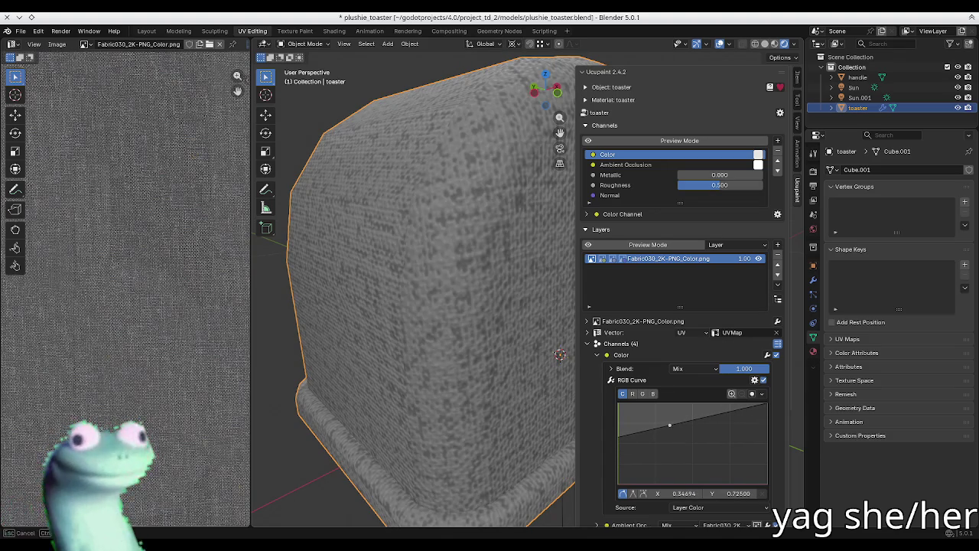
drag(694, 416, 695, 421)
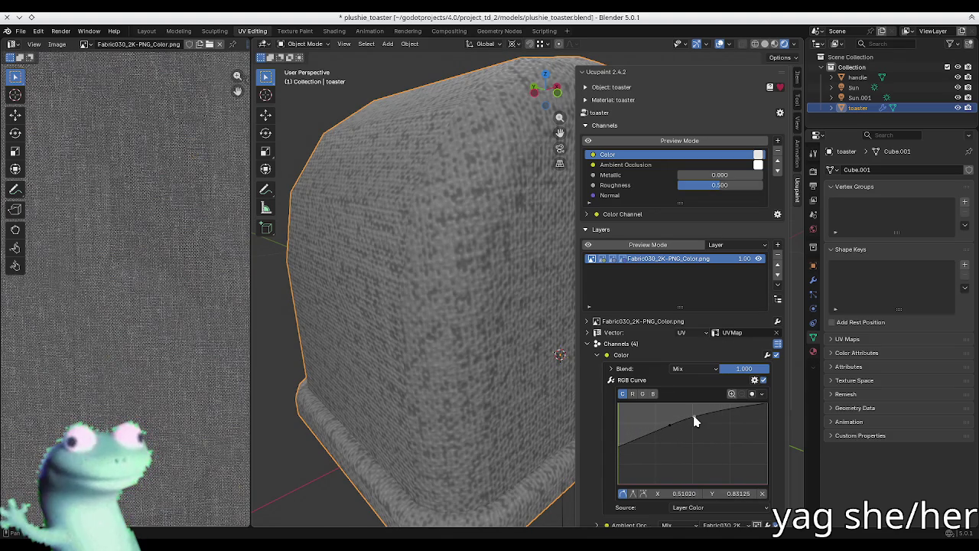
scroll(499, 323, down, 5)
mouse_move(470, 306)
middle_down()
mouse_move(496, 302)
mouse_move(520, 232)
middle_up()
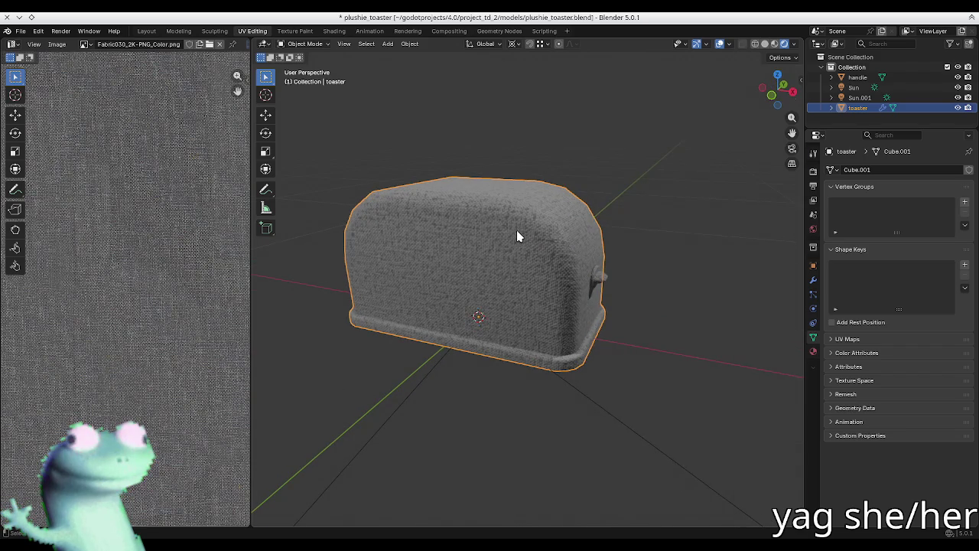
scroll(523, 320, up, 3)
middle_drag(524, 319, 533, 315)
click(621, 355)
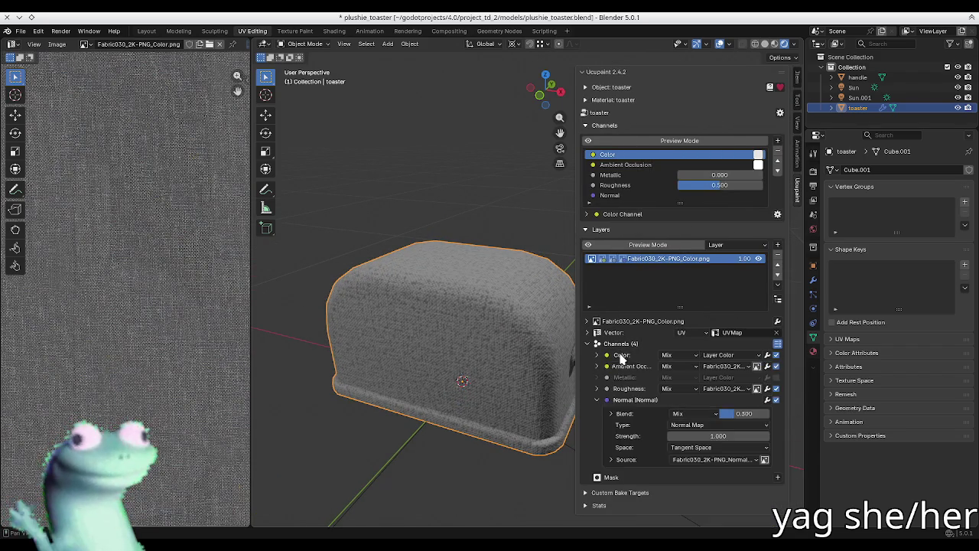
- Set the fabric layer's mapping Scale X, Y and Z to 0.5
click(613, 332)
drag(753, 390, 754, 410)
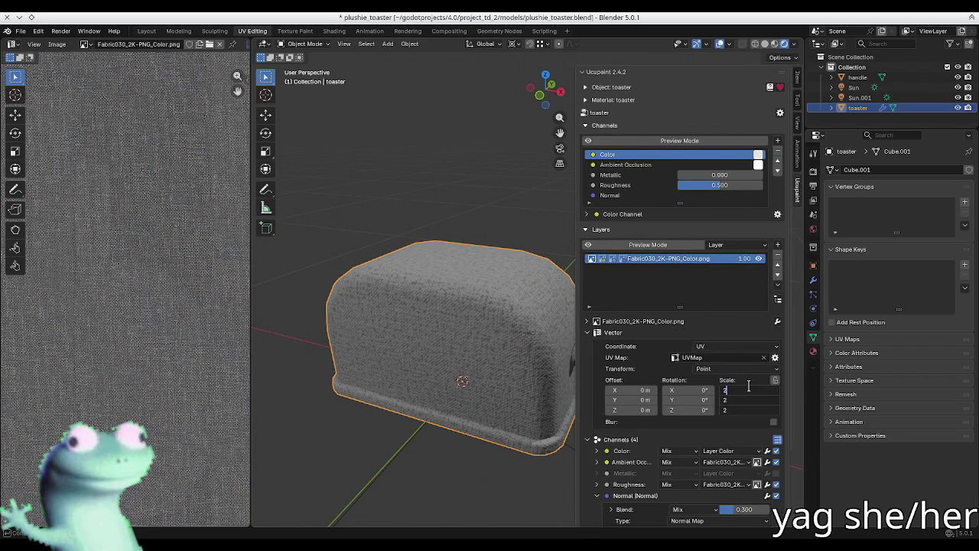
key(Return)
scroll(495, 313, up, 3)
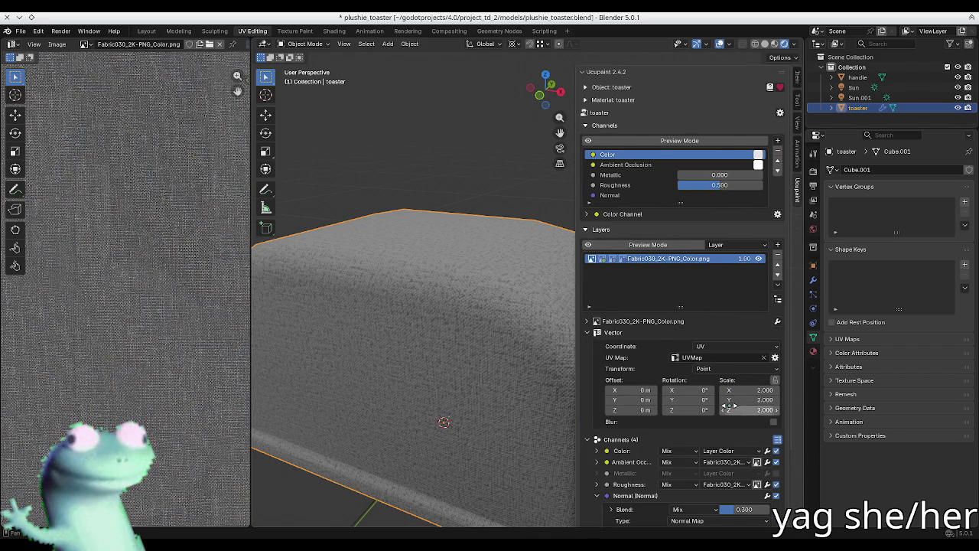
drag(757, 390, 757, 410)
text(0.5)
key(Return)
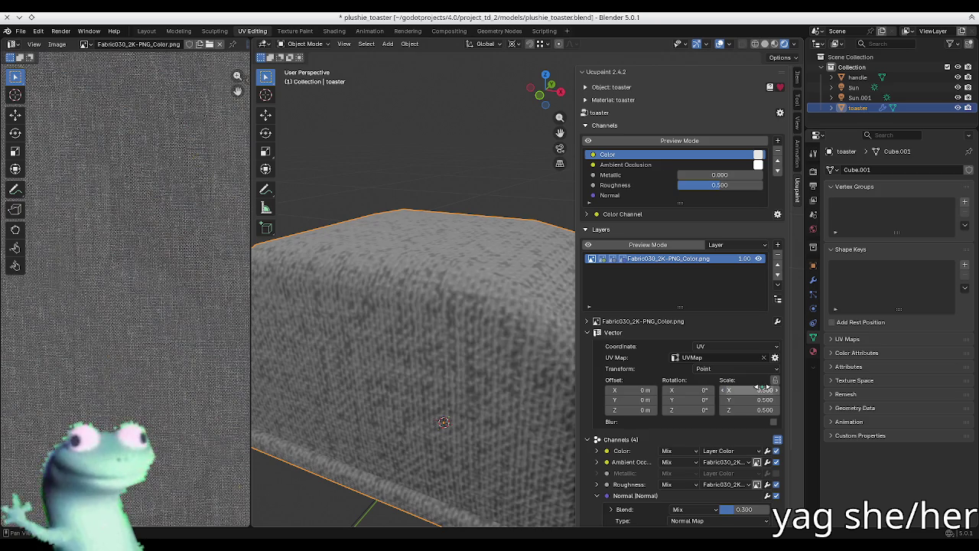
- Orbit around the toaster to inspect the larger weave, then enter Edit Mode and save plushie_toaster.blend
scroll(481, 307, down, 5)
key(n)
mouse_move(542, 356)
middle_down()
mouse_move(444, 355)
mouse_move(516, 353)
middle_up()
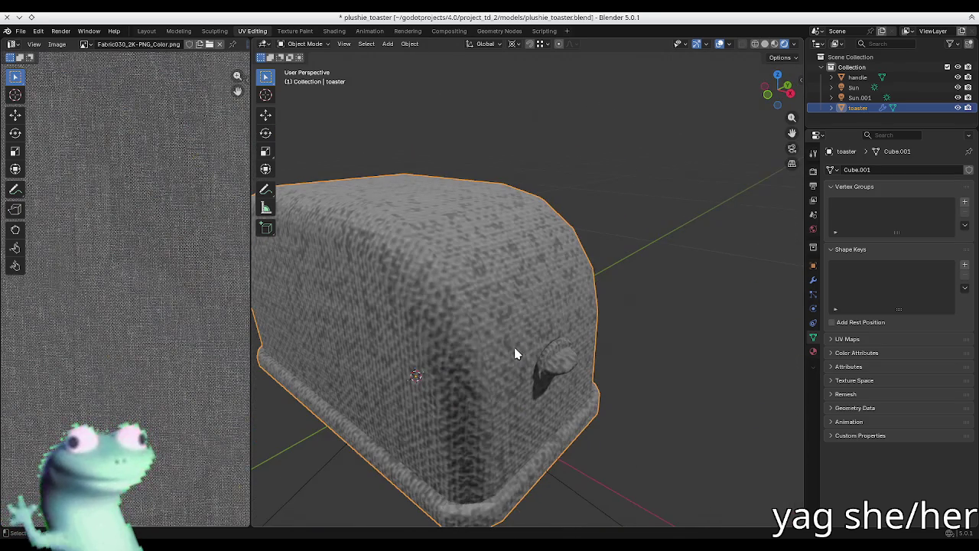
middle_drag(472, 300, 510, 337)
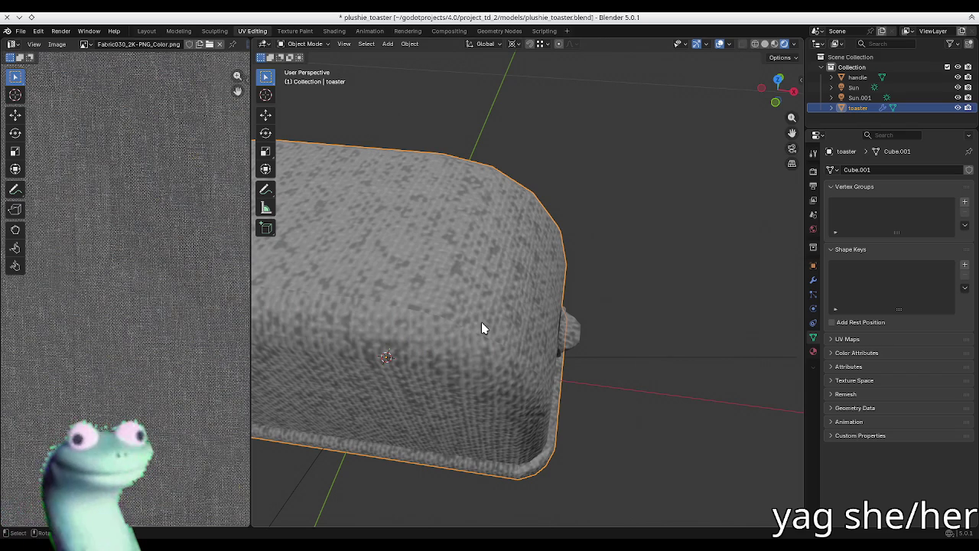
middle_drag(450, 312, 449, 312)
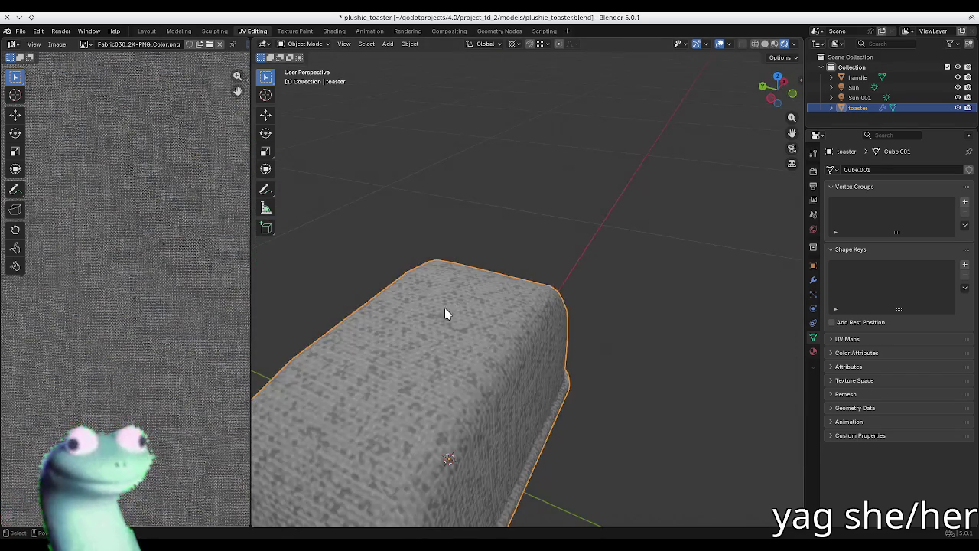
middle_drag(475, 266, 475, 266)
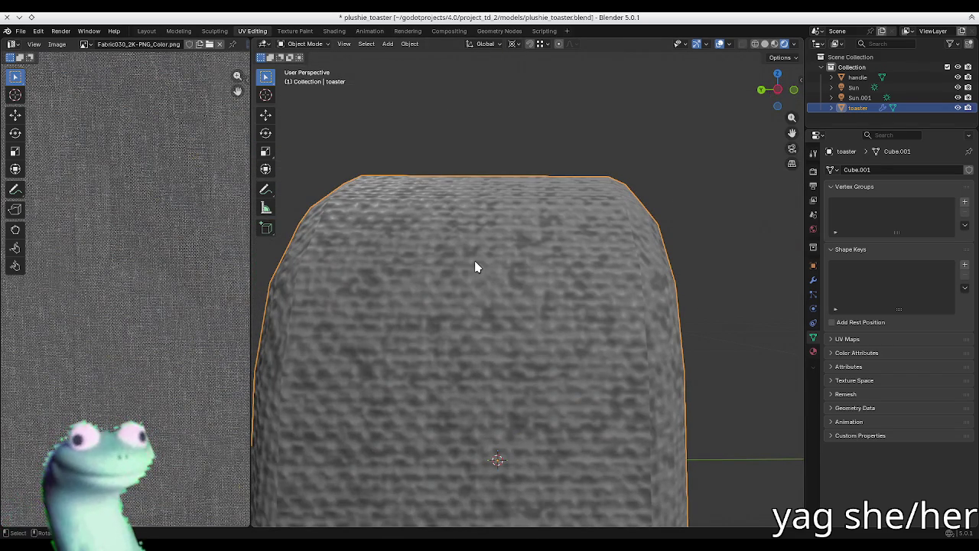
scroll(475, 267, down, 4)
scroll(479, 254, down, 2)
mouse_move(478, 253)
middle_down()
mouse_move(494, 296)
mouse_move(406, 316)
mouse_move(499, 289)
mouse_move(559, 323)
mouse_move(447, 262)
mouse_move(528, 344)
middle_up()
scroll(499, 288, up, 2)
scroll(559, 324, up, 2)
scroll(530, 349, down, 2)
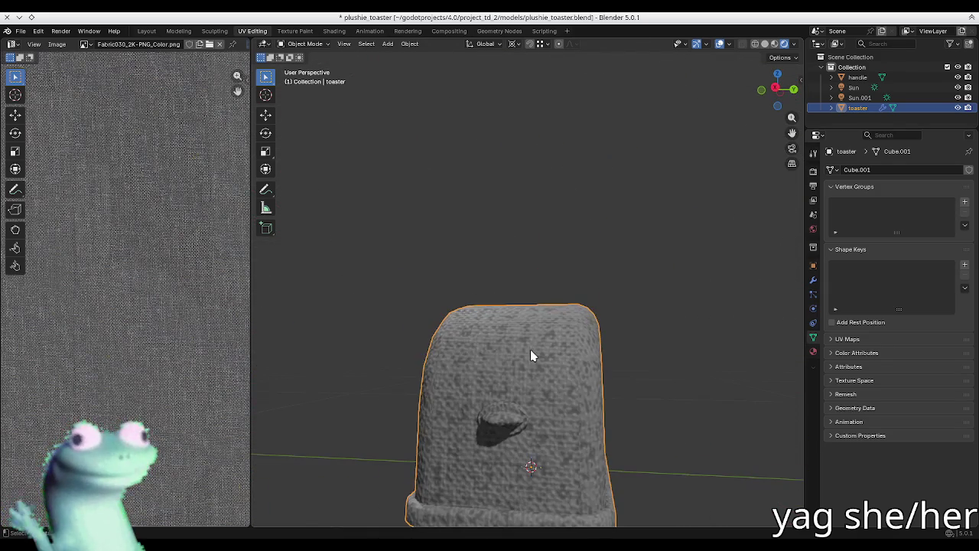
key(Tab)
key(Tab)
key(ctrl+s)
- Load the Fabric039 Color and NormalGL images as a single new Ucupaint layer
key(n)
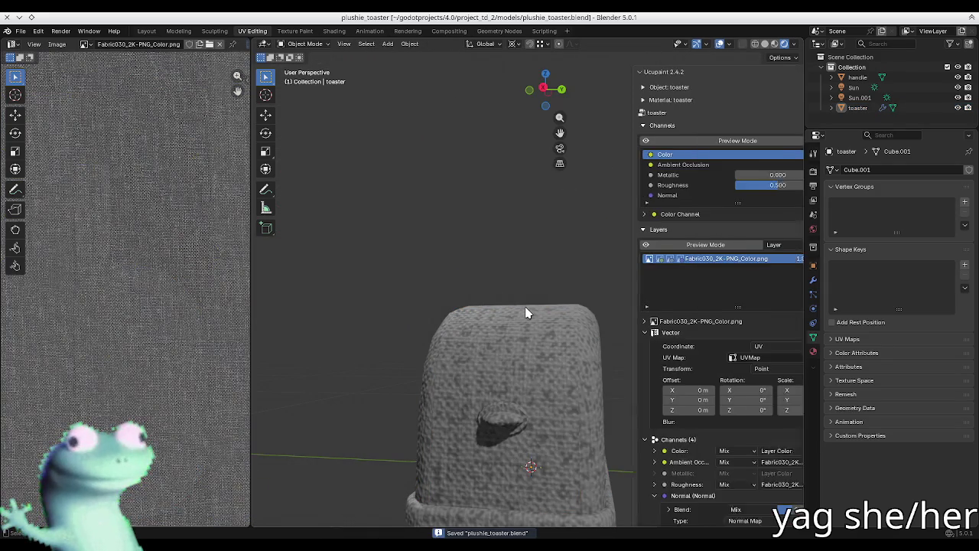
click(778, 246)
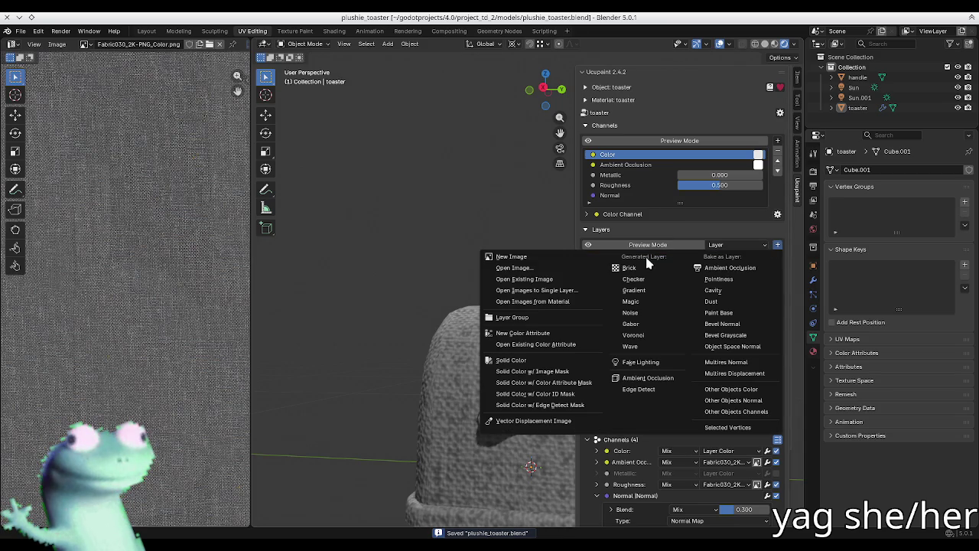
click(551, 291)
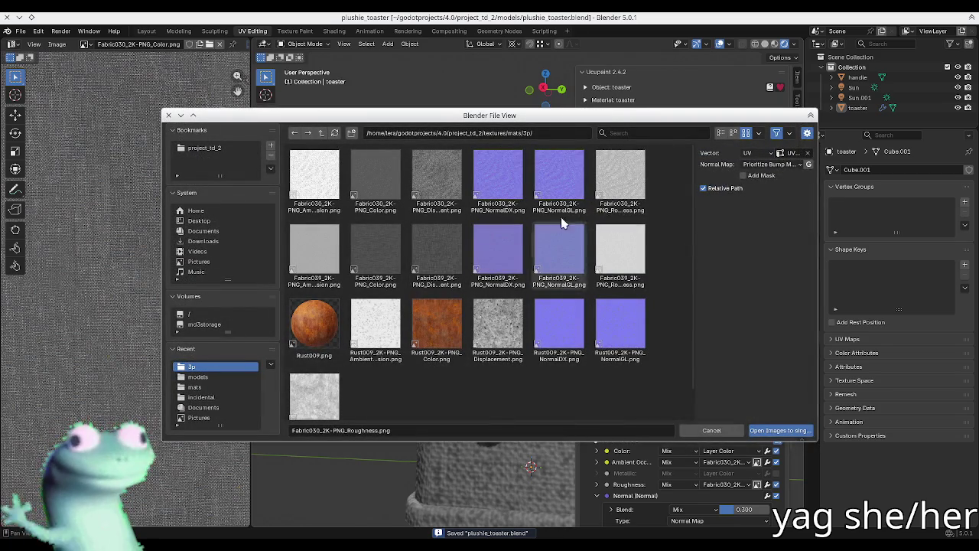
mouse_move(581, 121)
mouse_down()
mouse_move(394, 420)
mouse_move(502, 130)
mouse_up()
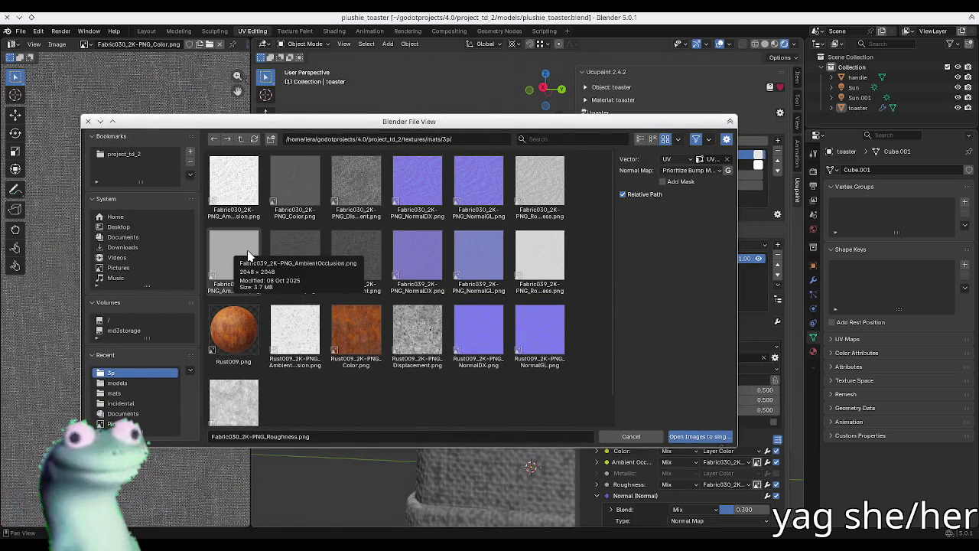
click(293, 249)
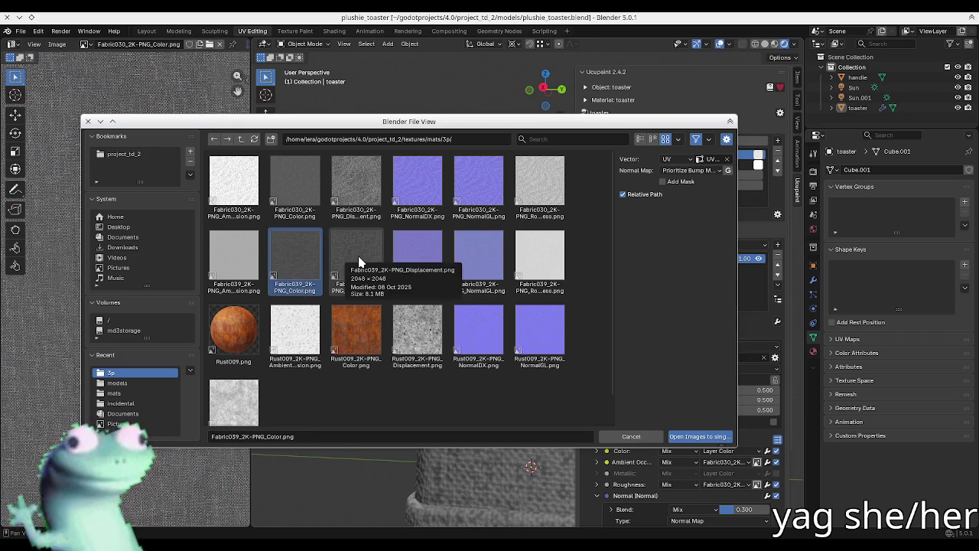
shift+click(475, 254)
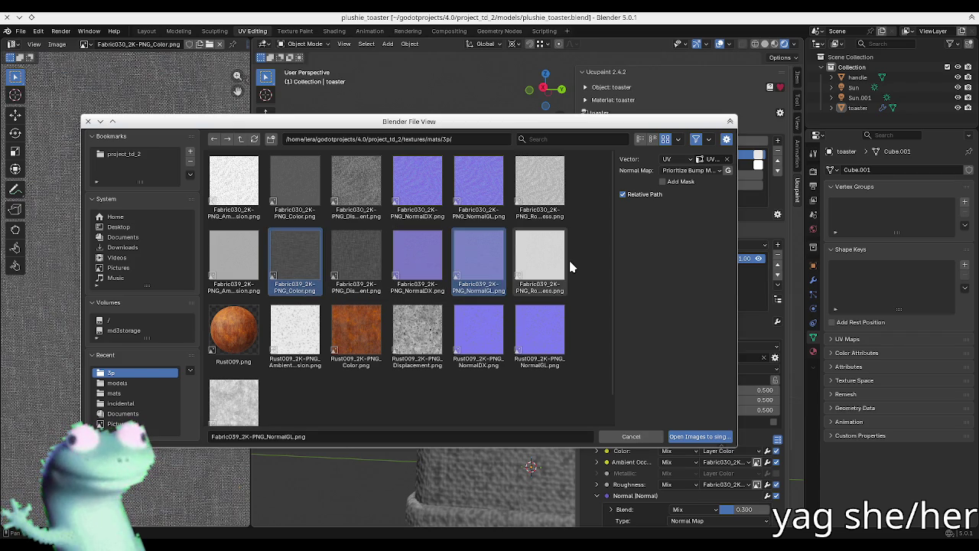
click(700, 436)
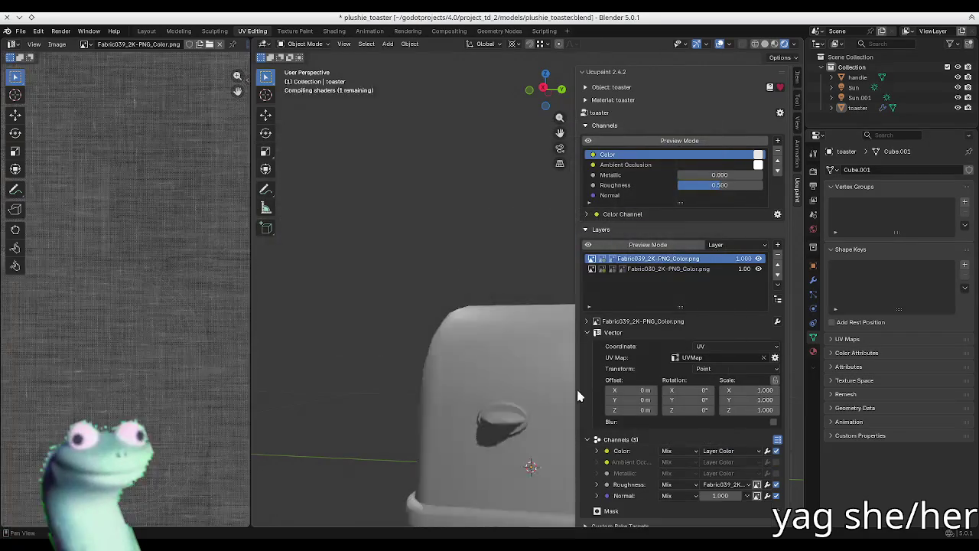
- Orbit around the toaster with the sidebar hidden to view the Fabric039 fabric
scroll(459, 322, down, 3)
scroll(444, 325, up, 5)
mouse_move(432, 334)
middle_down()
mouse_move(420, 316)
mouse_move(385, 304)
mouse_move(428, 308)
mouse_move(415, 308)
mouse_move(421, 269)
middle_up()
key(n)
key(Tab)
key(Tab)
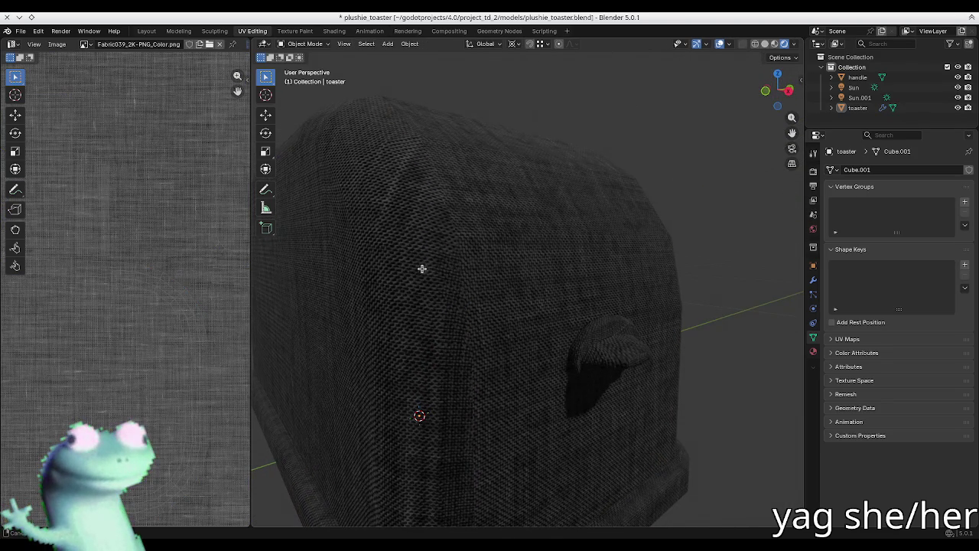
mouse_move(467, 291)
middle_down()
mouse_move(520, 306)
mouse_move(507, 306)
middle_up()
- In Edit Mode, clear the seam from the selected edges along the toaster's top outline
key(n)
mouse_move(388, 251)
middle_down()
mouse_move(404, 279)
mouse_move(391, 273)
middle_up()
key(Tab)
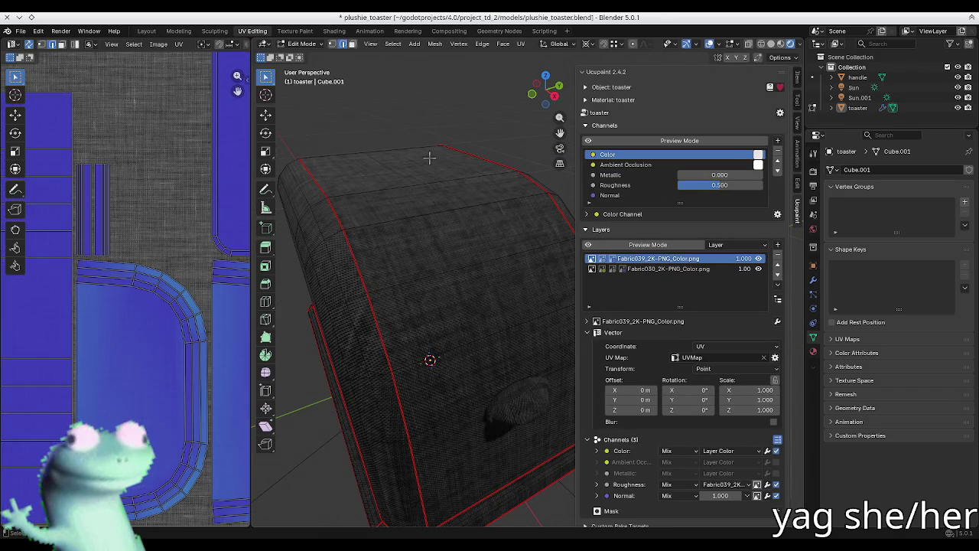
mouse_move(433, 170)
middle_down()
mouse_move(372, 159)
mouse_move(490, 223)
middle_up()
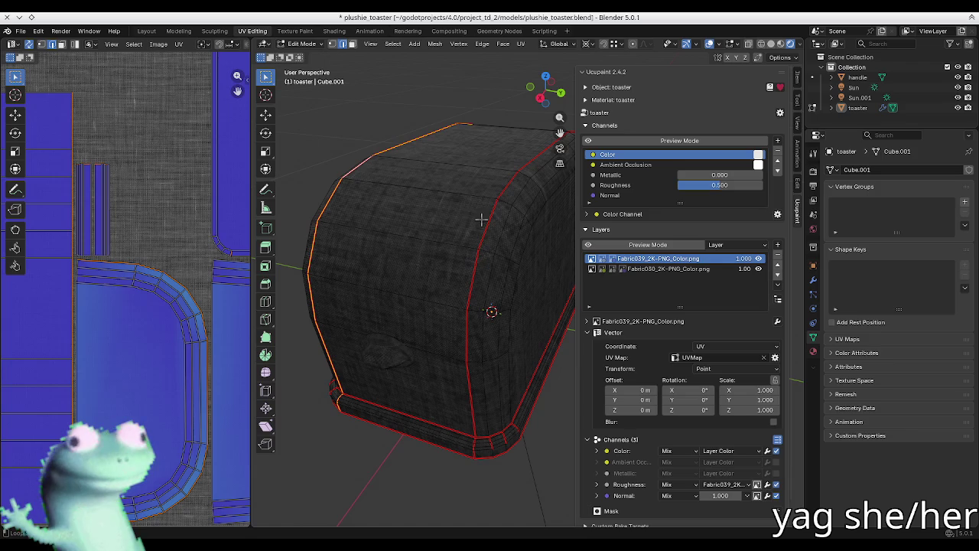
right_click(481, 220)
click(482, 221)
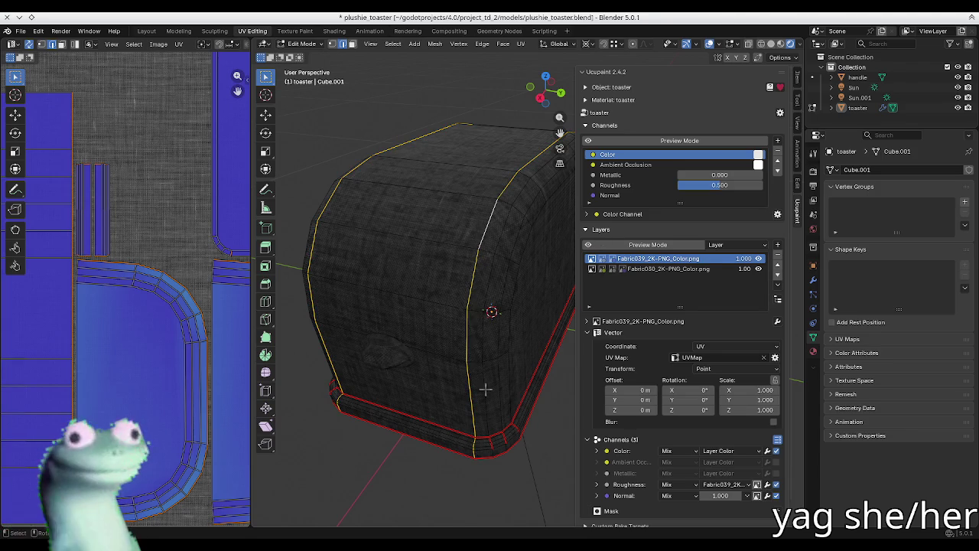
- Select only the vertical edge loop running through the toaster's bottom corner
click(471, 462)
scroll(474, 459, up, 3)
scroll(478, 452, up, 3)
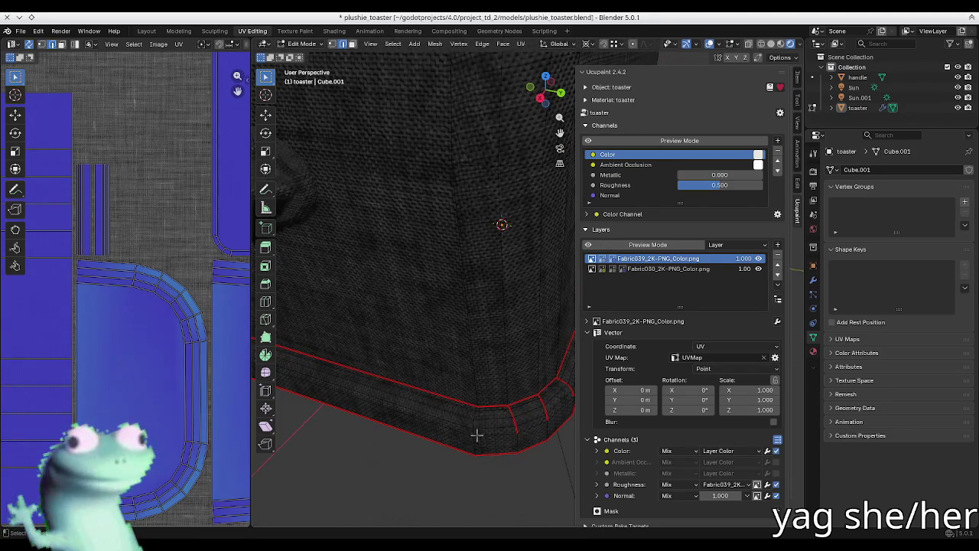
alt+click(479, 443)
scroll(511, 444, down, 4)
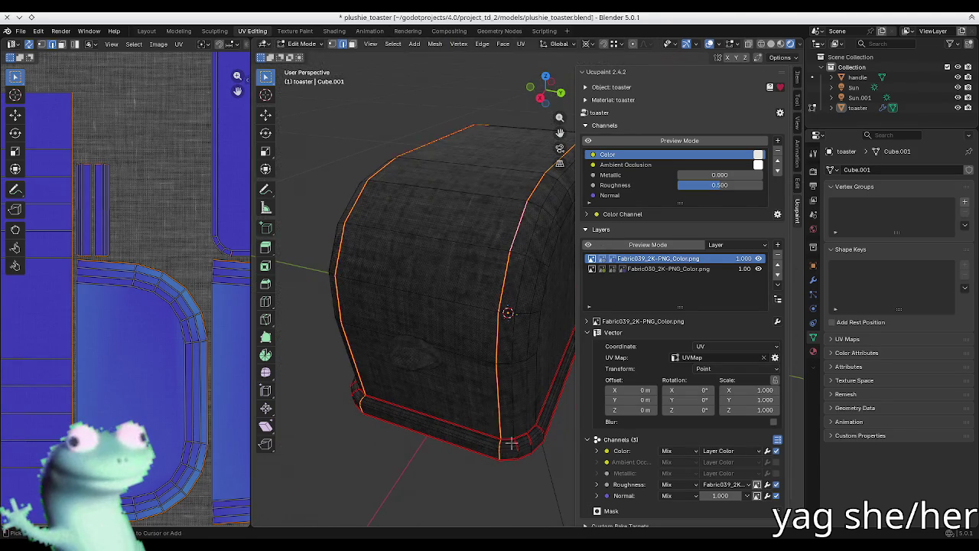
alt+click(497, 403)
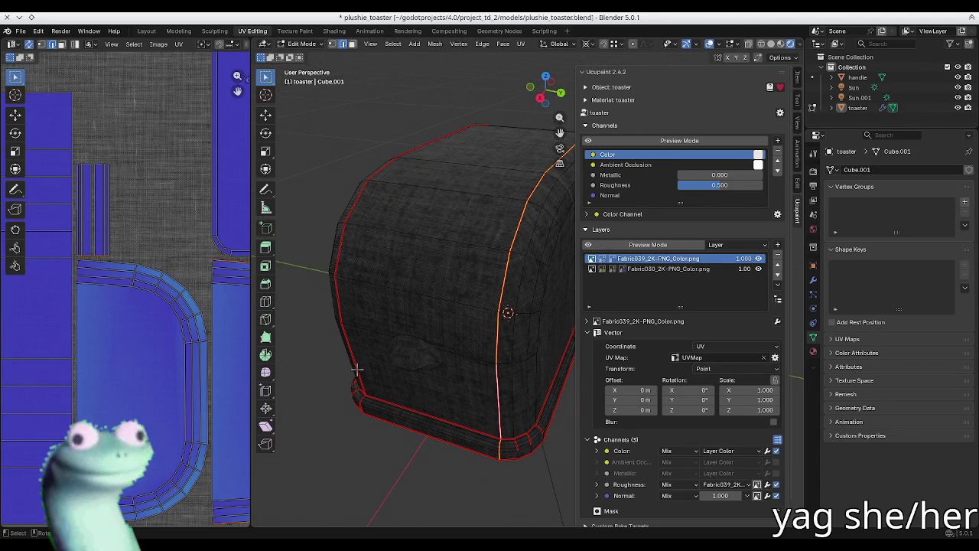
- Circle-select edges on the toaster's front face
middle_drag(356, 370, 402, 466)
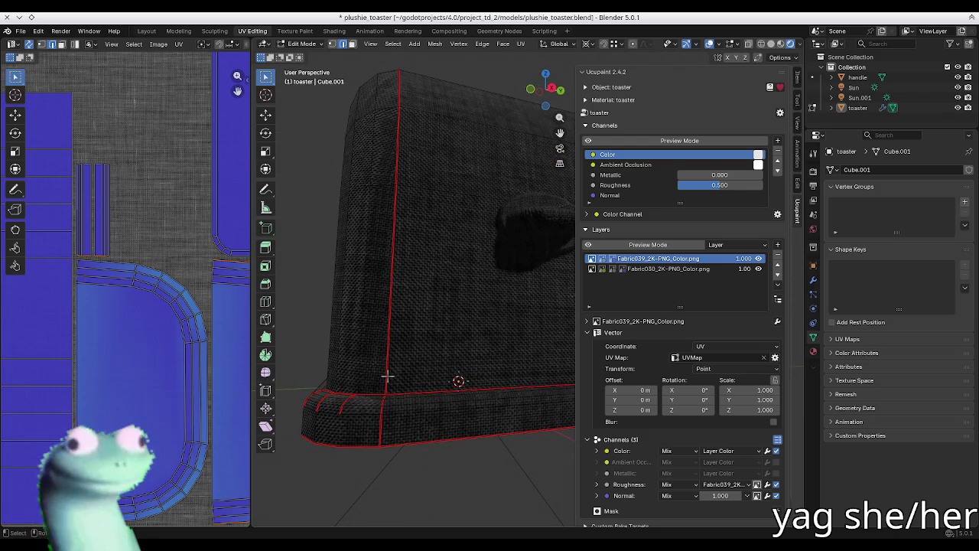
middle_drag(386, 372, 378, 375)
key(c)
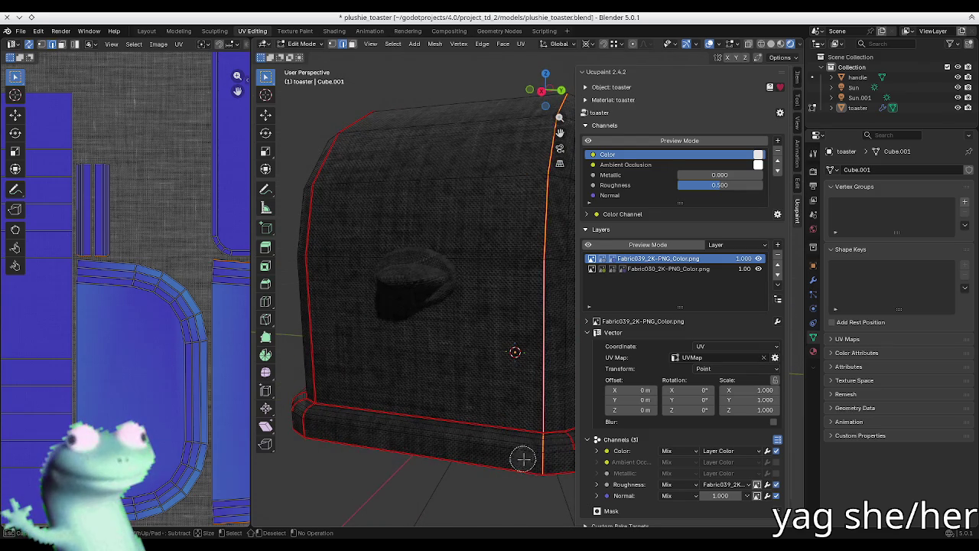
key(Escape)
- Circle-select the bottom corner edges from a lower side angle
mouse_move(544, 480)
middle_down()
mouse_move(427, 490)
mouse_move(428, 431)
mouse_move(523, 361)
middle_up()
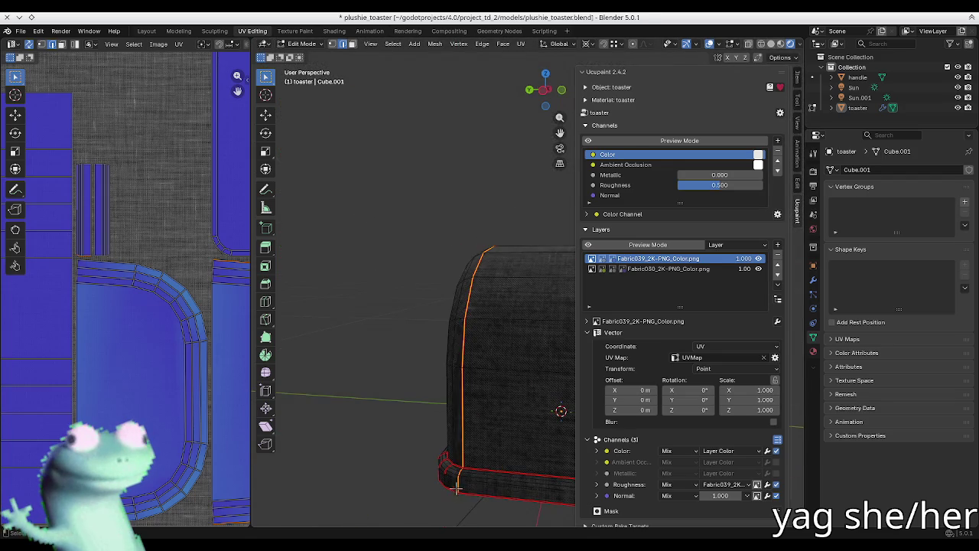
scroll(474, 367, up, 3)
scroll(477, 367, up, 3)
scroll(477, 368, down, 2)
key(c)
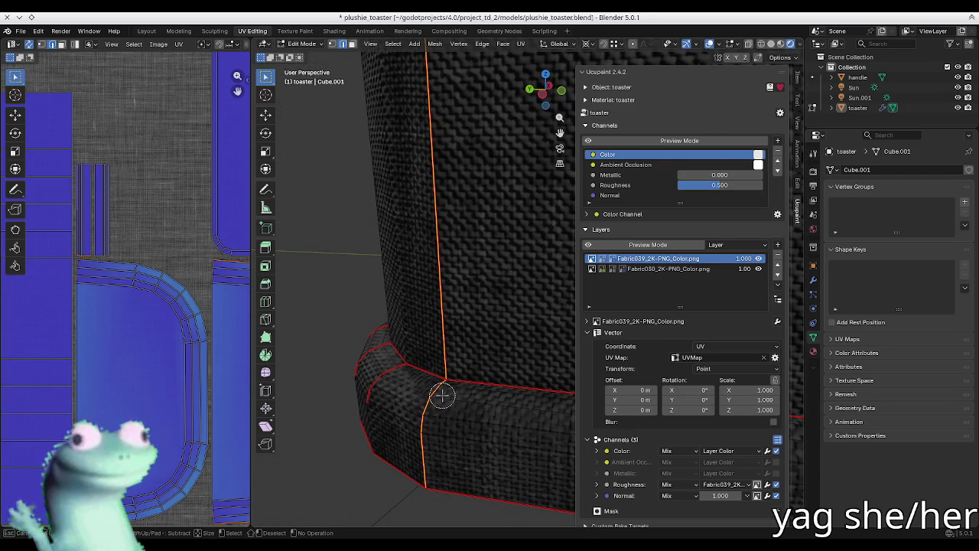
key(Escape)
scroll(428, 452, down, 5)
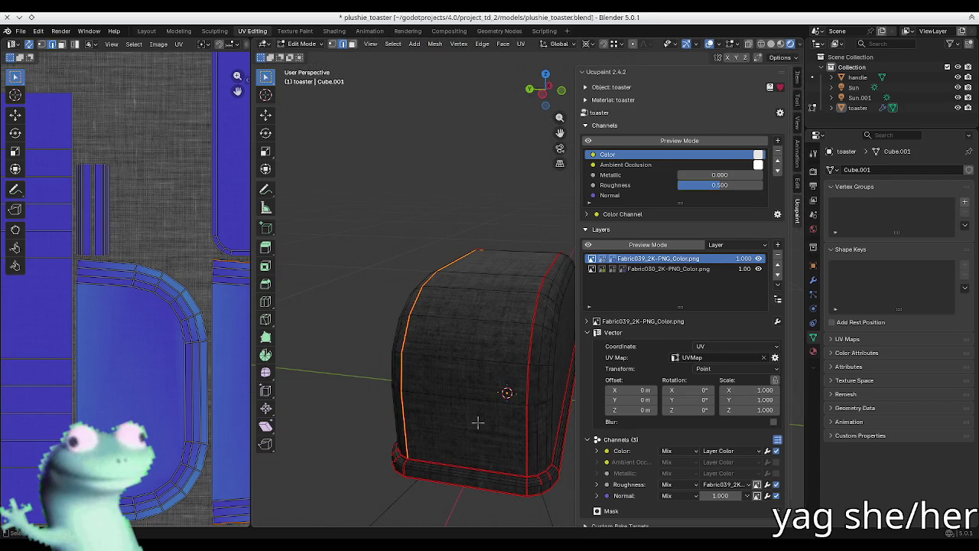
- Select the right vertical seam edge and circle-select the edges around it
click(526, 424)
scroll(504, 436, up, 4)
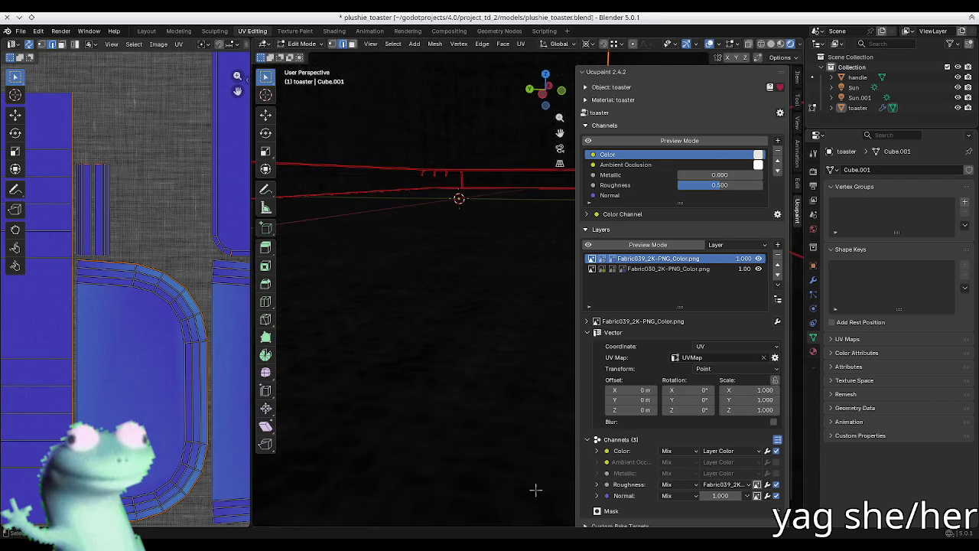
scroll(497, 444, down, 2)
key(c)
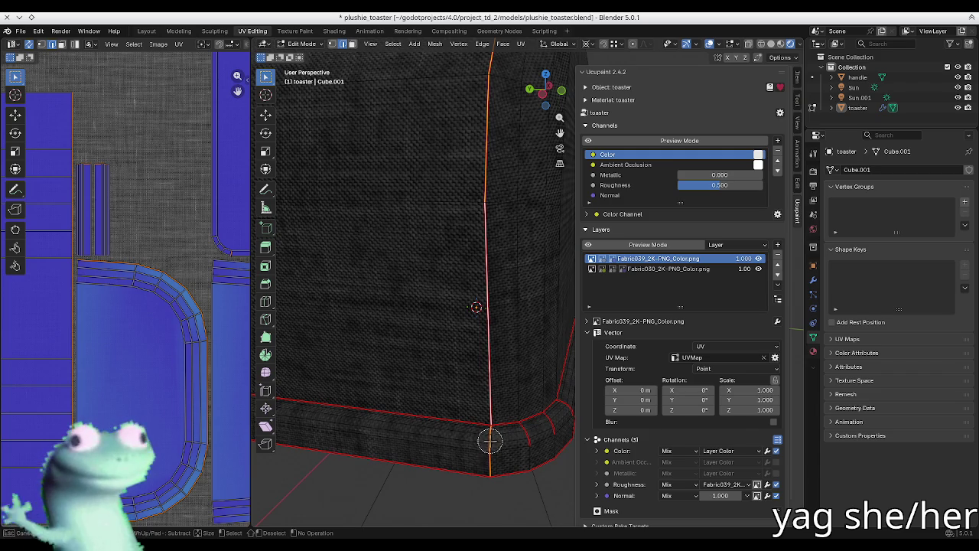
key(Escape)
mouse_move(491, 443)
middle_down()
mouse_move(564, 378)
mouse_move(459, 389)
middle_up()
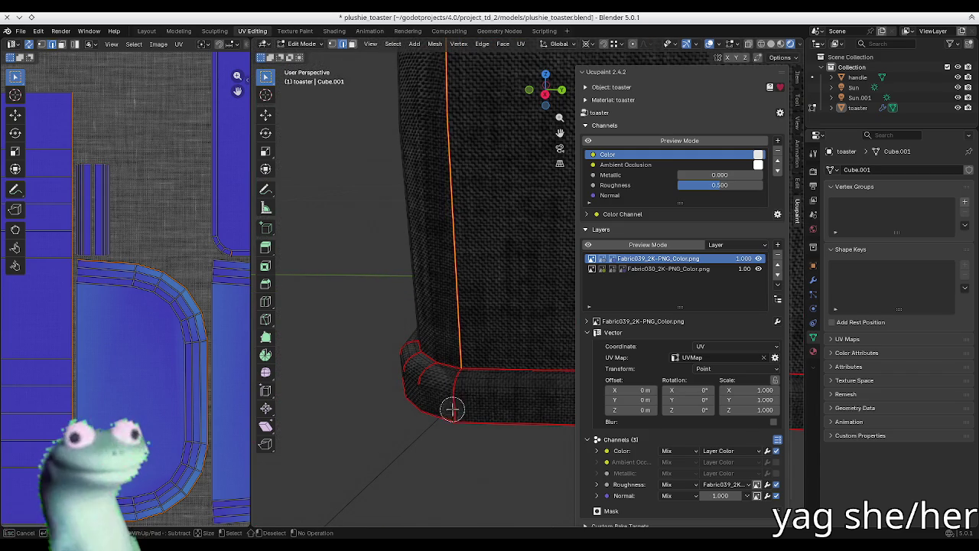
- Open the edge options, then select another edge loop on the toaster
right_click(464, 498)
scroll(493, 411, down, 3)
mouse_move(493, 411)
middle_down()
mouse_move(474, 284)
mouse_move(410, 310)
middle_up()
alt+click(497, 292)
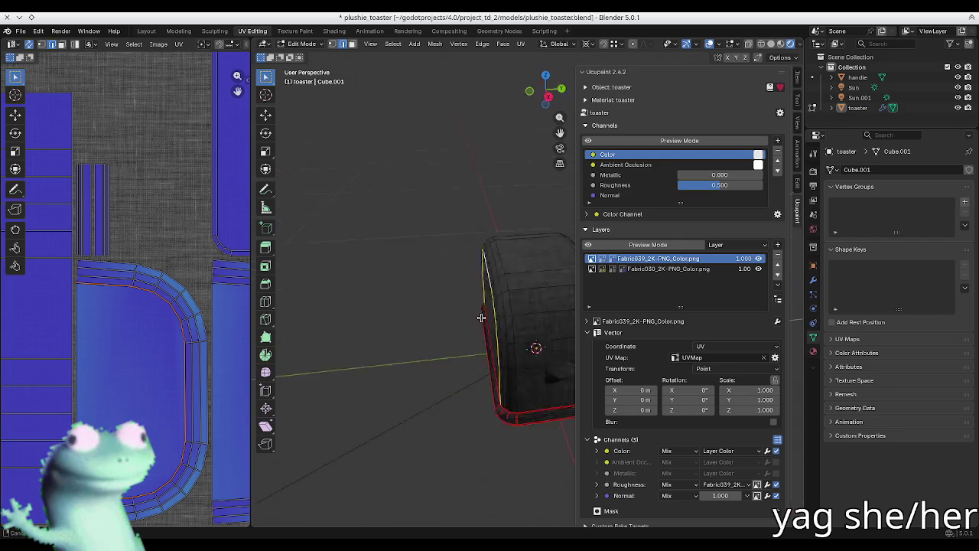
- Hide the Ucupaint panel, select the rounded end's edge loop and unwrap the UVs
key(n)
scroll(573, 387, up, 2)
scroll(400, 378, up, 3)
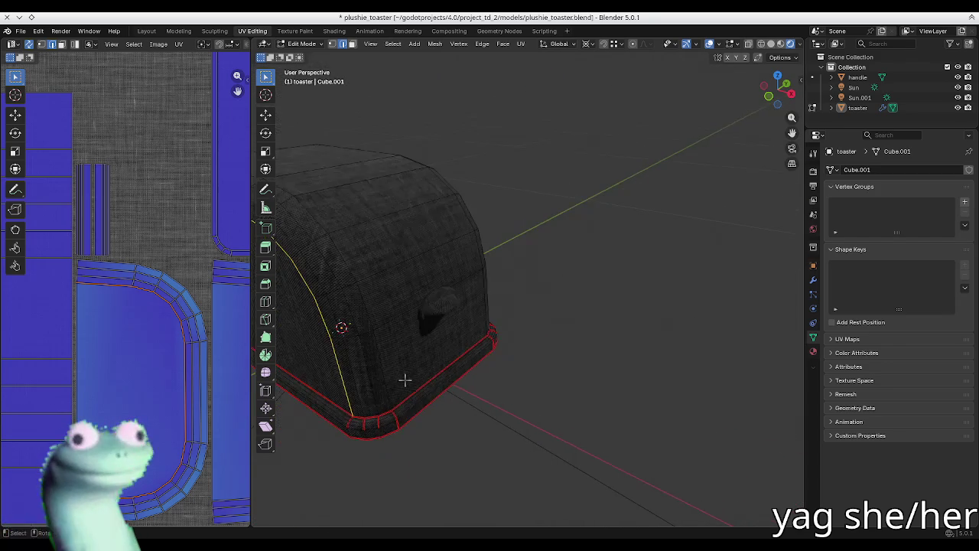
middle_drag(379, 359, 385, 400)
scroll(385, 400, down, 3)
middle_drag(464, 349, 622, 341)
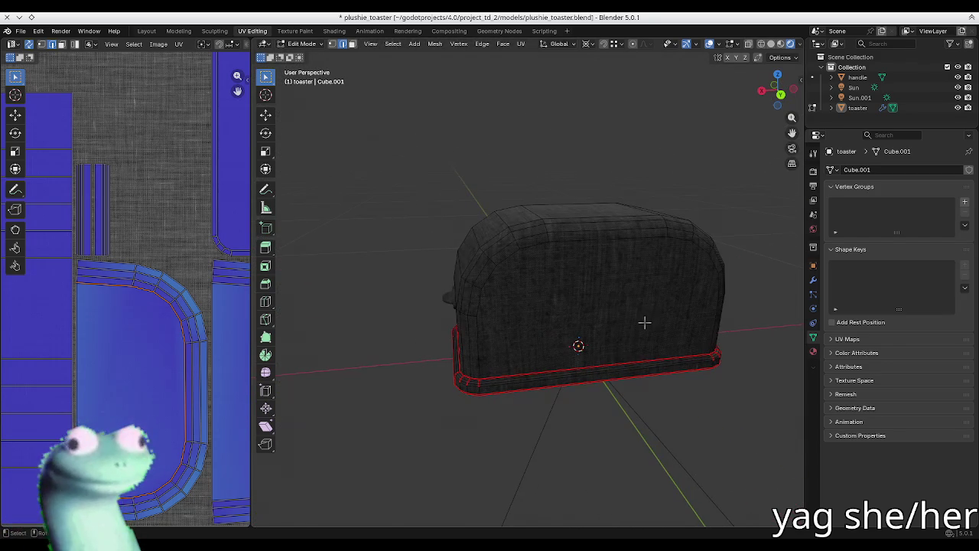
alt+click(480, 284)
key(u)
click(498, 299)
- Deselect everything and select the side outline edge loop from a higher front view
scroll(482, 322, up, 2)
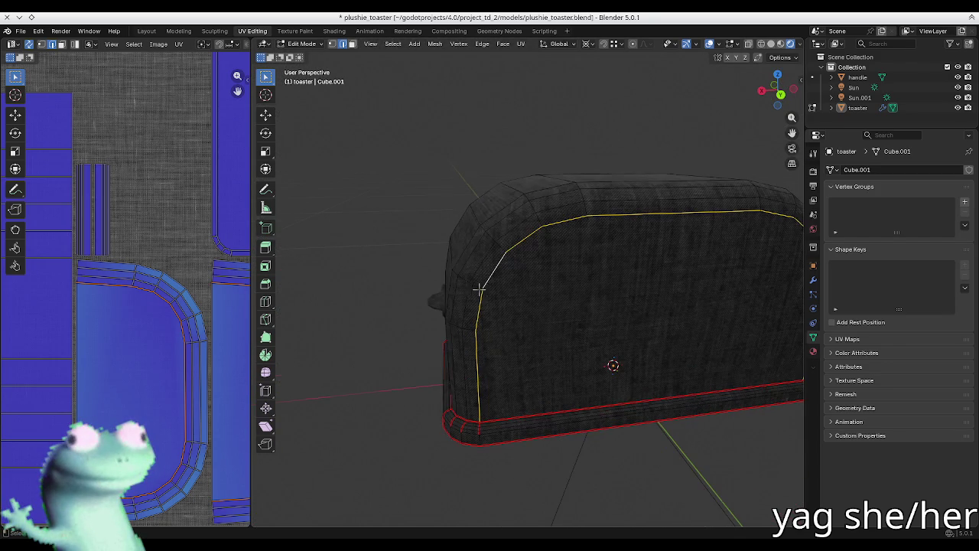
key(alt+a)
mouse_move(493, 359)
middle_down()
mouse_move(461, 313)
mouse_move(471, 310)
middle_up()
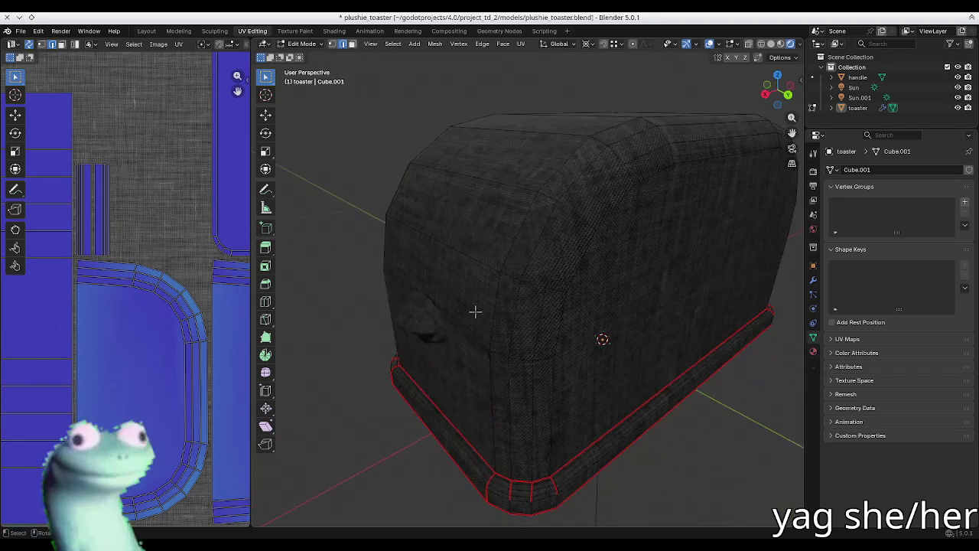
alt+click(558, 339)
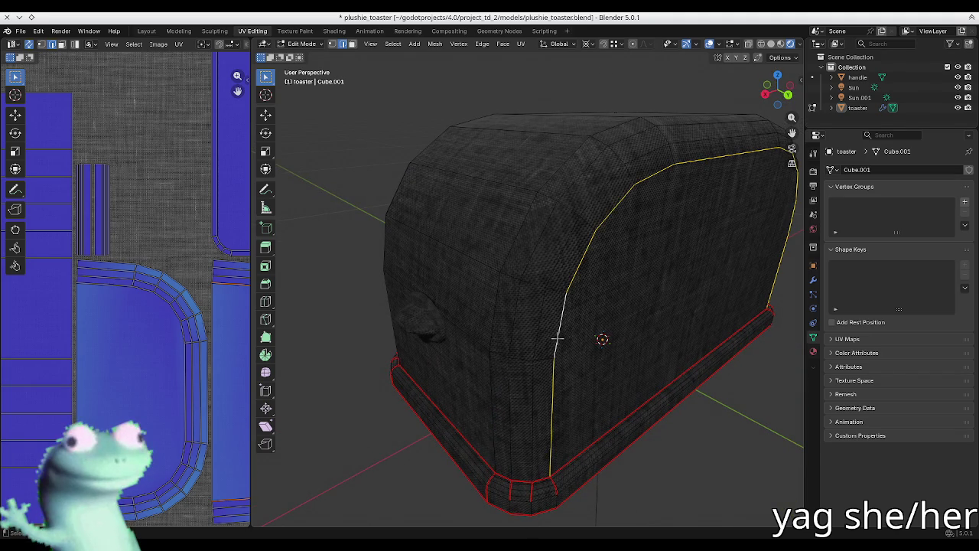